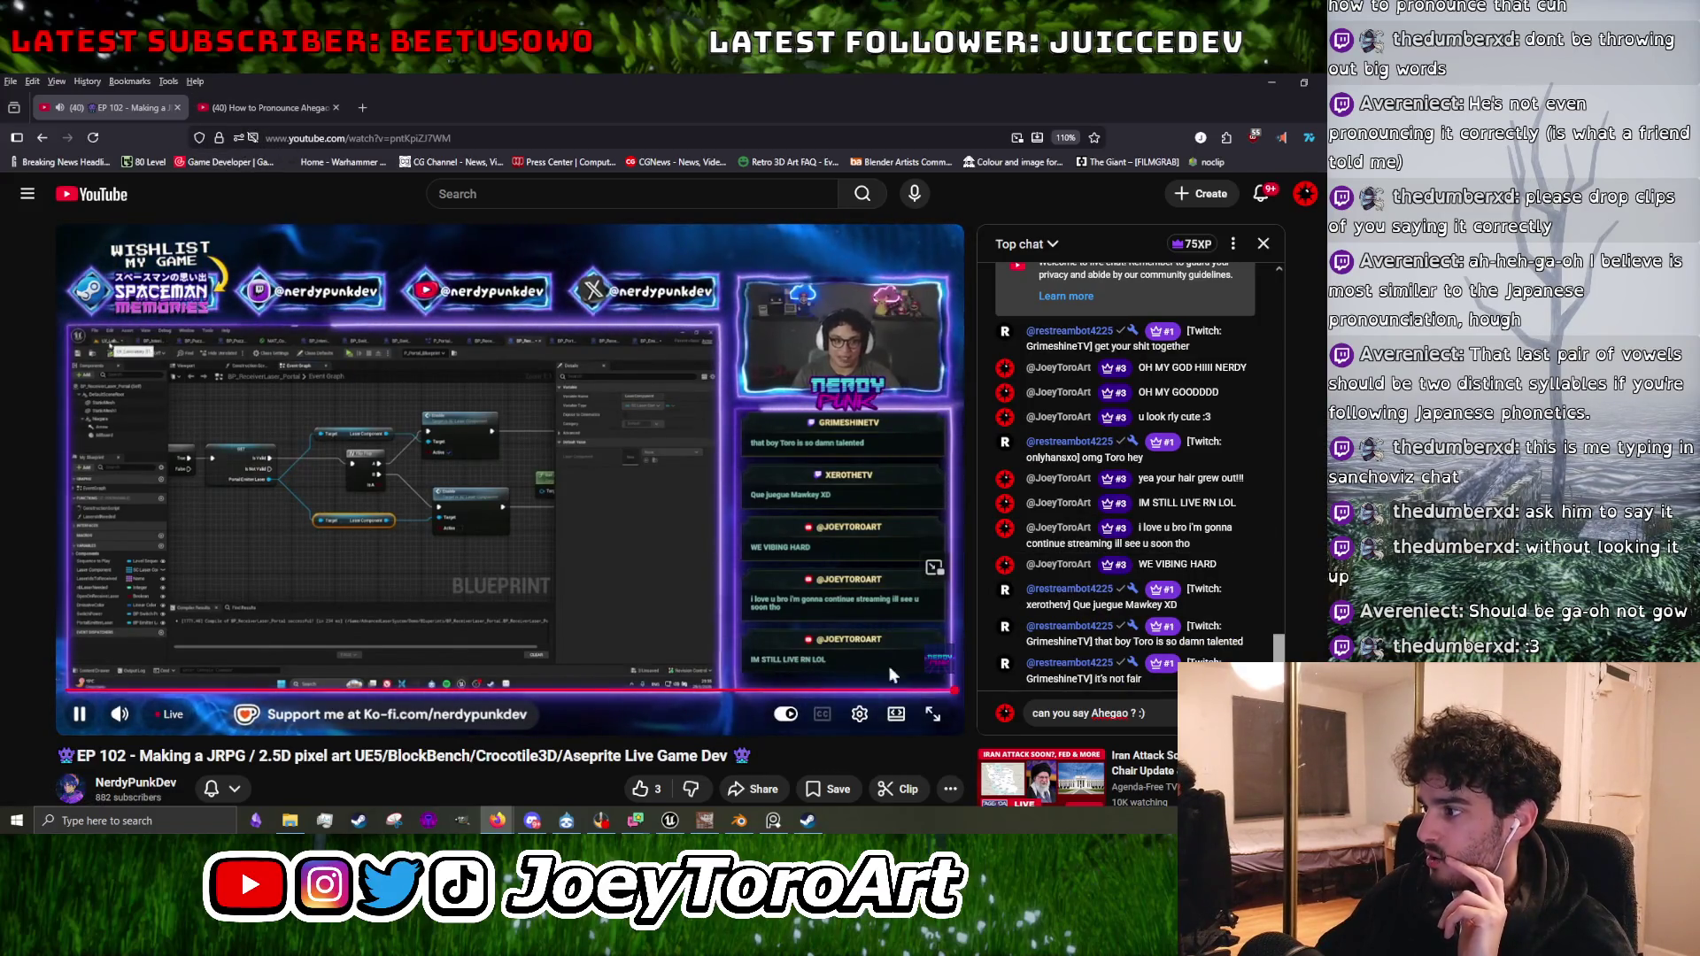
Replace the unsent chat question with 'I appreciate you <3' and post it to the live chat.
{"action": "key", "text": "ctrl+a"}
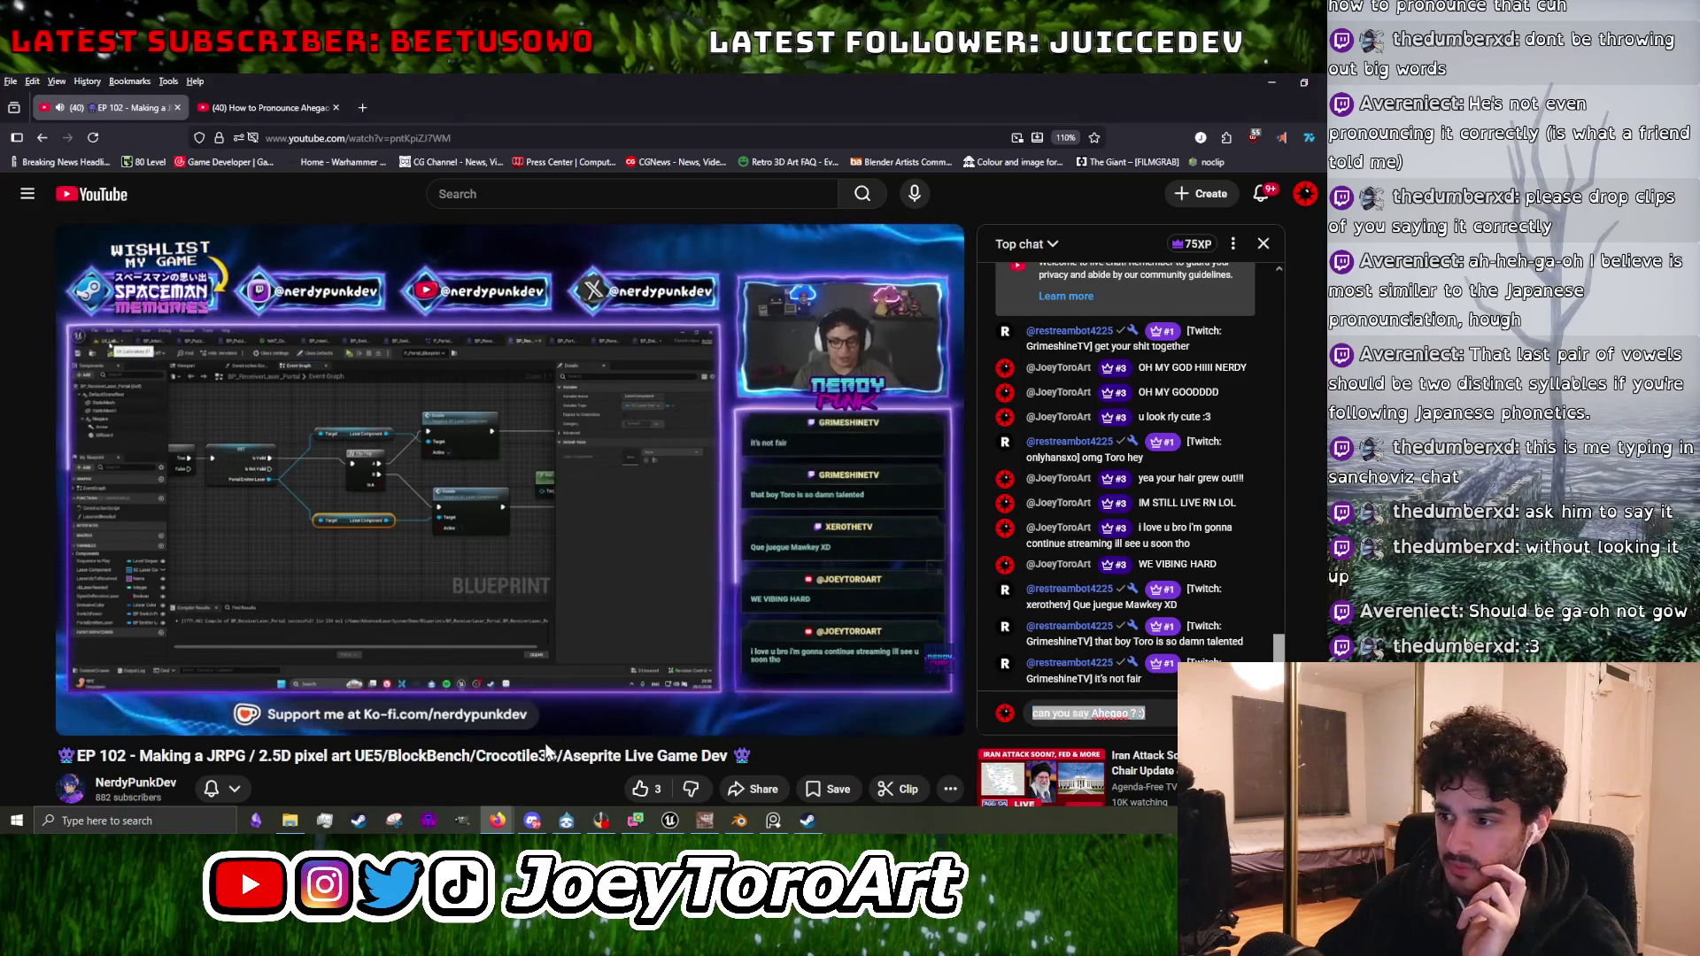
{"action": "left_click", "coordinate": [241, 109]}
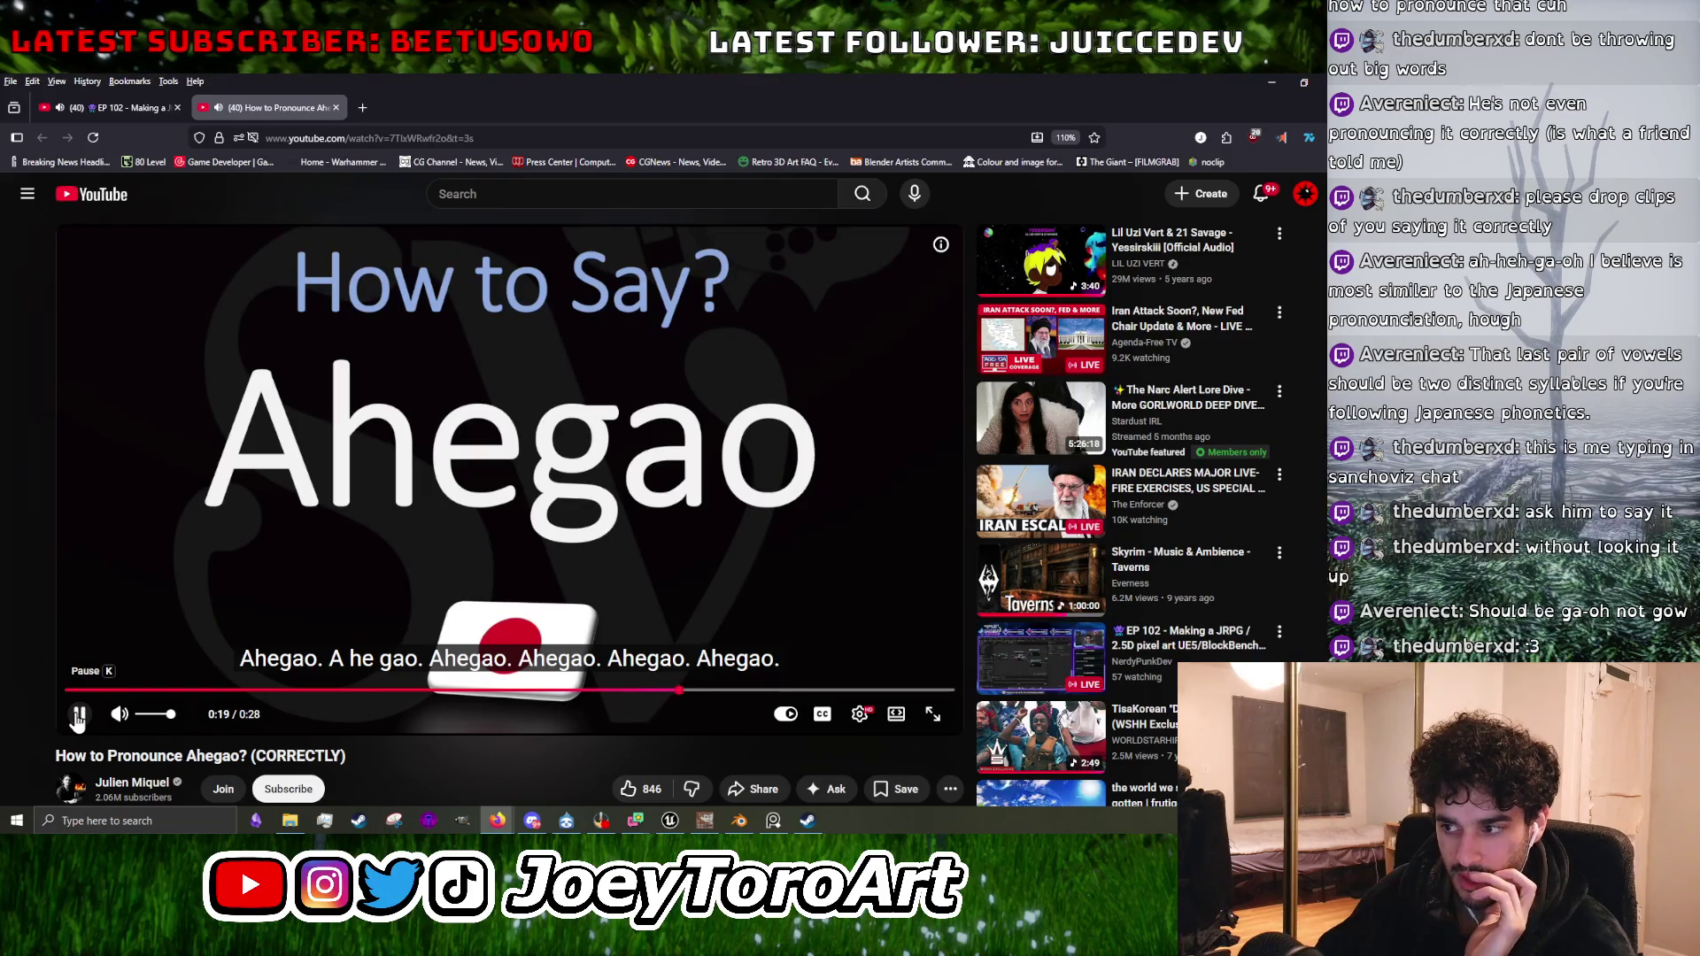
{"action": "left_click", "coordinate": [107, 105]}
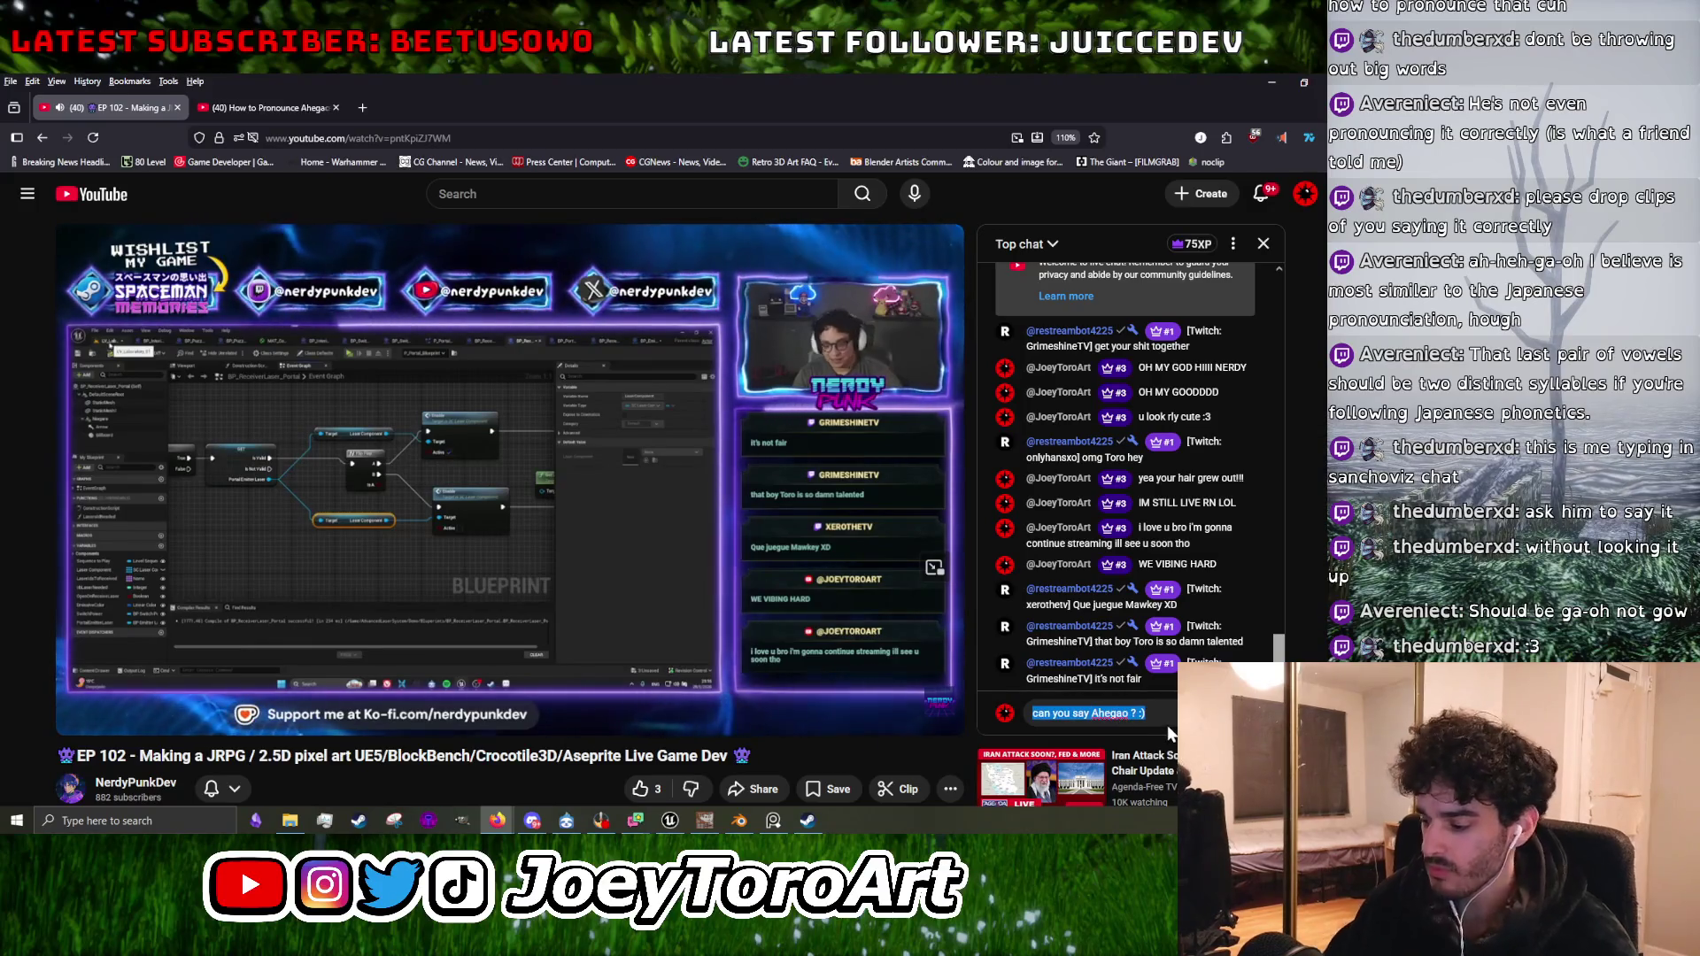
{"action": "type", "text": "I"}
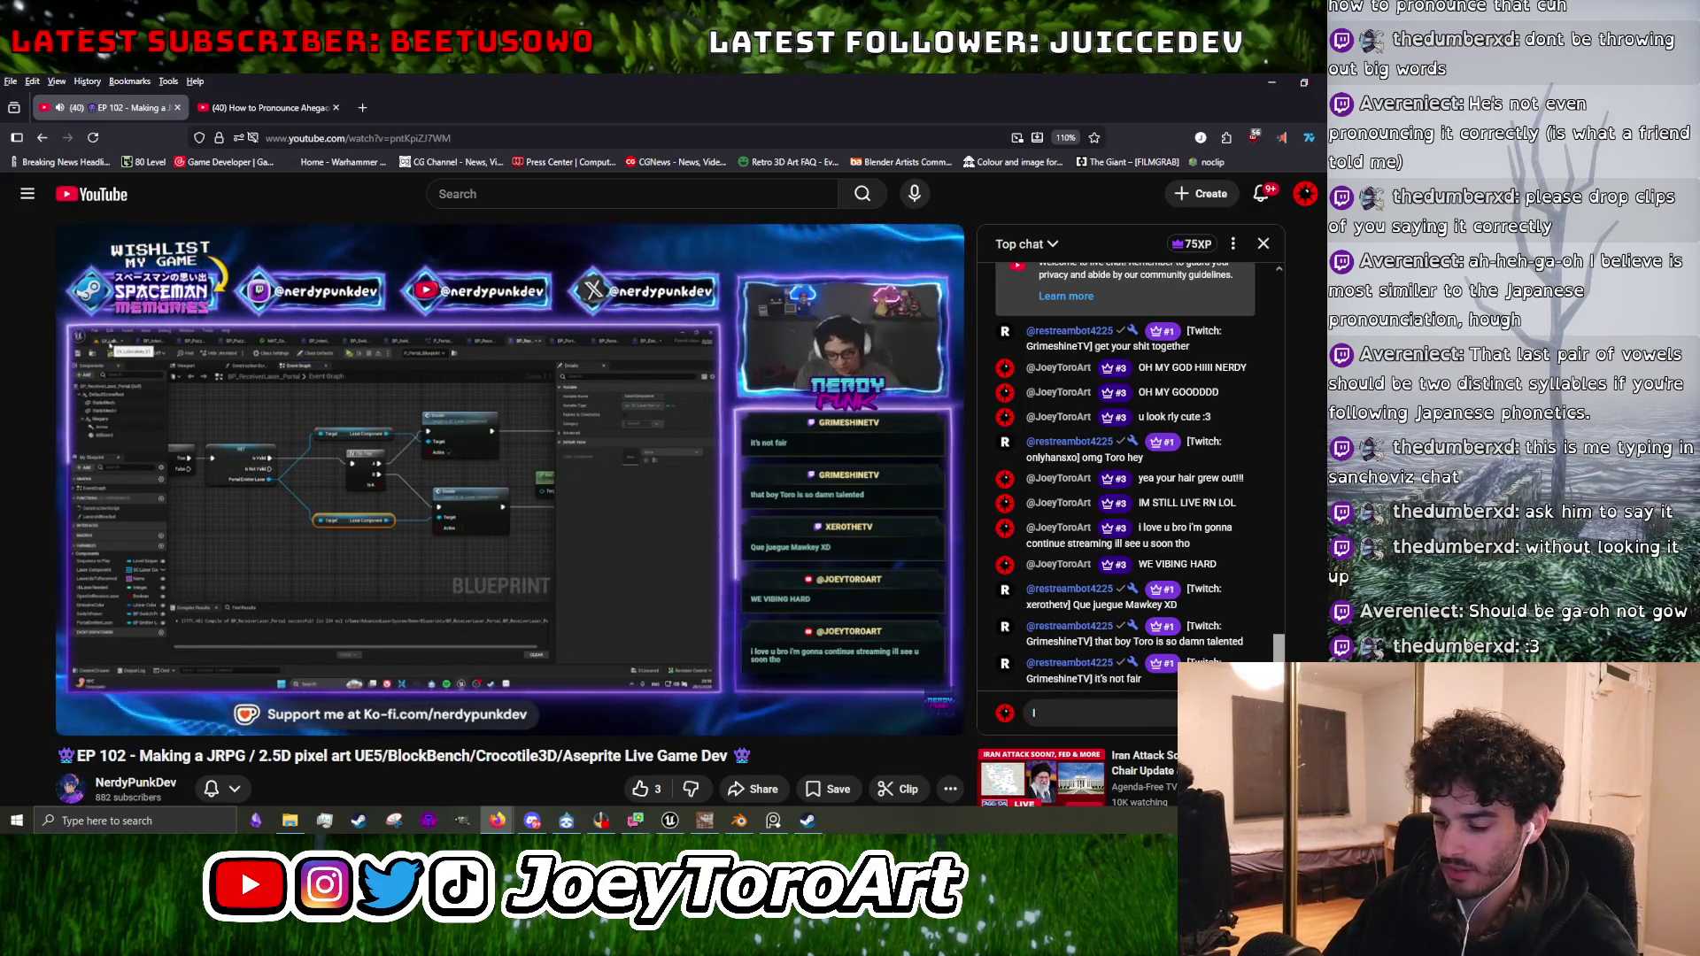
{"action": "type", "text": " appreciate you"}
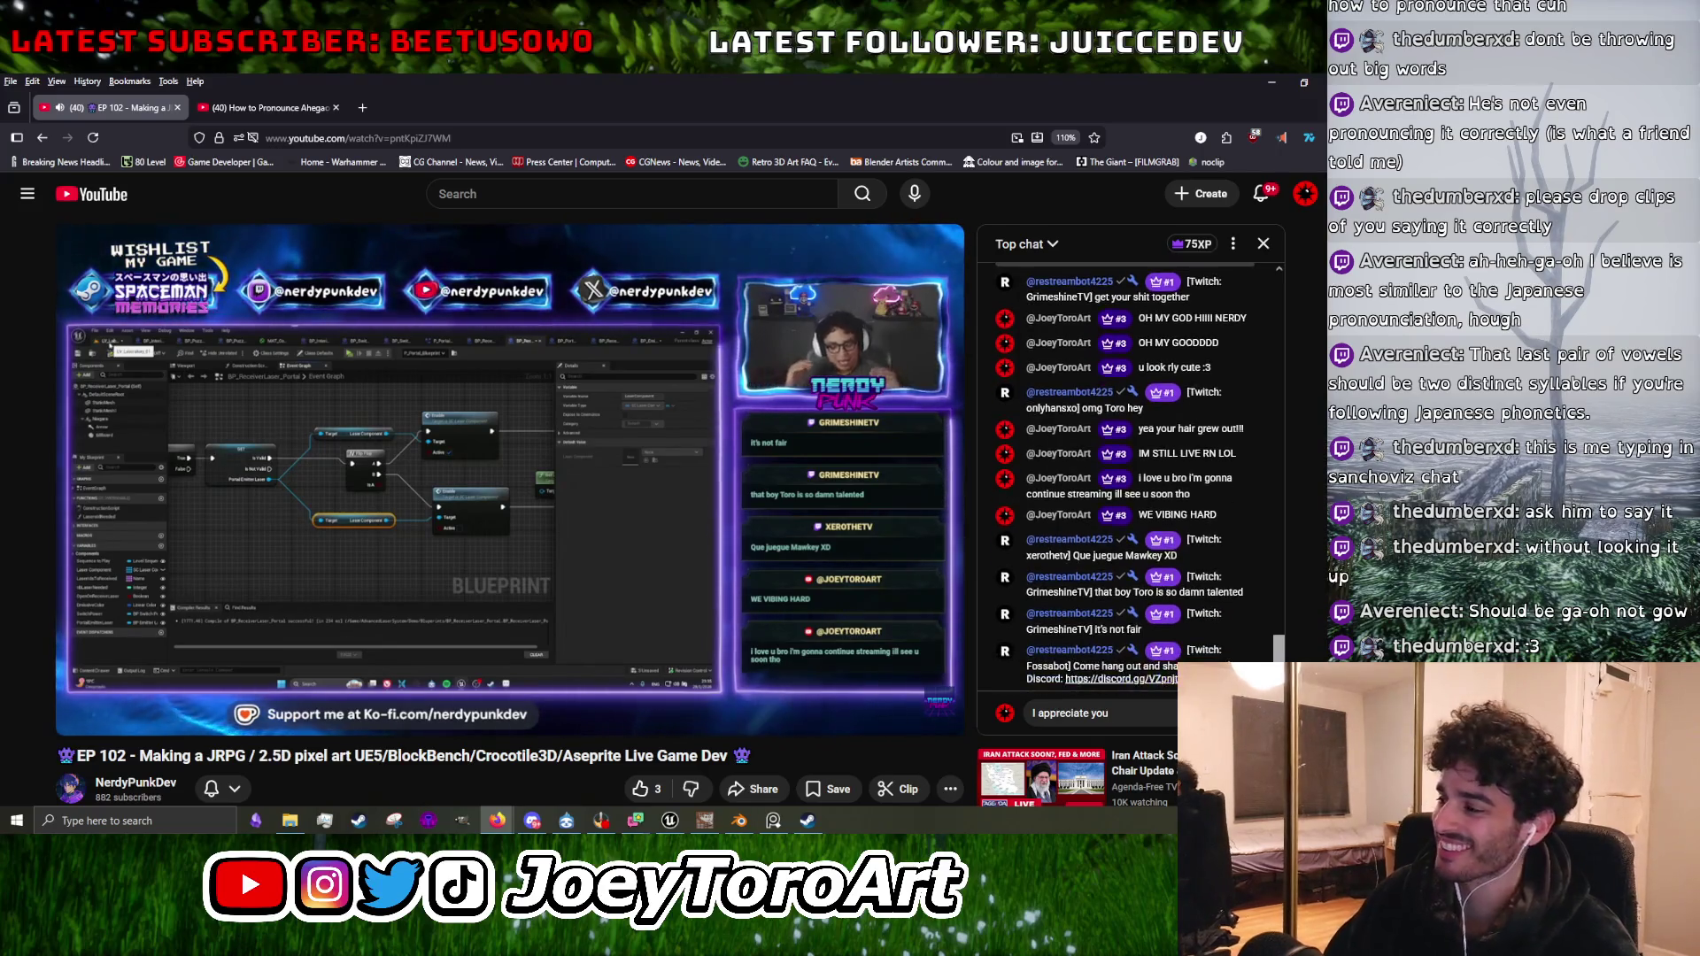
{"action": "type", "text": " <3"}
{"action": "key", "text": "Return"}
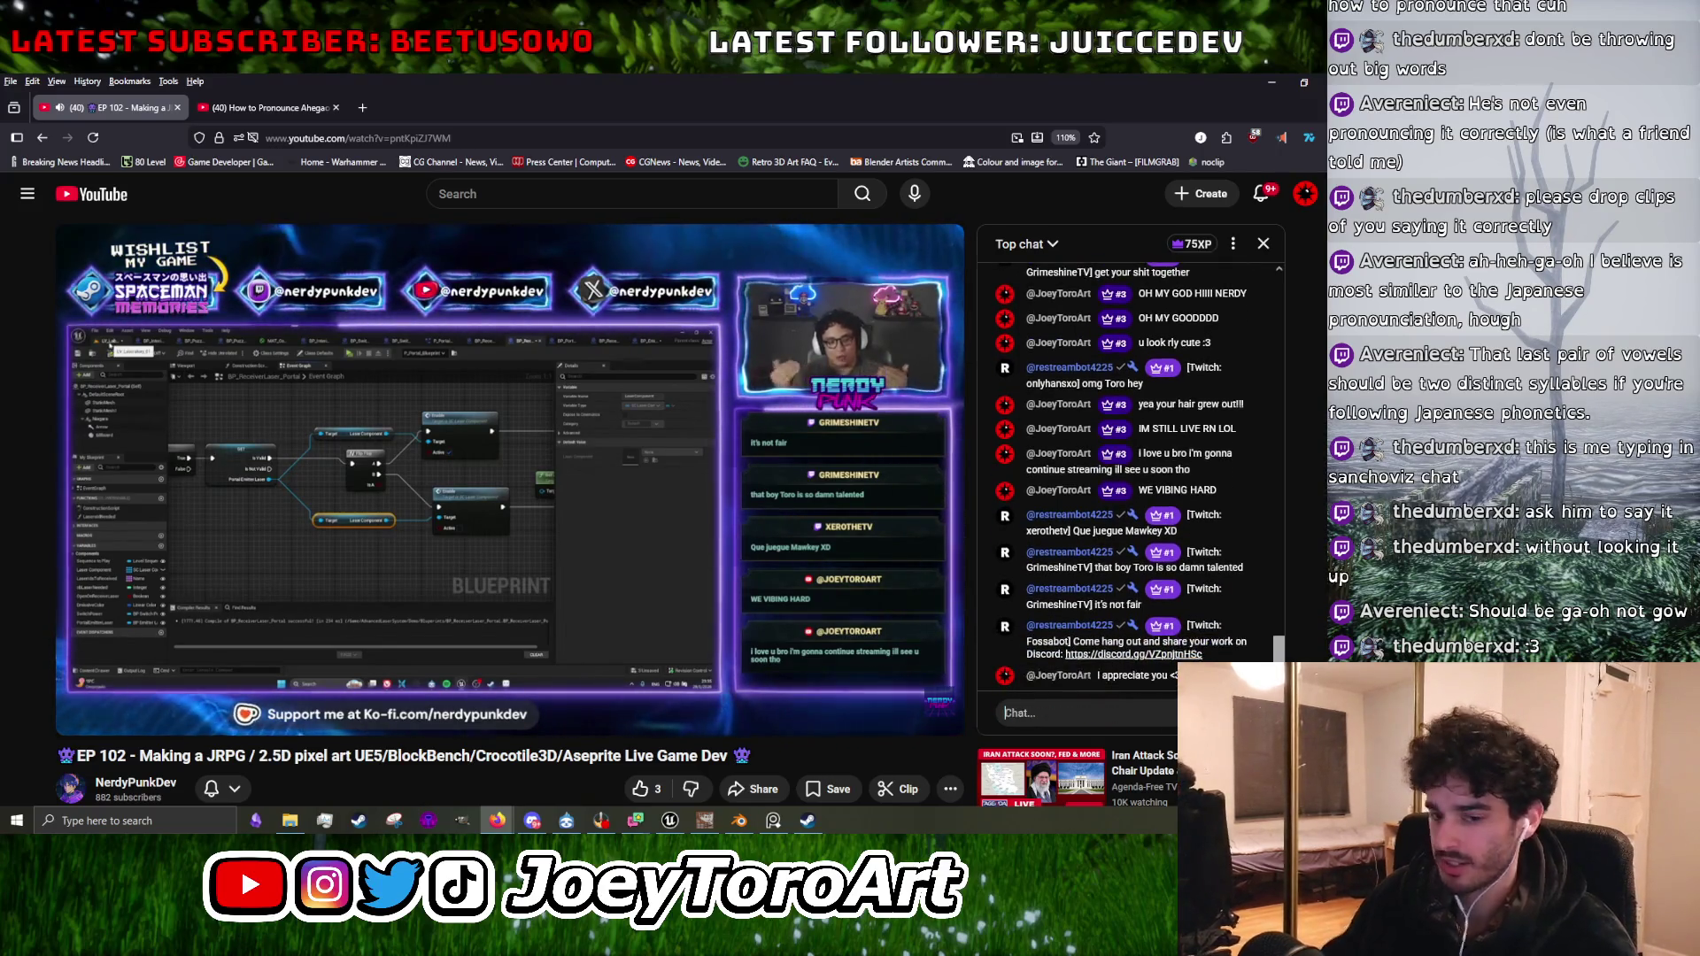
{"action": "scroll", "coordinate": [740, 602], "scroll_direction": "down", "scroll_amount": 5}
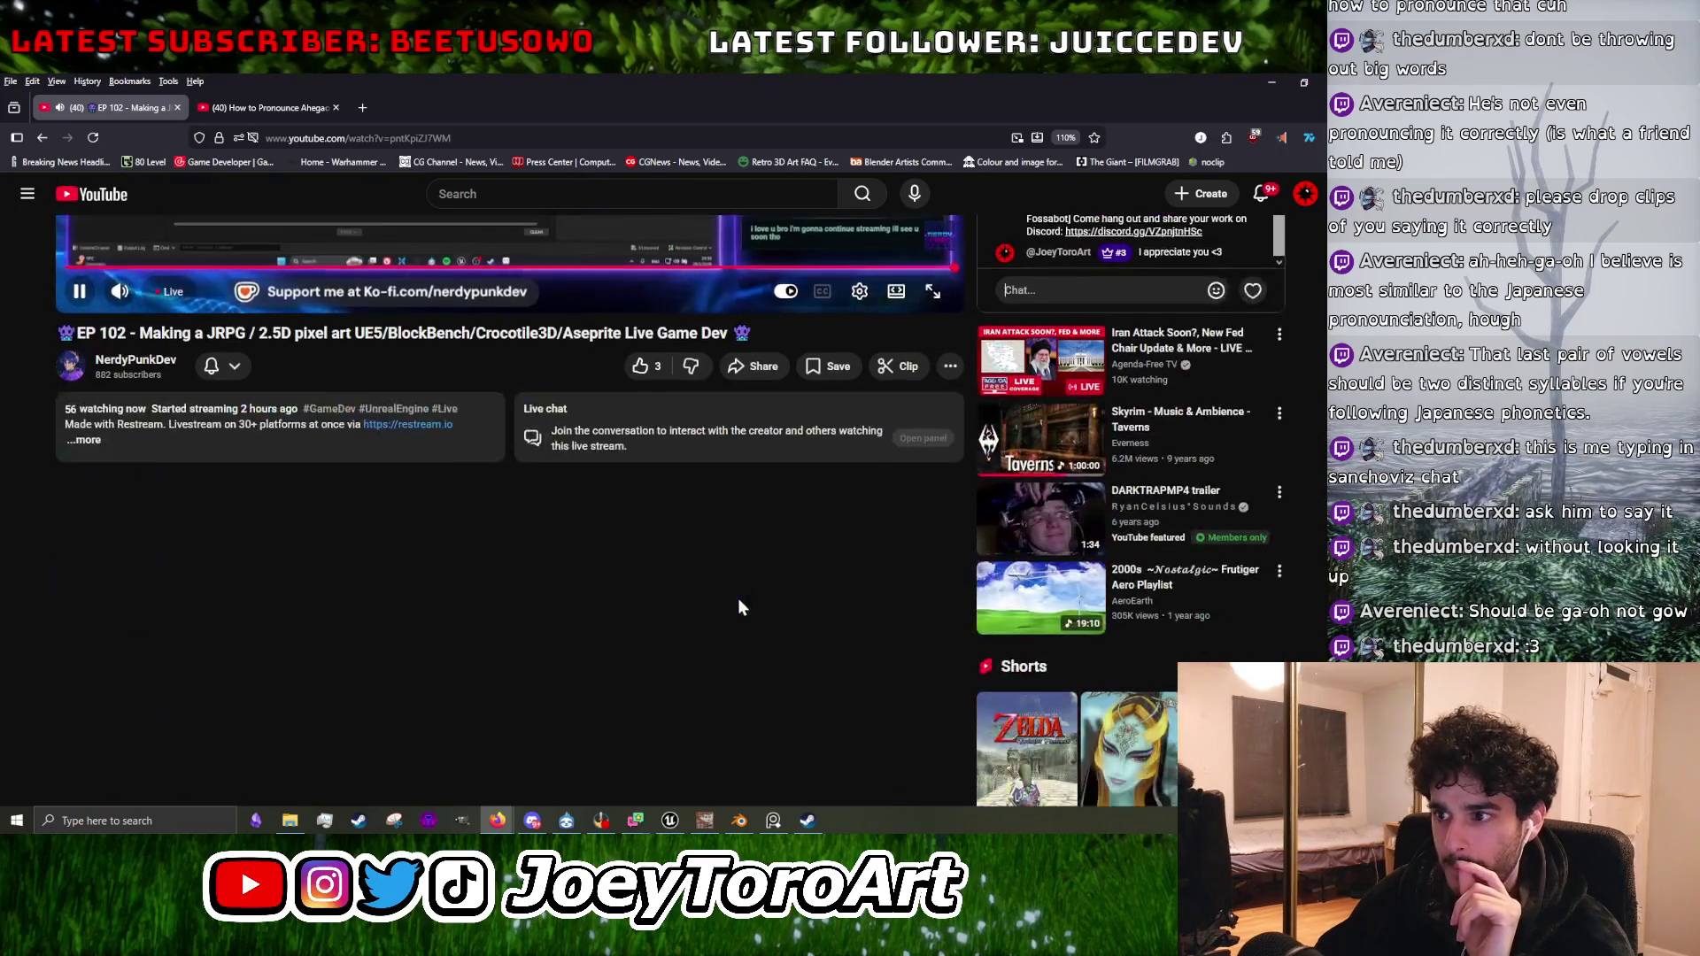
Start a new live chat message beginning with 'W low'.
{"action": "scroll", "coordinate": [453, 566], "scroll_direction": "up", "scroll_amount": 5}
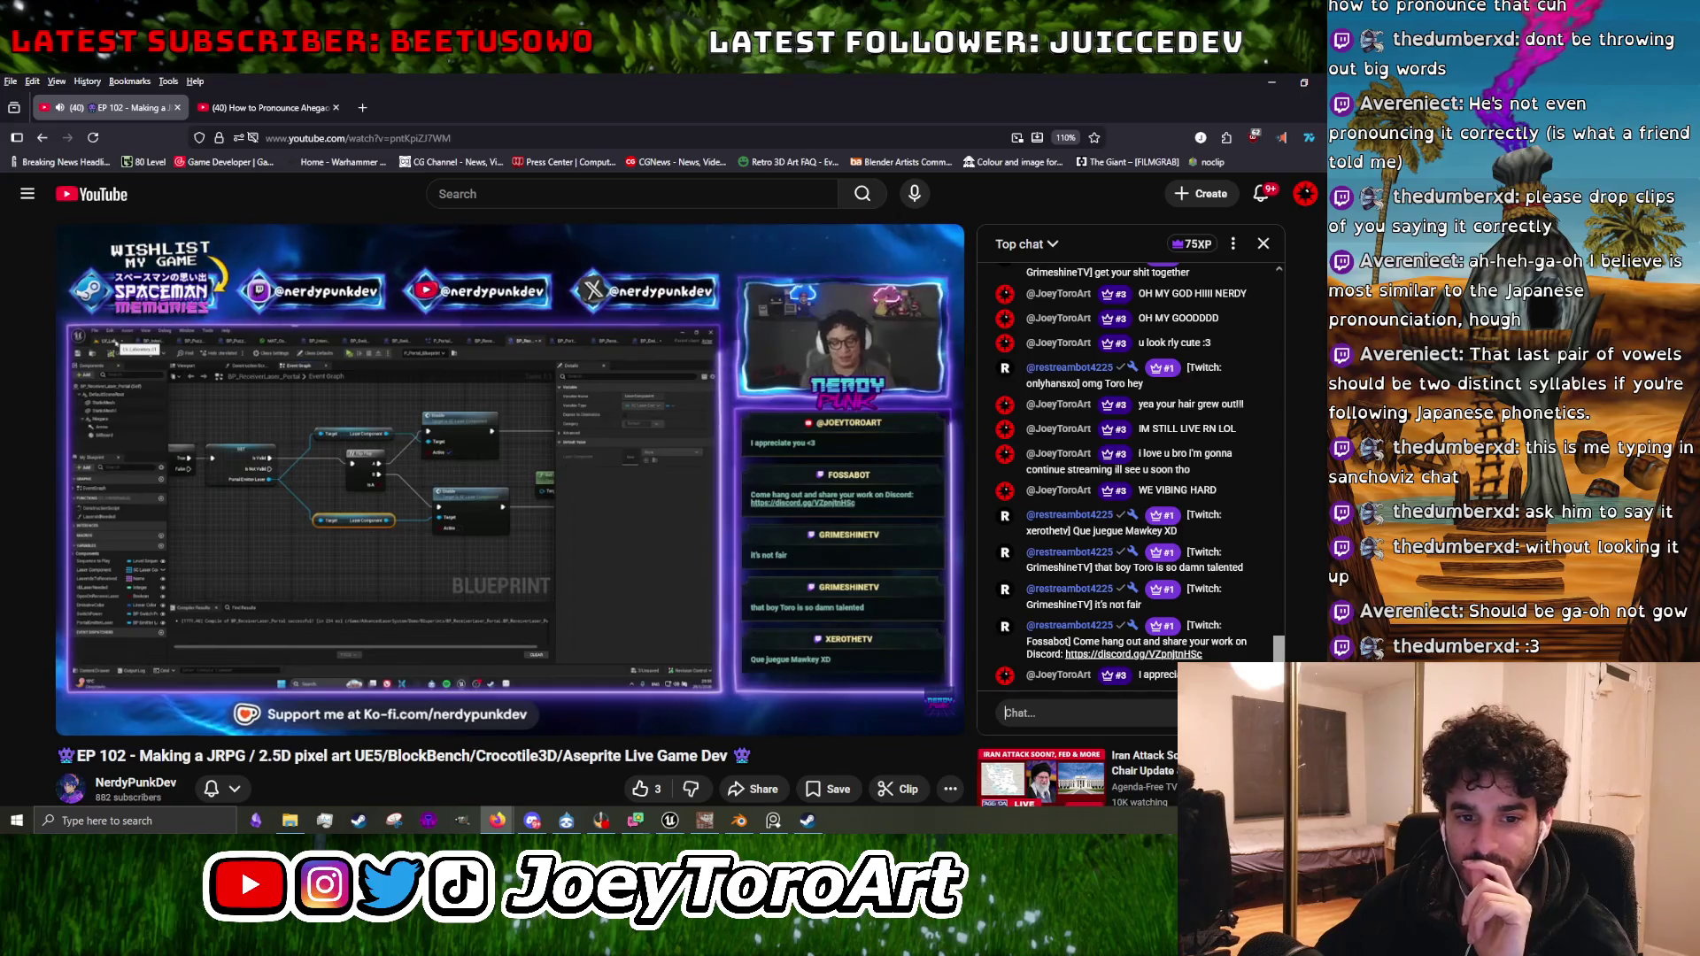
{"action": "mouse_move", "coordinate": [896, 637]}
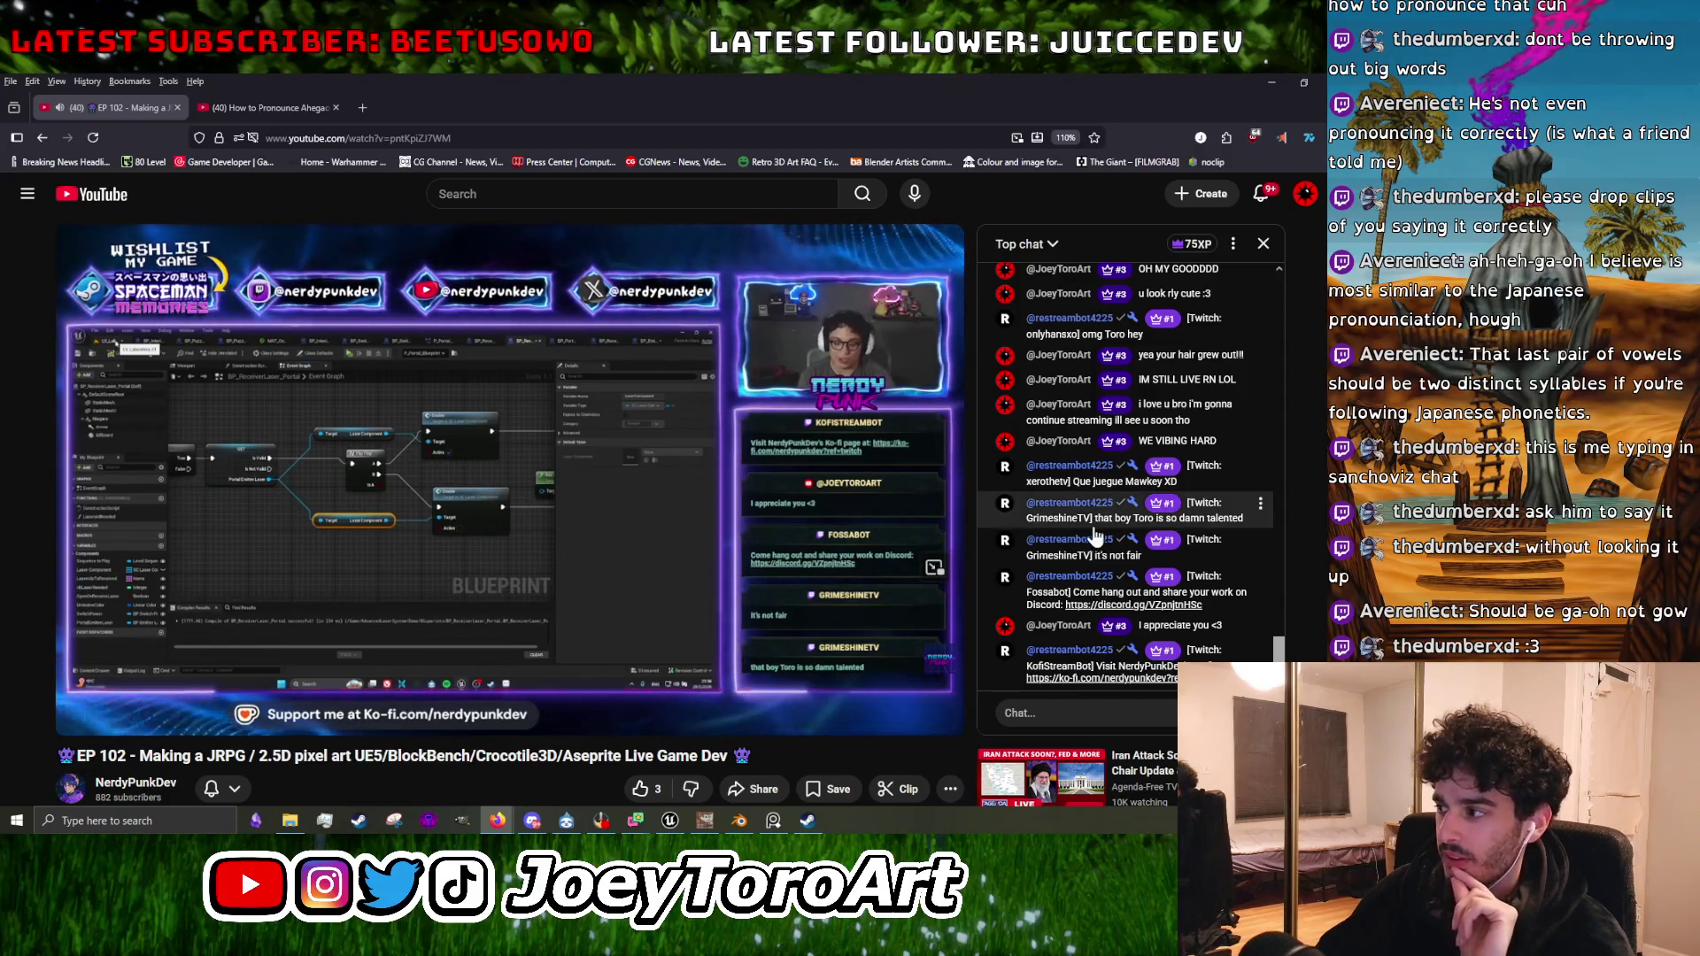
{"action": "left_click", "coordinate": [1063, 712]}
{"action": "type", "text": "W "}
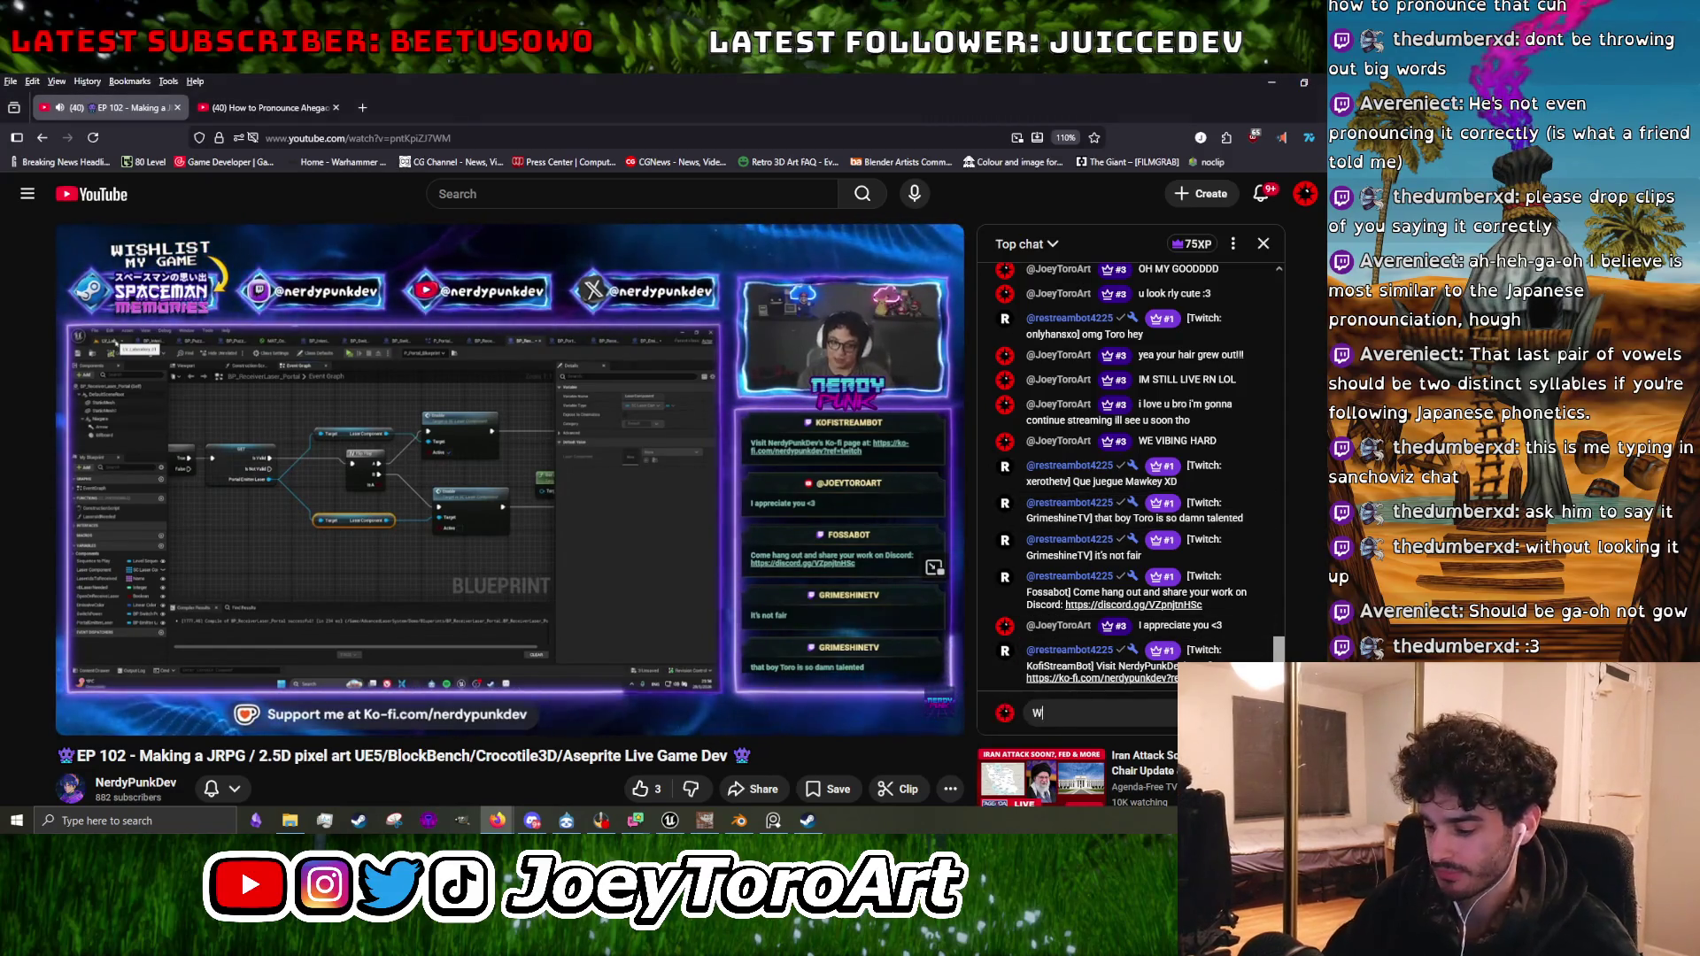
{"action": "type", "text": "low poly"}
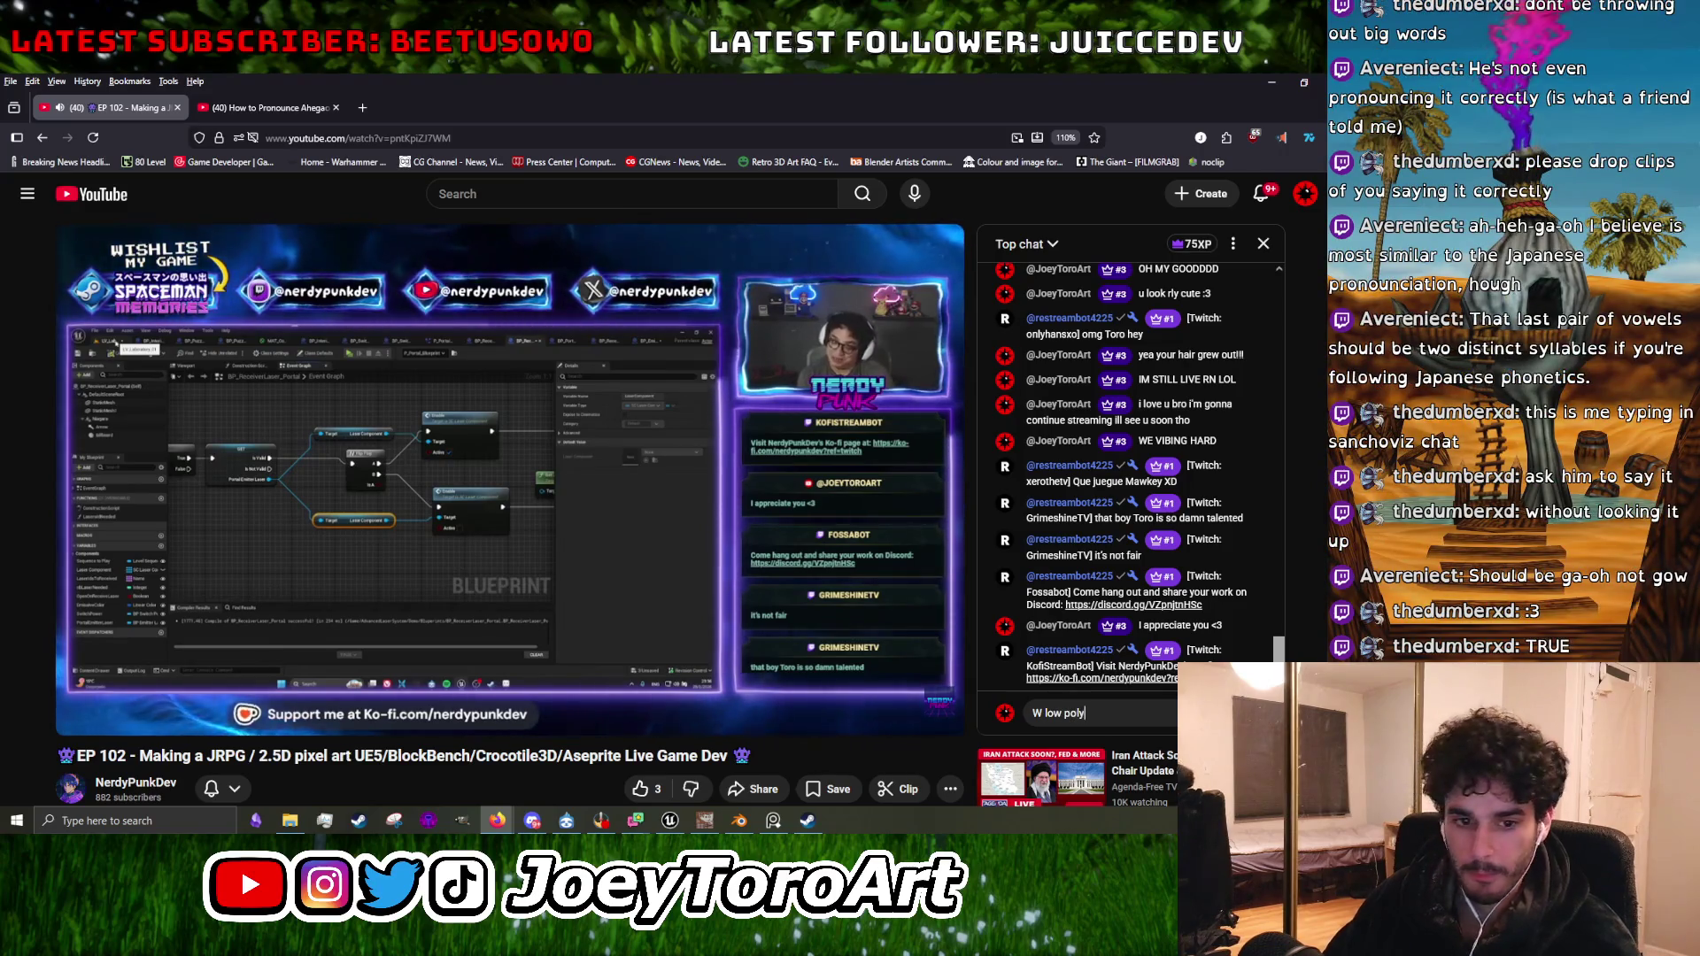
Send 'W low poly', then post a goodbye message about going back to streaming.
{"action": "key", "text": "Return"}
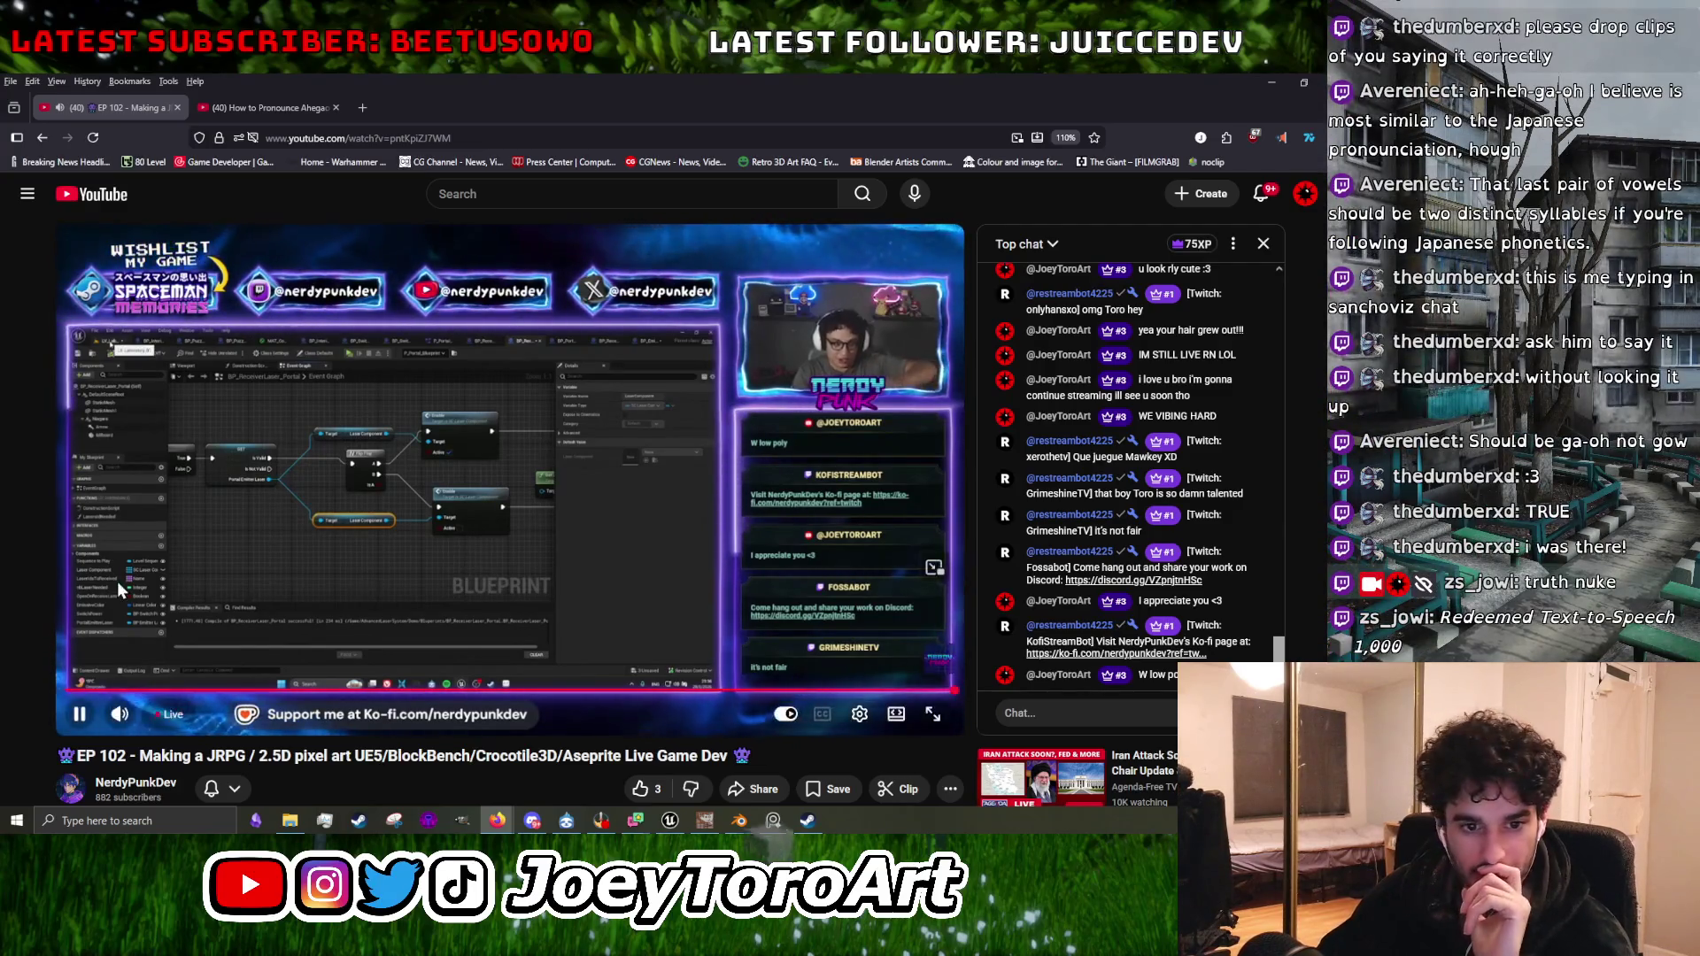
{"action": "mouse_move", "coordinate": [621, 585]}
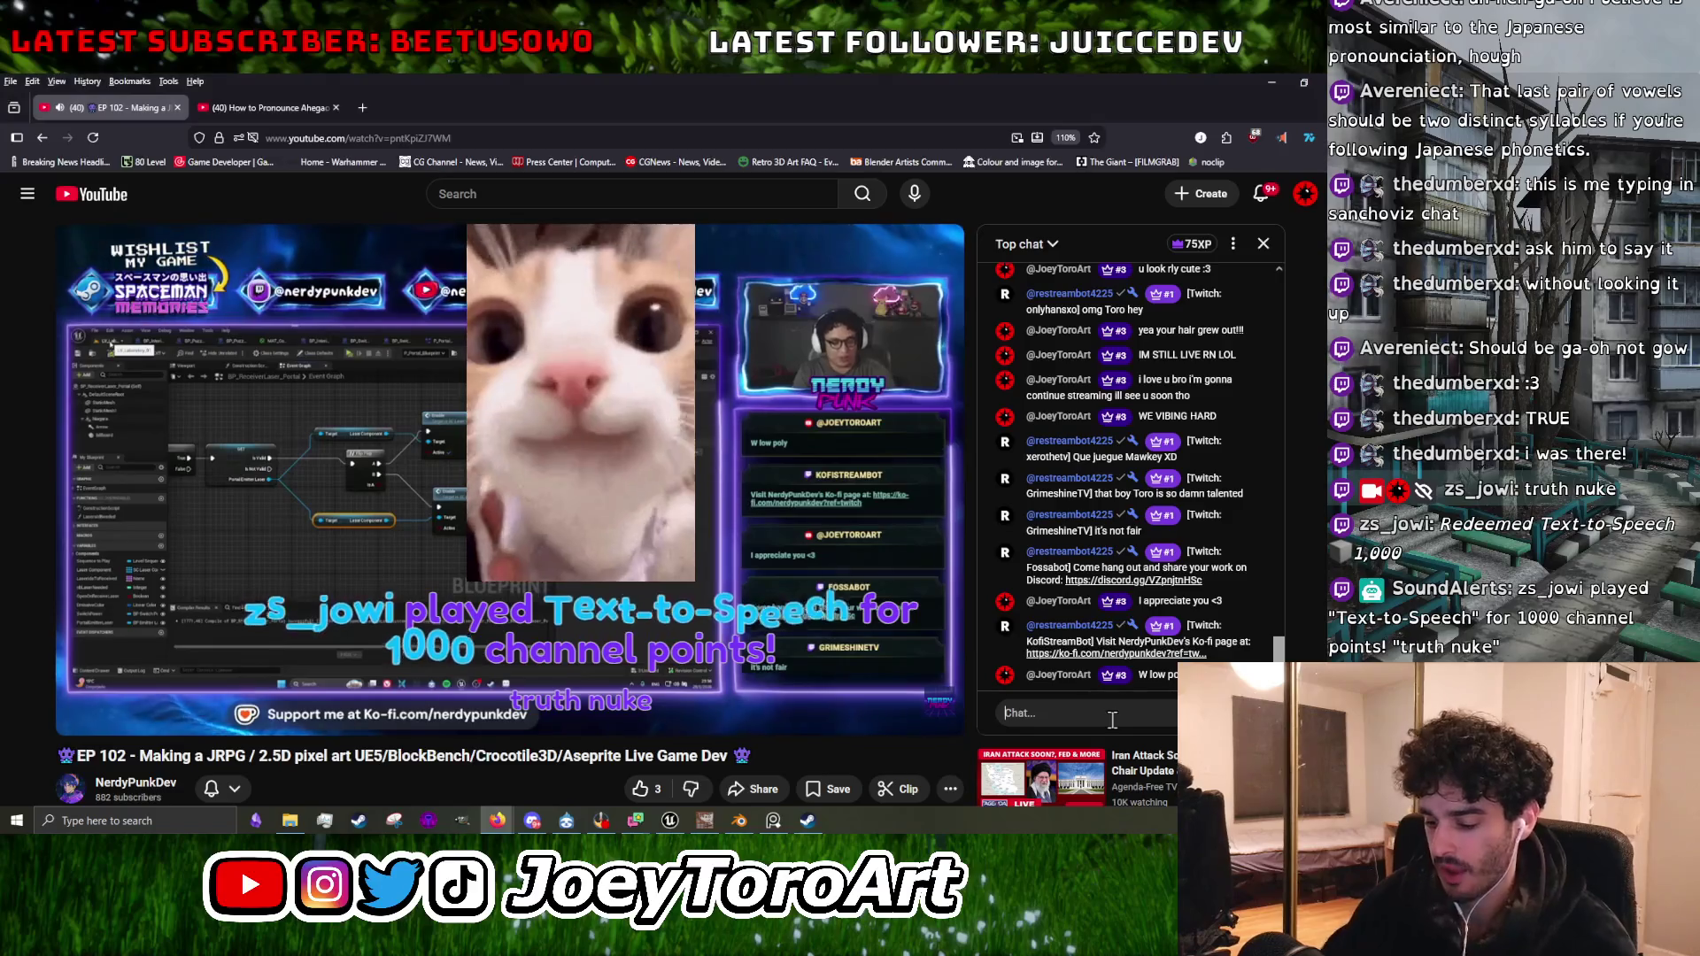
{"action": "left_click", "coordinate": [1063, 713]}
{"action": "type", "text": "t'm gonna "}
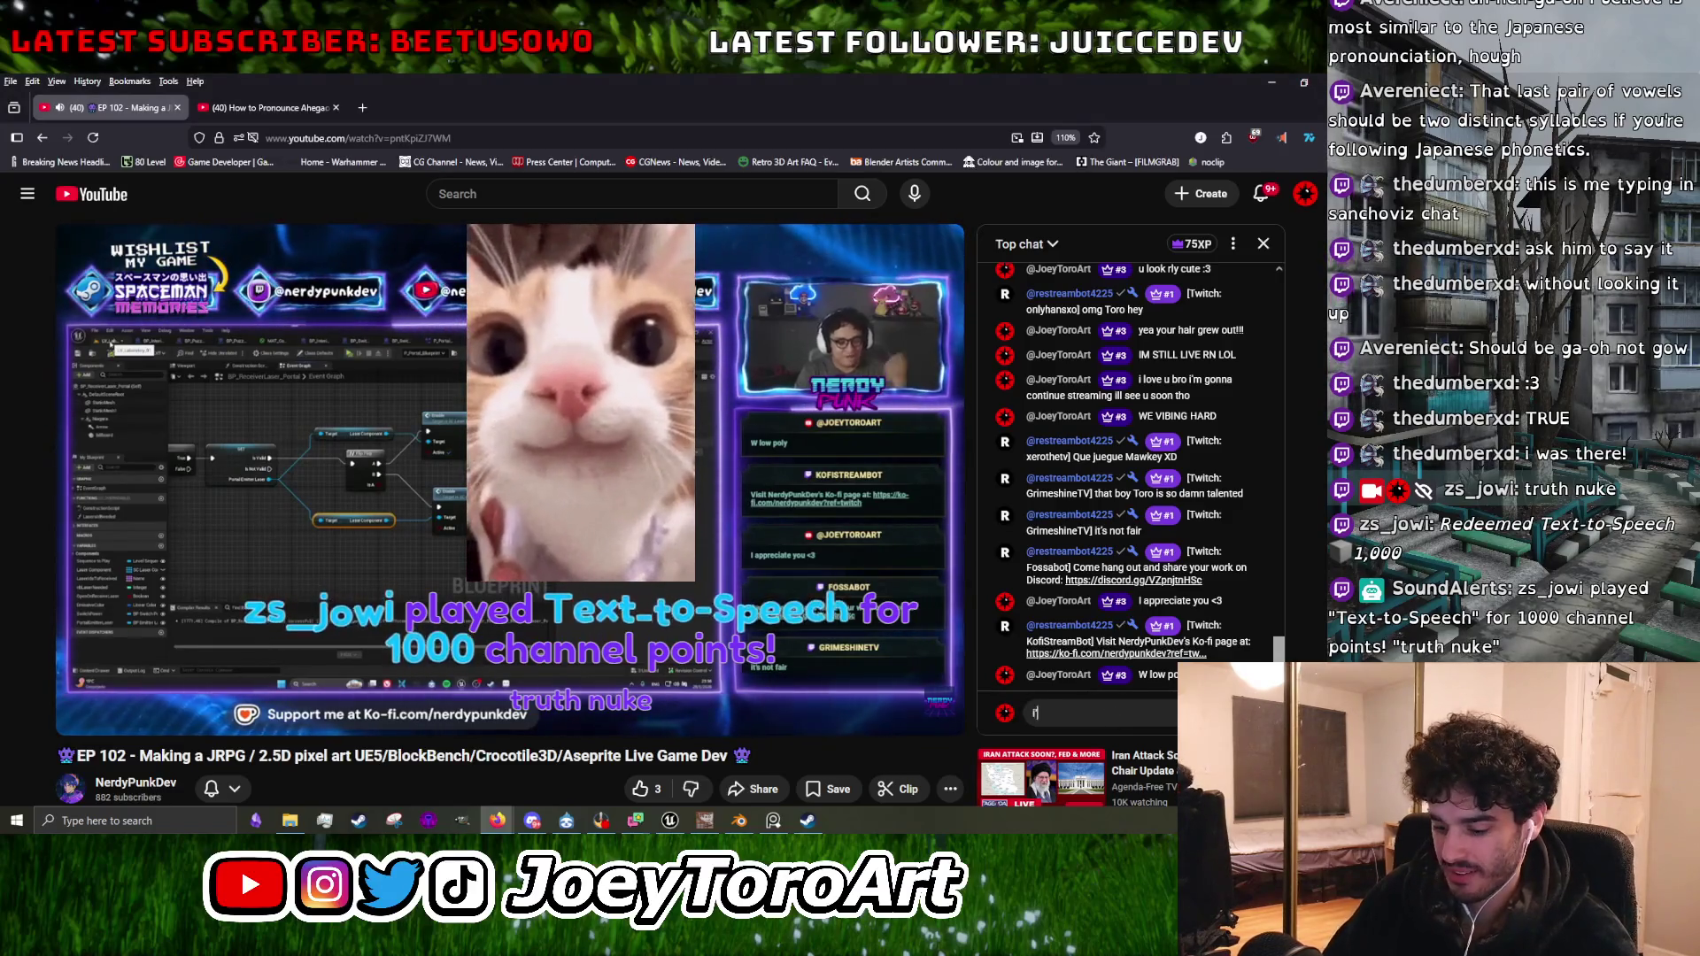
{"action": "type", "text": "go ba"}
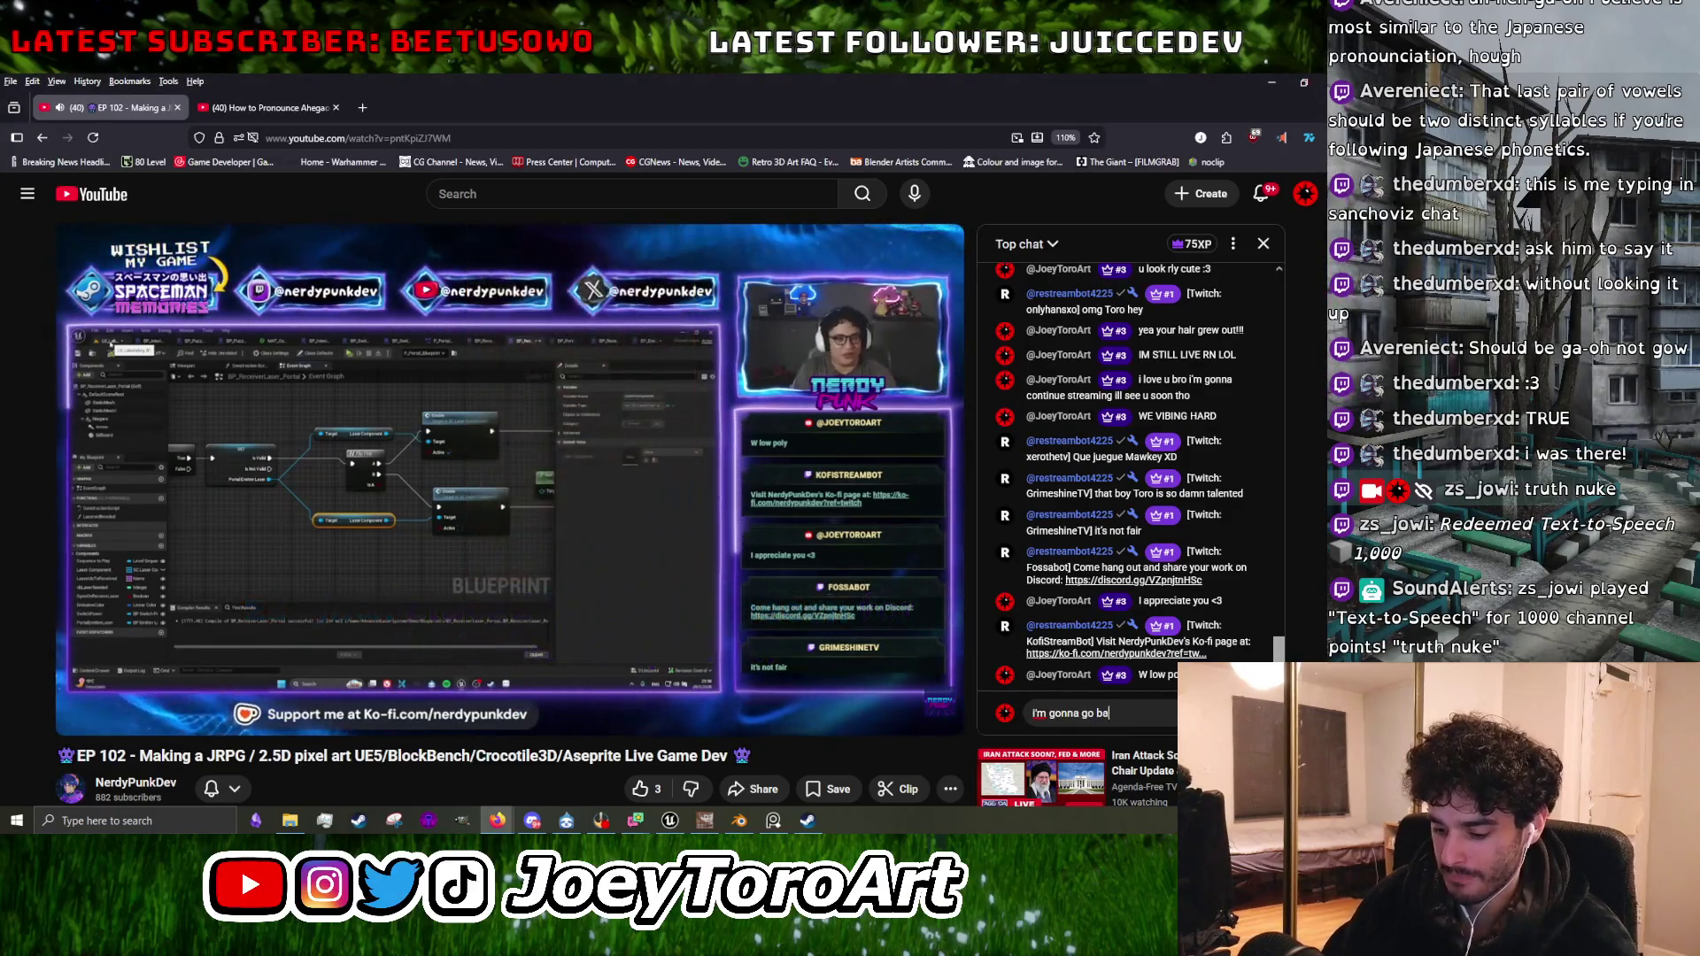
{"action": "type", "text": "ck to streamin"}
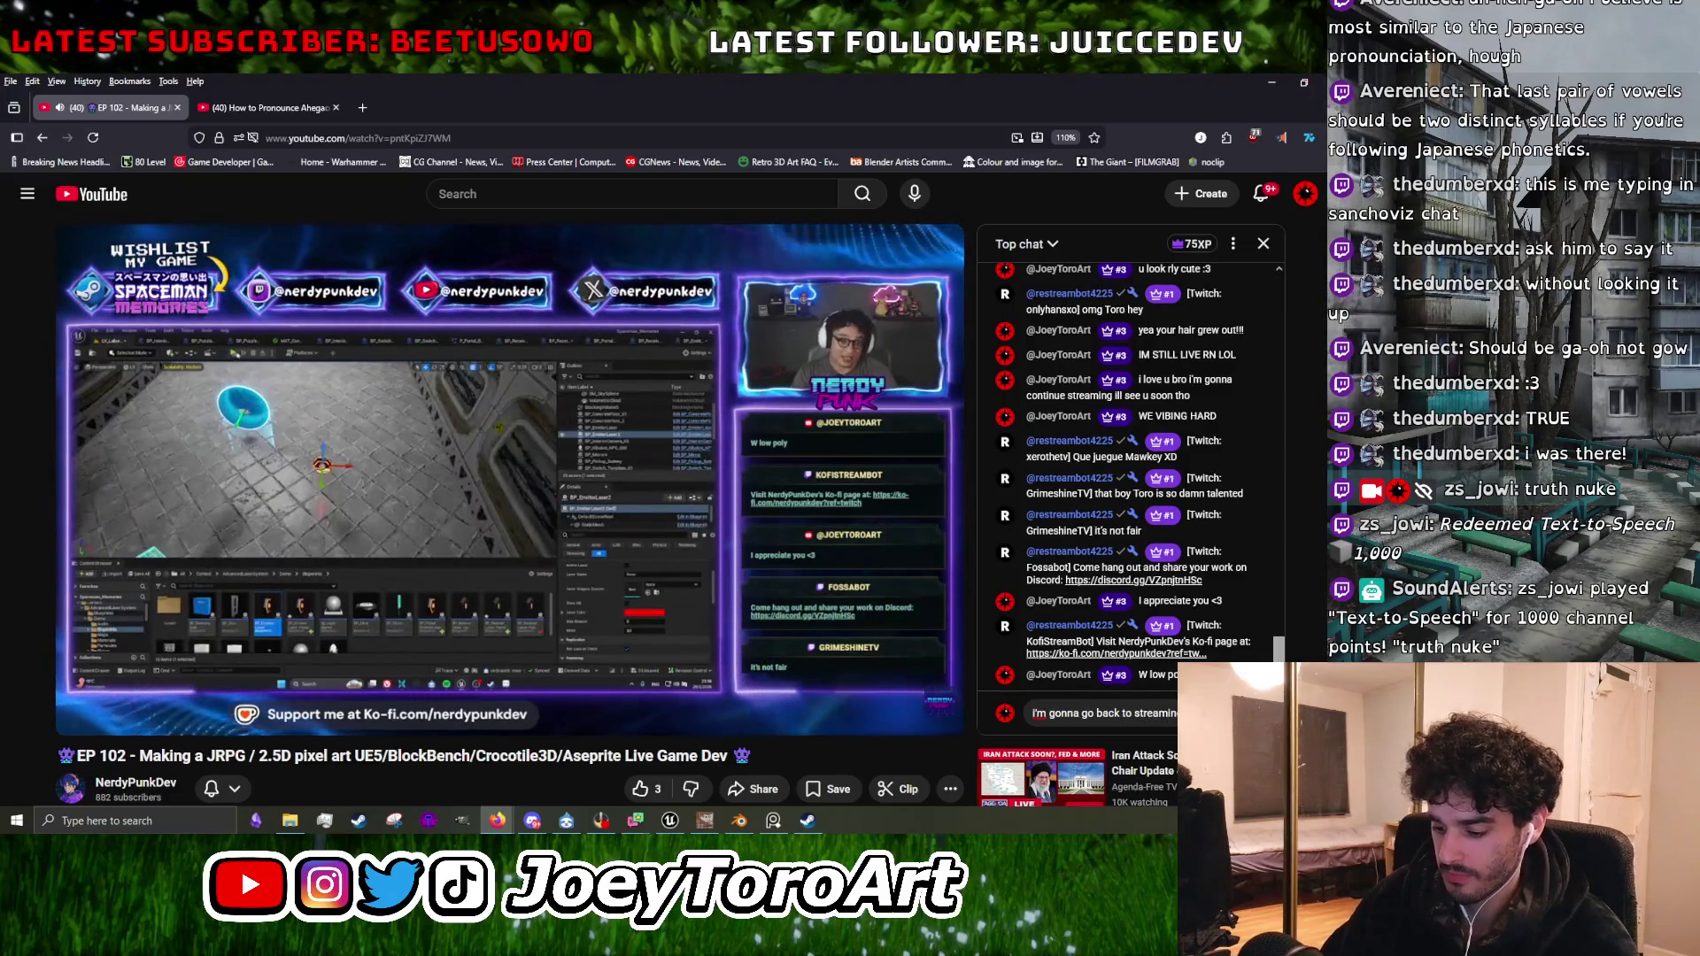
{"action": "type", "text": "appreciate"}
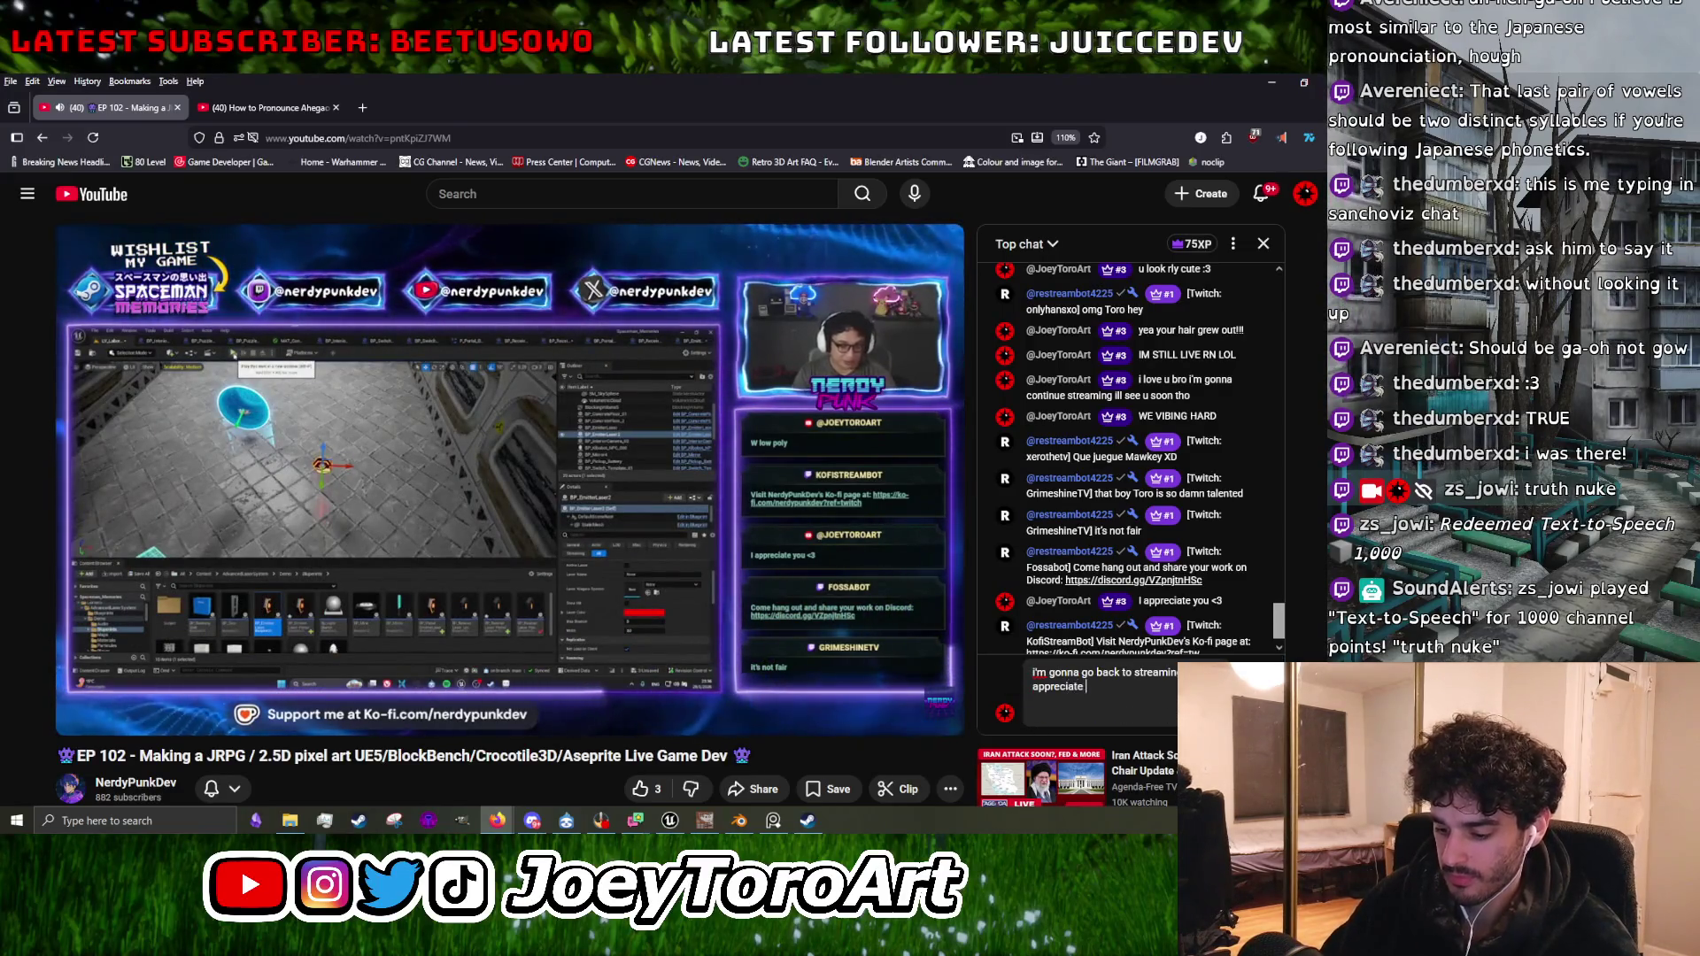
{"action": "type", "text": "tay safe u ar"}
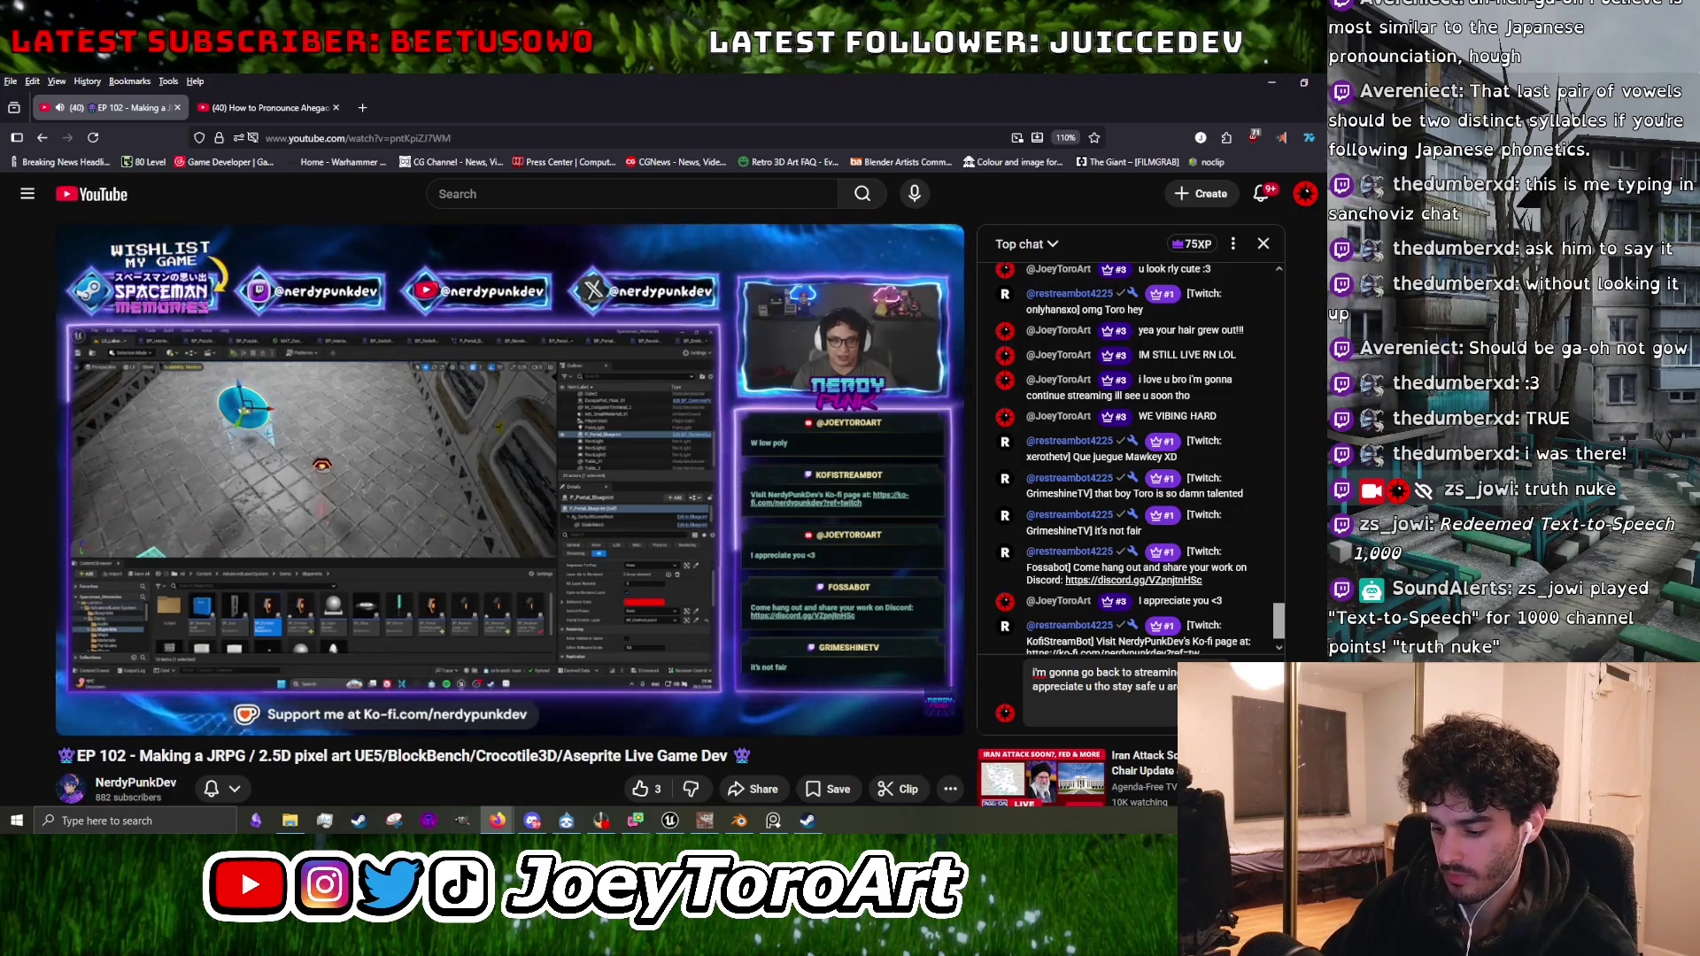
{"action": "key", "text": "Return"}
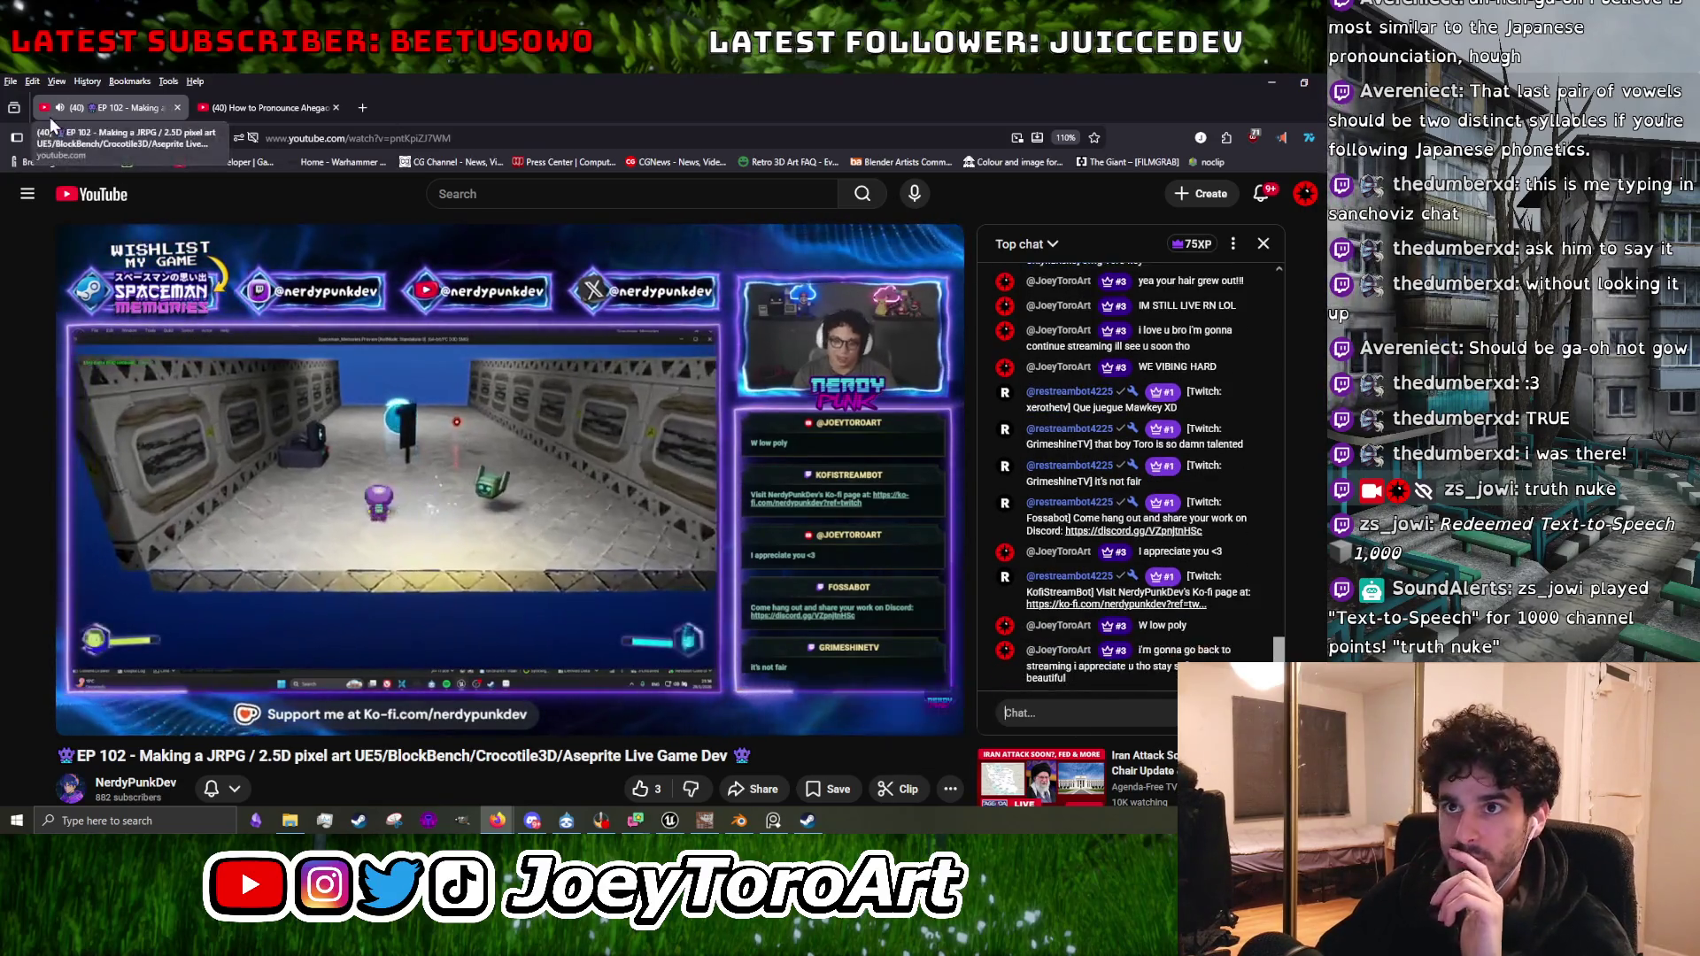
Replay the spoken Ahegao pronunciation in the other tab and pause it.
{"action": "left_click", "coordinate": [253, 108]}
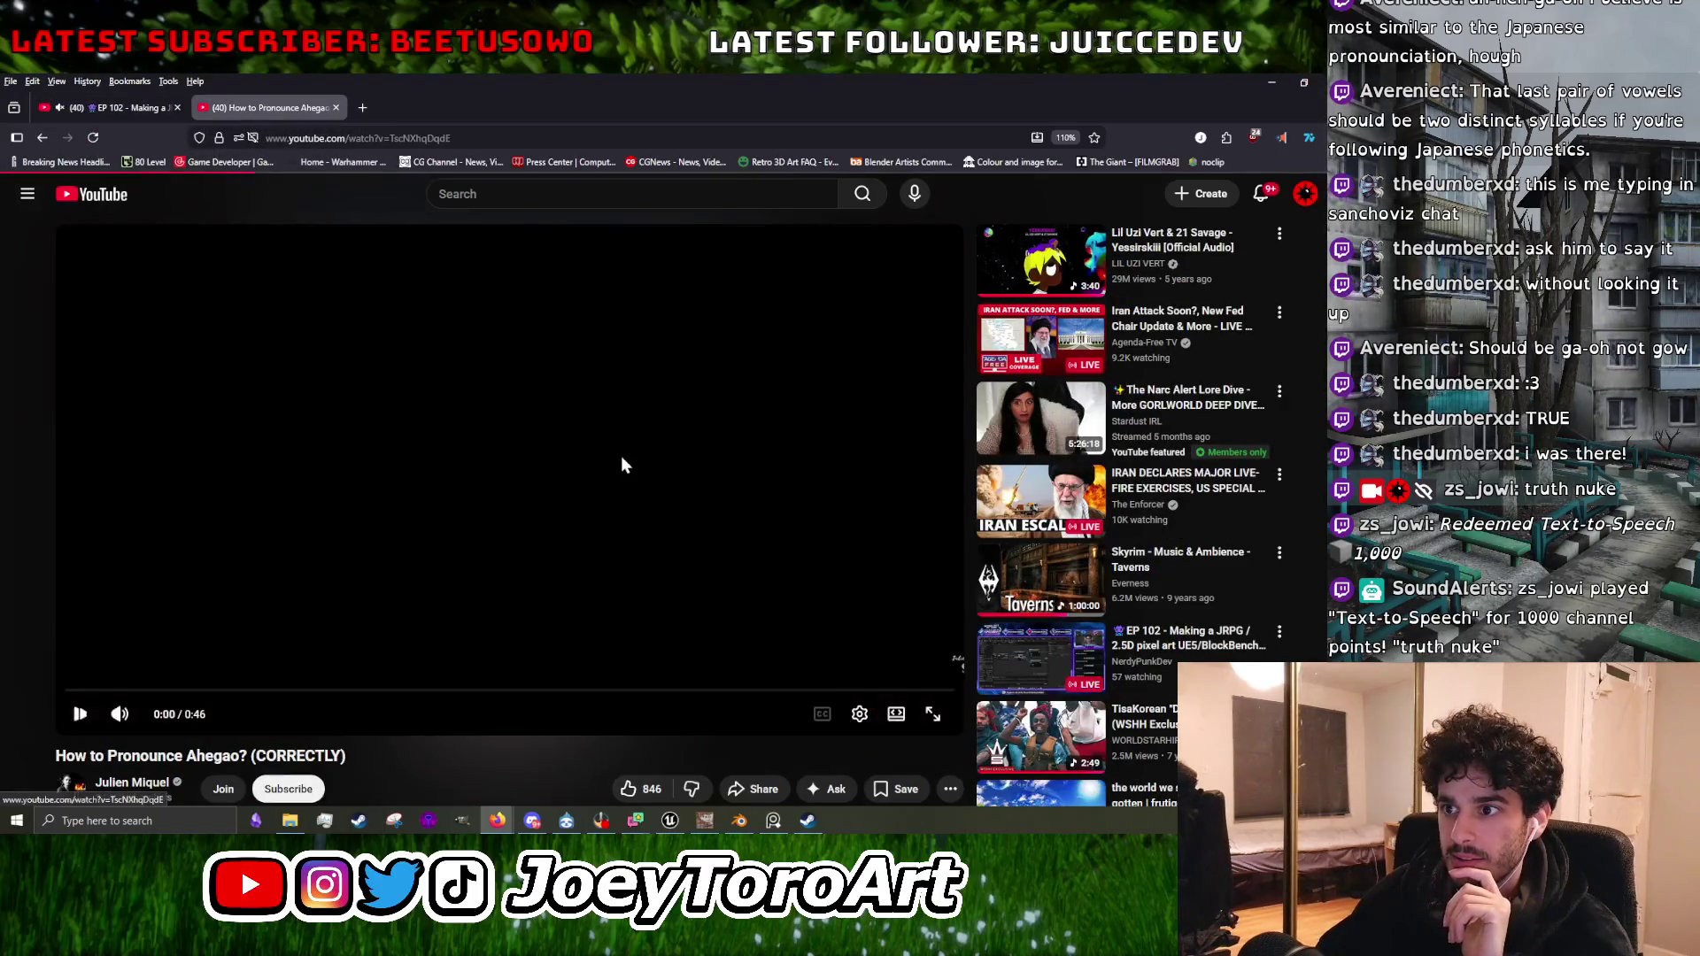
{"action": "left_click", "coordinate": [42, 139]}
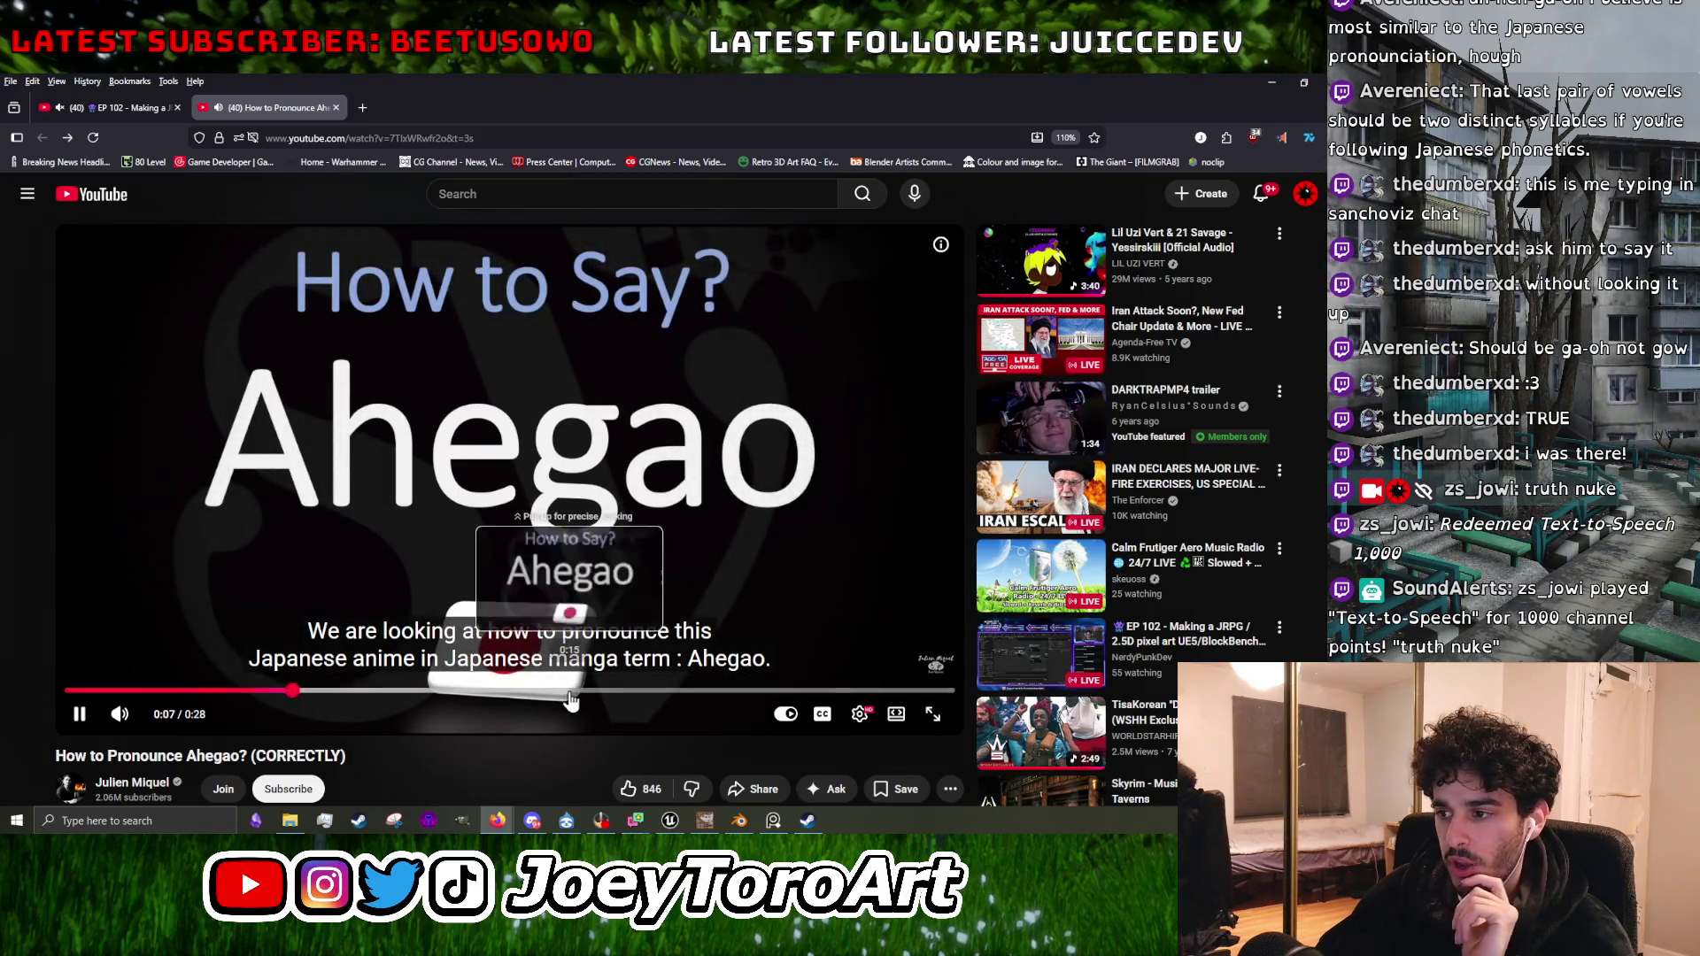
{"action": "left_click", "coordinate": [575, 690]}
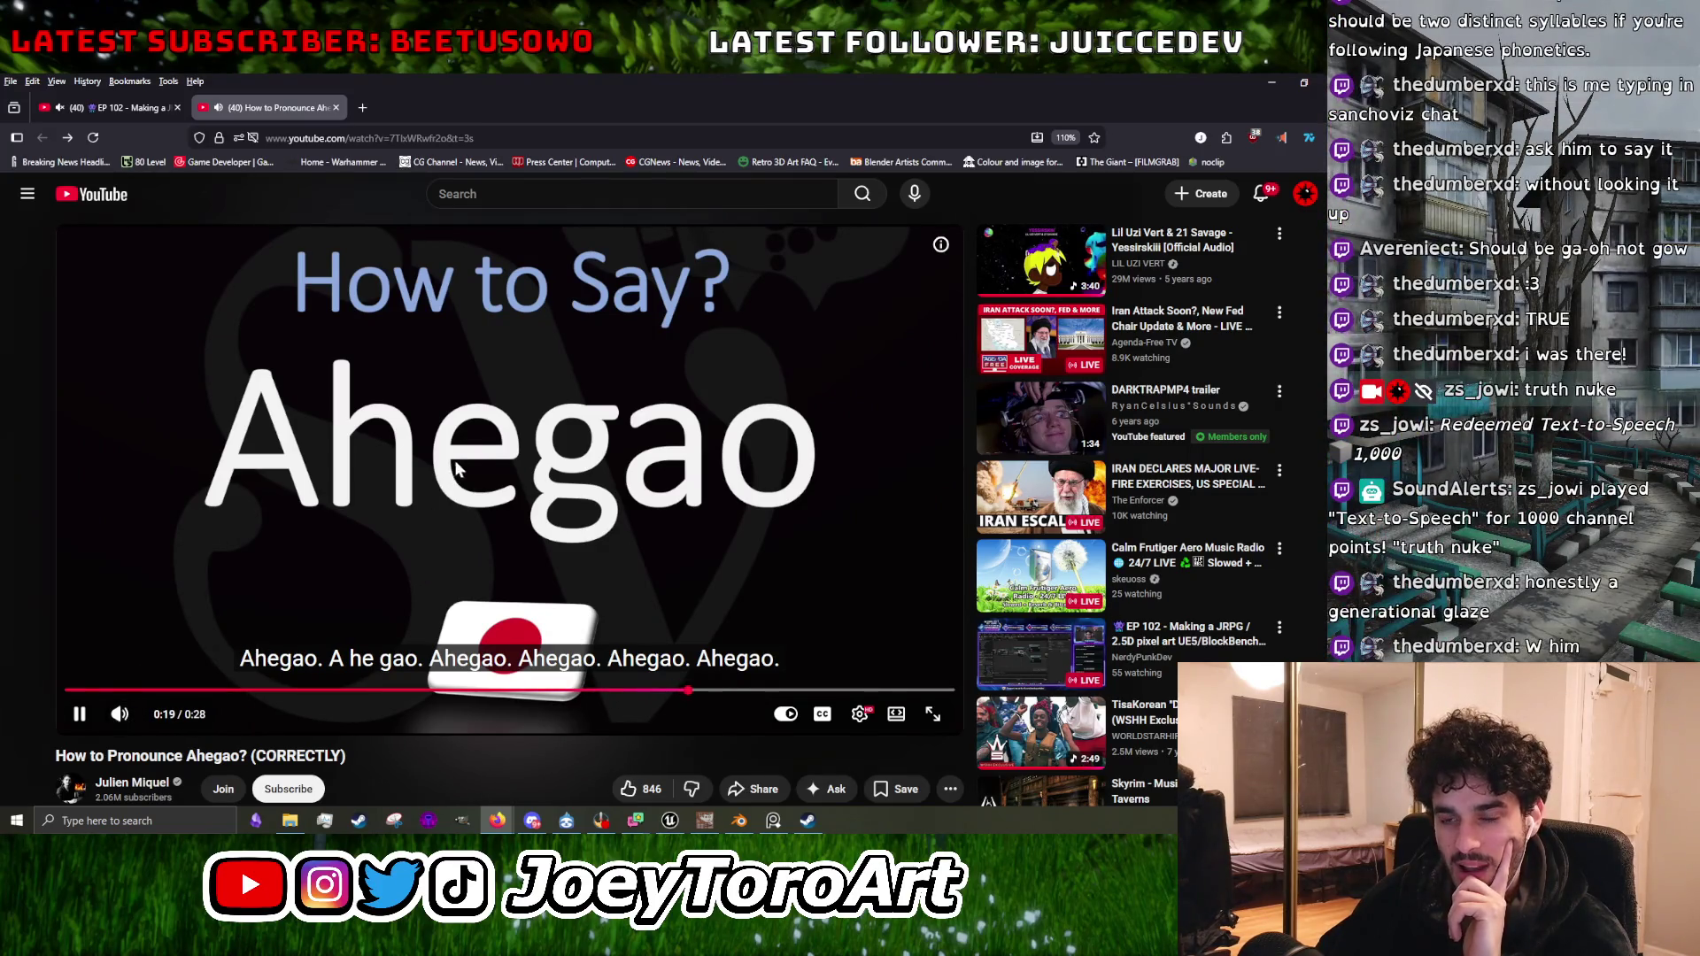
{"action": "left_click", "coordinate": [285, 587]}
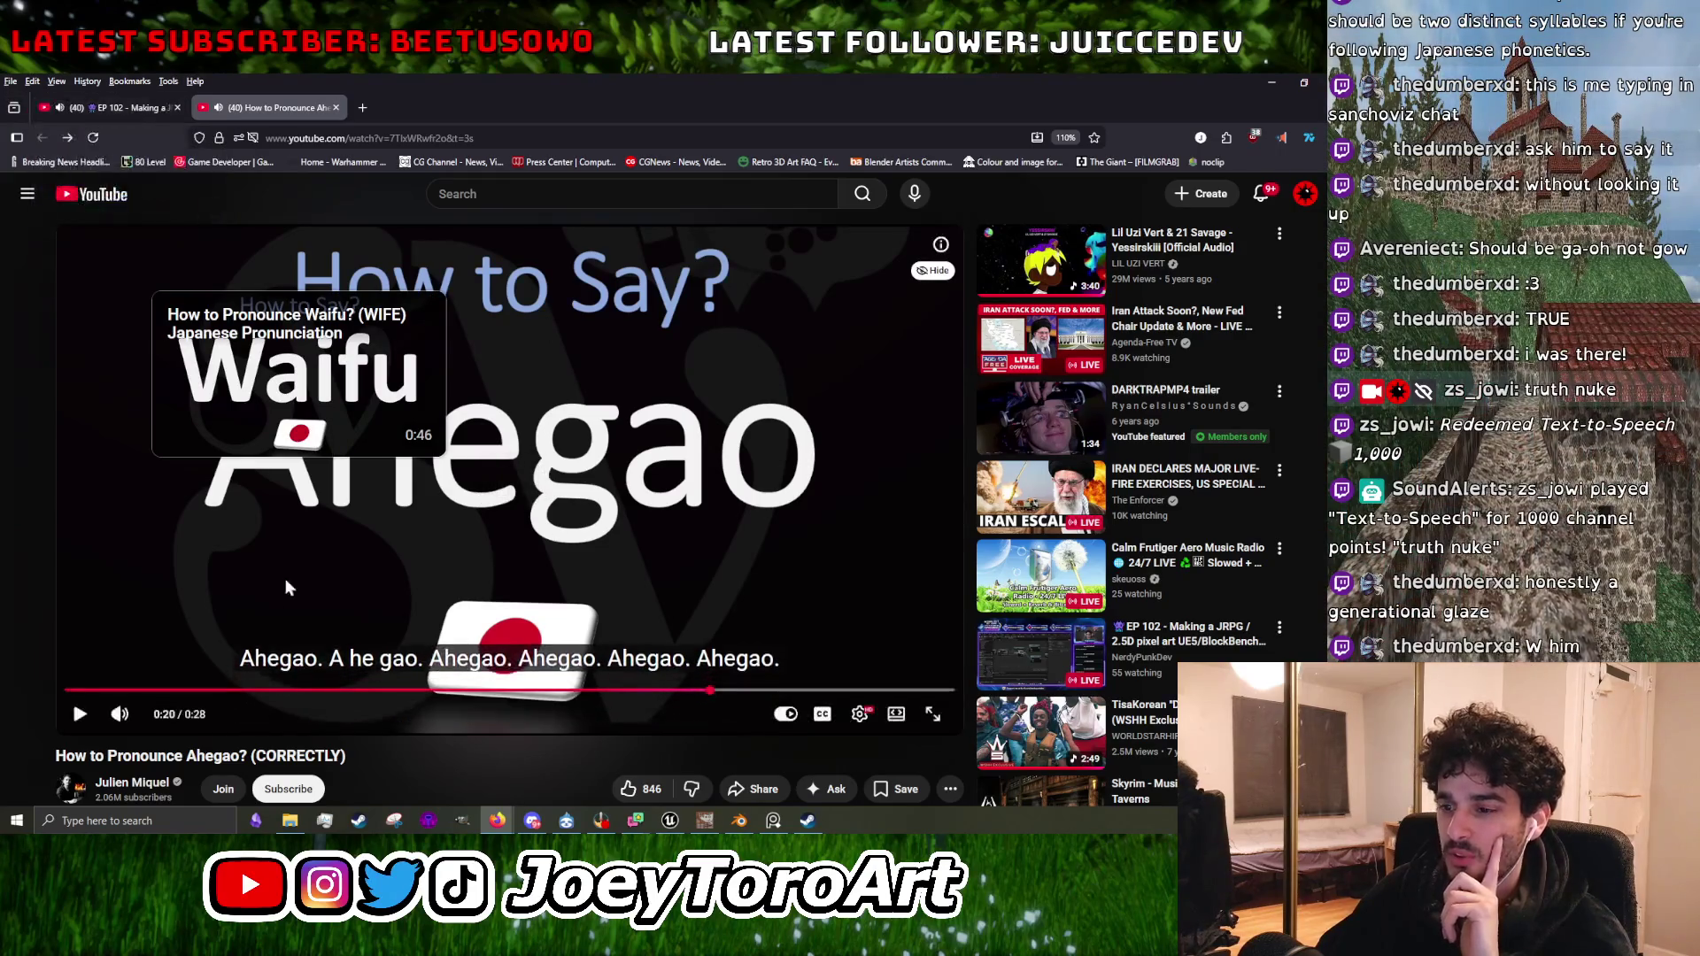
Like the JRPG live stream, raising its likes from 3 to 4, and return to GIMP.
{"action": "left_click", "coordinate": [120, 108]}
{"action": "scroll", "coordinate": [699, 624], "scroll_direction": "down", "scroll_amount": 2}
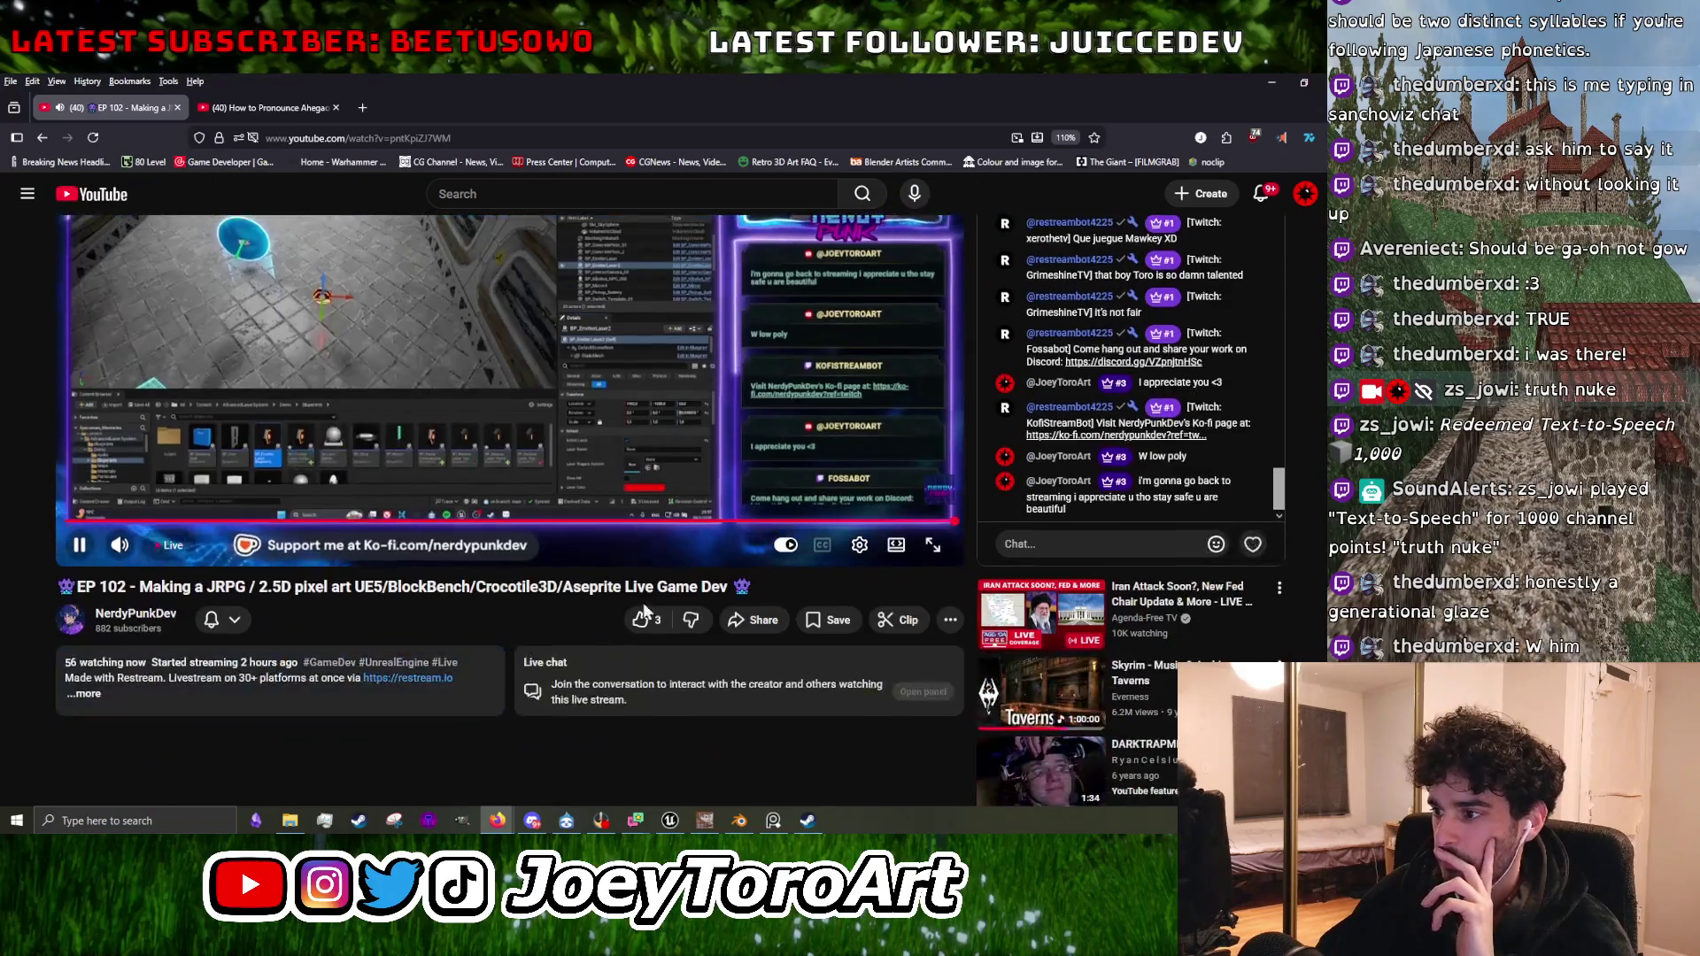
{"action": "left_click", "coordinate": [647, 636]}
{"action": "scroll", "coordinate": [769, 778], "scroll_direction": "up", "scroll_amount": 2}
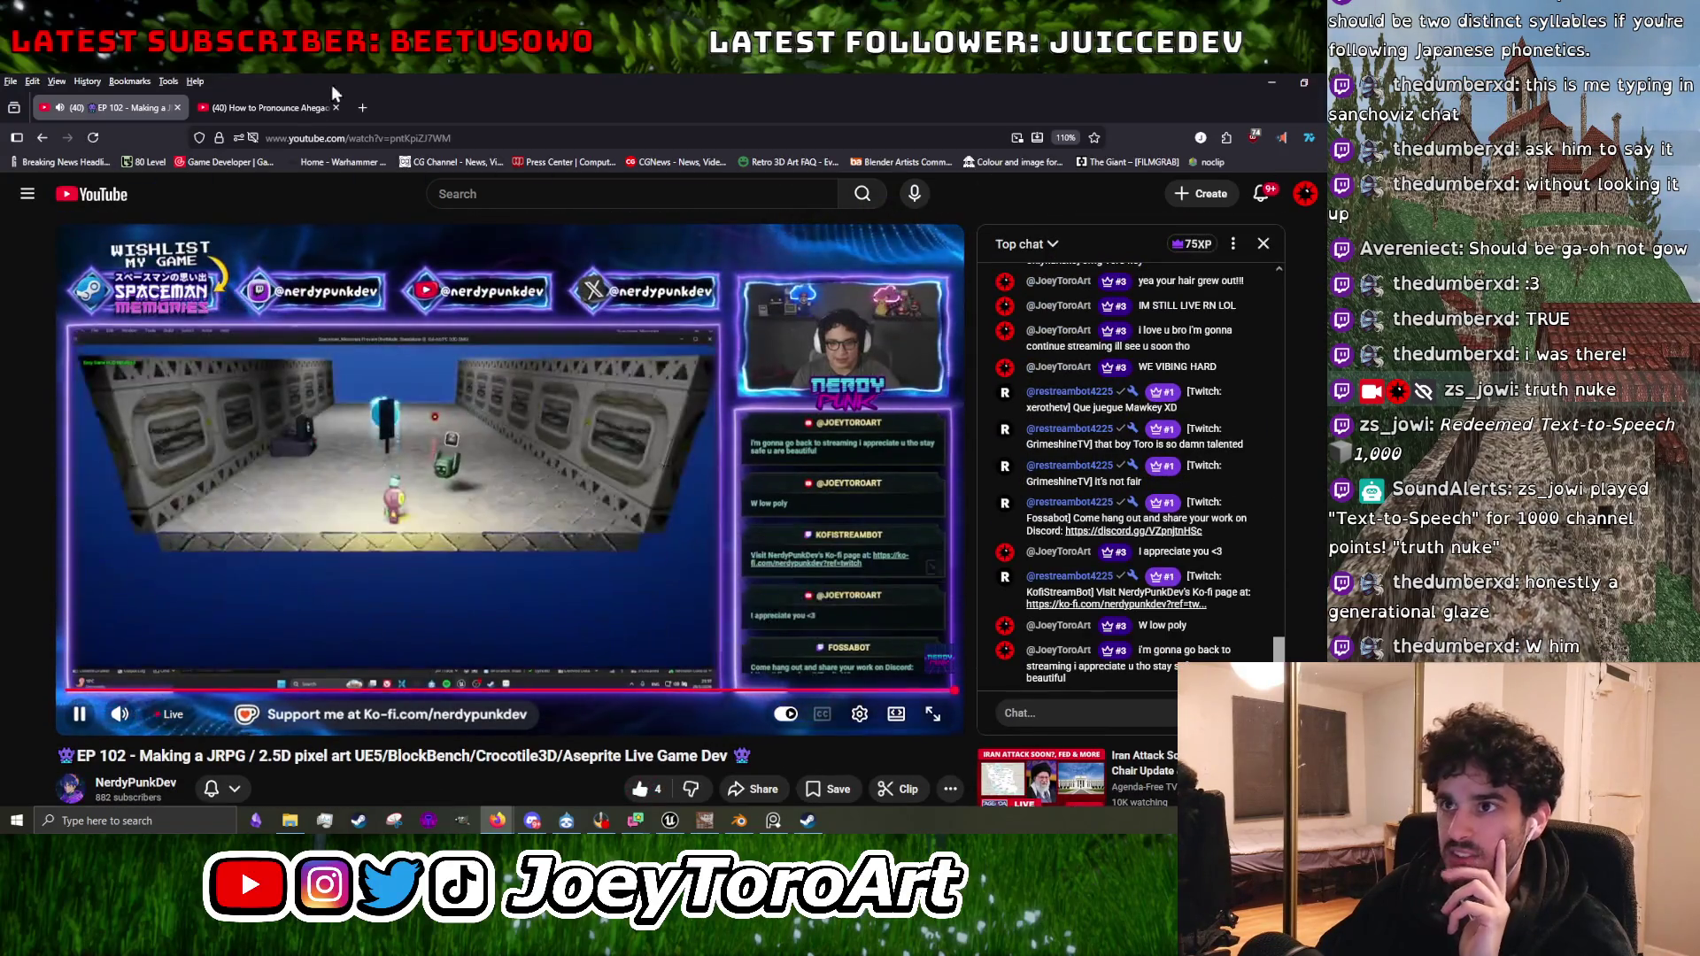
{"action": "key", "text": "alt+Tab"}
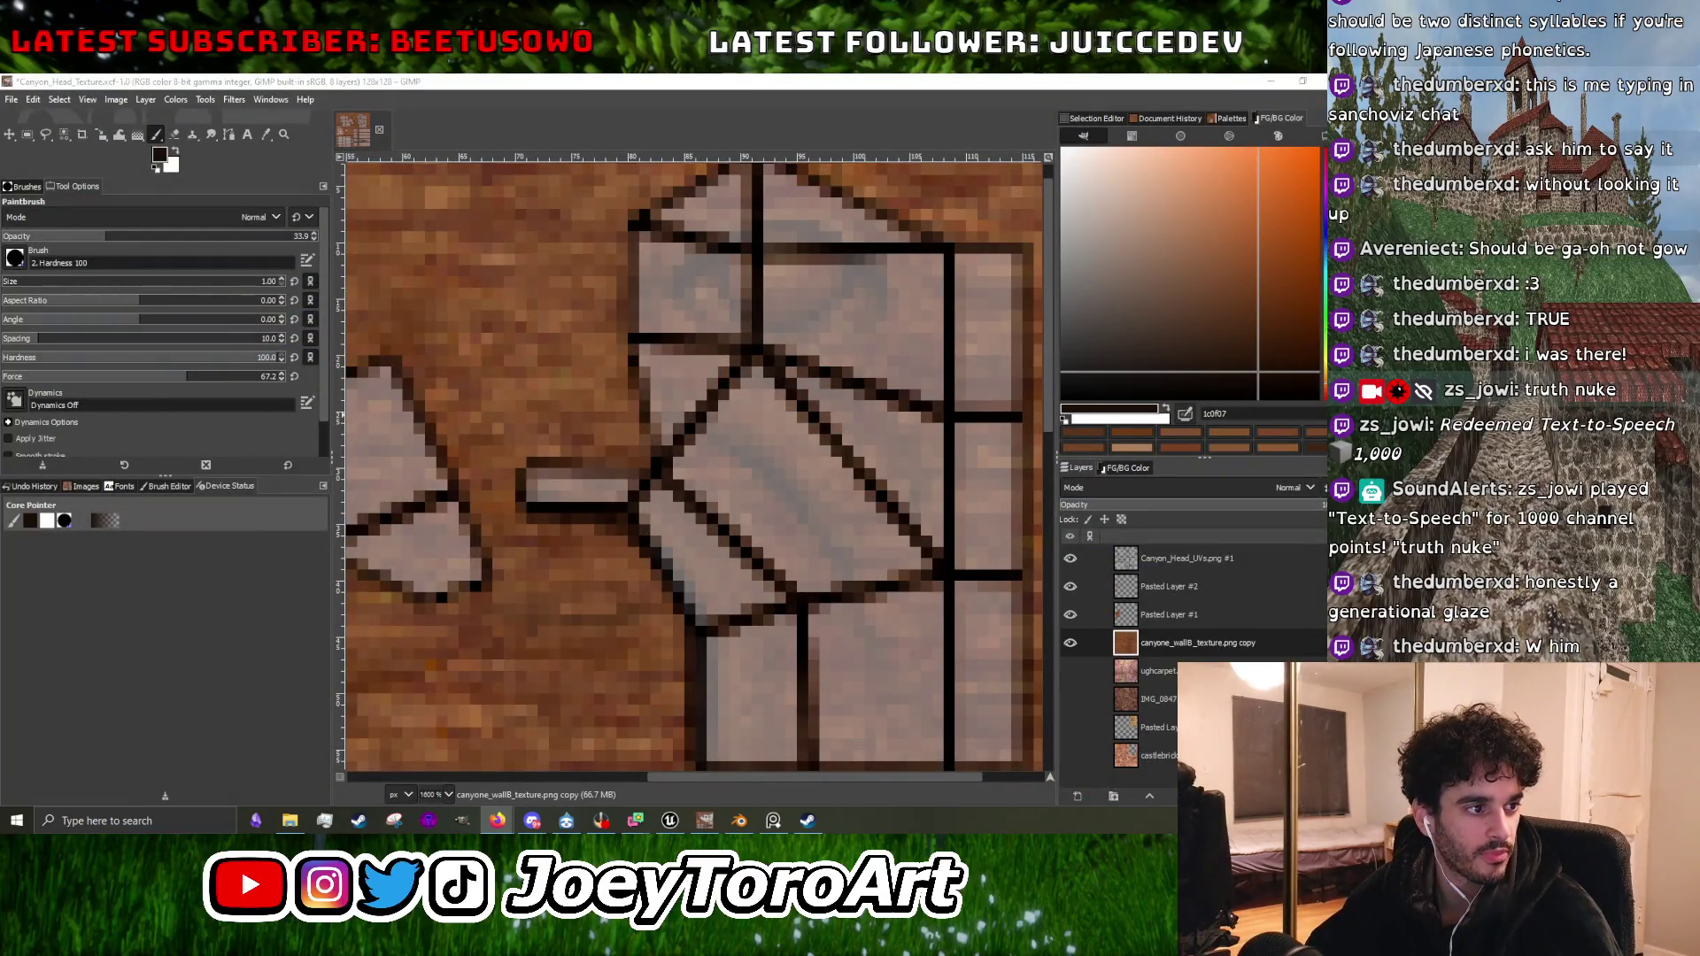
Hide the Canyon_Head_UVs overlay and pick the brown 7b4c2d from the rock texture.
{"action": "scroll", "coordinate": [747, 497], "scroll_direction": "down", "scroll_amount": 3, "text": "ctrl"}
{"action": "scroll", "coordinate": [661, 507], "scroll_direction": "up", "scroll_amount": 3, "text": "ctrl"}
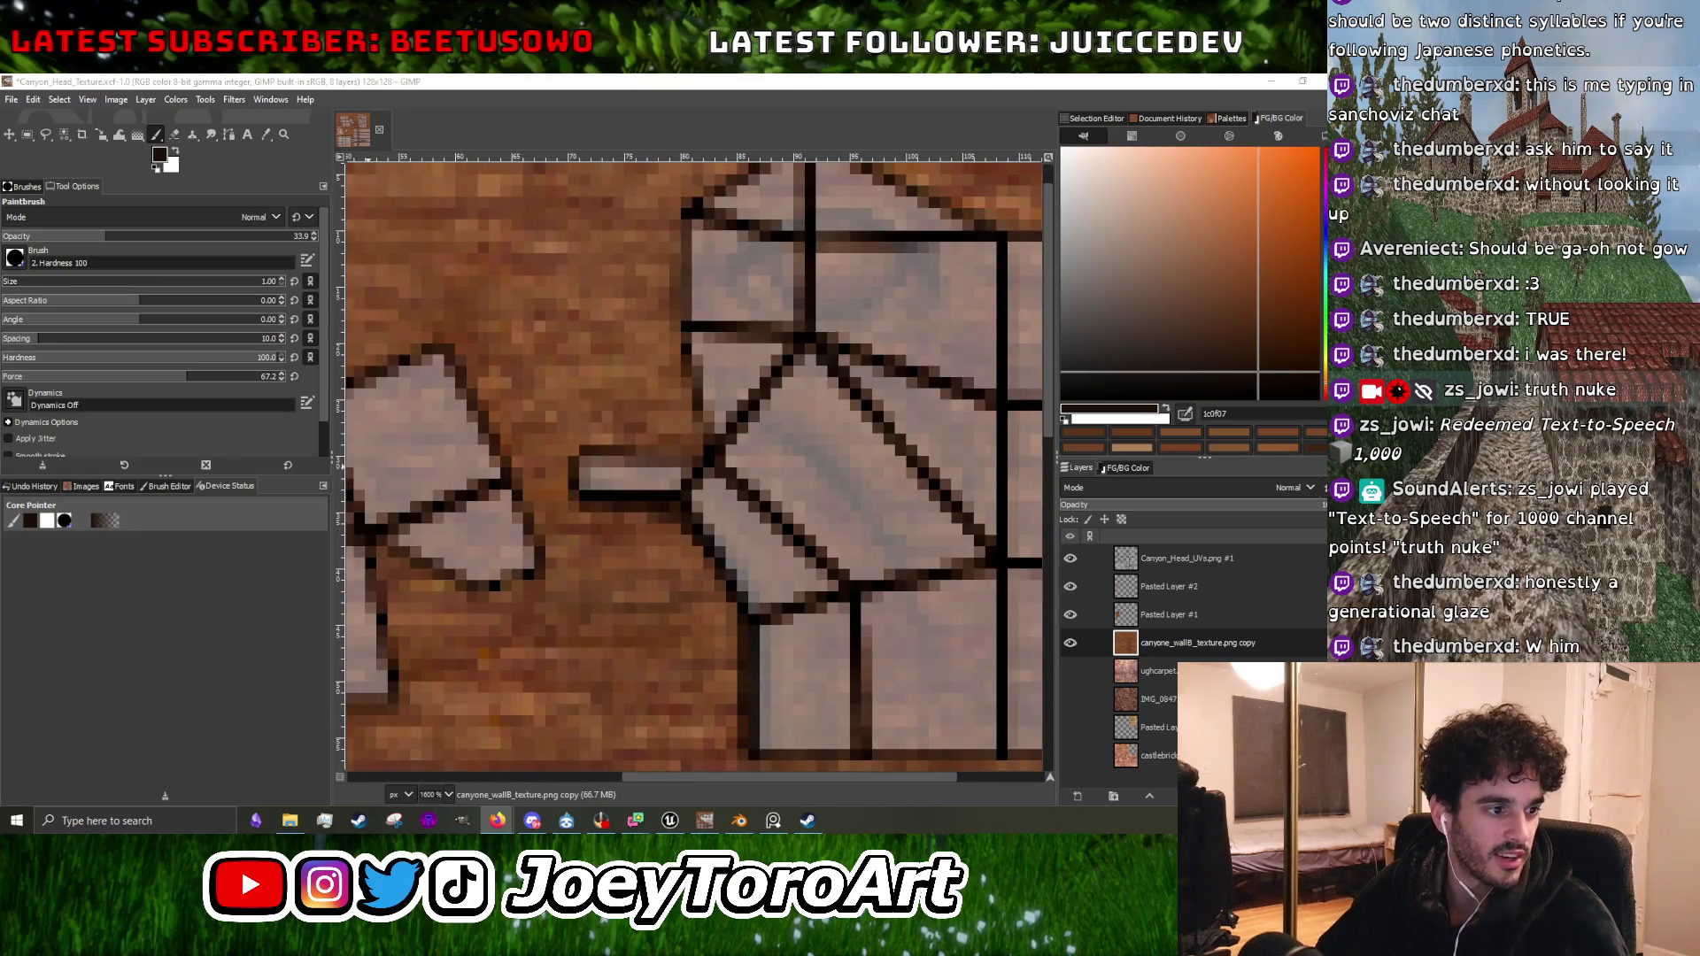
{"action": "scroll", "coordinate": [638, 447], "scroll_direction": "up", "scroll_amount": 1, "text": "ctrl"}
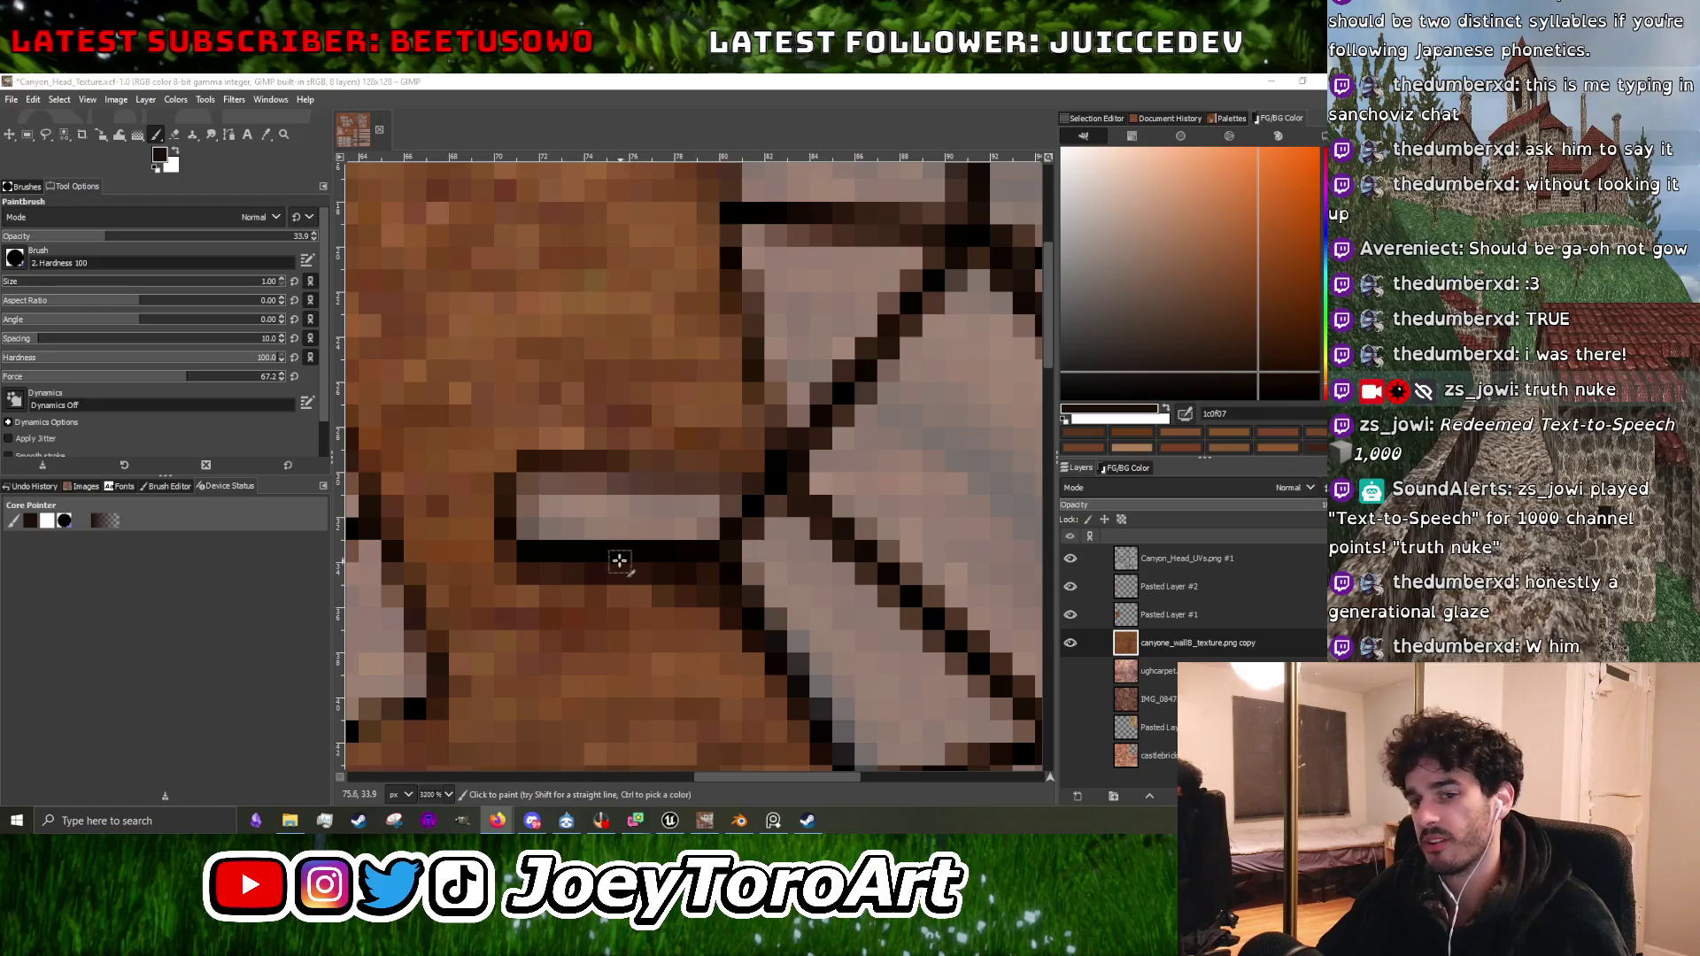
{"action": "scroll", "coordinate": [613, 570], "scroll_direction": "down", "scroll_amount": 3, "text": "ctrl"}
{"action": "scroll", "coordinate": [673, 532], "scroll_direction": "up", "scroll_amount": 3, "text": "ctrl"}
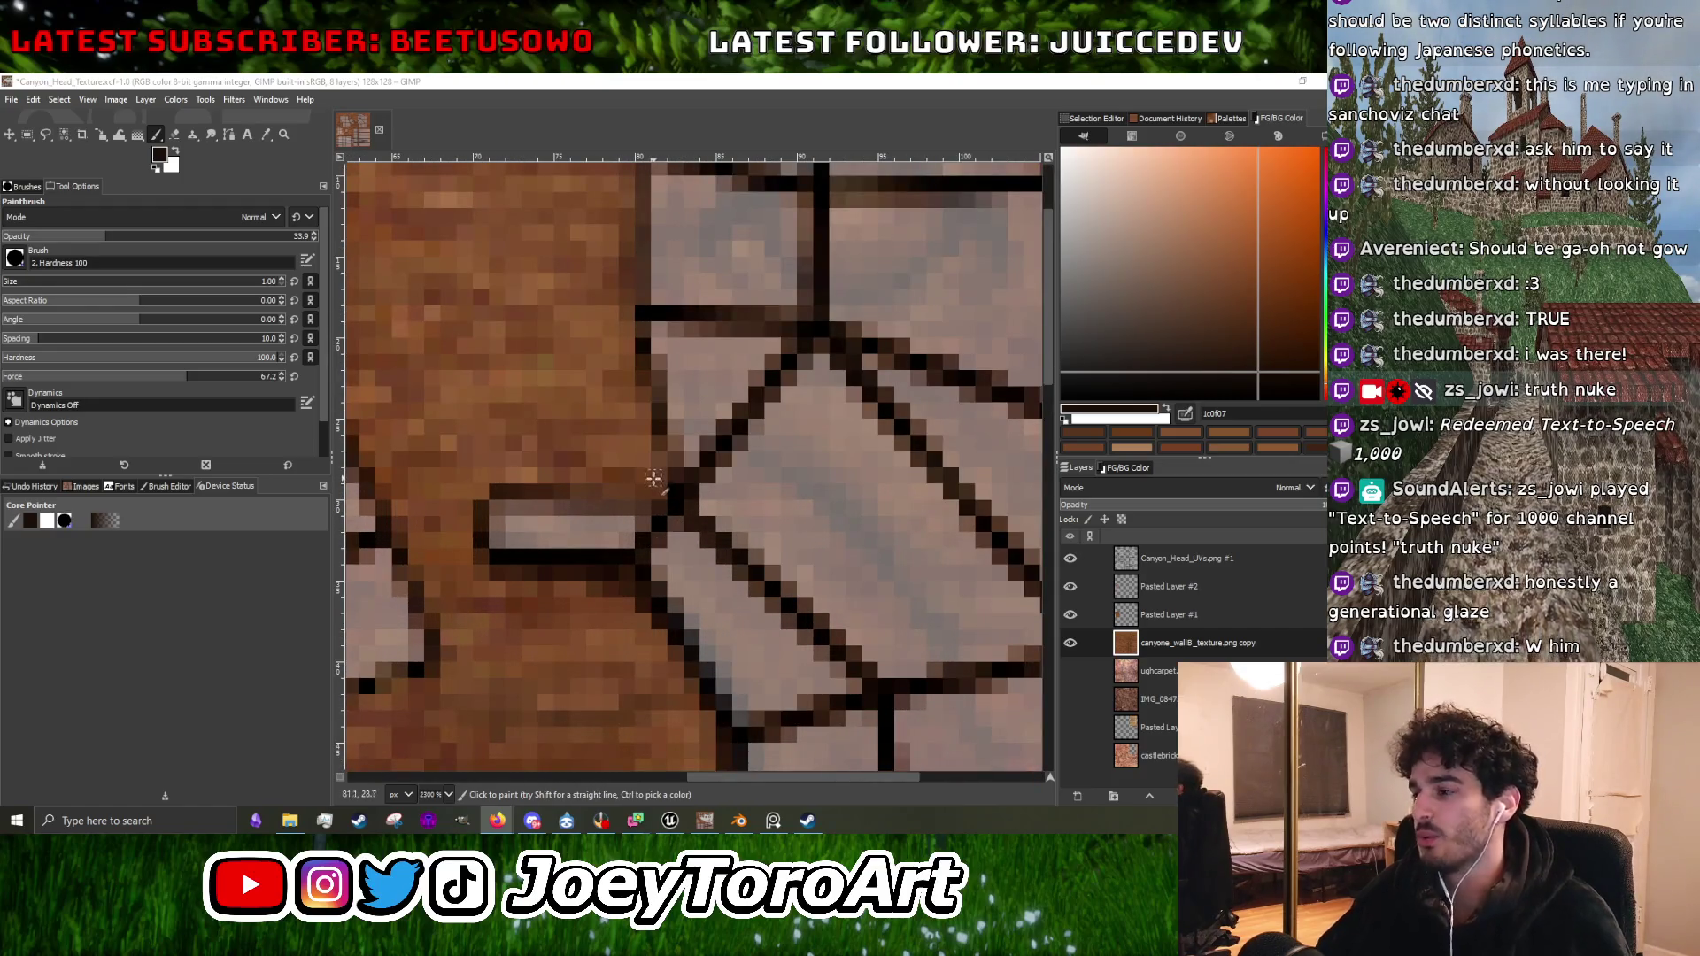
{"action": "left_click", "coordinate": [1071, 559]}
{"action": "left_click", "coordinate": [709, 582], "text": "ctrl"}
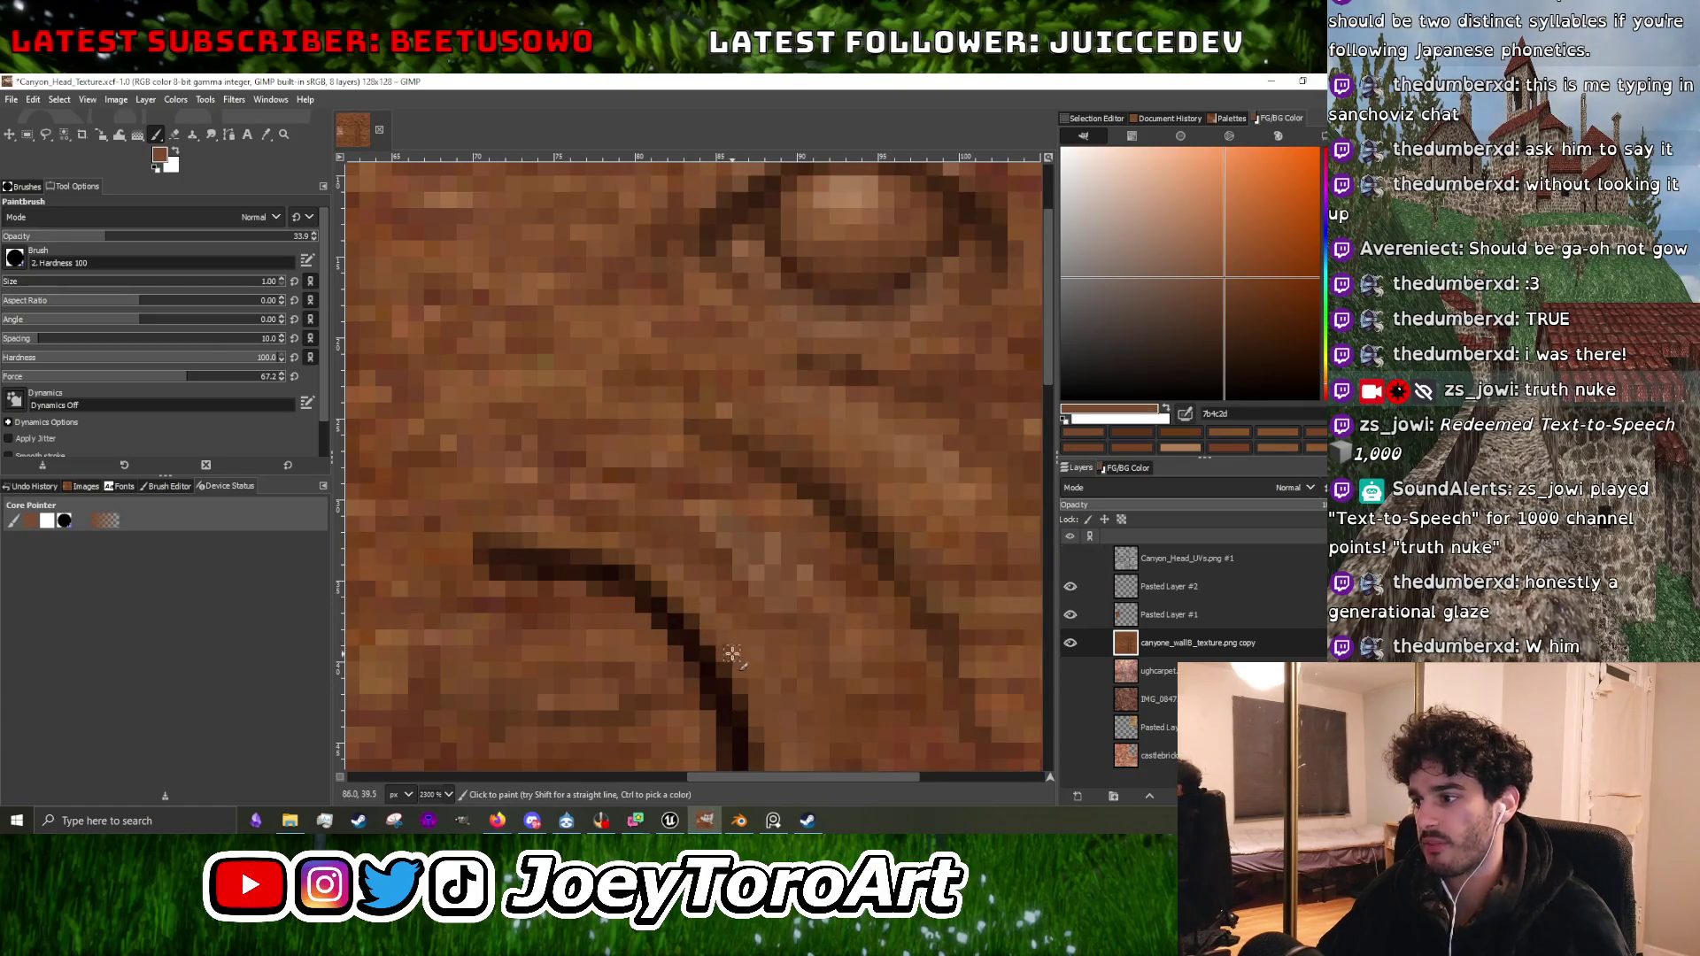
{"action": "scroll", "coordinate": [732, 653], "scroll_direction": "down", "scroll_amount": 3, "text": "ctrl"}
{"action": "scroll", "coordinate": [724, 605], "scroll_direction": "up", "scroll_amount": 3, "text": "ctrl"}
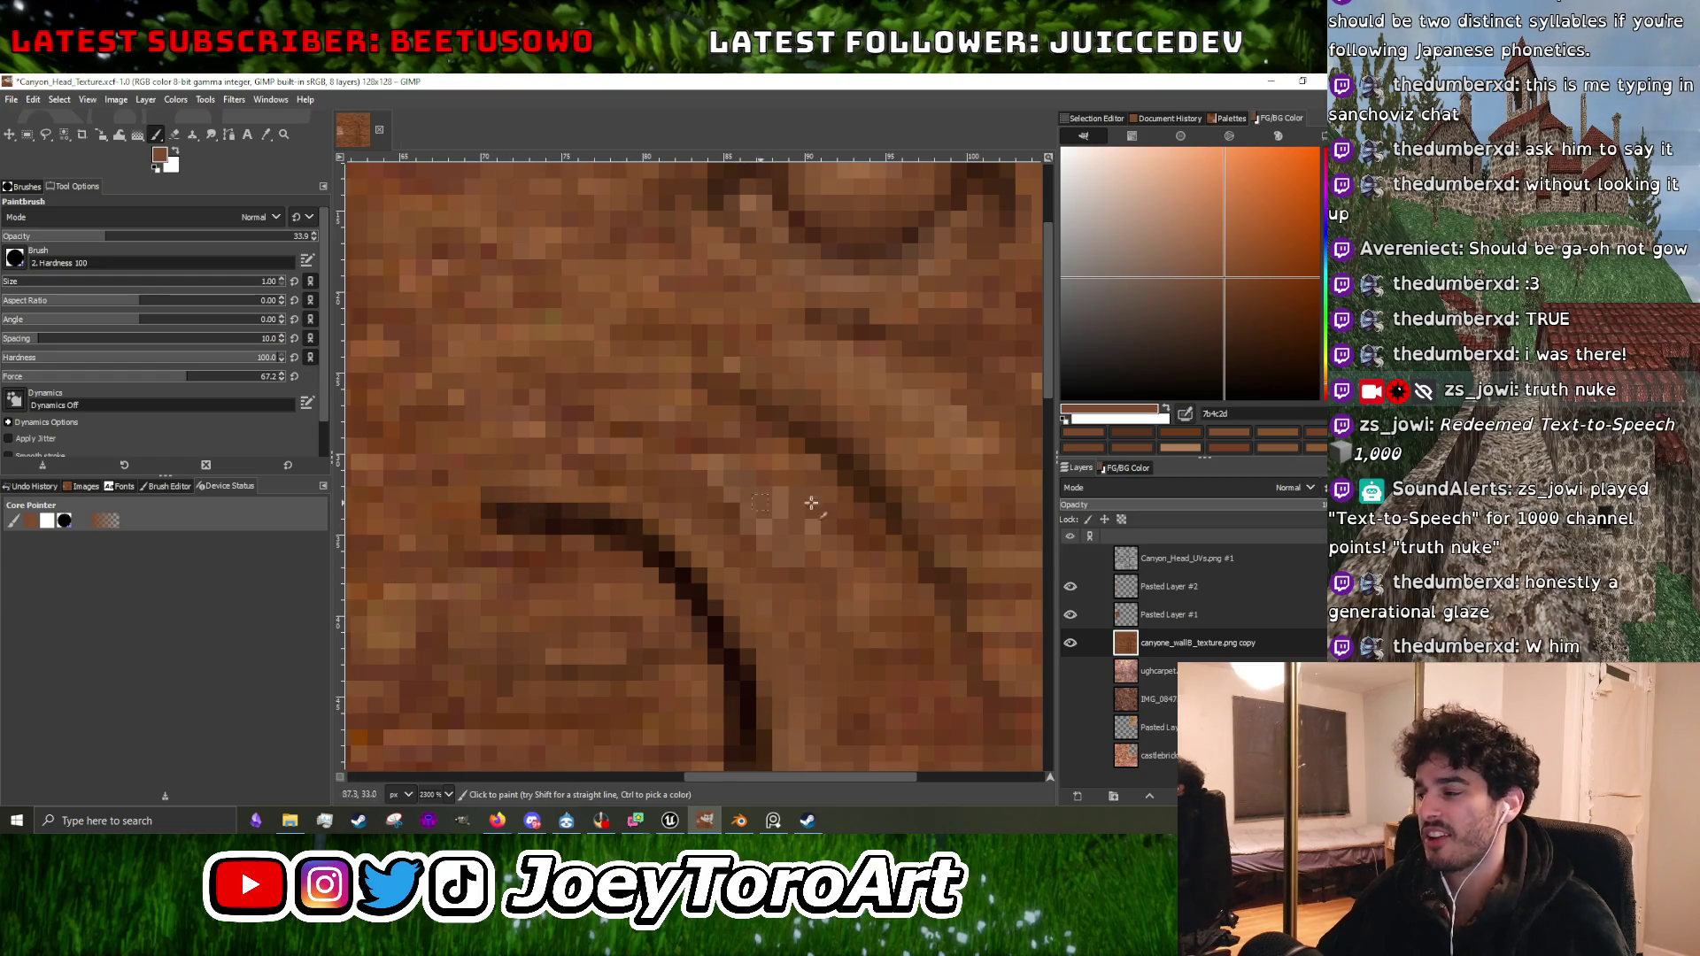
Check UV placement with the overlay, then sample the carved line's dark brown.
{"action": "left_click", "coordinate": [1070, 559]}
{"action": "scroll", "coordinate": [767, 515], "scroll_direction": "down", "scroll_amount": 3, "text": "ctrl"}
{"action": "scroll", "coordinate": [767, 516], "scroll_direction": "up", "scroll_amount": 4, "text": "ctrl"}
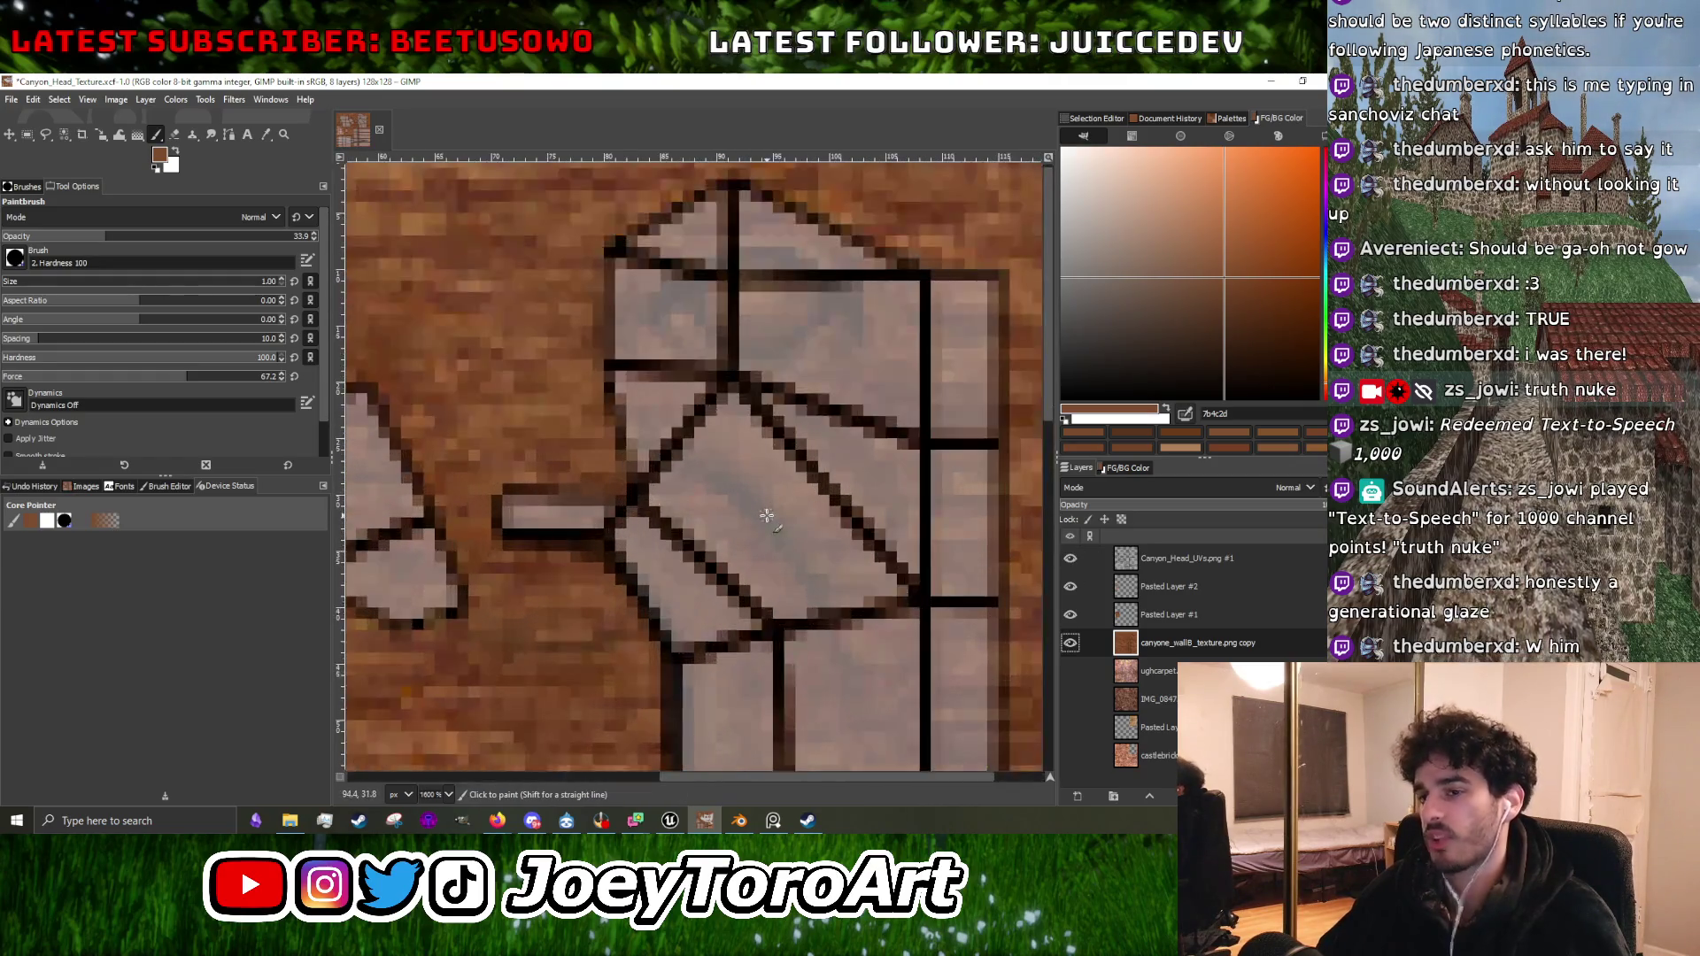
{"action": "left_click", "coordinate": [1070, 558]}
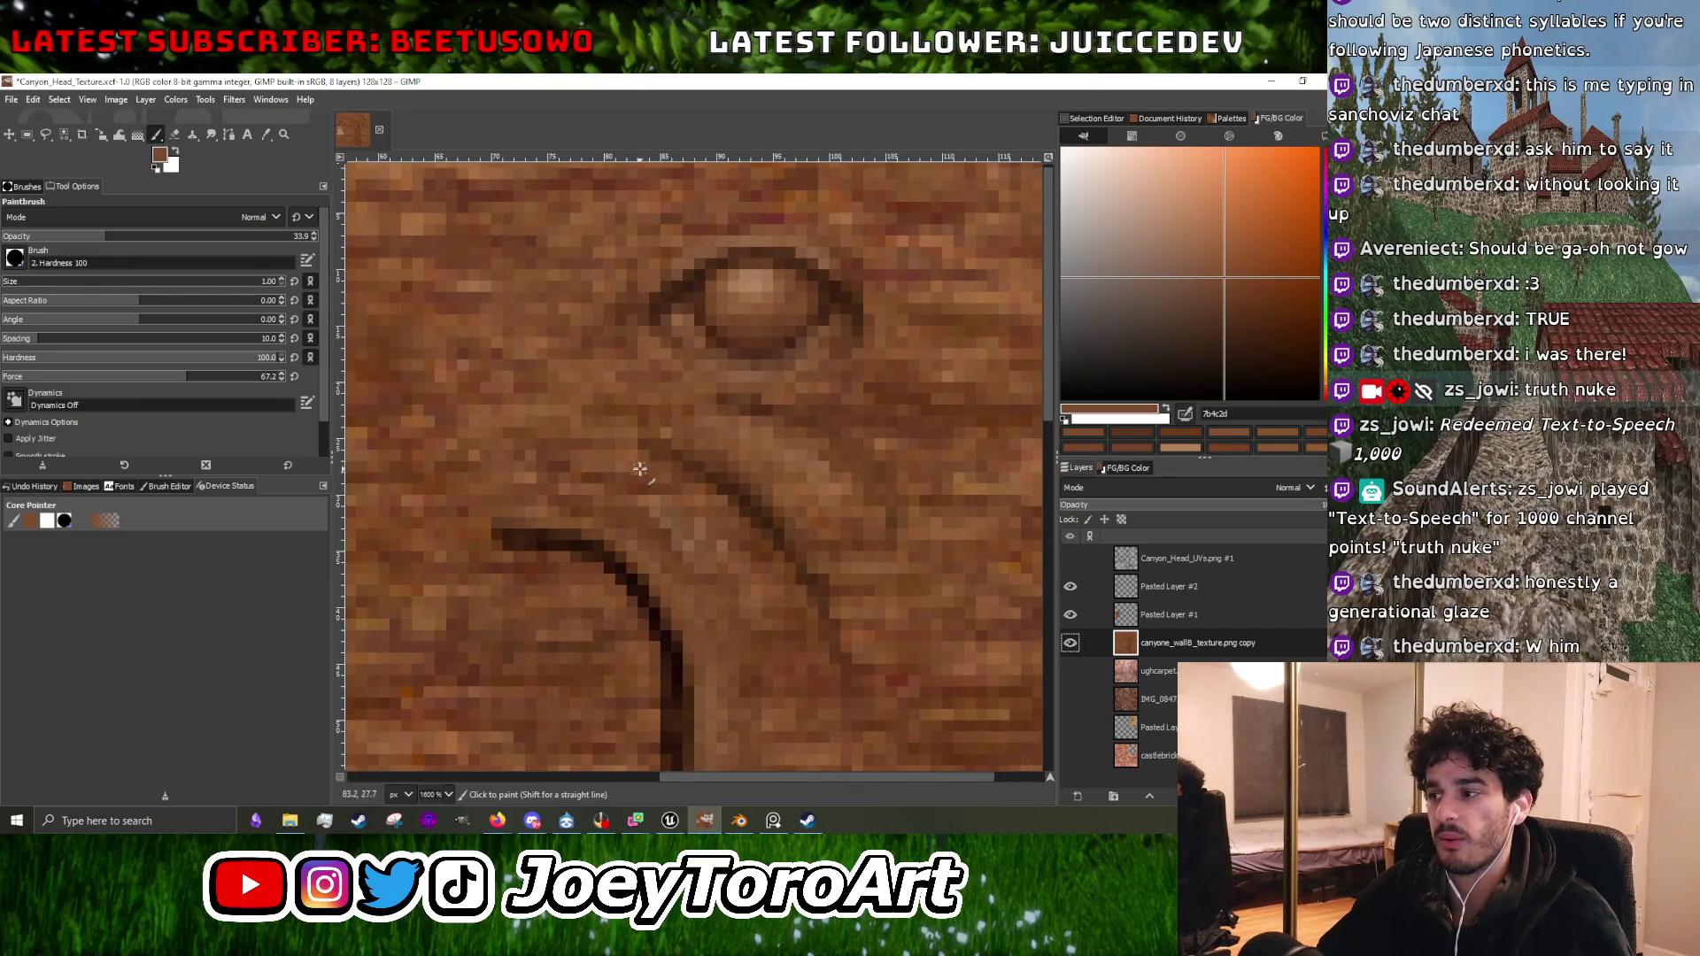
{"action": "scroll", "coordinate": [639, 469], "scroll_direction": "up", "scroll_amount": 2, "text": "ctrl"}
{"action": "left_click", "coordinate": [877, 531], "text": "ctrl"}
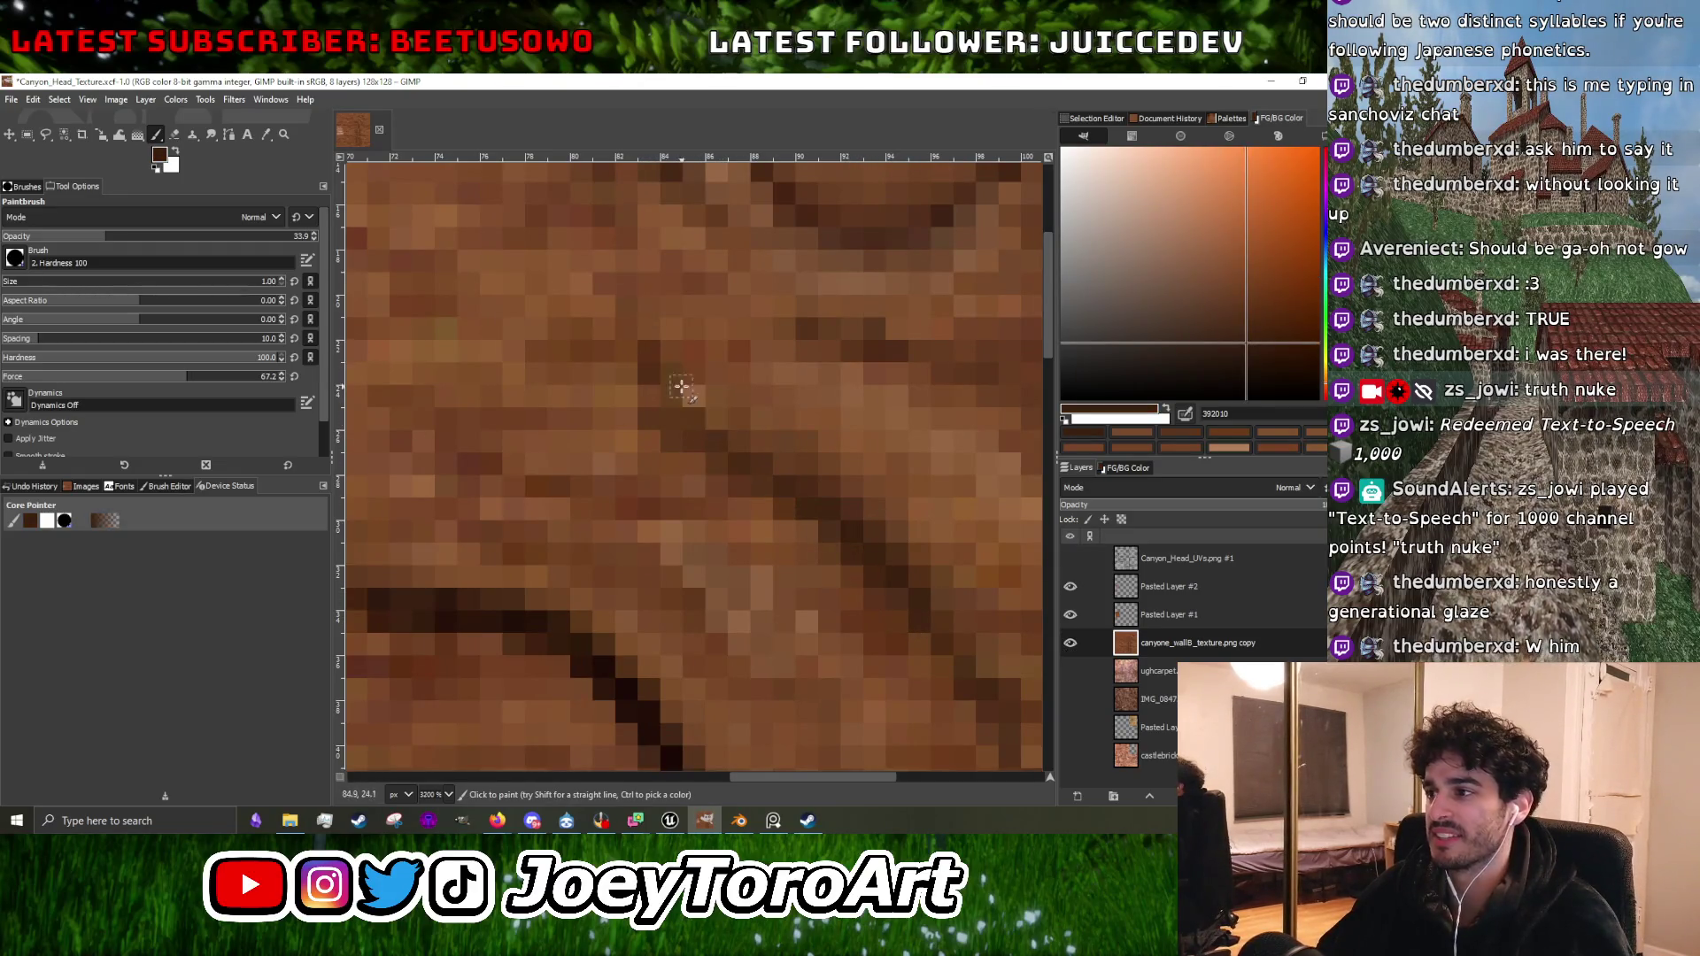
{"action": "left_click", "coordinate": [1070, 558]}
{"action": "left_click", "coordinate": [1070, 558]}
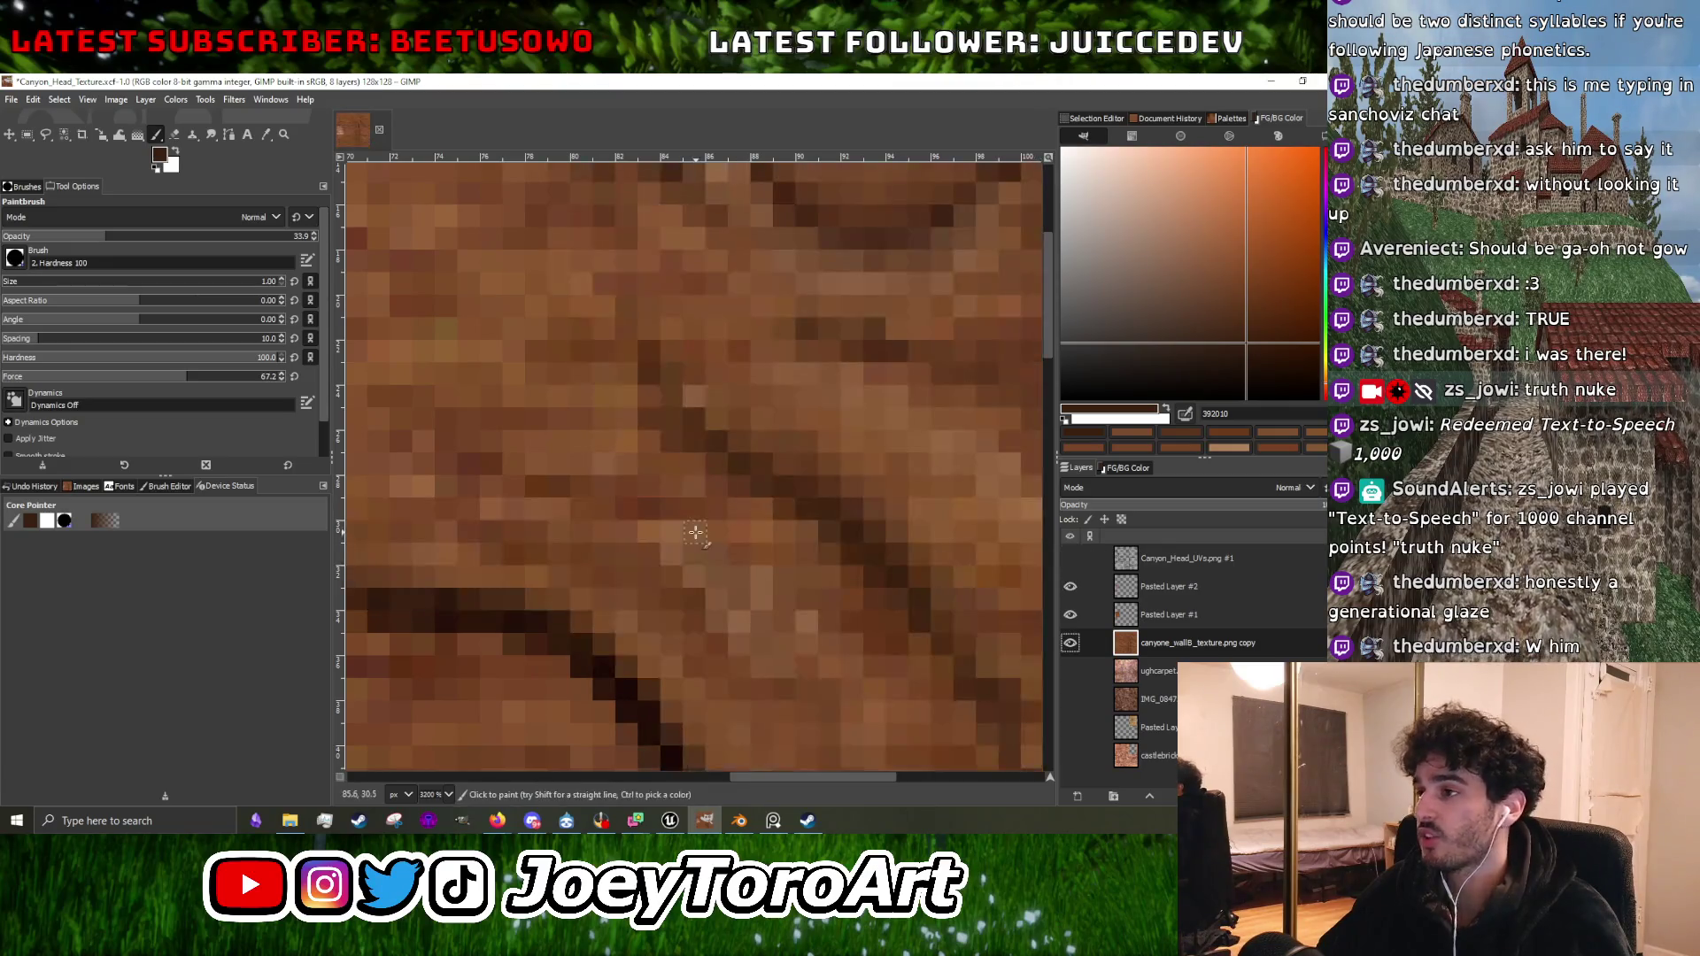
Sample a mid-brown from the rock surface for the curve details.
{"action": "scroll", "coordinate": [555, 411], "scroll_direction": "right", "scroll_amount": 3}
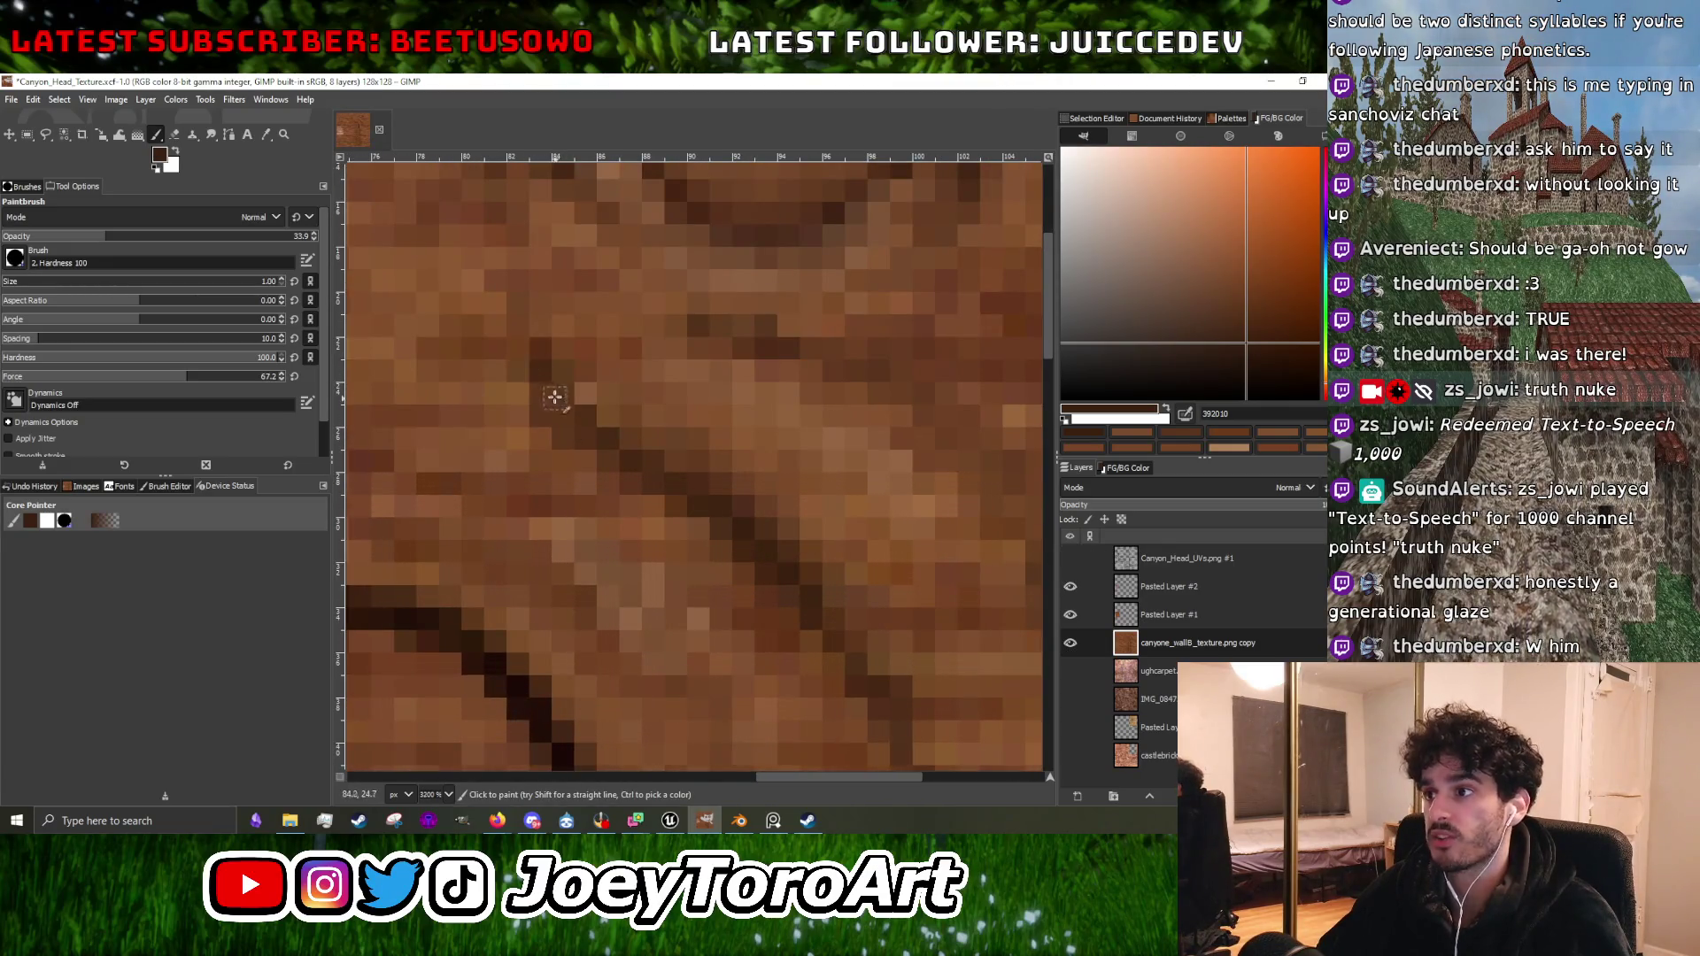
{"action": "scroll", "coordinate": [646, 487], "scroll_direction": "down", "scroll_amount": 4, "text": "ctrl"}
{"action": "scroll", "coordinate": [708, 544], "scroll_direction": "up", "scroll_amount": 3, "text": "ctrl"}
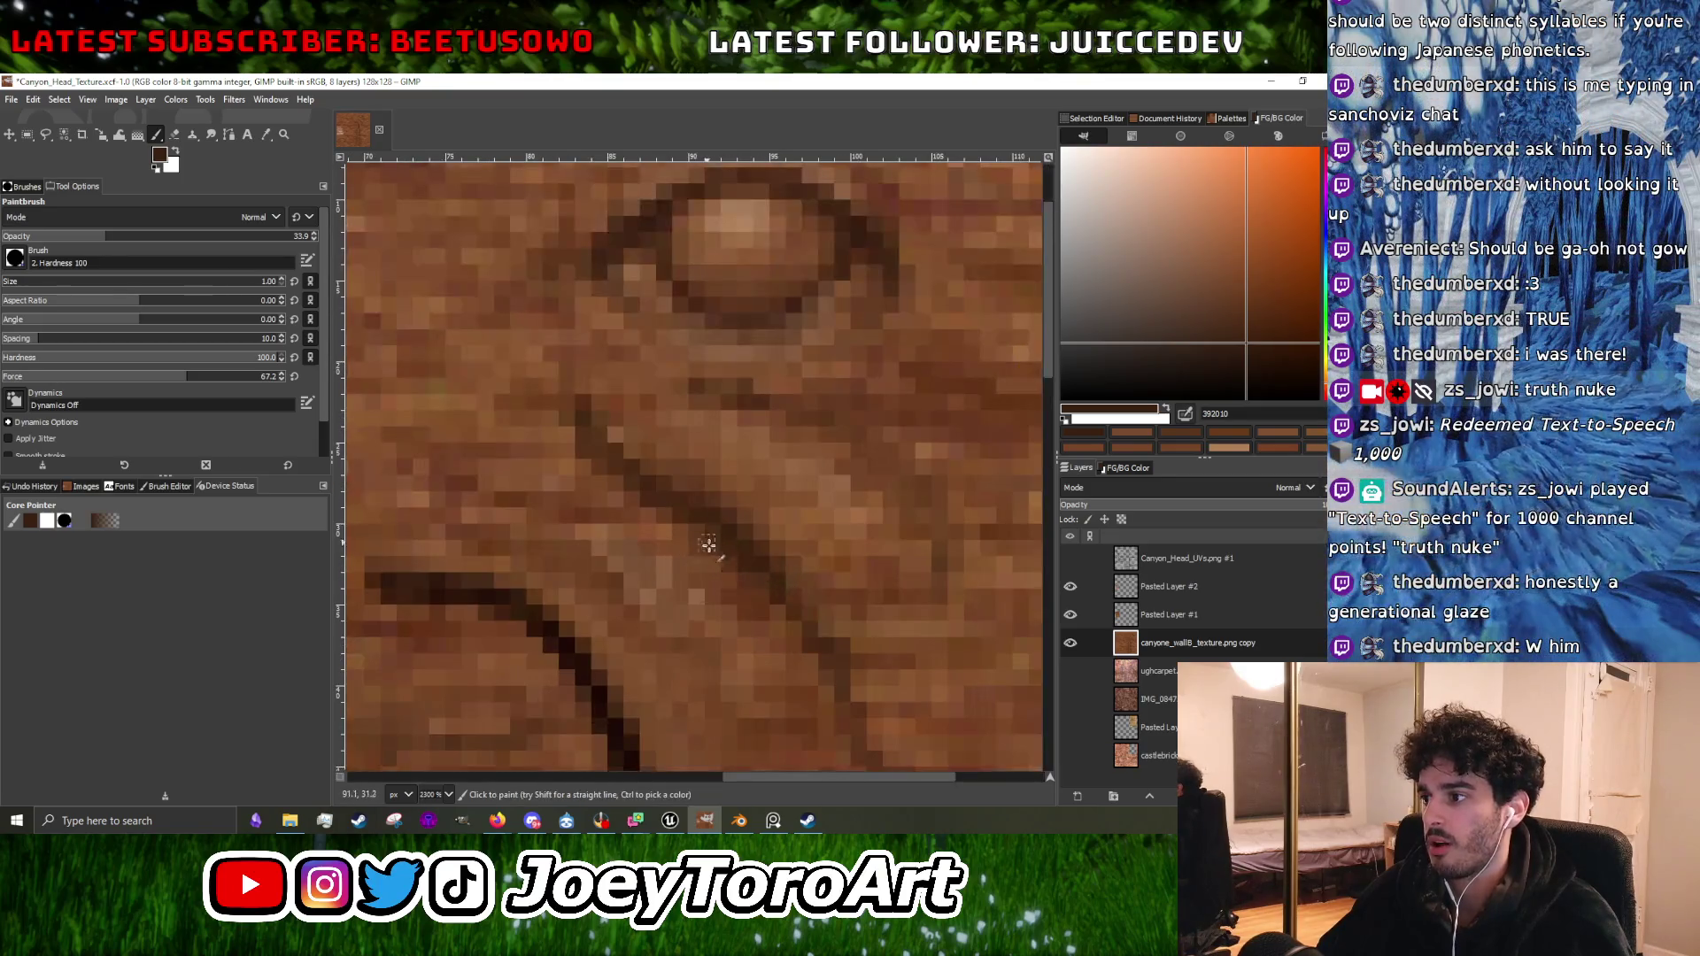
{"action": "scroll", "coordinate": [755, 582], "scroll_direction": "down", "scroll_amount": 3, "text": "ctrl"}
{"action": "scroll", "coordinate": [784, 631], "scroll_direction": "up", "scroll_amount": 2, "text": "ctrl"}
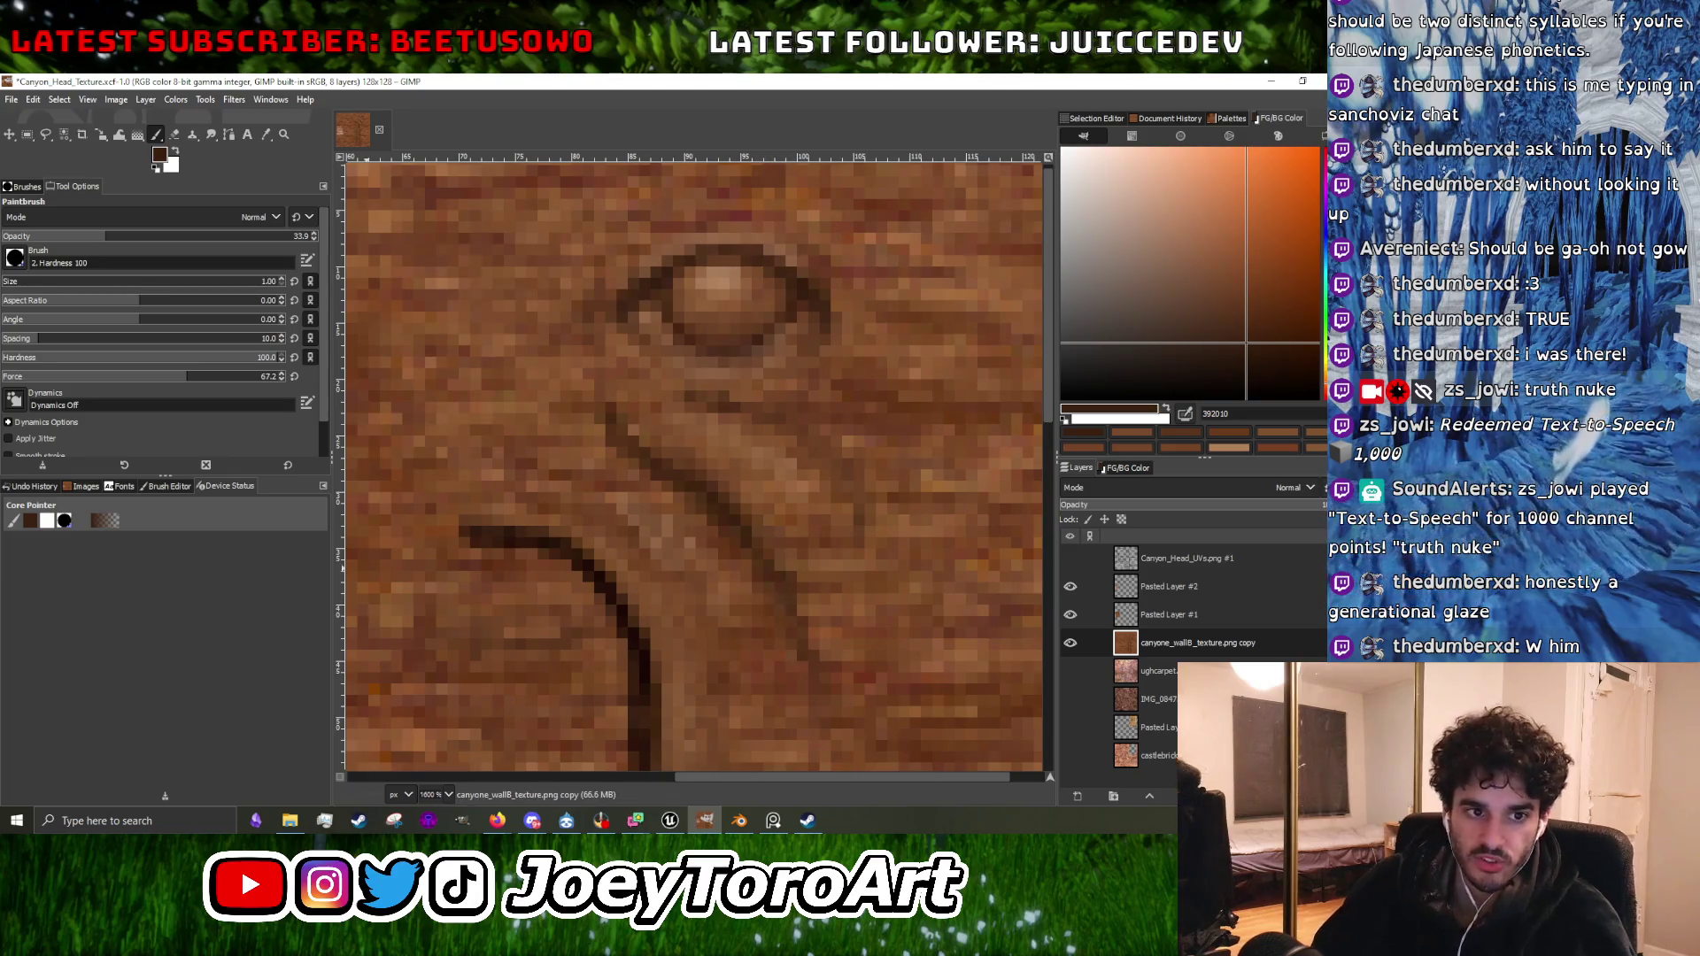
{"action": "scroll", "coordinate": [696, 466], "scroll_direction": "down", "scroll_amount": 2, "text": "ctrl"}
{"action": "scroll", "coordinate": [779, 586], "scroll_direction": "up", "scroll_amount": 2, "text": "ctrl"}
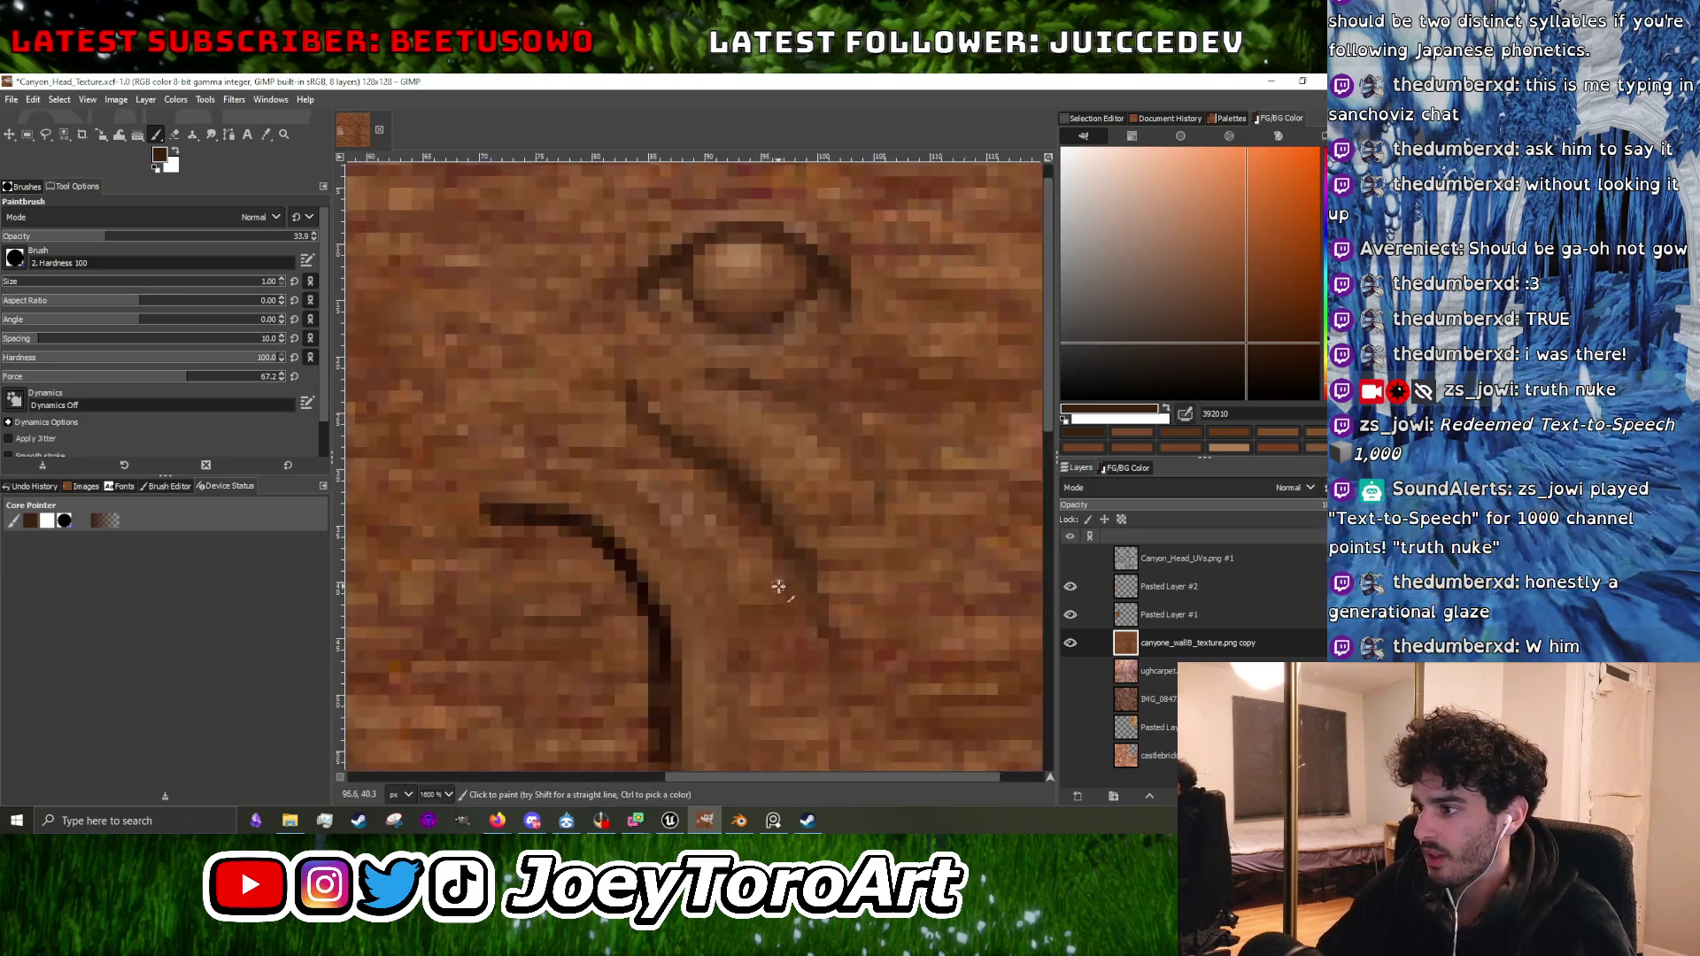
{"action": "scroll", "coordinate": [804, 595], "scroll_direction": "down", "scroll_amount": 2, "text": "ctrl"}
{"action": "scroll", "coordinate": [796, 532], "scroll_direction": "up", "scroll_amount": 2, "text": "ctrl"}
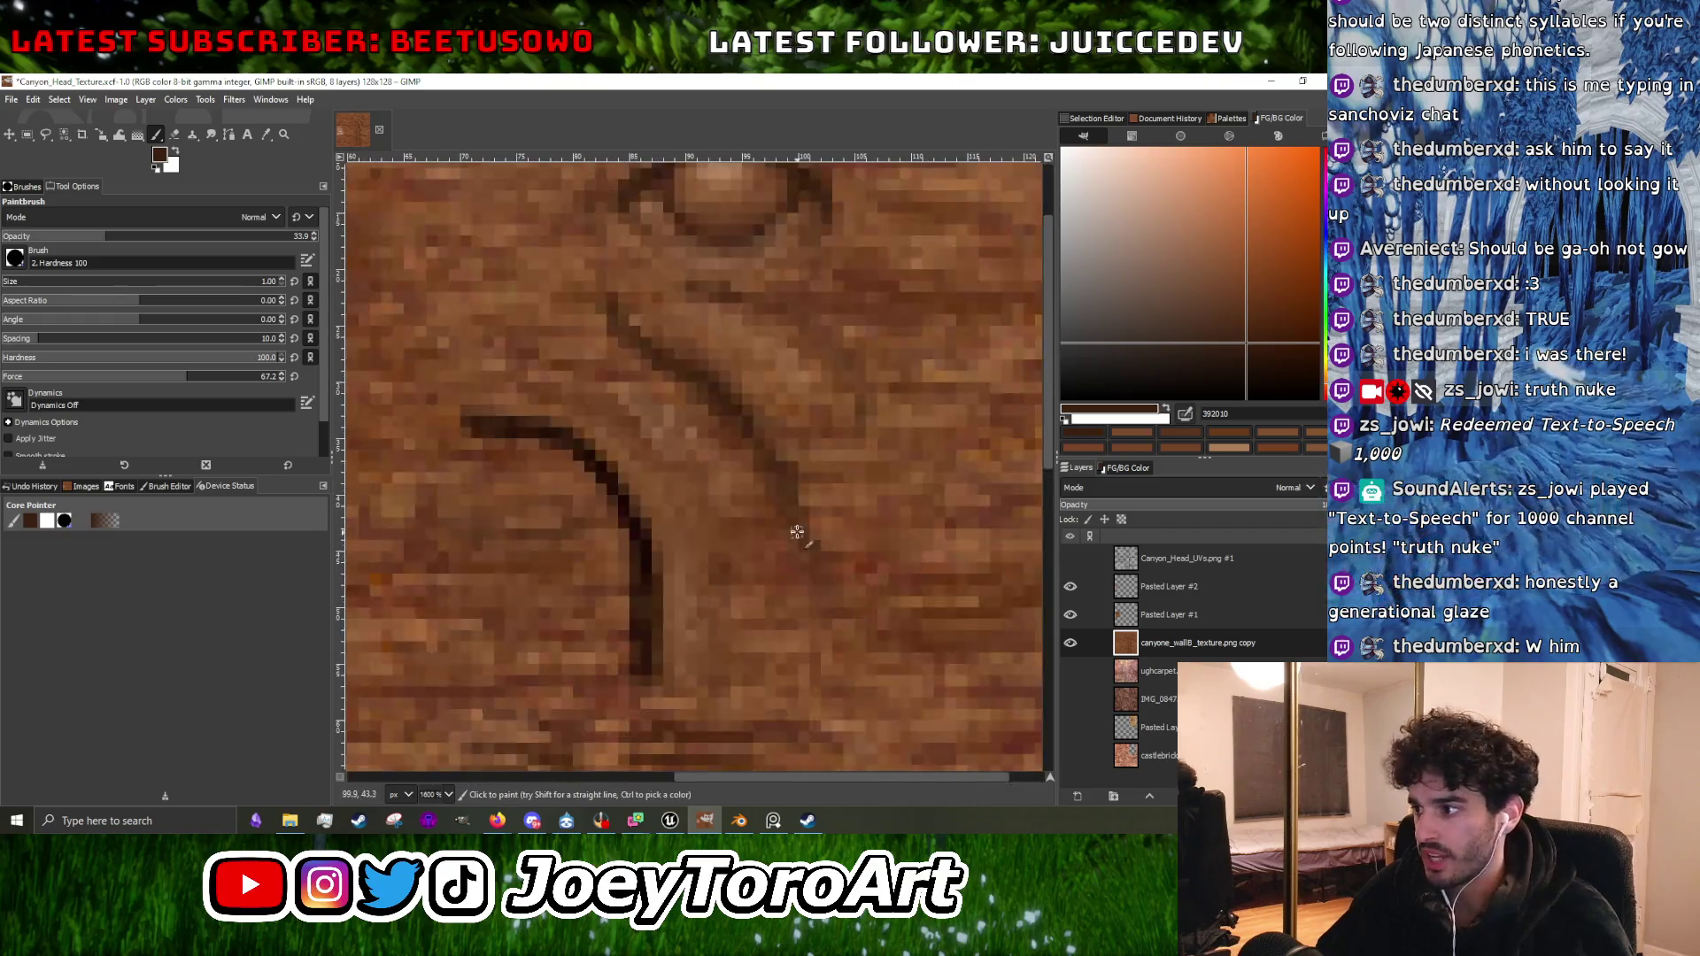
{"action": "scroll", "coordinate": [805, 583], "scroll_direction": "down", "scroll_amount": 2, "text": "ctrl"}
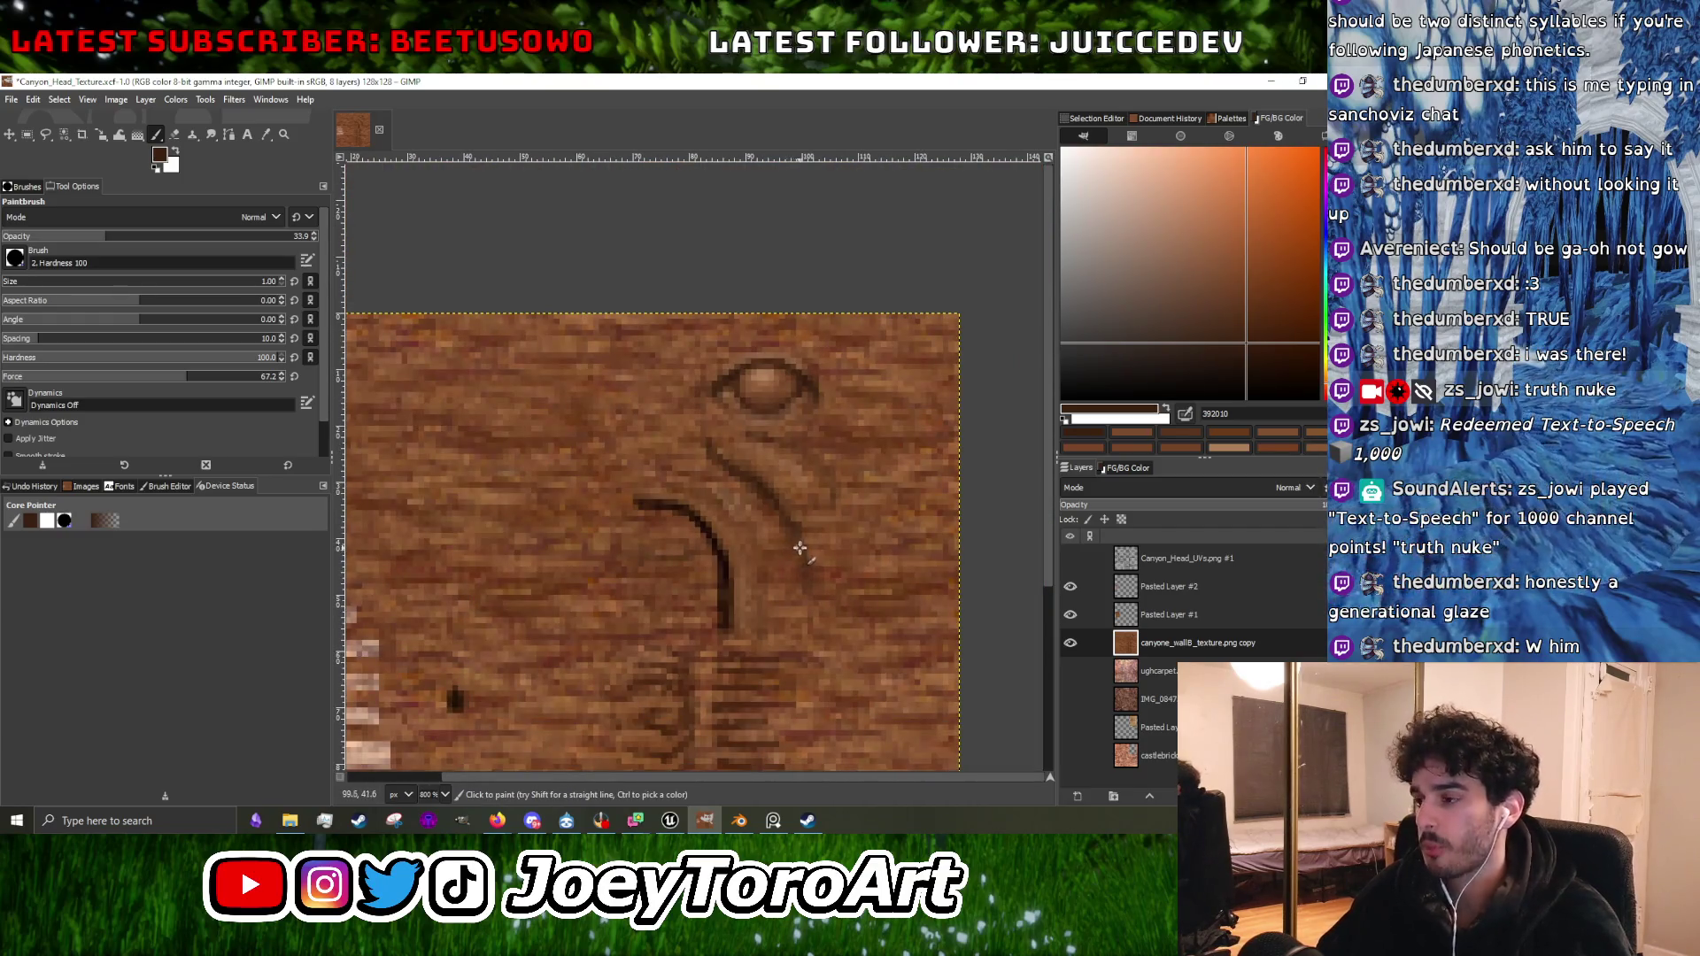
{"action": "scroll", "coordinate": [800, 548], "scroll_direction": "up", "scroll_amount": 3, "text": "ctrl"}
{"action": "scroll", "coordinate": [824, 631], "scroll_direction": "down", "scroll_amount": 3, "text": "ctrl"}
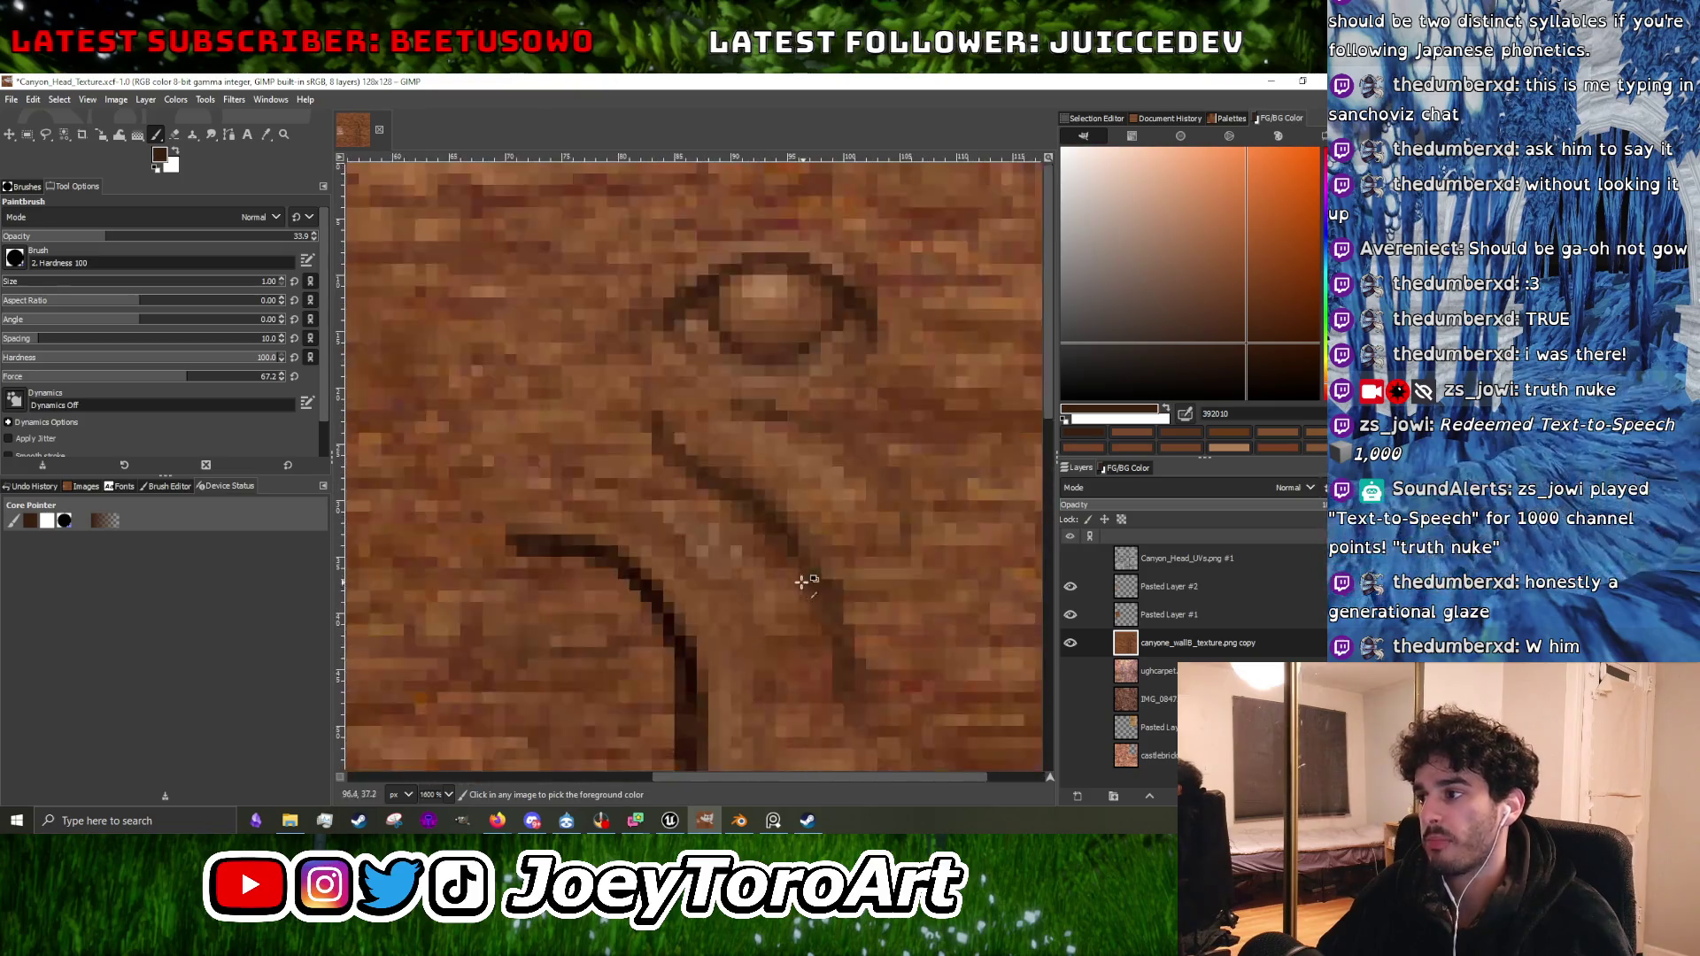
{"action": "left_click", "coordinate": [805, 576], "text": "ctrl"}
Recheck the UV overlay and choose the darker brown 462813 for painting.
{"action": "scroll", "coordinate": [673, 489], "scroll_direction": "up", "scroll_amount": 3, "text": "ctrl"}
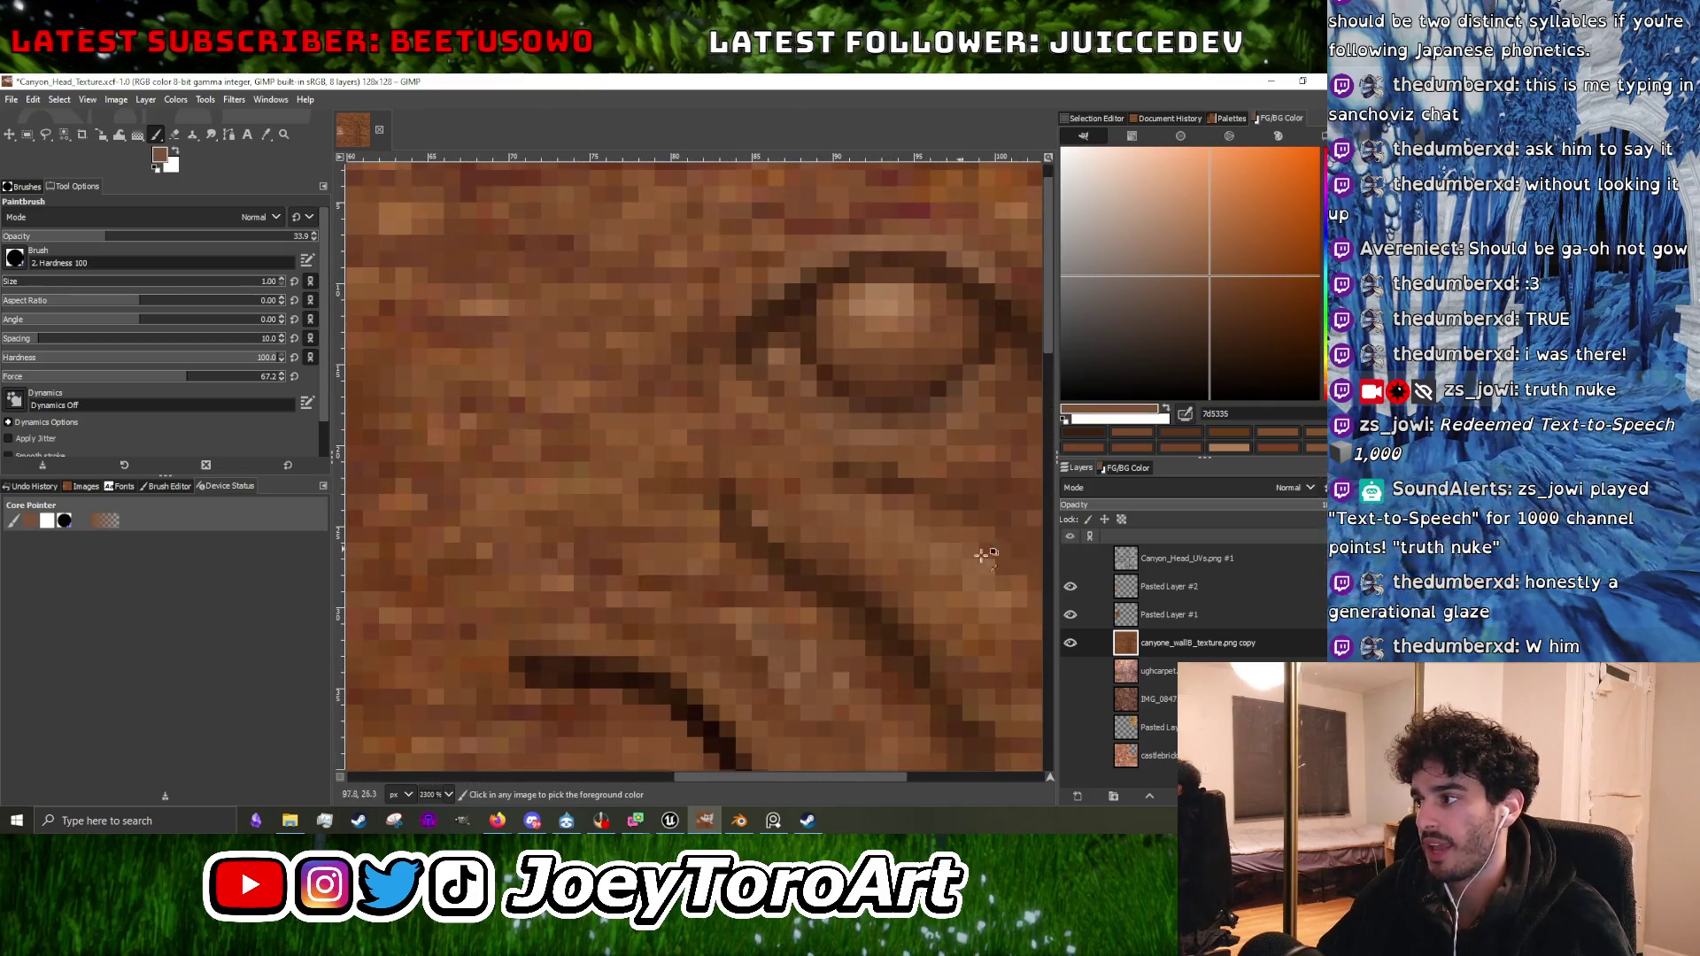
{"action": "left_click", "coordinate": [1071, 559]}
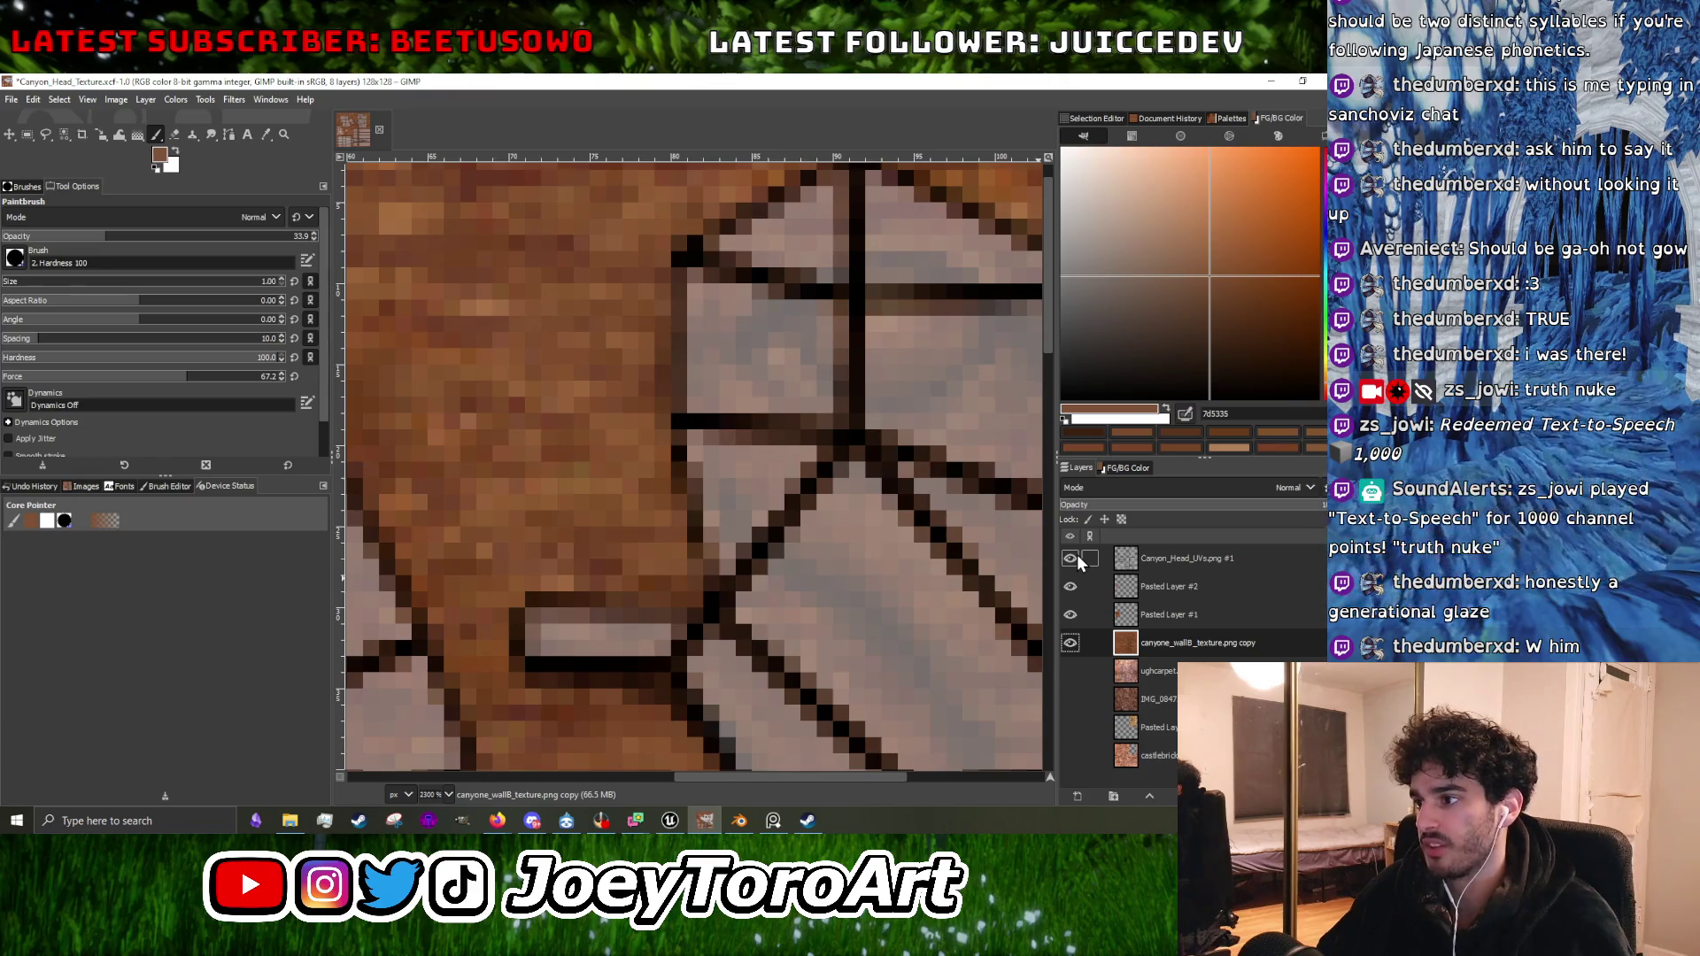
{"action": "left_click", "coordinate": [1077, 555]}
{"action": "left_click", "coordinate": [718, 496], "text": "ctrl"}
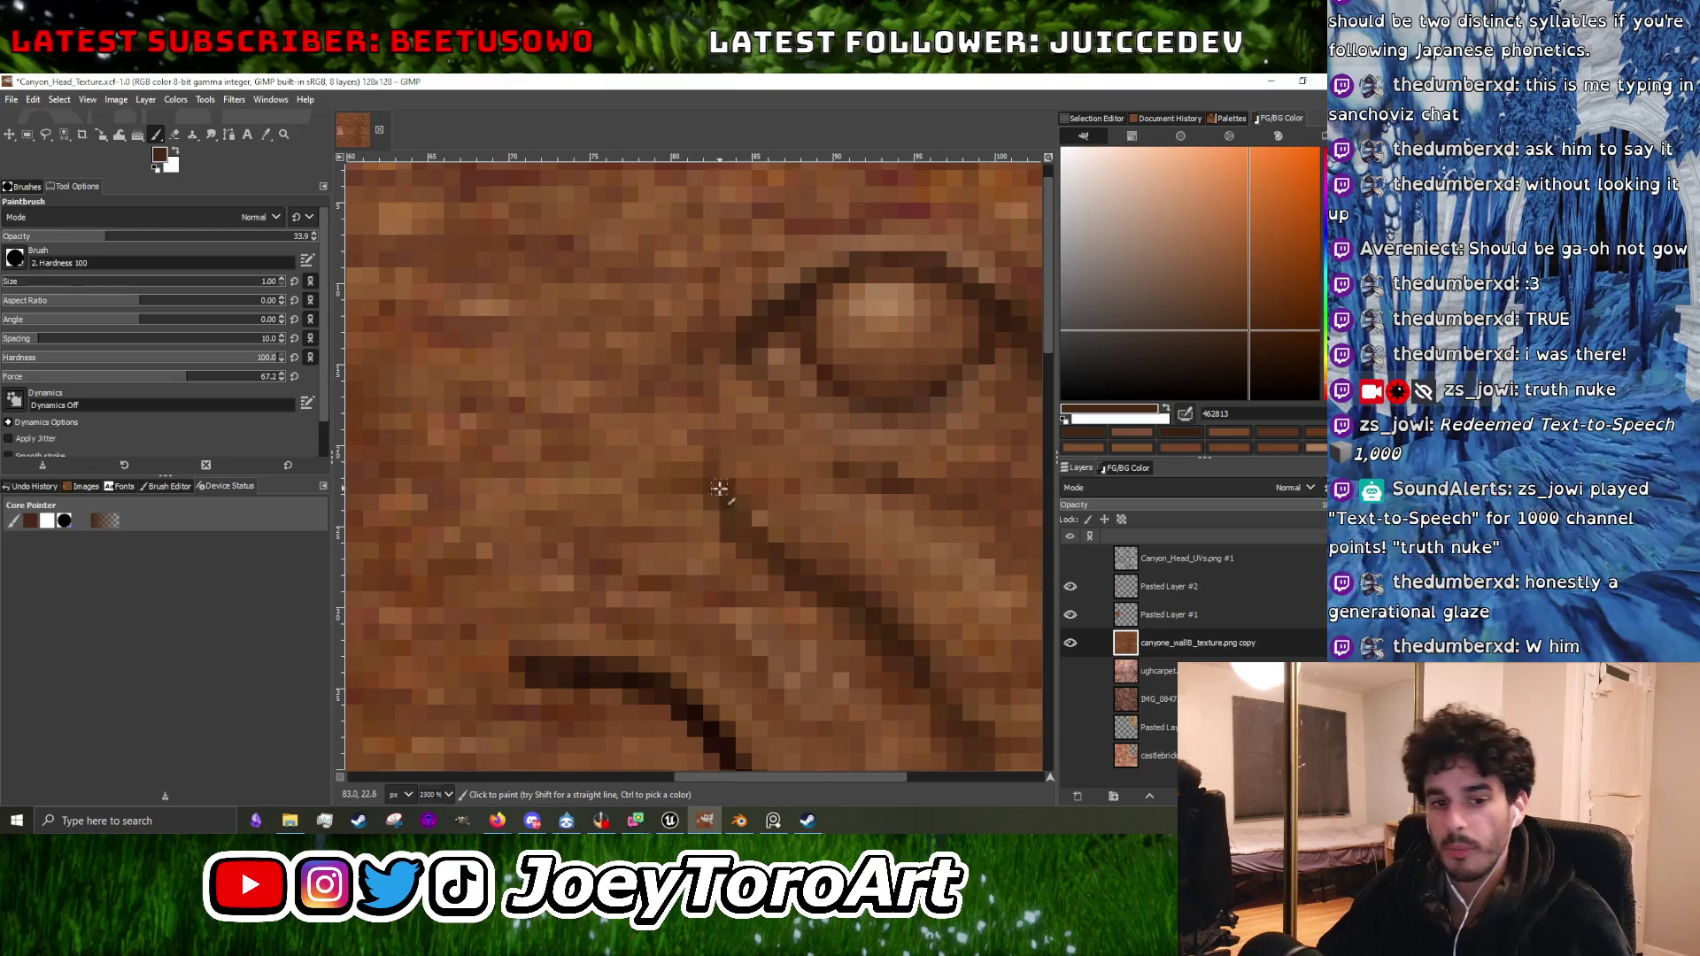
Sample rock browns 785134, a slightly darker shade, and 754527 for the carving.
{"action": "scroll", "coordinate": [713, 505], "scroll_direction": "down", "scroll_amount": 1}
{"action": "scroll", "coordinate": [691, 478], "scroll_direction": "up", "scroll_amount": 2}
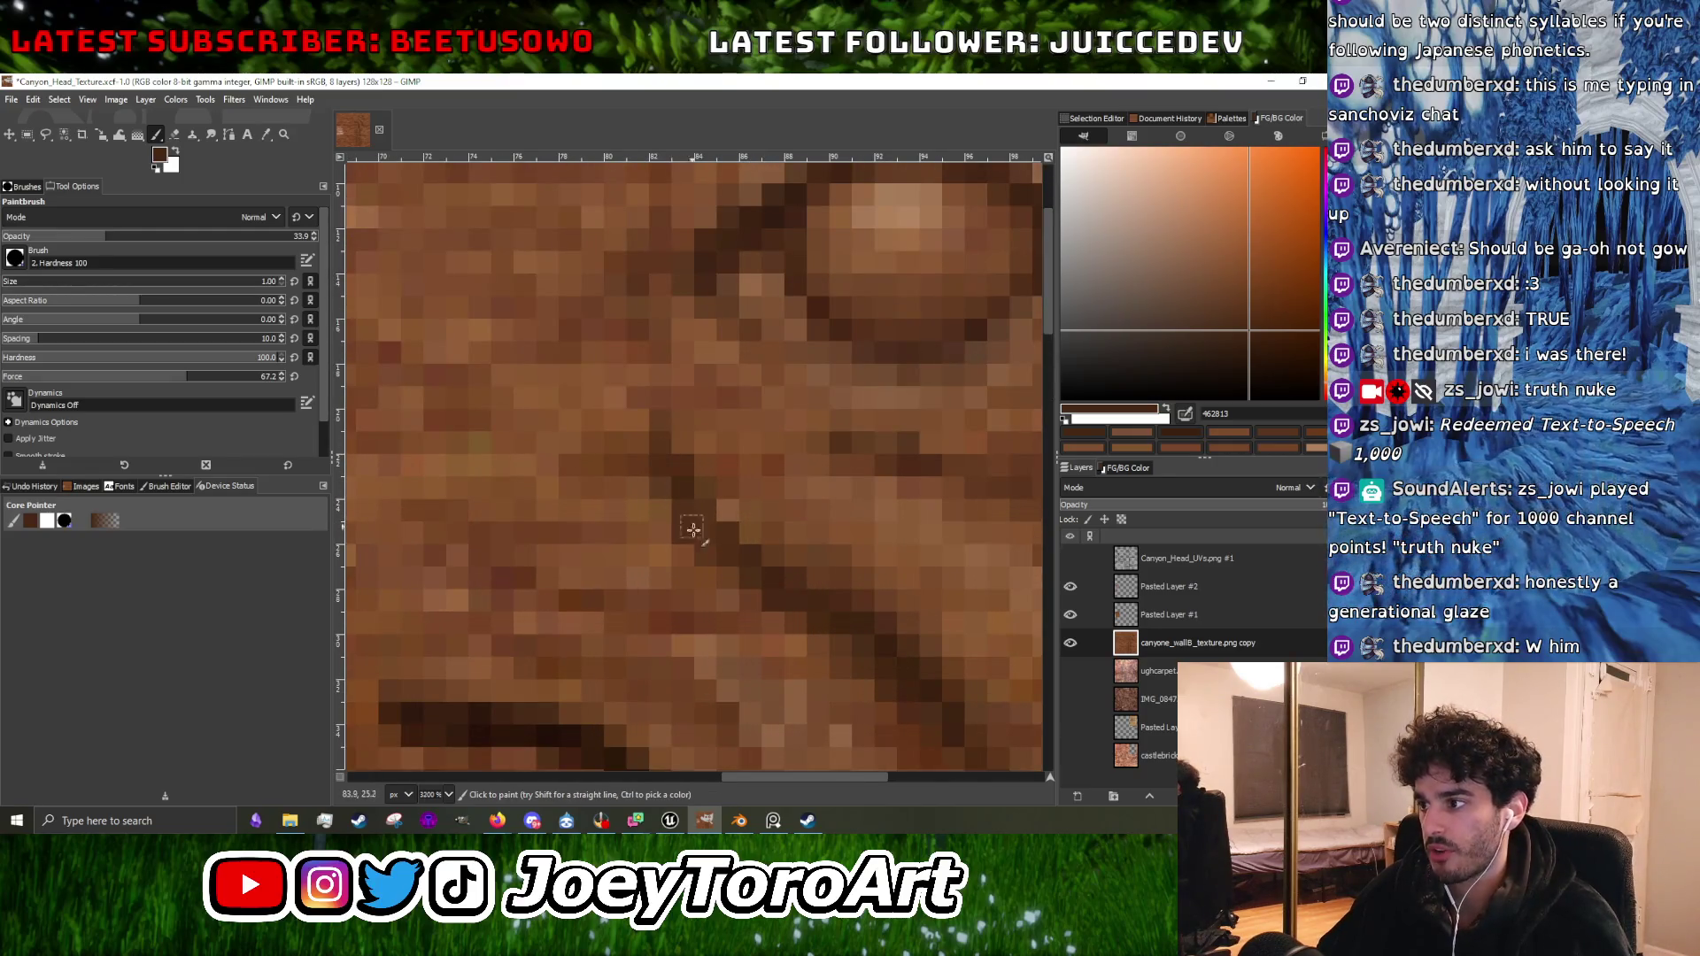
{"action": "scroll", "coordinate": [693, 528], "scroll_direction": "down", "scroll_amount": 3}
{"action": "scroll", "coordinate": [721, 561], "scroll_direction": "up", "scroll_amount": 3}
{"action": "left_click", "coordinate": [730, 598], "text": "ctrl"}
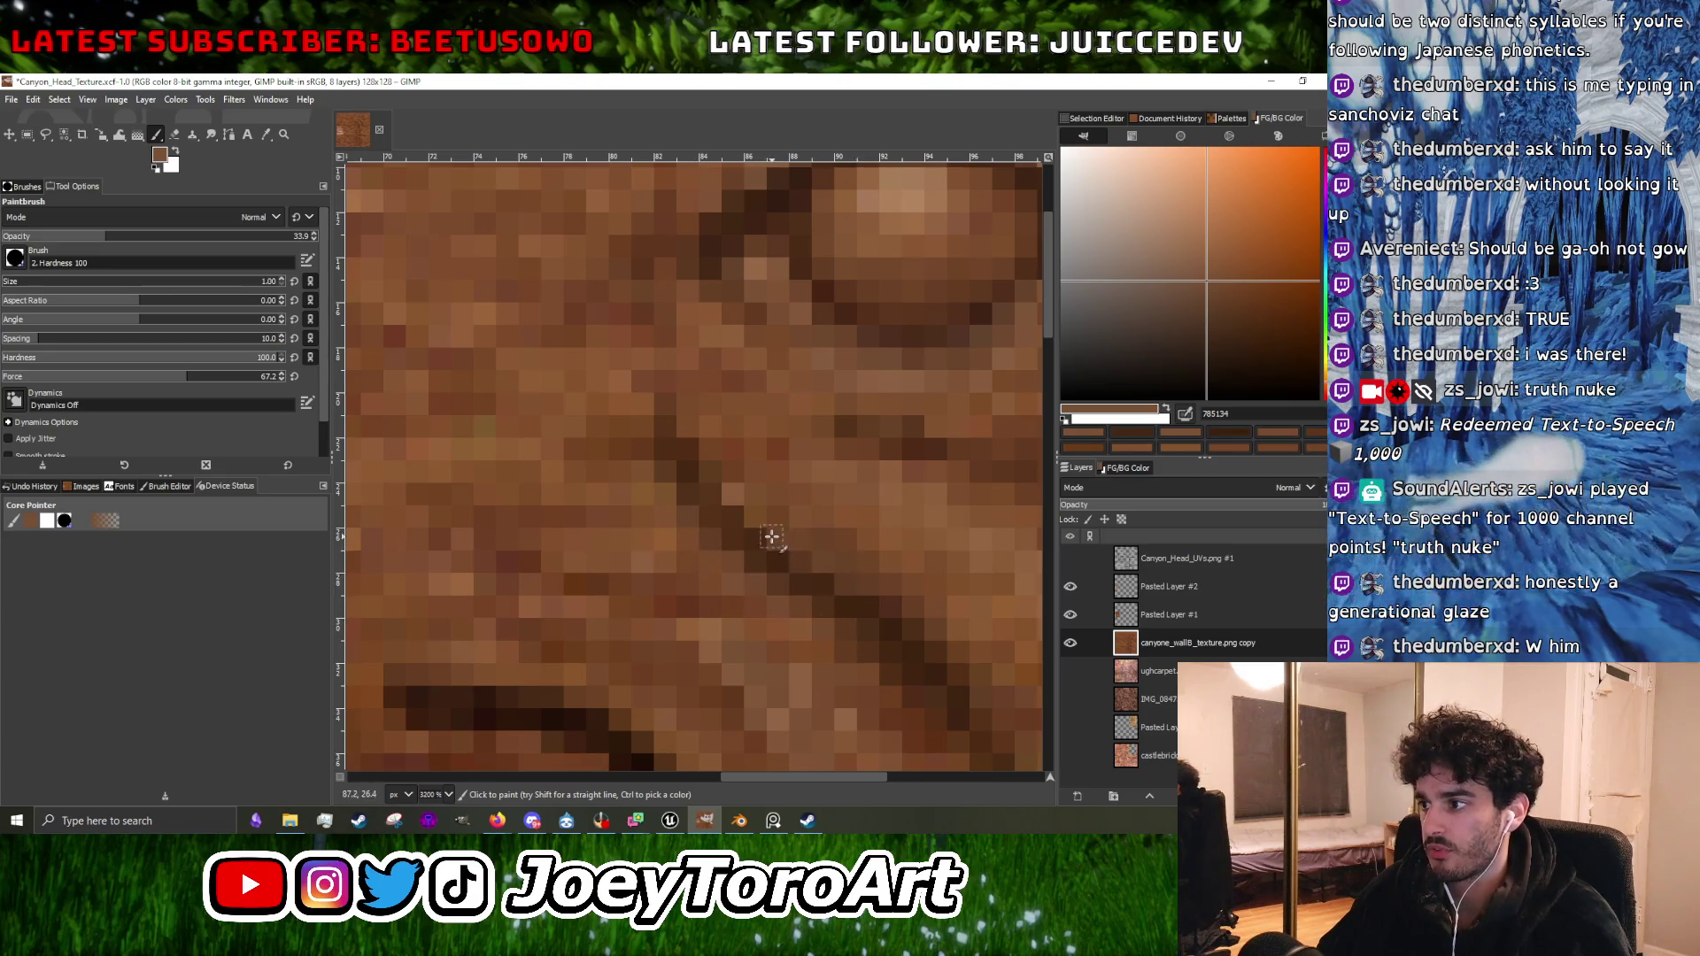
{"action": "scroll", "coordinate": [742, 493], "scroll_direction": "down", "scroll_amount": 1}
{"action": "left_click", "coordinate": [829, 557], "text": "ctrl"}
{"action": "left_click", "coordinate": [872, 498], "text": "ctrl"}
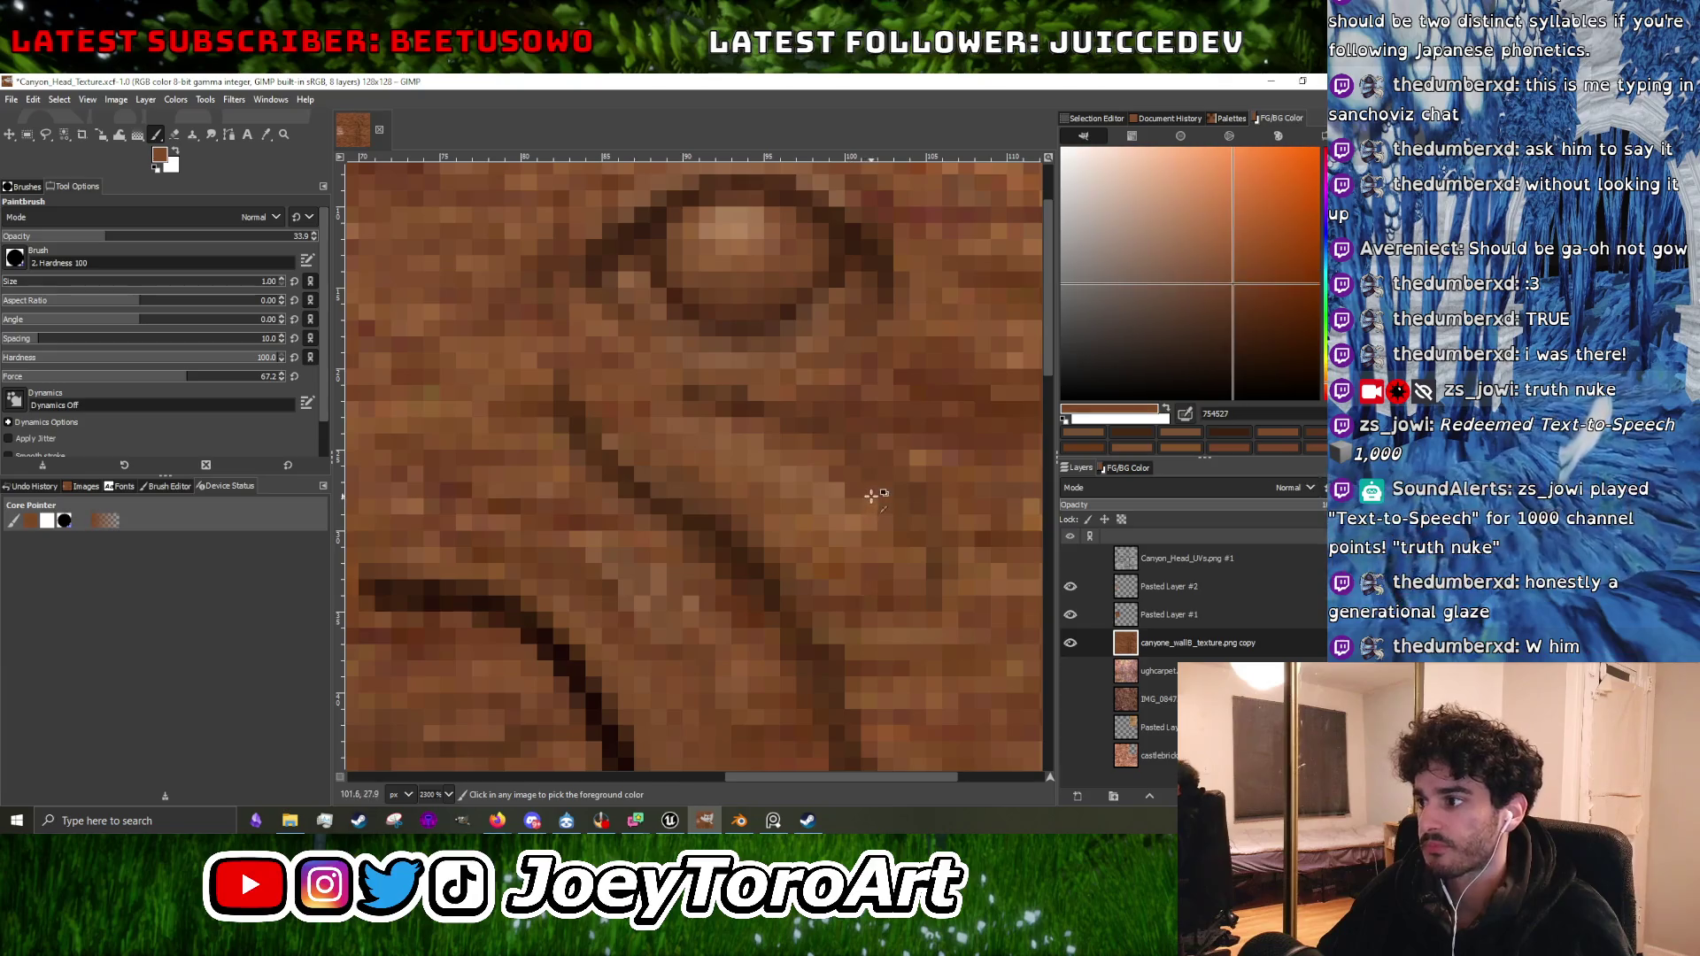
Sample 795033 near the carving, then lighten the paint colour to 8c5d3b and 9f704e.
{"action": "scroll", "coordinate": [676, 497], "scroll_direction": "down", "scroll_amount": 1}
{"action": "scroll", "coordinate": [688, 510], "scroll_direction": "up", "scroll_amount": 1}
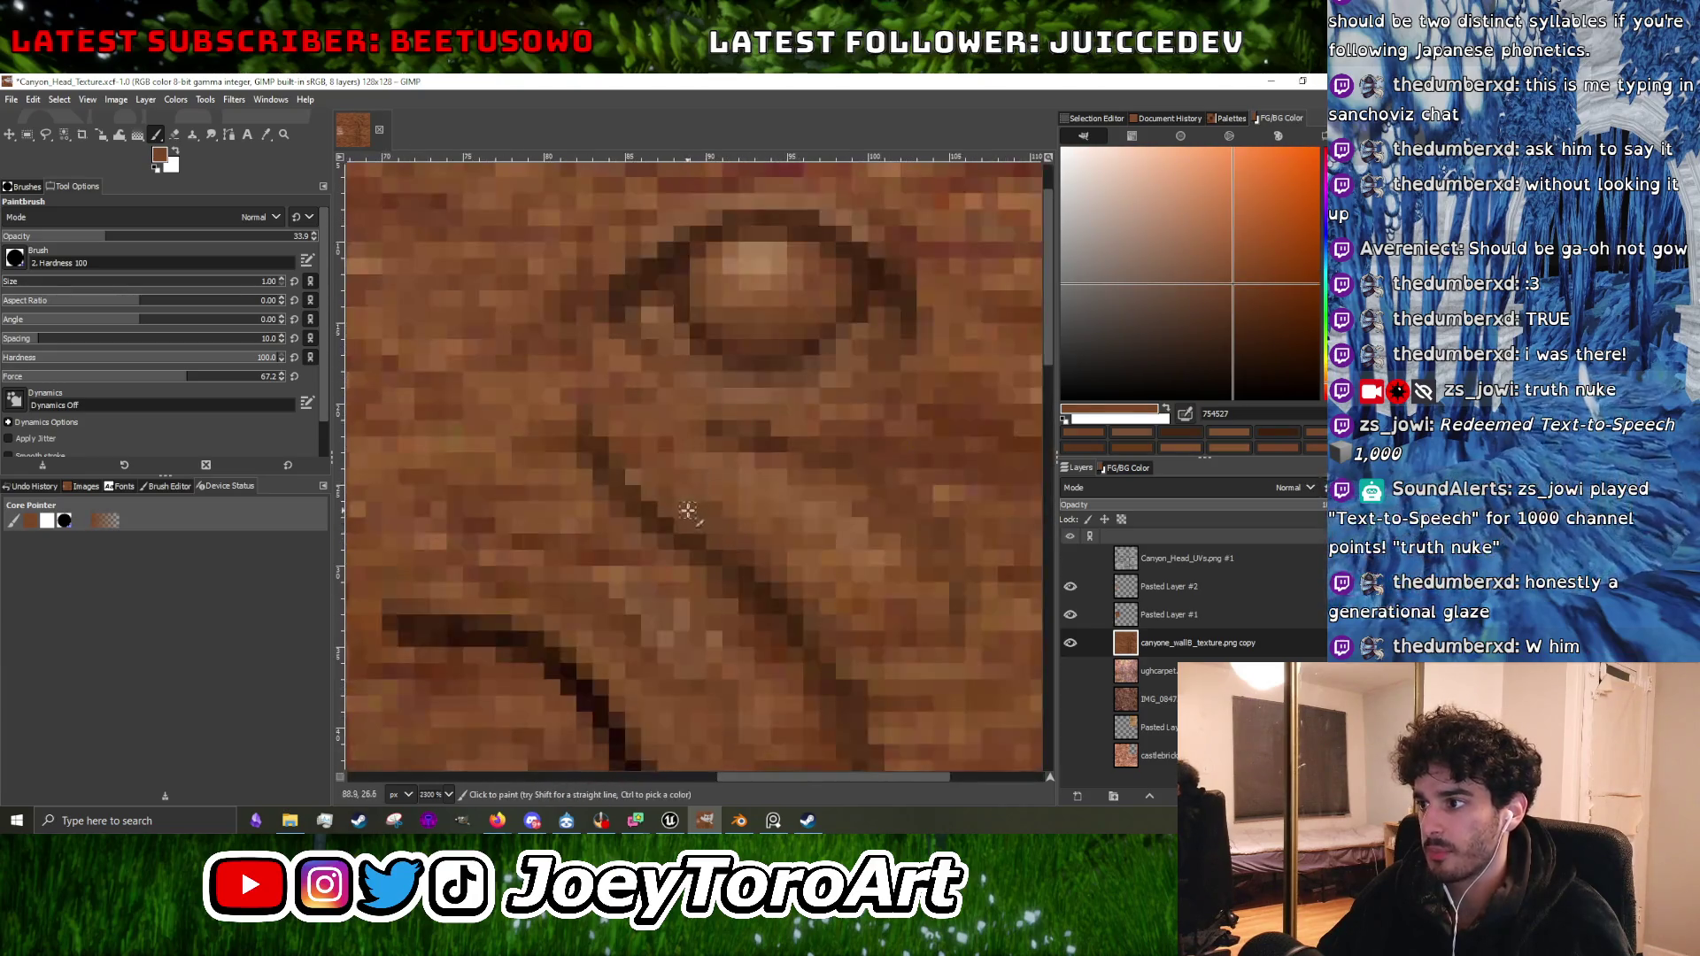
{"action": "scroll", "coordinate": [812, 612], "scroll_direction": "down", "scroll_amount": 1}
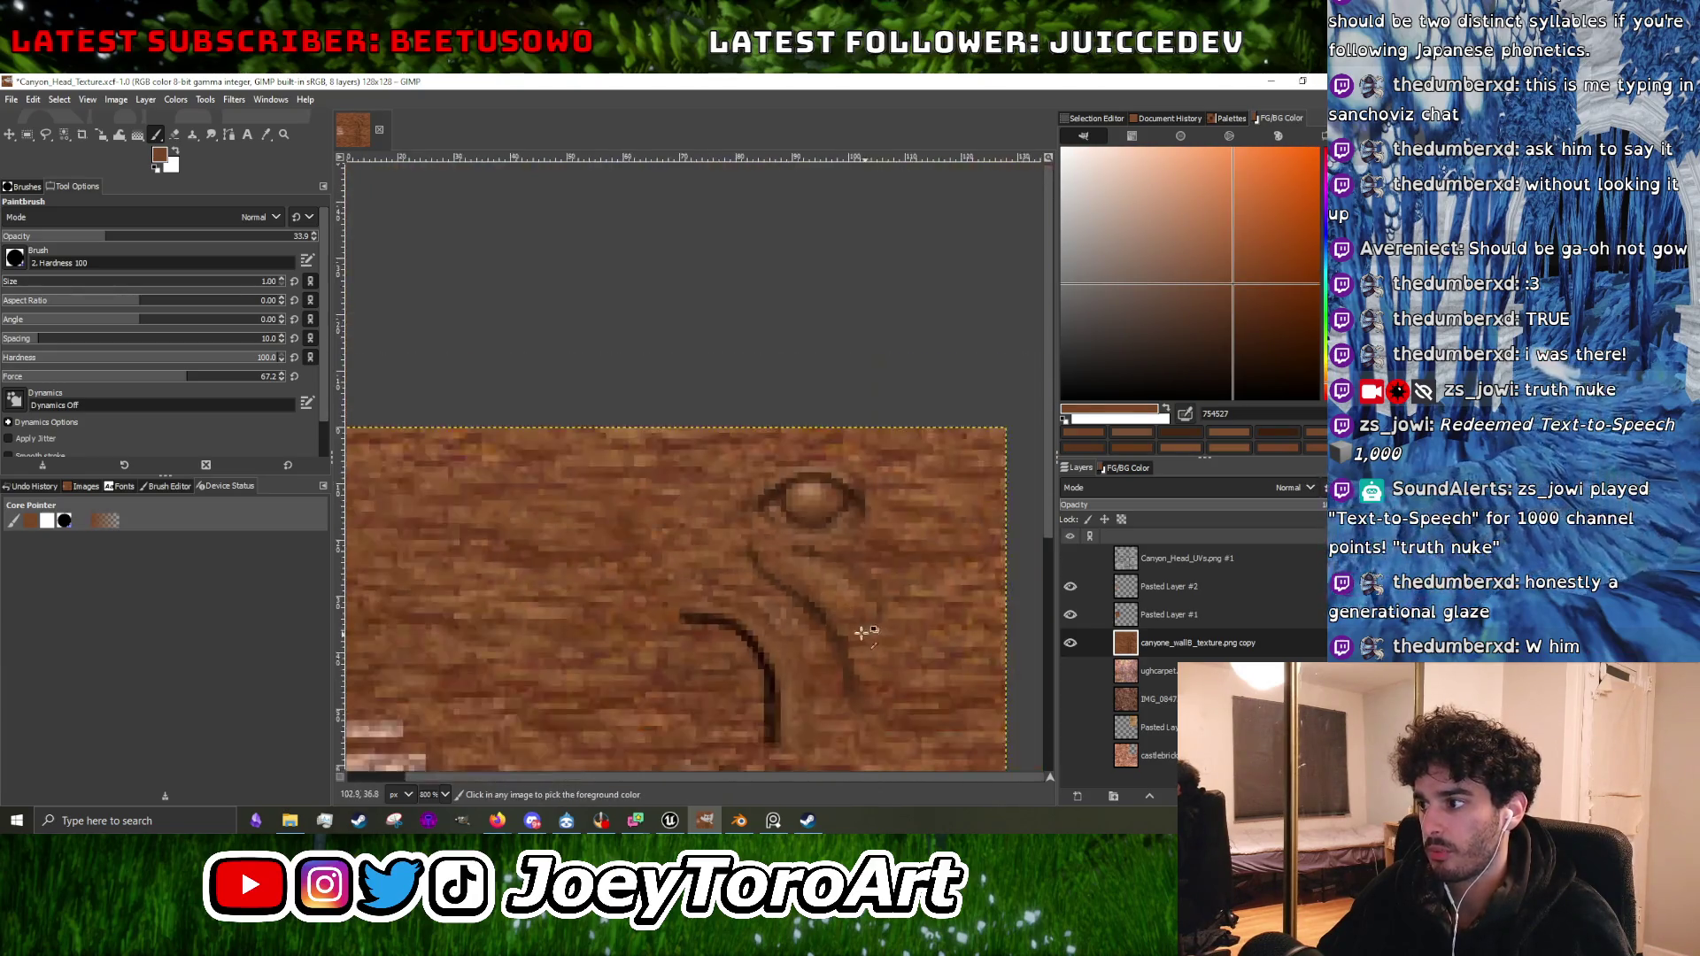
{"action": "scroll", "coordinate": [704, 522], "scroll_direction": "up", "scroll_amount": 1}
{"action": "scroll", "coordinate": [812, 592], "scroll_direction": "down", "scroll_amount": 1}
{"action": "scroll", "coordinate": [812, 592], "scroll_direction": "up", "scroll_amount": 1}
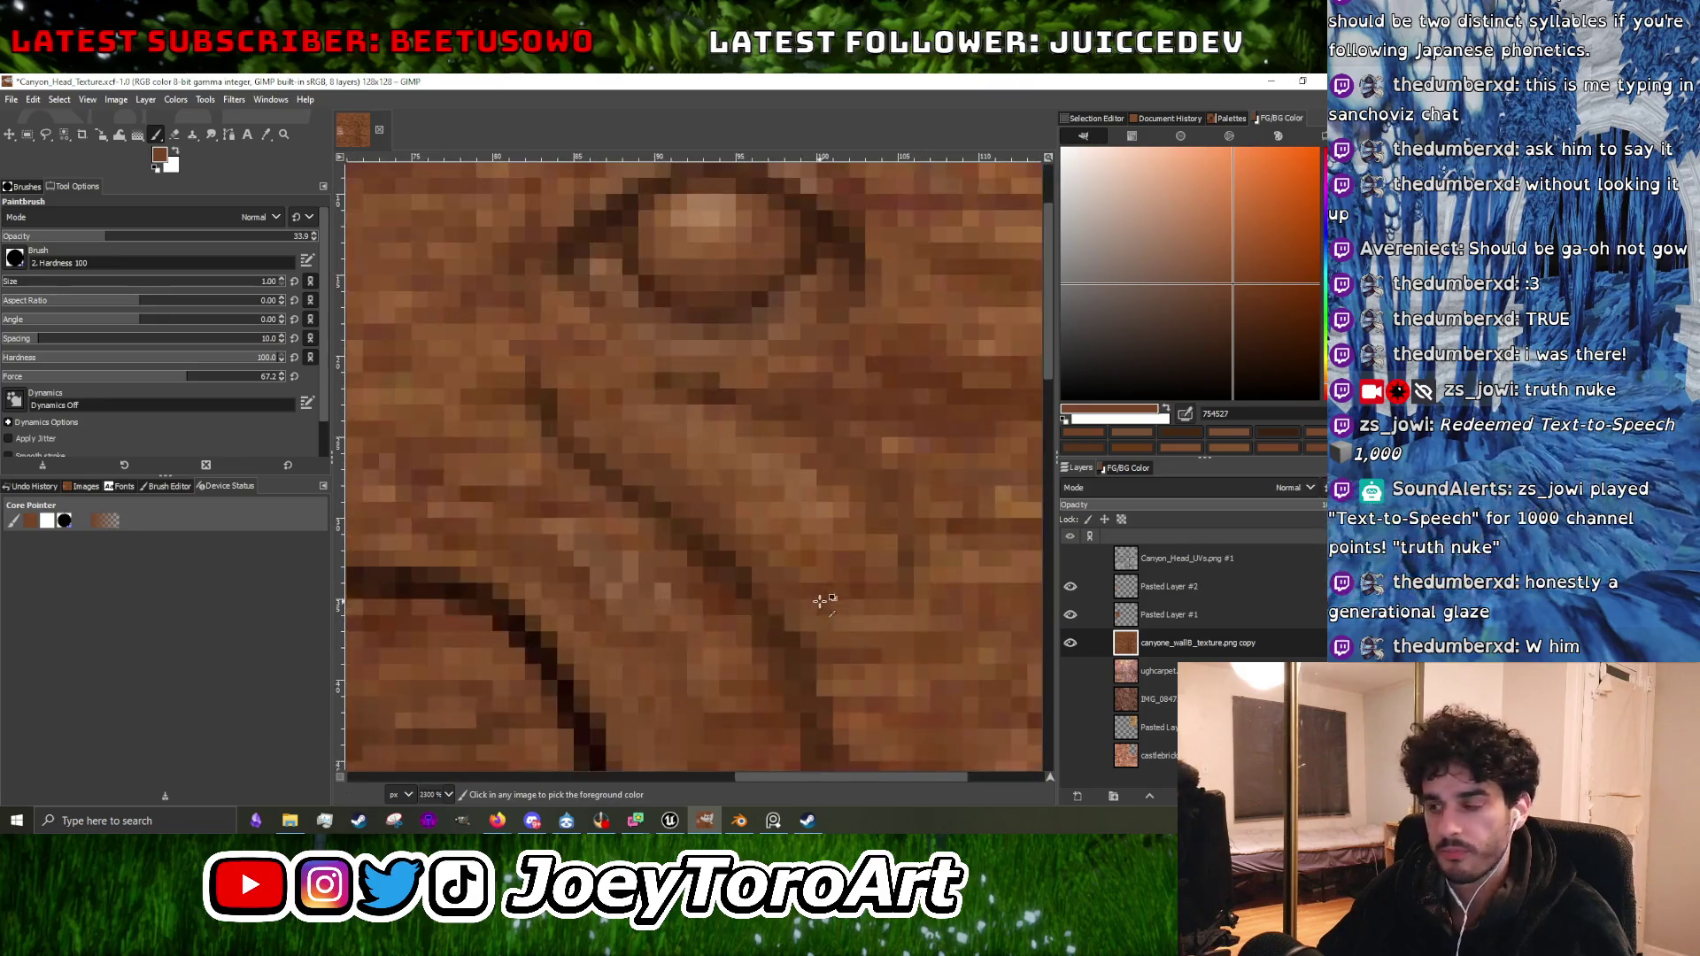
{"action": "scroll", "coordinate": [797, 580], "scroll_direction": "down", "scroll_amount": 1}
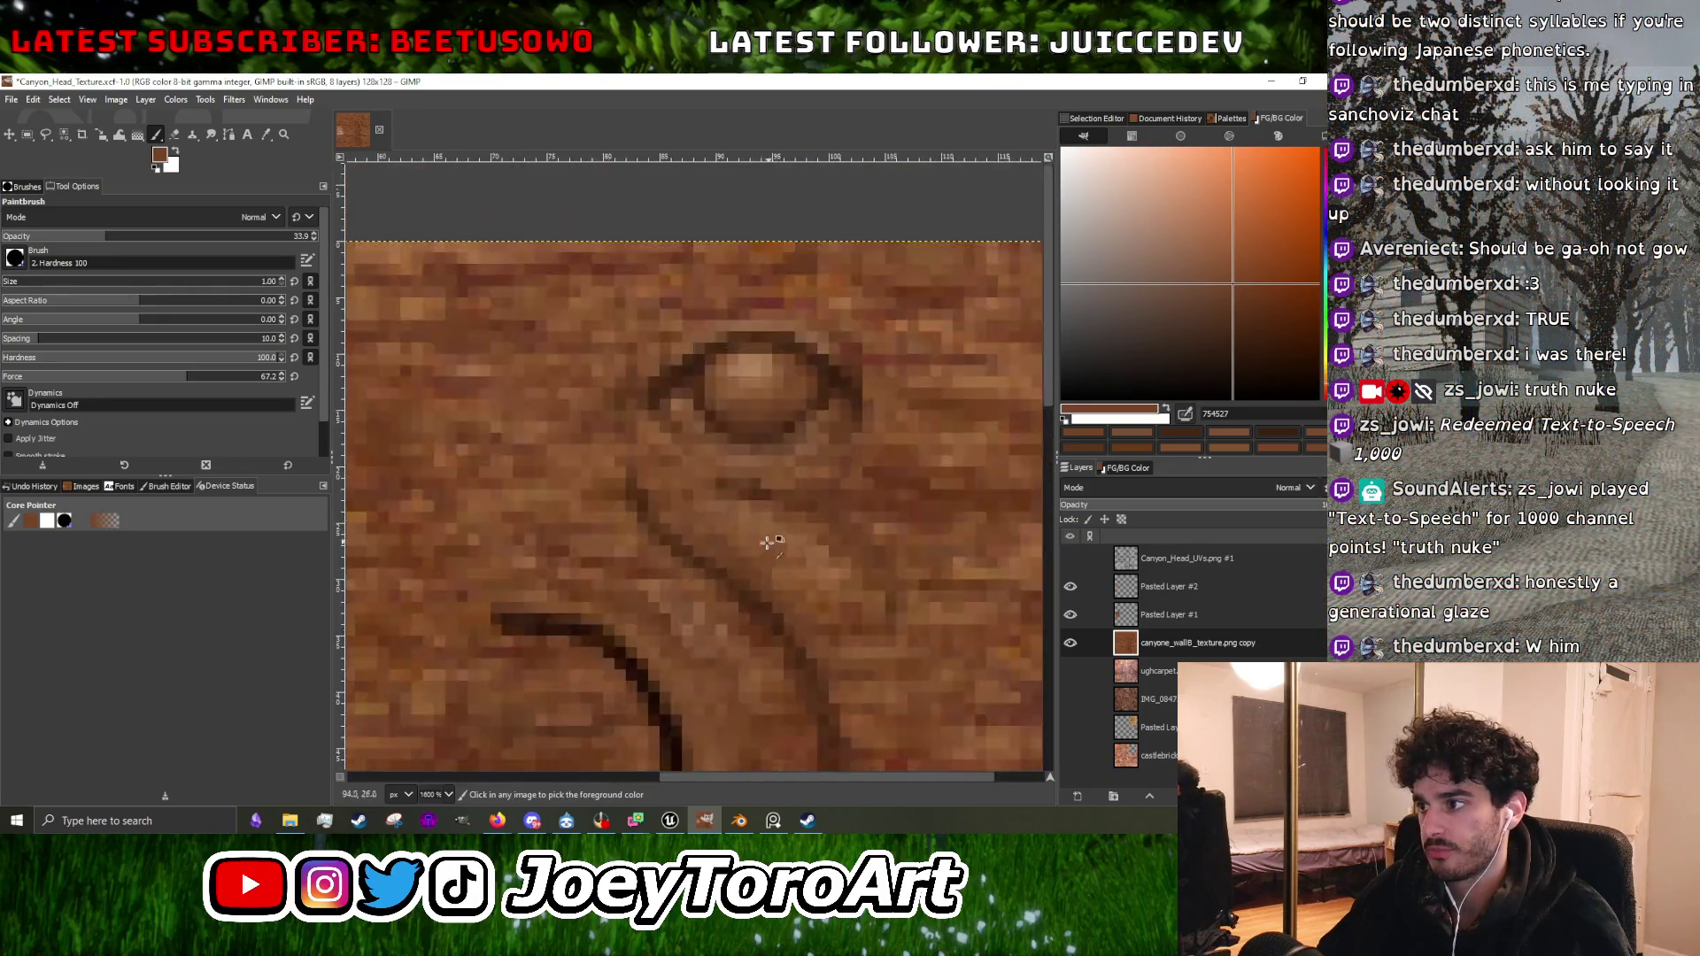
{"action": "left_click", "coordinate": [694, 561], "text": "ctrl"}
{"action": "scroll", "coordinate": [643, 504], "scroll_direction": "up", "scroll_amount": 2}
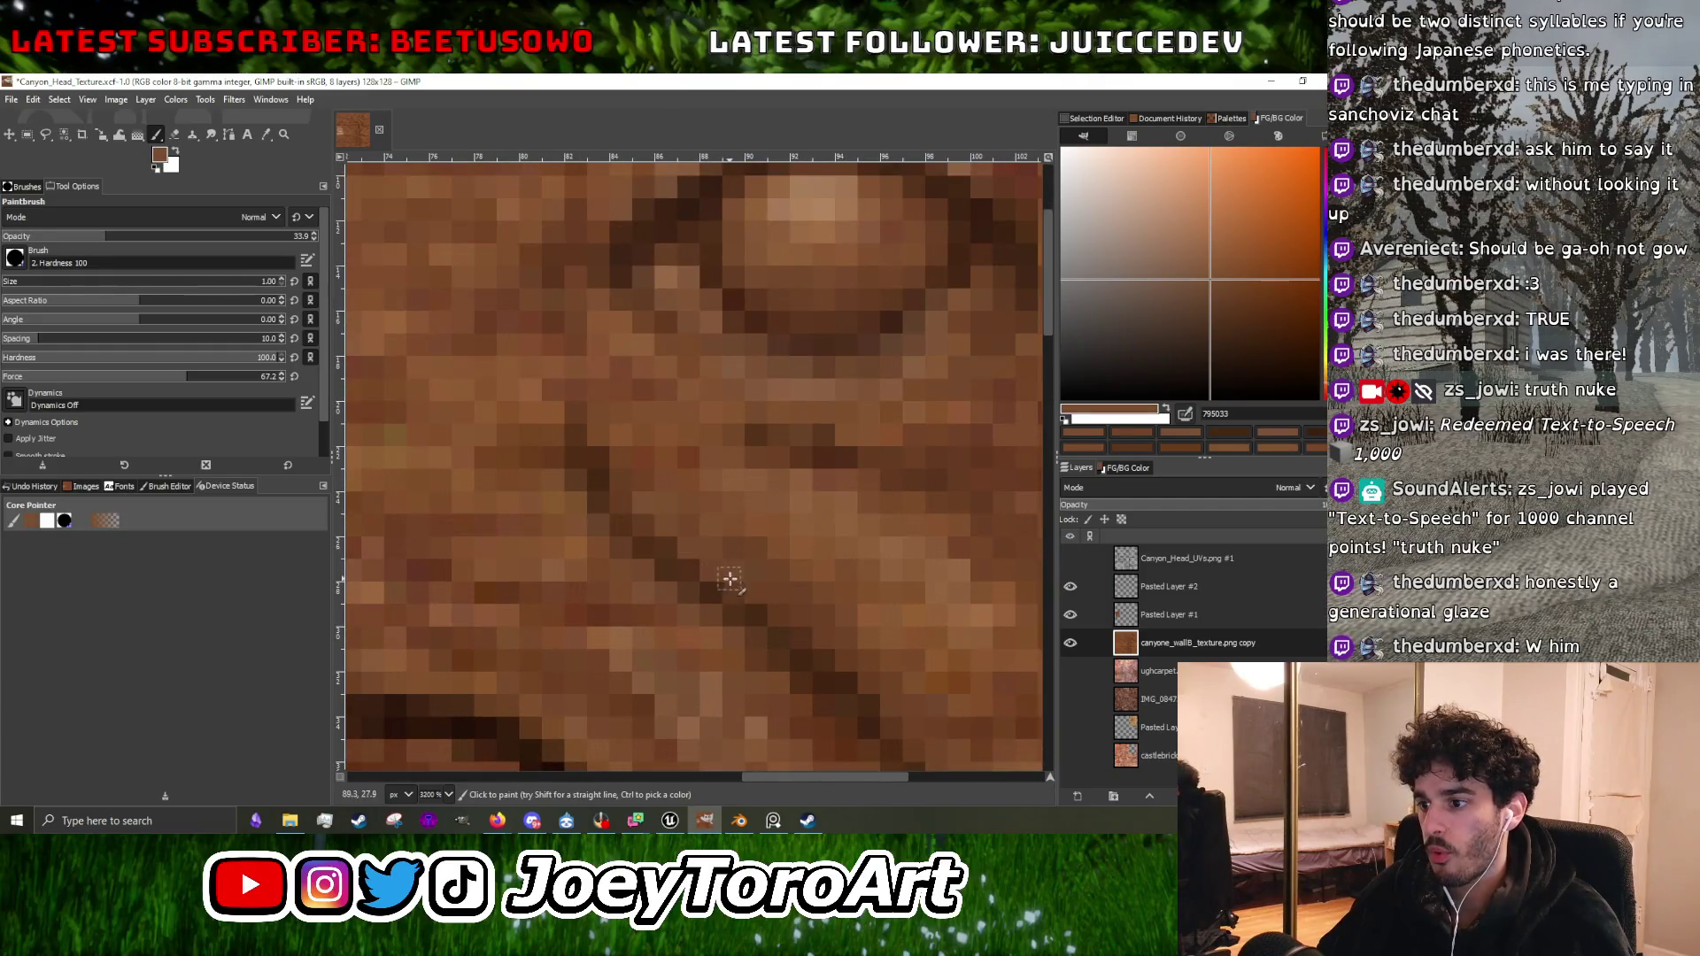
{"action": "scroll", "coordinate": [726, 571], "scroll_direction": "up", "scroll_amount": 1}
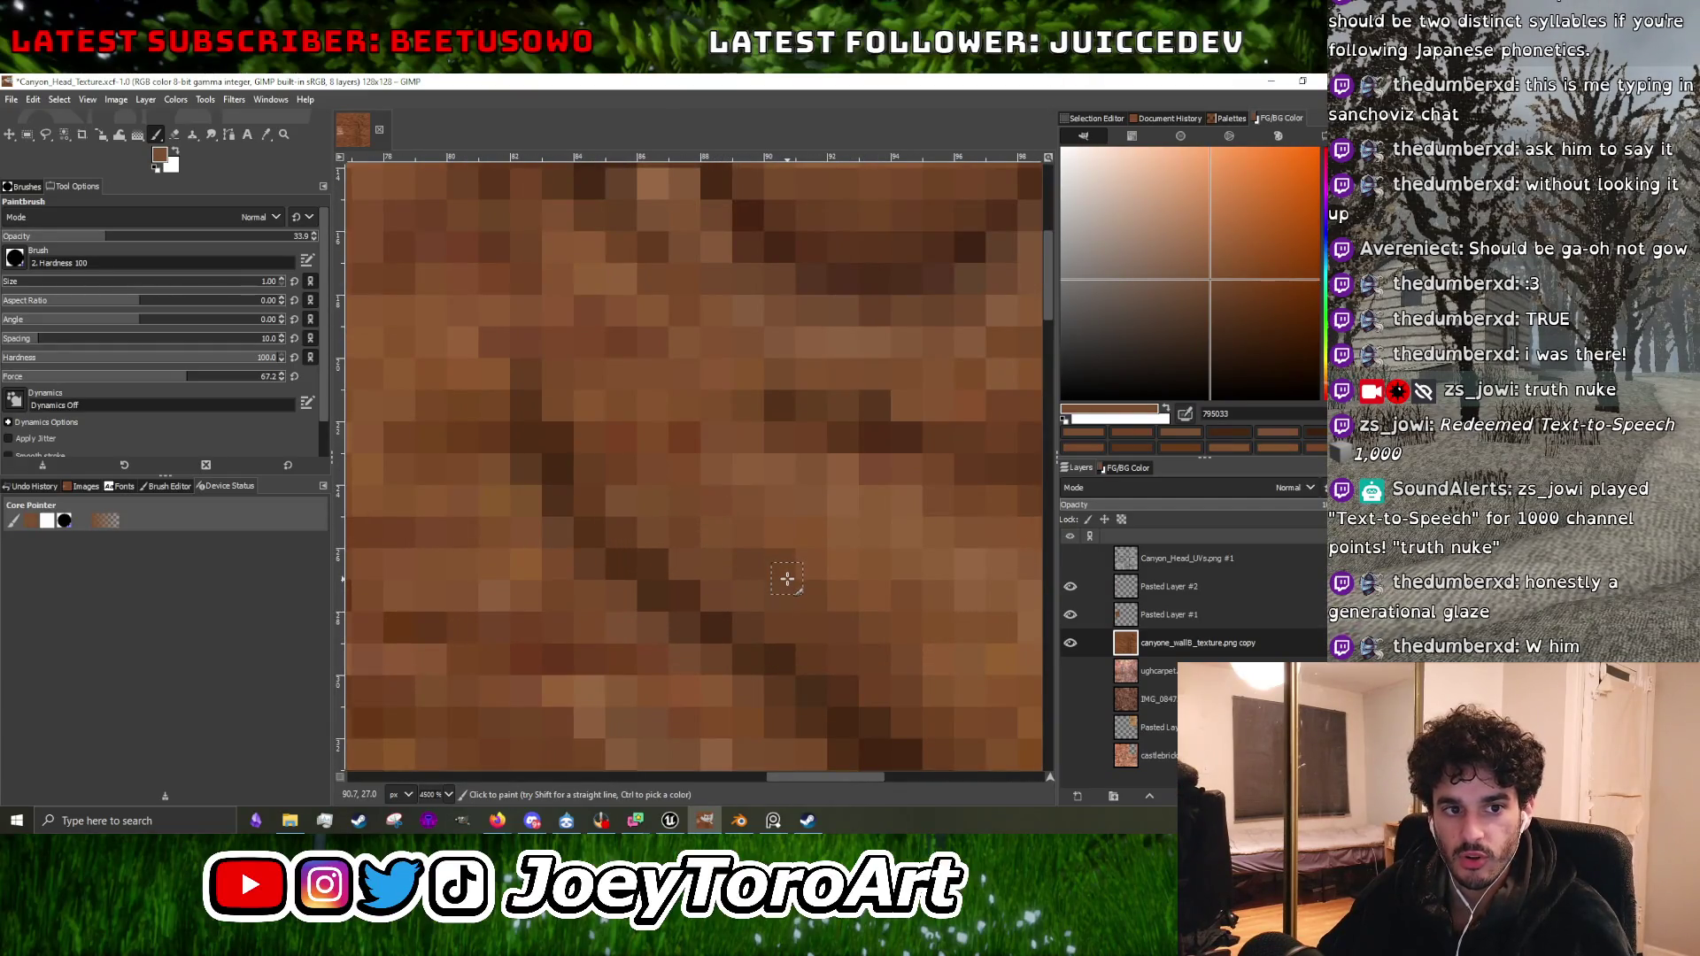
{"action": "left_click", "coordinate": [717, 492], "text": "ctrl"}
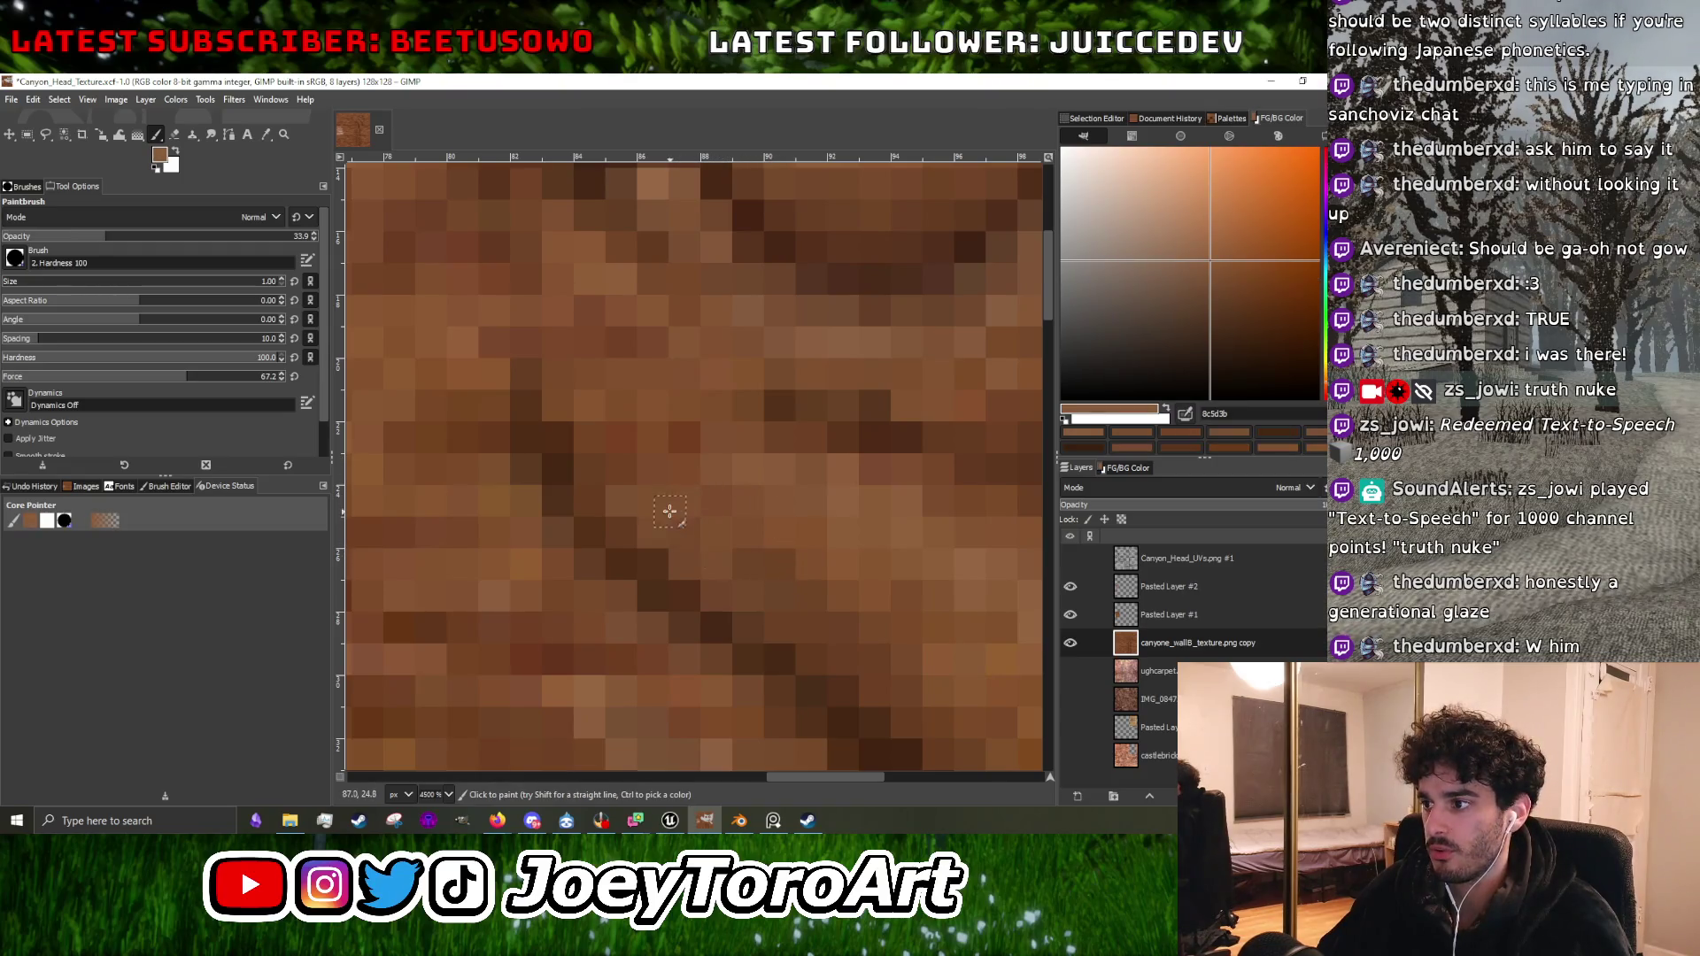
{"action": "left_click", "coordinate": [1194, 242]}
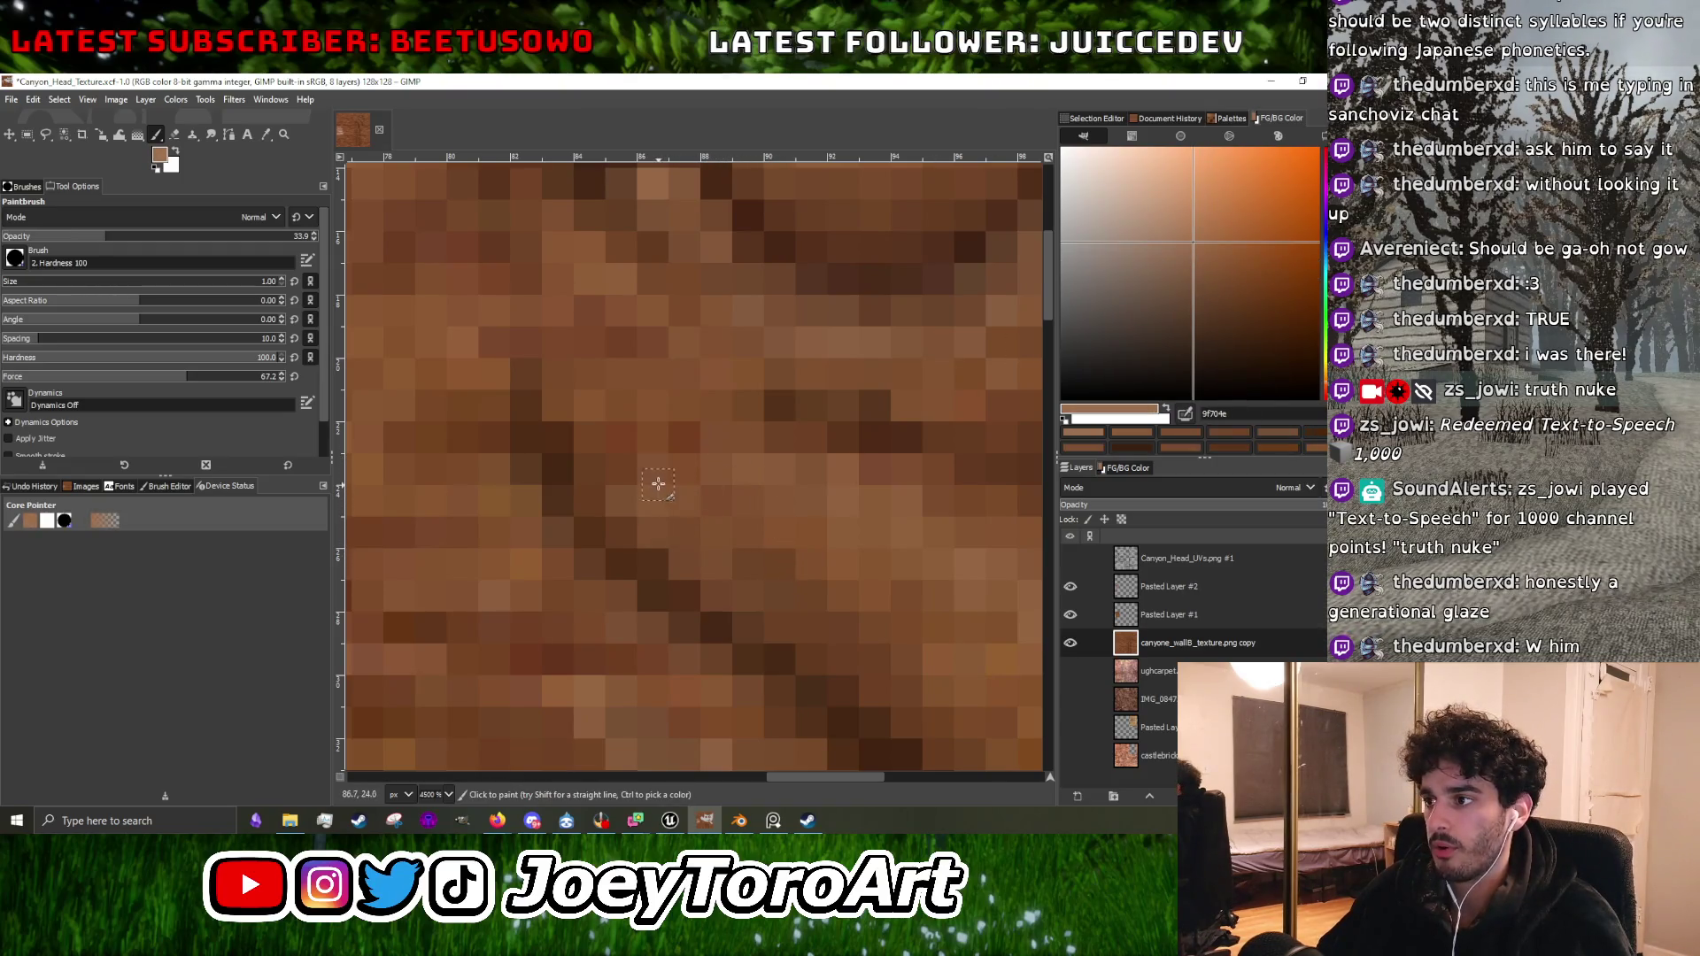
Sample the dark stroke colour to paint the carved lines.
{"action": "scroll", "coordinate": [742, 569], "scroll_direction": "down", "scroll_amount": 5}
{"action": "scroll", "coordinate": [735, 561], "scroll_direction": "up", "scroll_amount": 4}
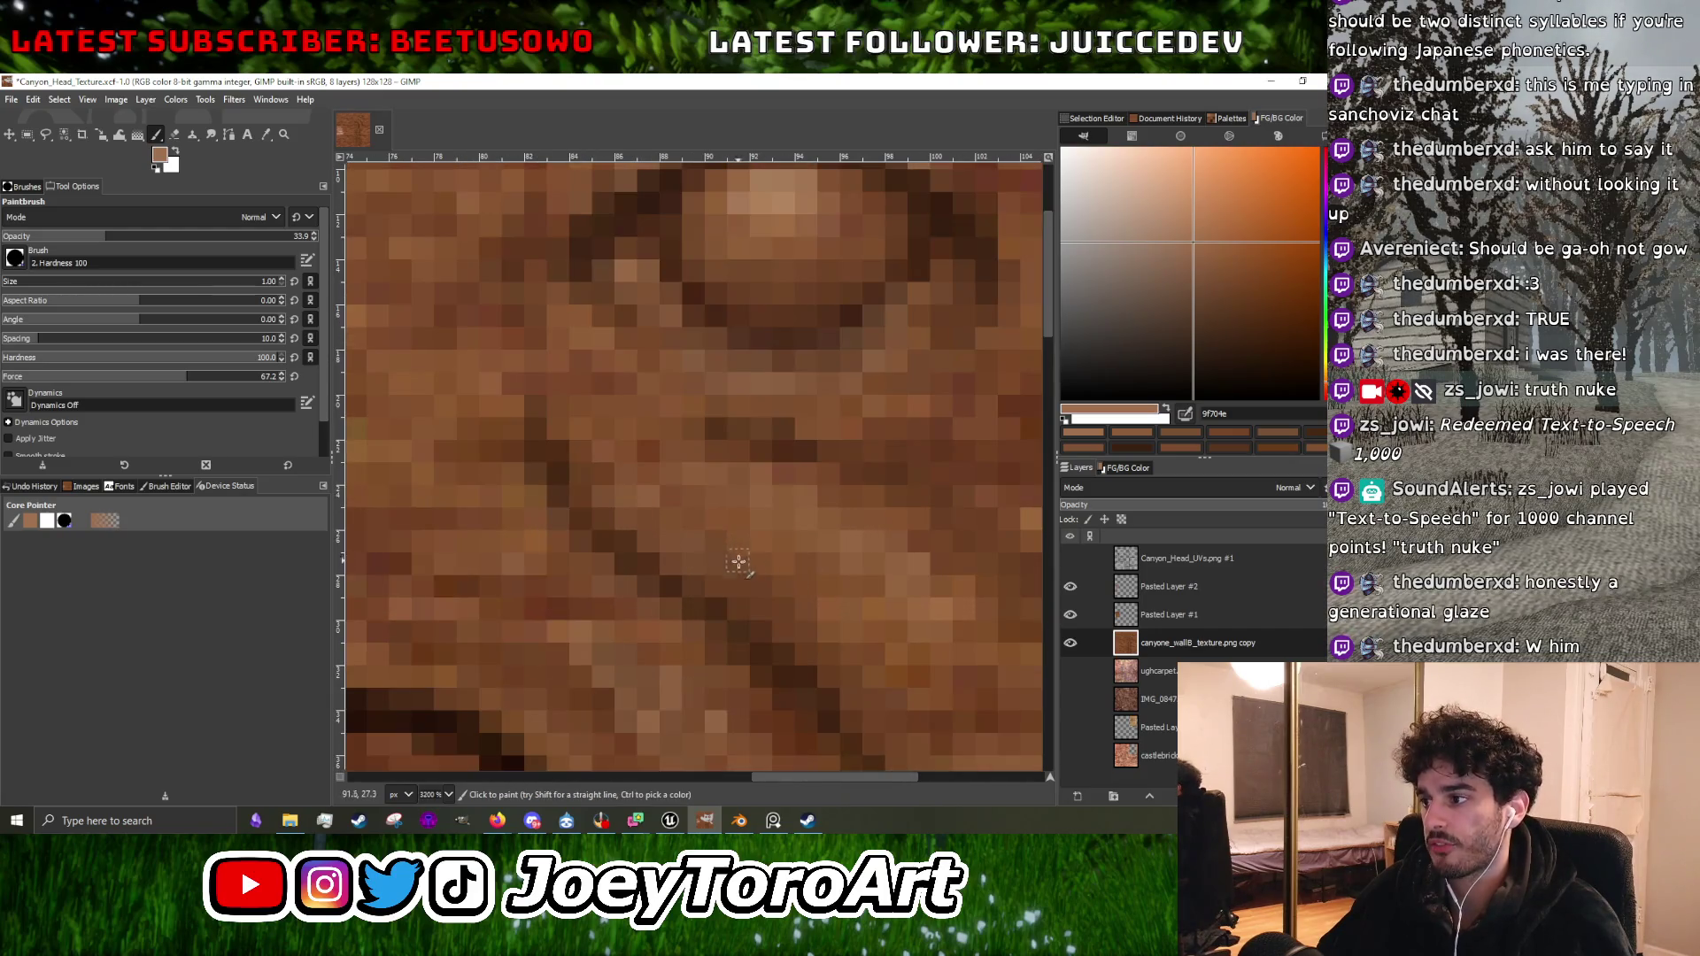
{"action": "scroll", "coordinate": [803, 599], "scroll_direction": "down", "scroll_amount": 1}
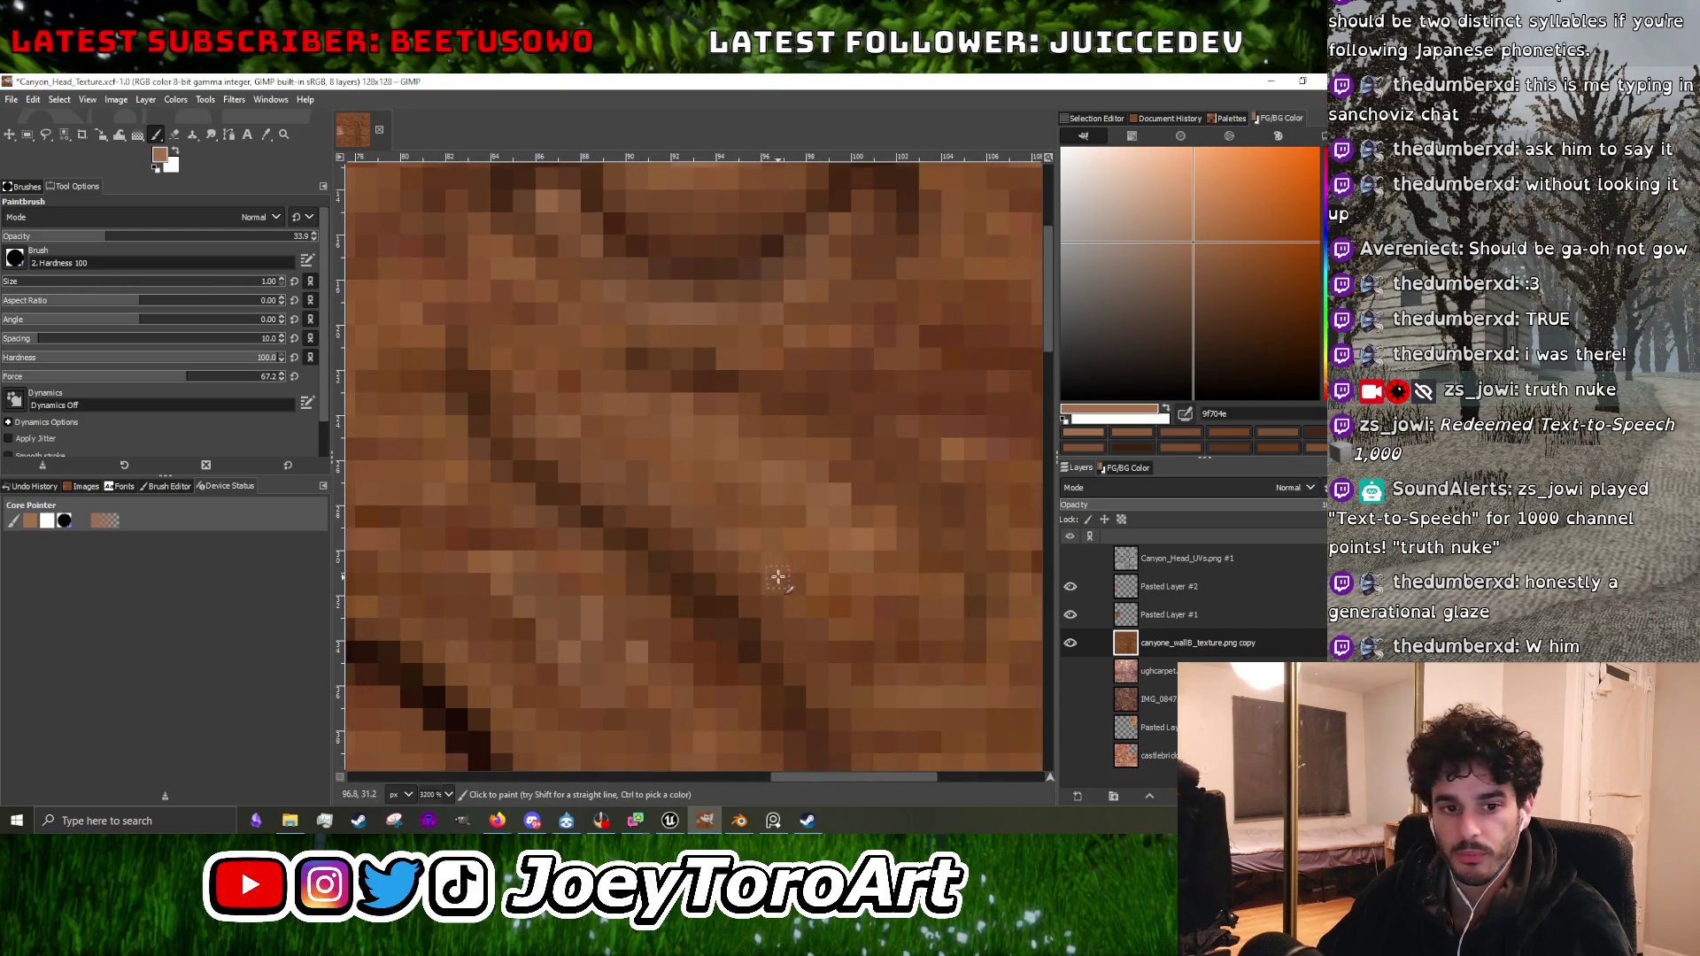
{"action": "scroll", "coordinate": [779, 578], "scroll_direction": "down", "scroll_amount": 1}
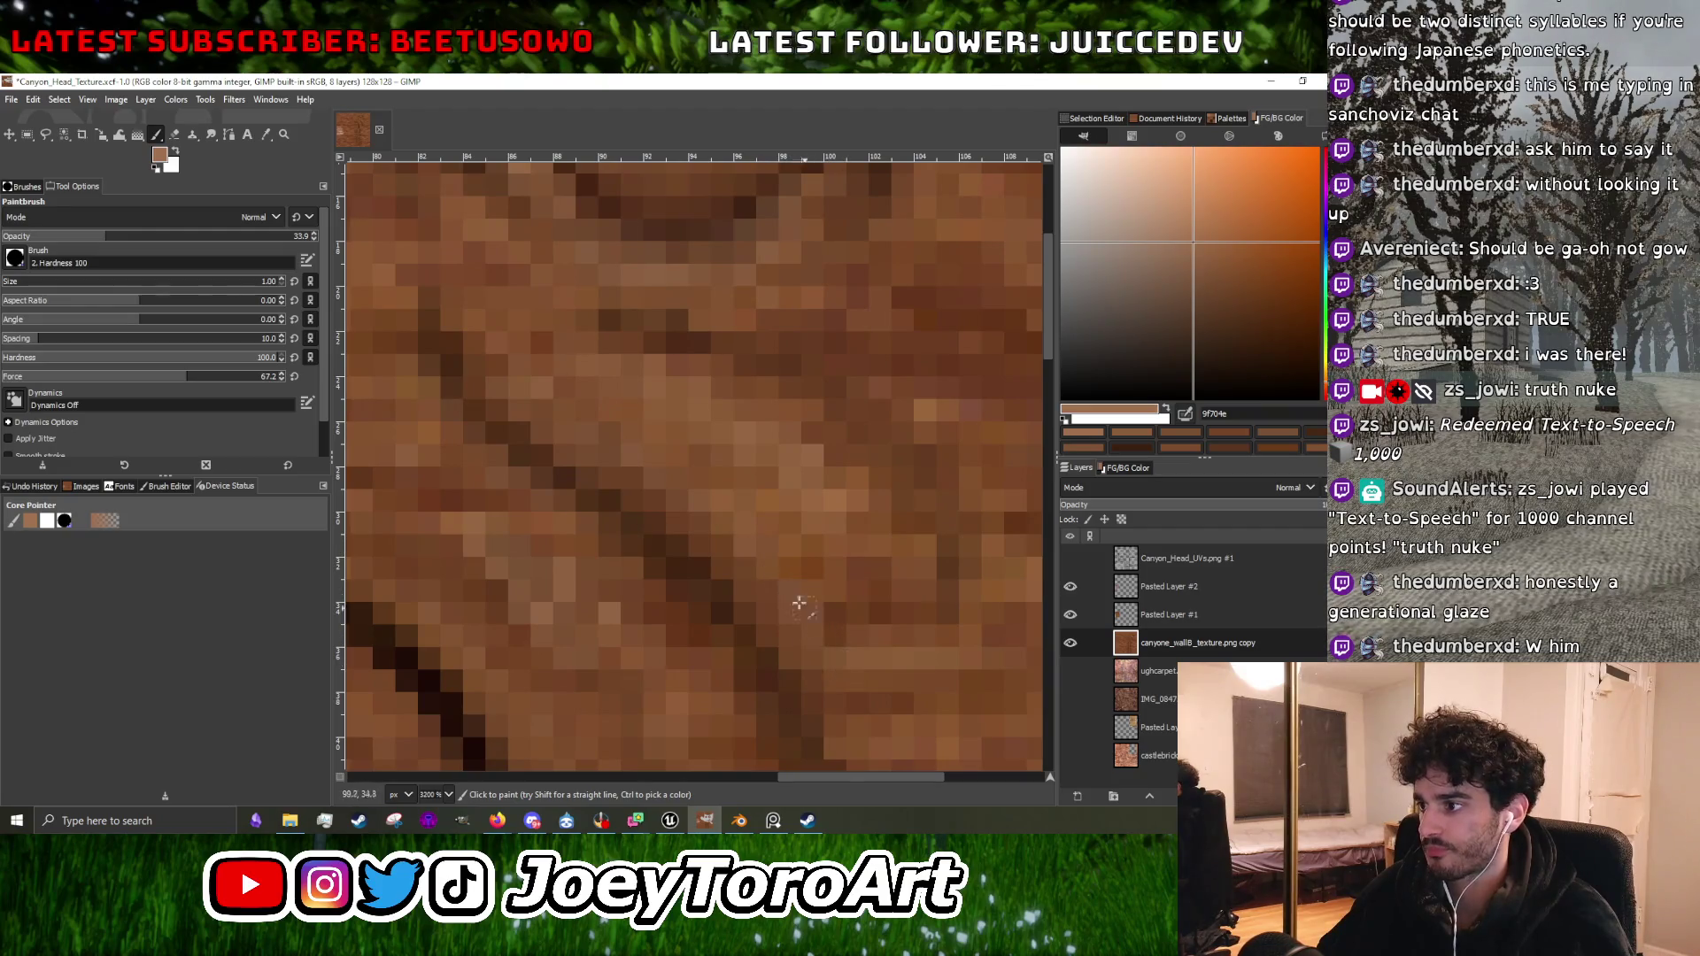
{"action": "scroll", "coordinate": [709, 483], "scroll_direction": "down", "scroll_amount": 4}
{"action": "scroll", "coordinate": [718, 492], "scroll_direction": "up", "scroll_amount": 4}
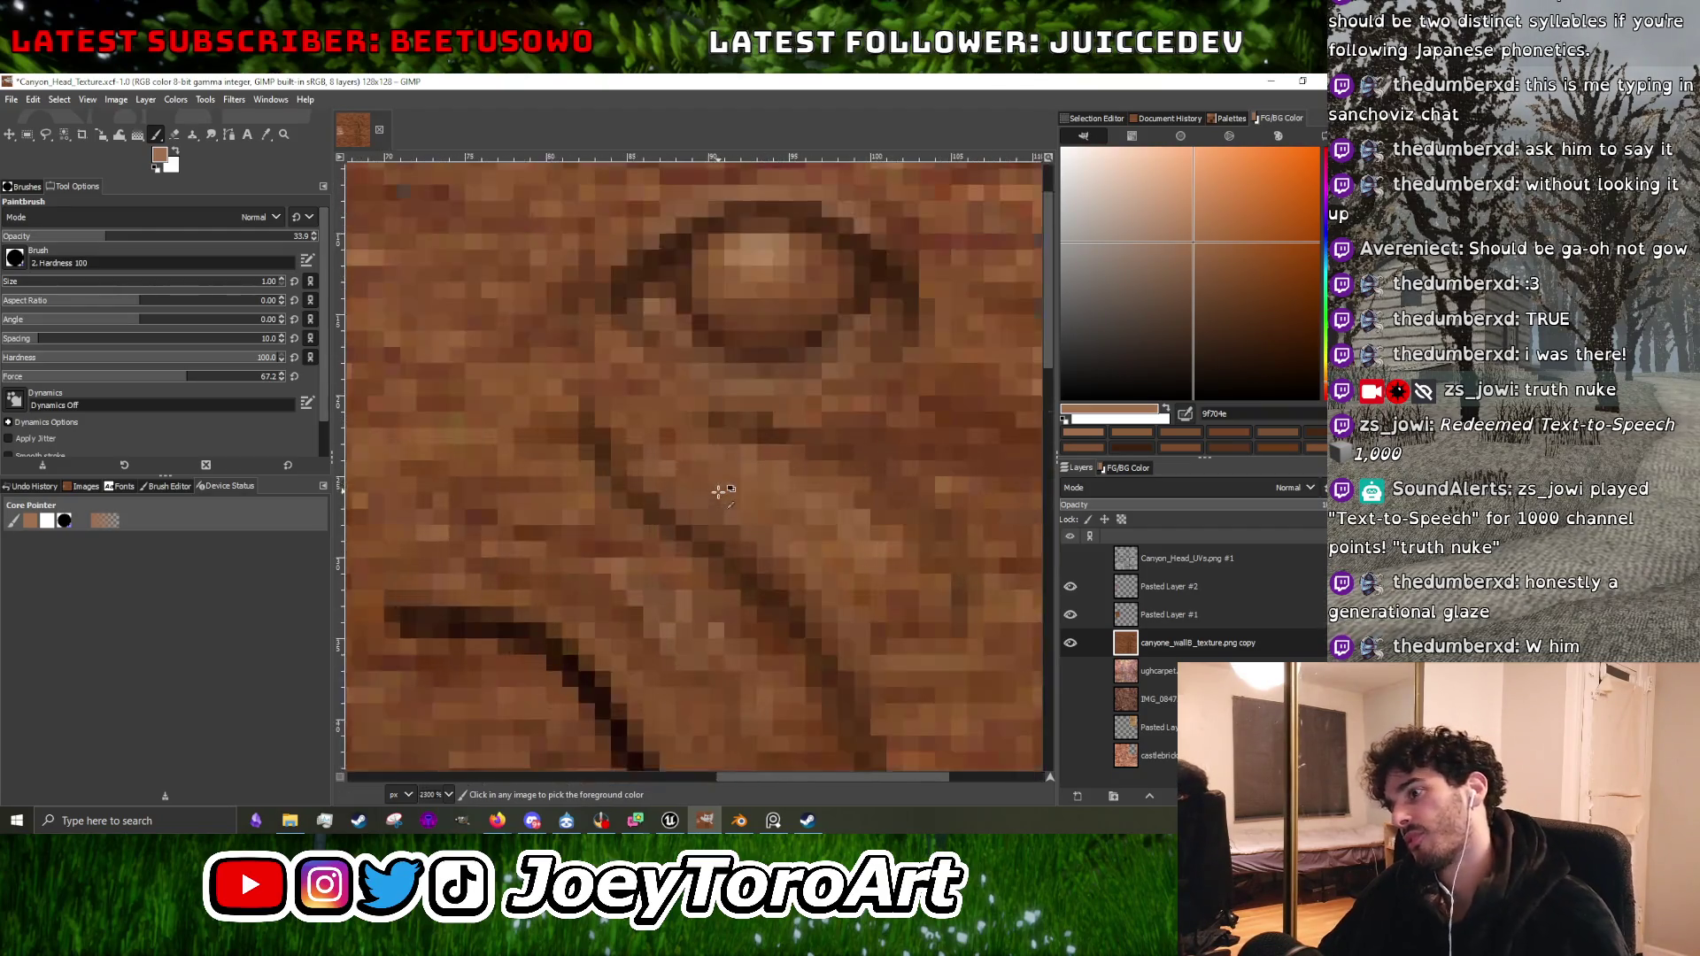
{"action": "left_click", "coordinate": [571, 673], "text": "ctrl"}
{"action": "scroll", "coordinate": [668, 545], "scroll_direction": "up", "scroll_amount": 1}
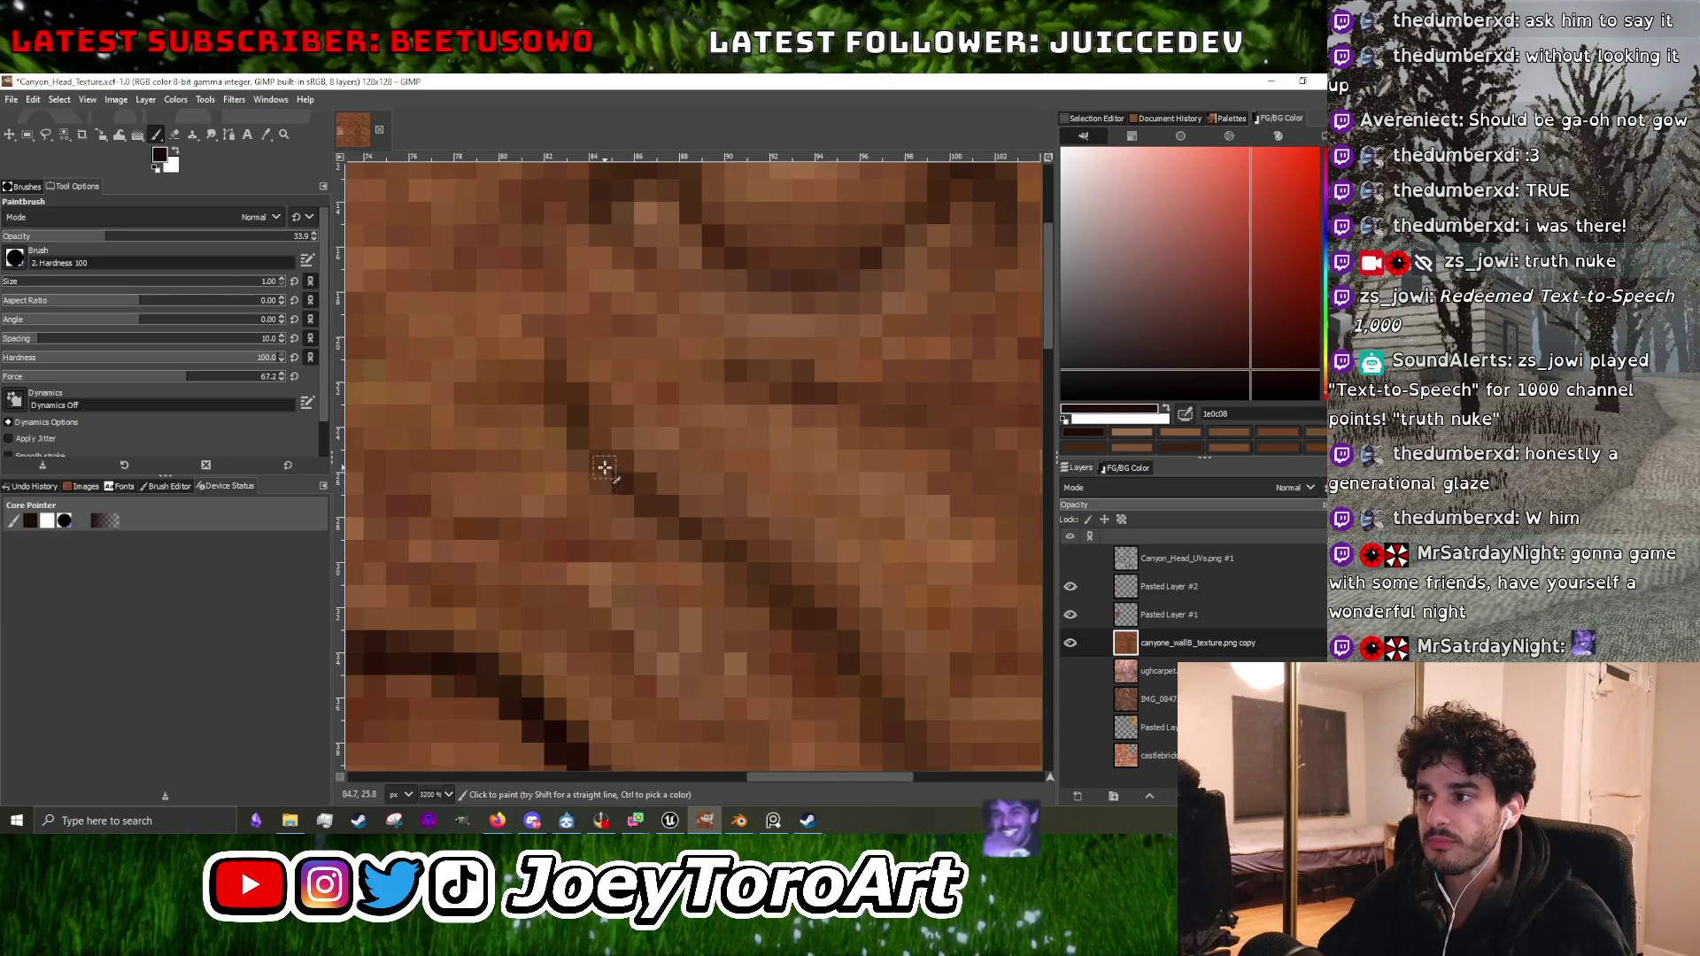
Sample a mid brown from the rock and lighten it slightly.
{"action": "scroll", "coordinate": [580, 442], "scroll_direction": "up", "scroll_amount": 1}
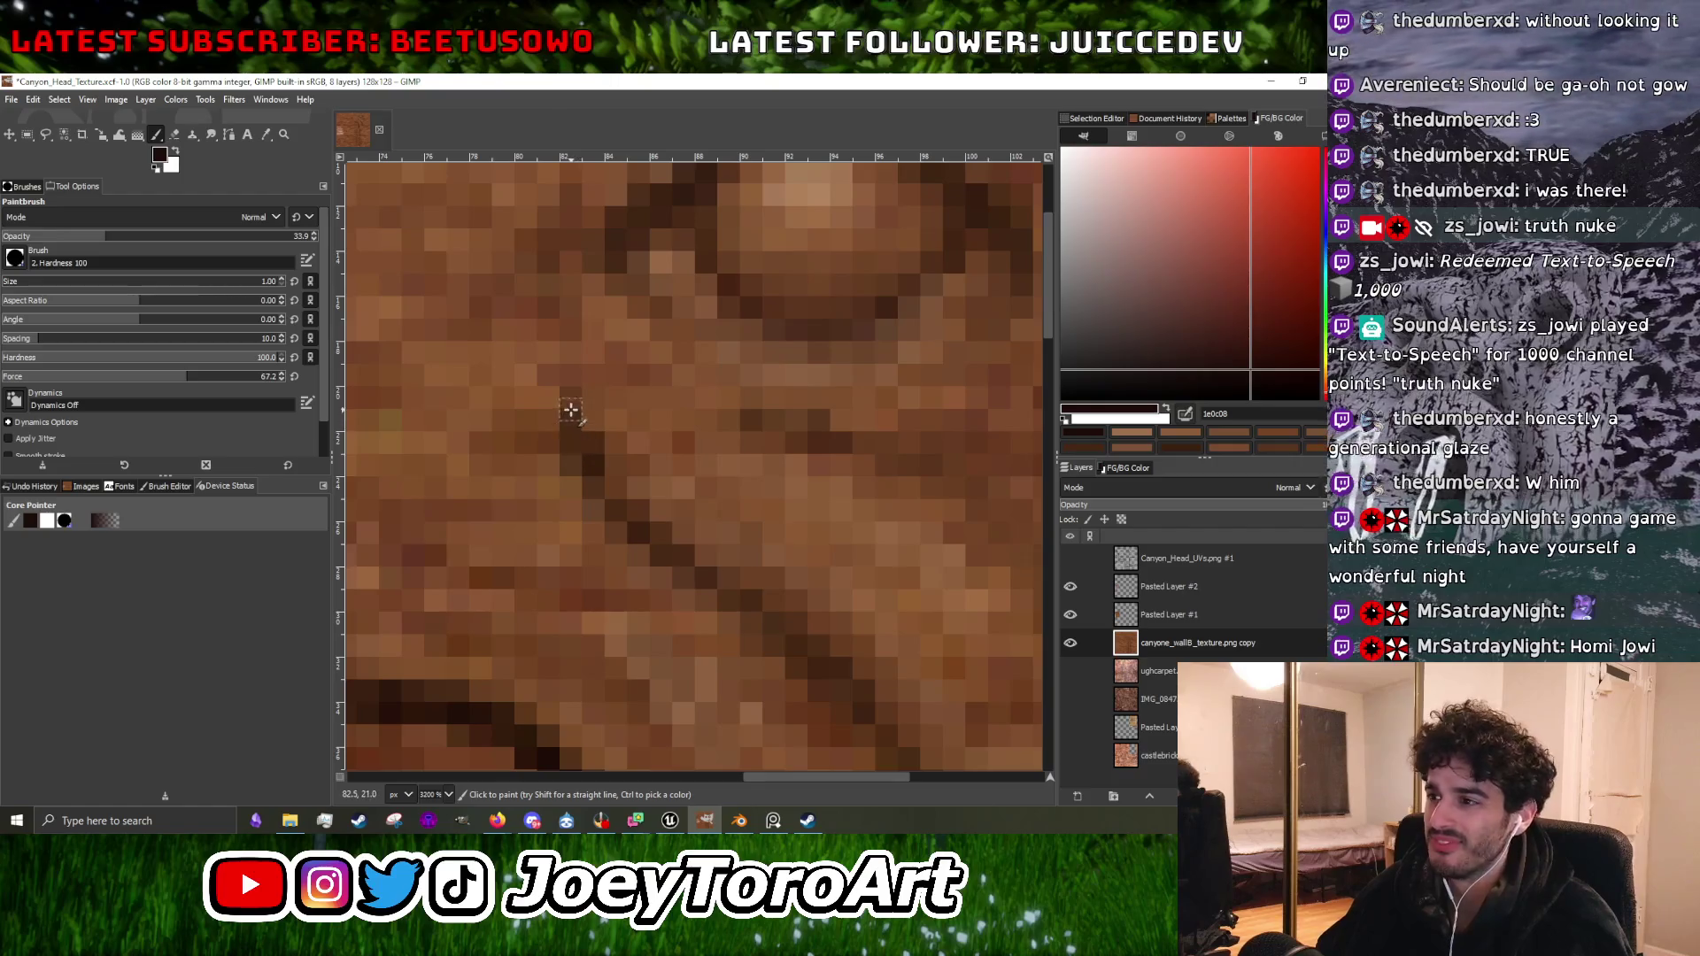
{"action": "scroll", "coordinate": [728, 590], "scroll_direction": "down", "scroll_amount": 3, "text": "ctrl"}
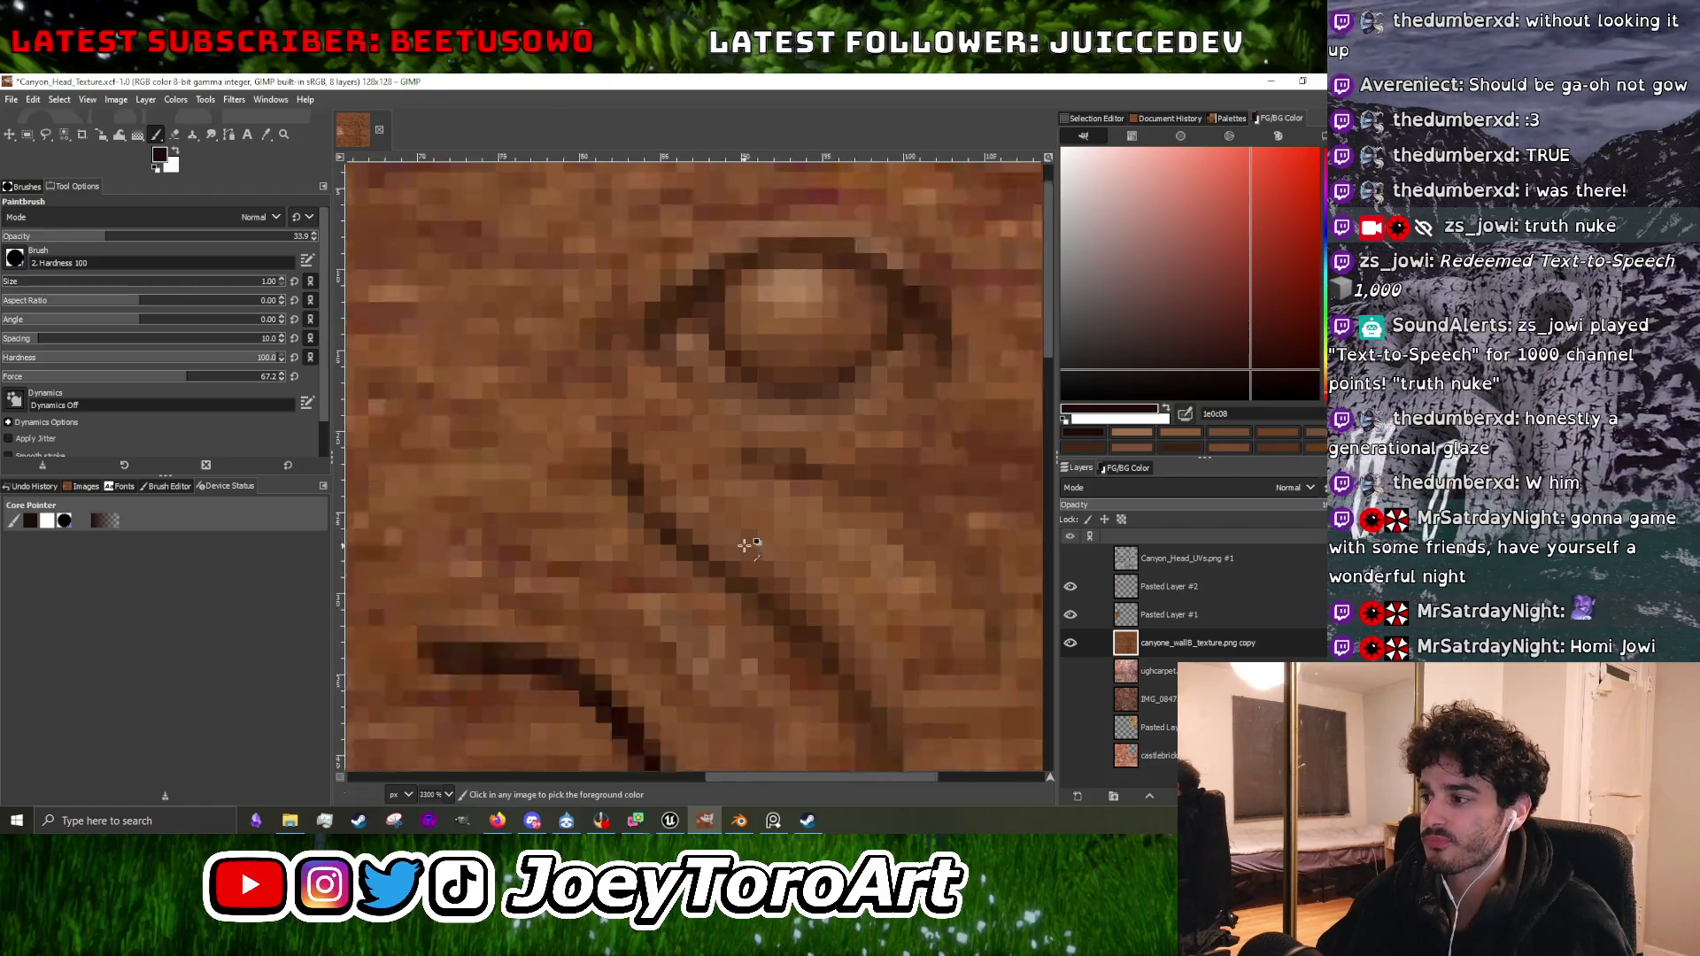
{"action": "scroll", "coordinate": [748, 543], "scroll_direction": "up", "scroll_amount": 3, "text": "ctrl"}
{"action": "scroll", "coordinate": [842, 605], "scroll_direction": "down", "scroll_amount": 4, "text": "ctrl"}
{"action": "scroll", "coordinate": [842, 605], "scroll_direction": "up", "scroll_amount": 3, "text": "ctrl"}
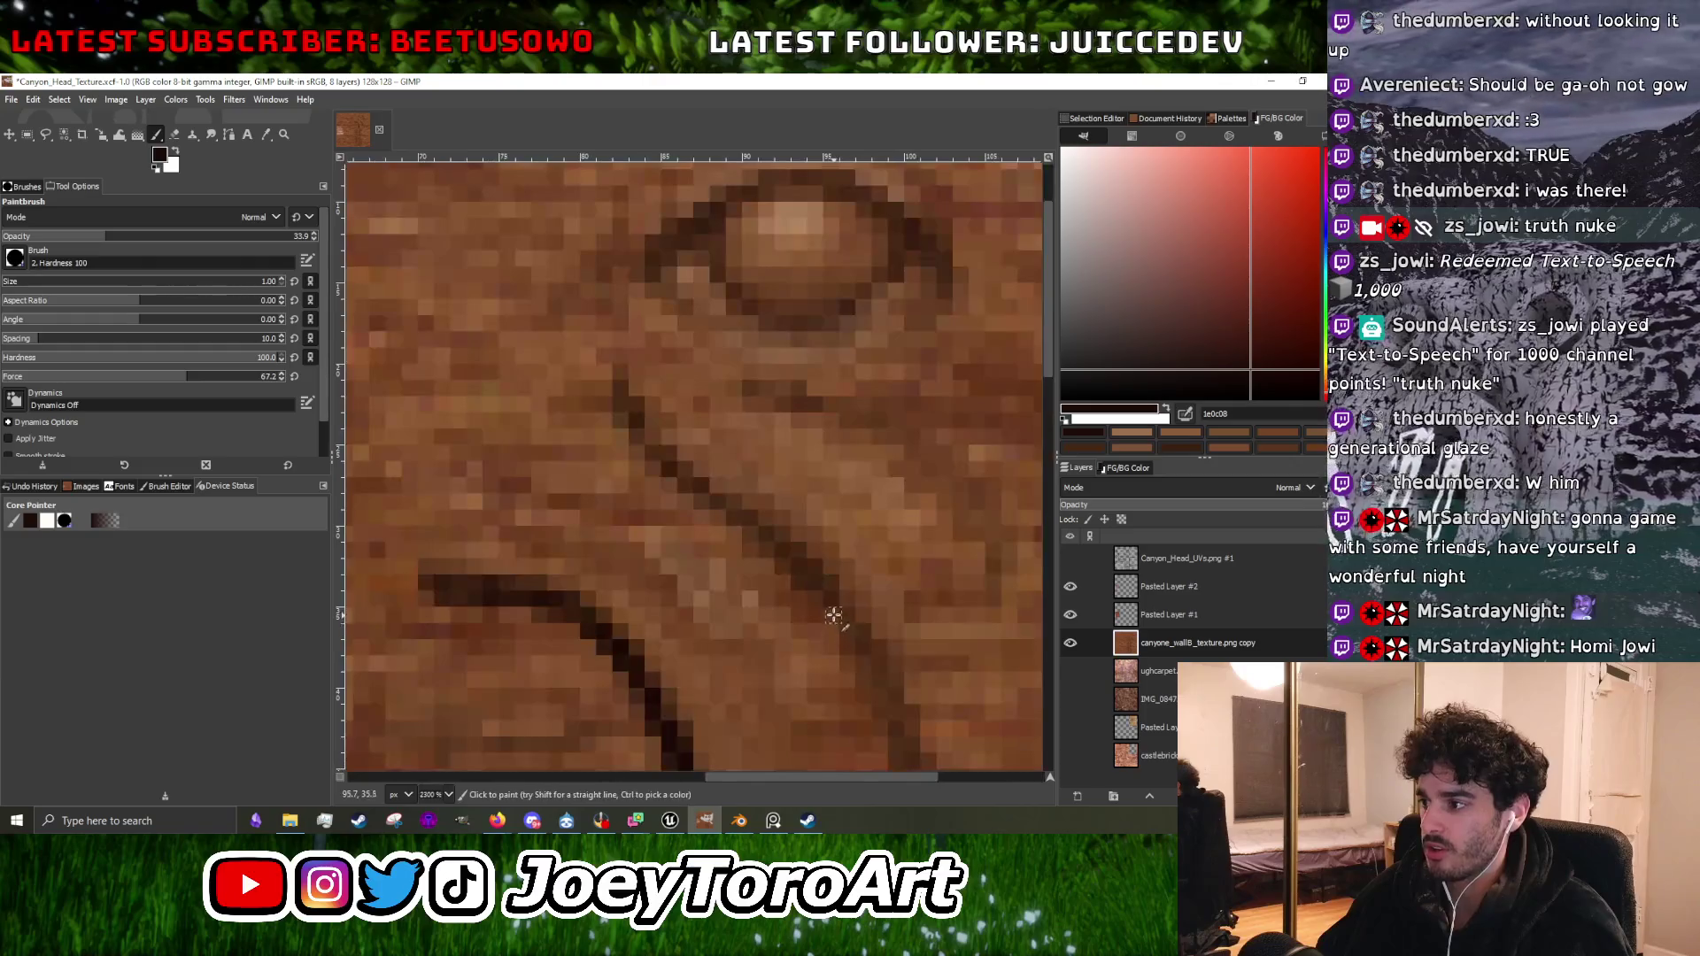
{"action": "scroll", "coordinate": [855, 649], "scroll_direction": "down", "scroll_amount": 3, "text": "ctrl"}
{"action": "scroll", "coordinate": [886, 664], "scroll_direction": "up", "scroll_amount": 3, "text": "ctrl"}
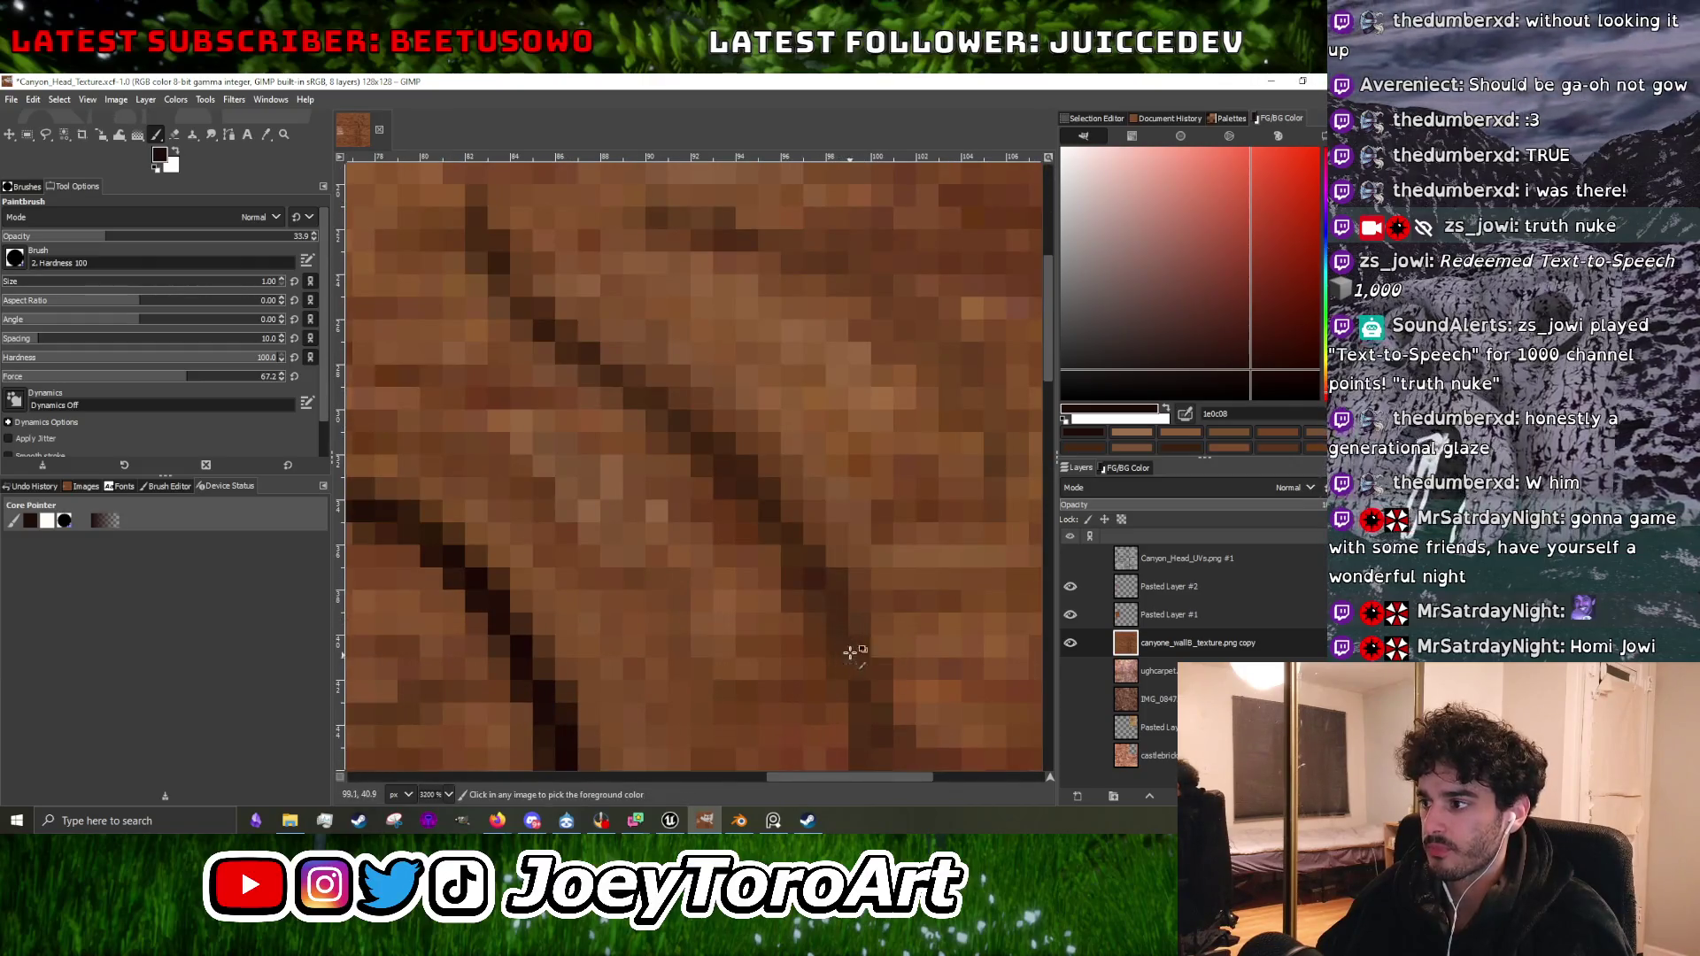
{"action": "scroll", "coordinate": [849, 652], "scroll_direction": "down", "scroll_amount": 1, "text": "ctrl"}
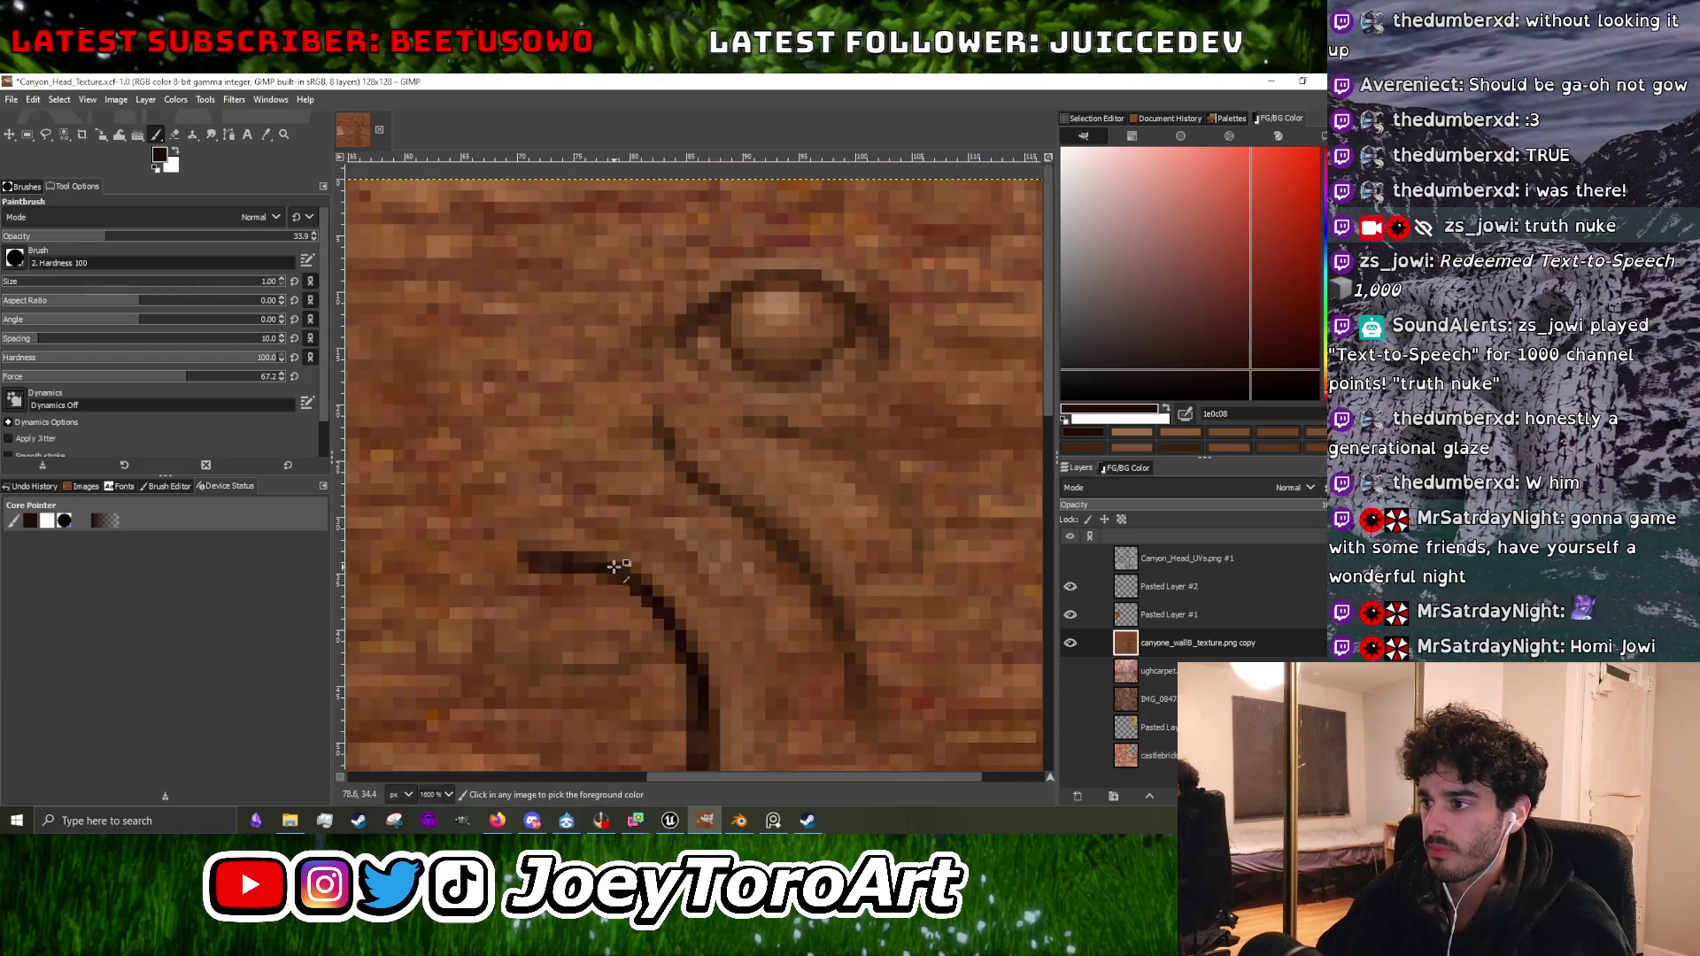
{"action": "left_click", "coordinate": [821, 479], "text": "ctrl"}
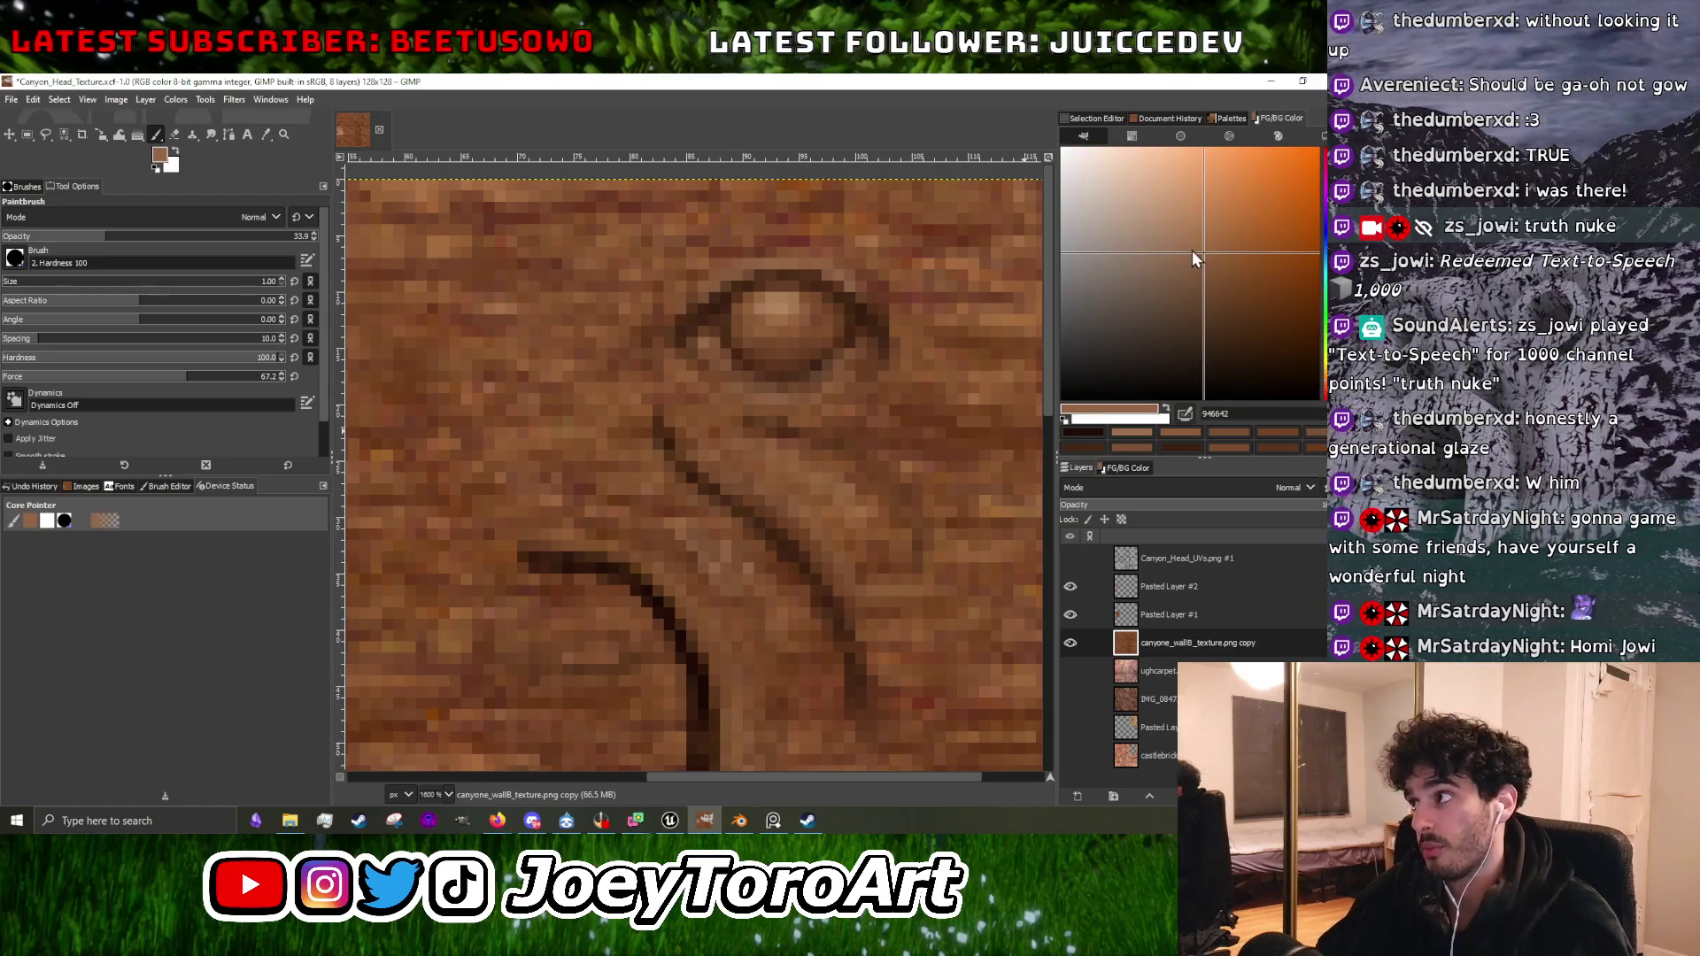
{"action": "left_click_drag", "start_coordinate": [1192, 252], "coordinate": [1185, 237]}
{"action": "scroll", "coordinate": [726, 486], "scroll_direction": "up", "scroll_amount": 2, "text": "ctrl"}
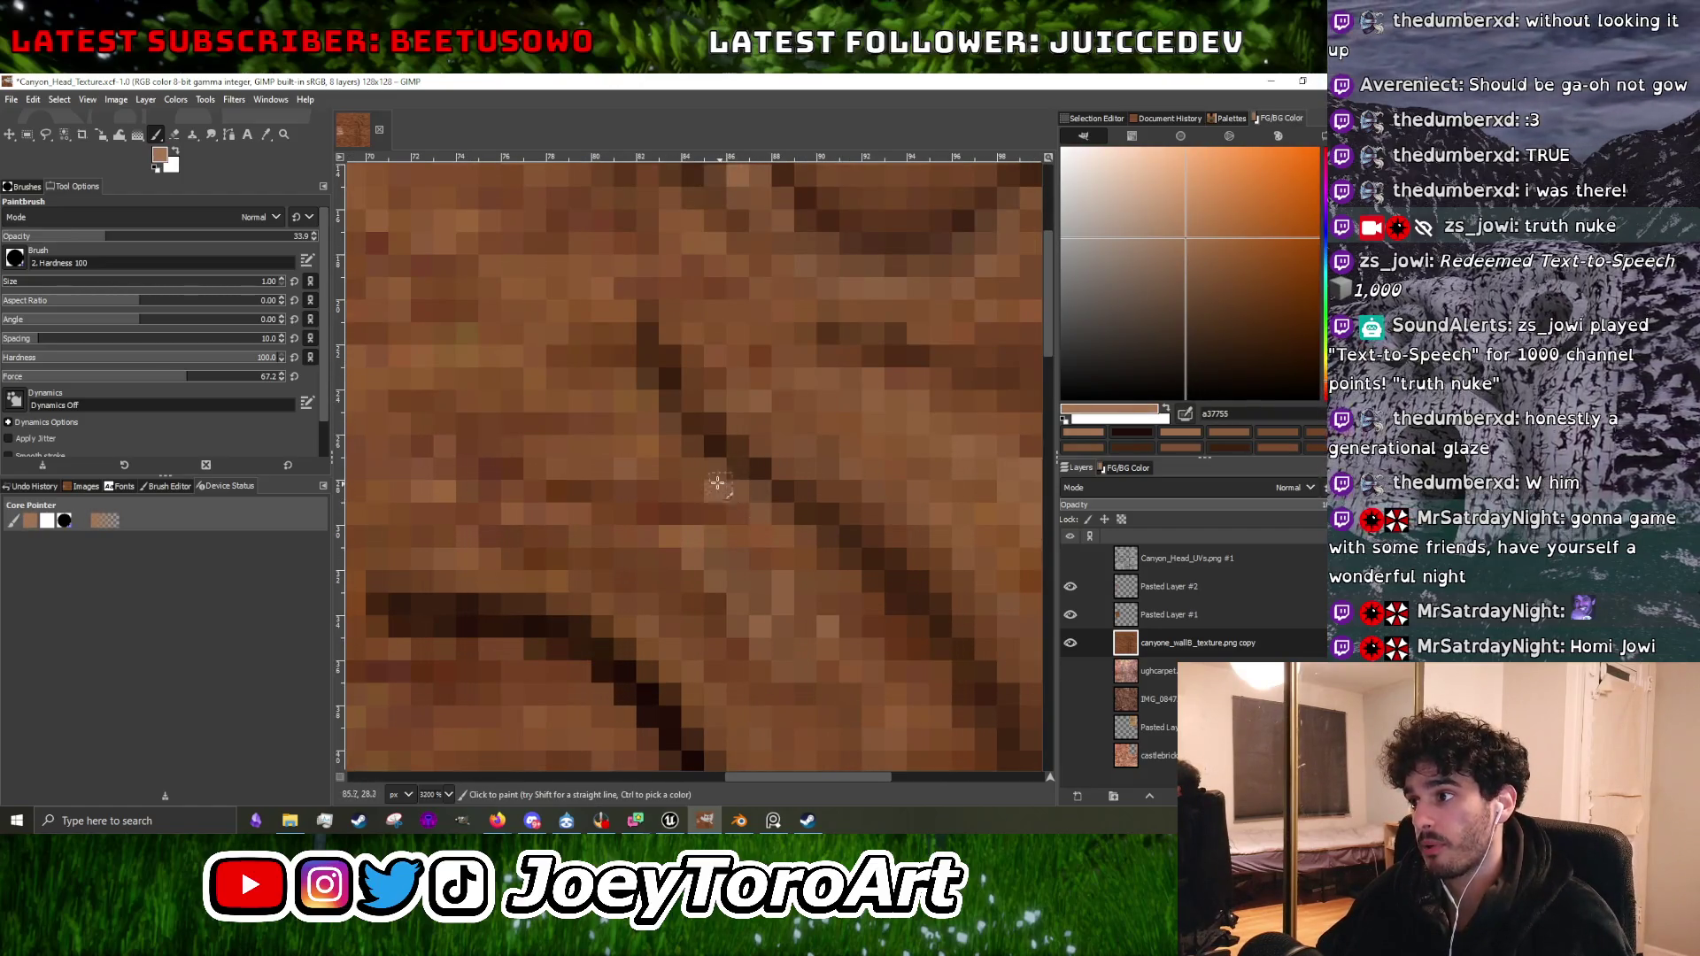
Reveal the Canyon_Head_UVs layout overlay on the texture.
{"action": "scroll", "coordinate": [790, 548], "scroll_direction": "down", "scroll_amount": 3, "text": "ctrl"}
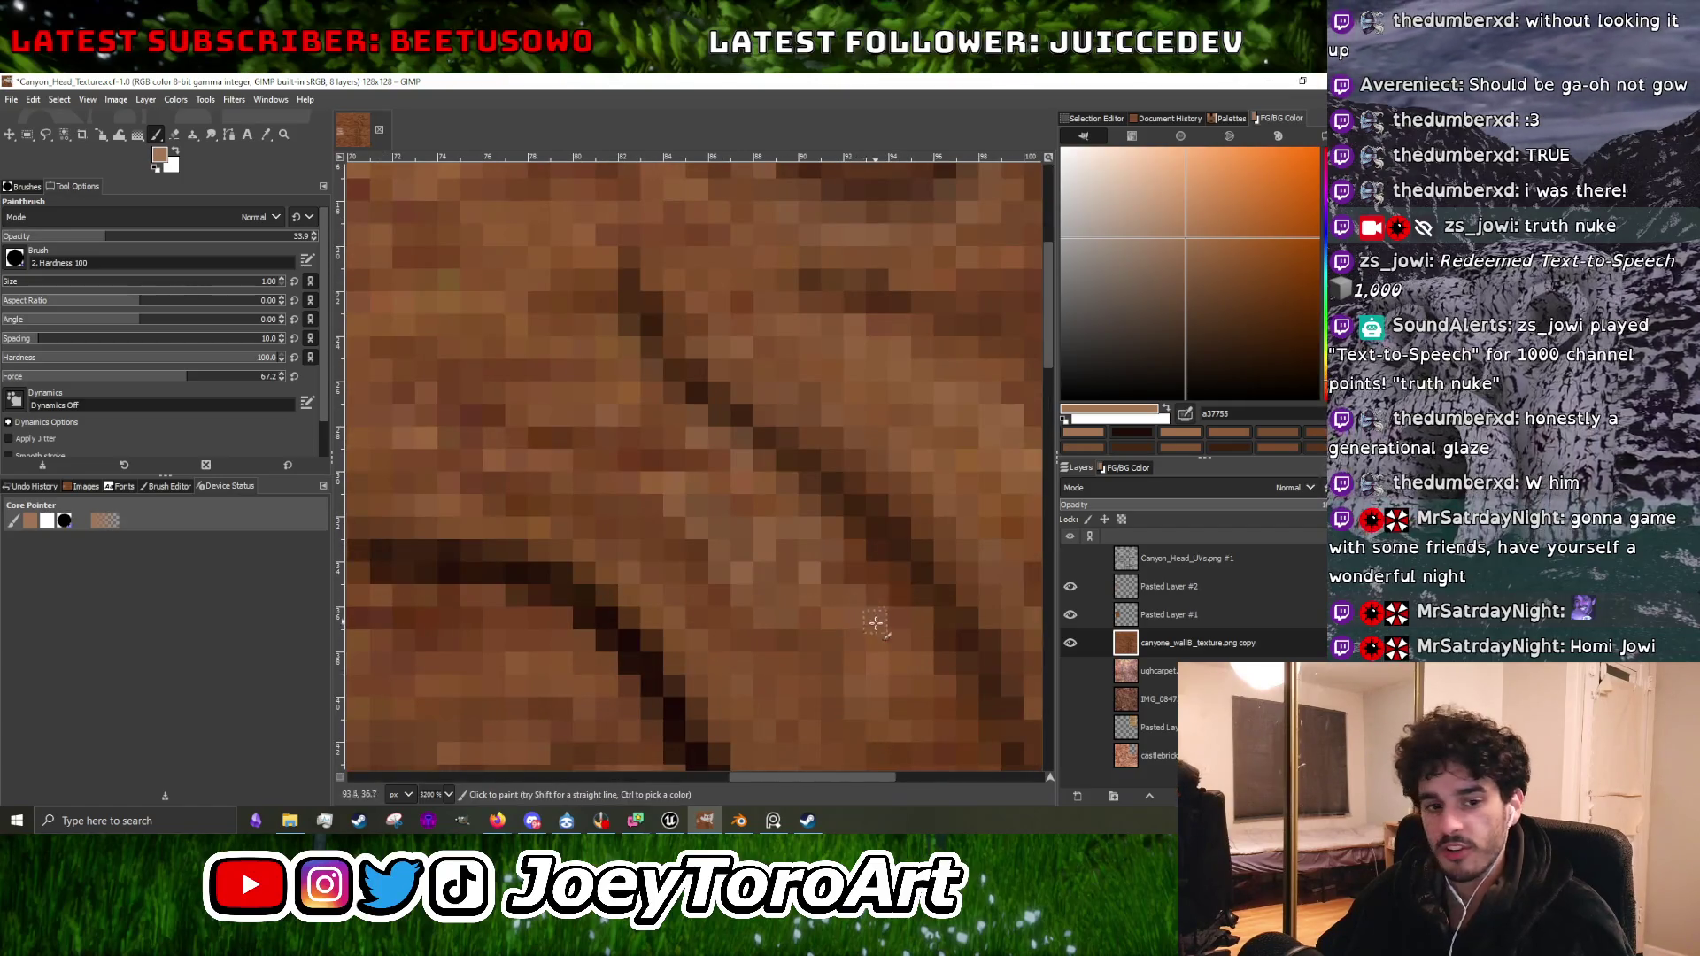
{"action": "scroll", "coordinate": [835, 594], "scroll_direction": "up", "scroll_amount": 2, "text": "ctrl"}
{"action": "scroll", "coordinate": [881, 611], "scroll_direction": "down", "scroll_amount": 2, "text": "ctrl"}
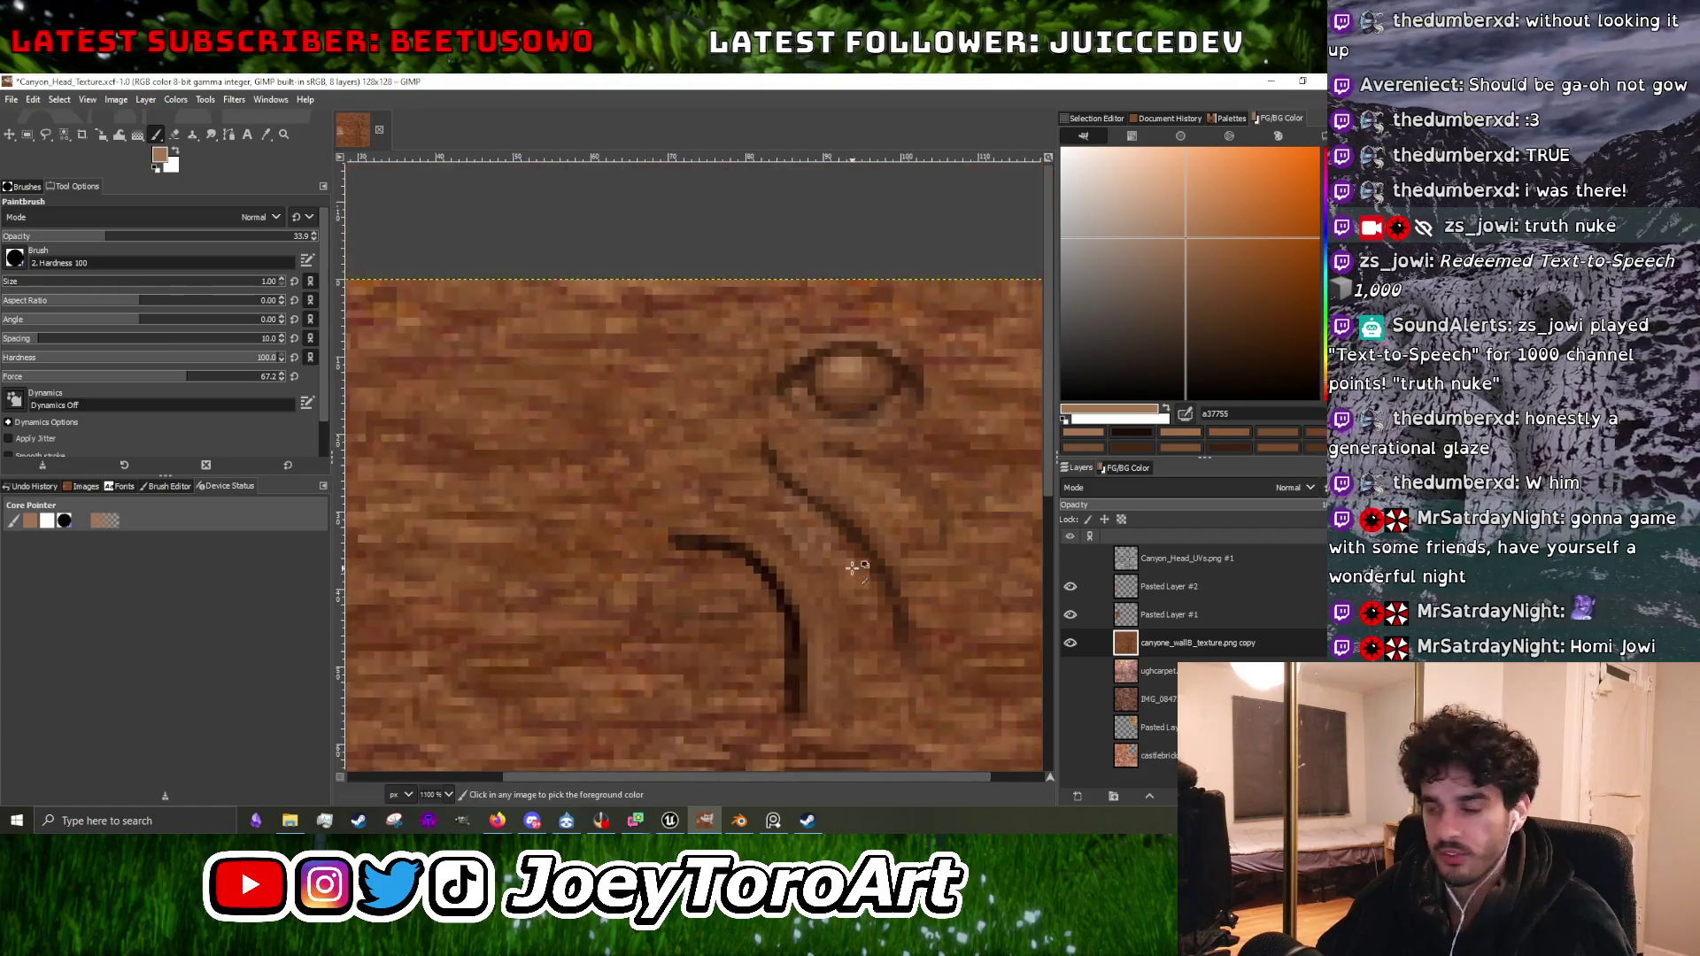
{"action": "scroll", "coordinate": [881, 598], "scroll_direction": "up", "scroll_amount": 2, "text": "ctrl"}
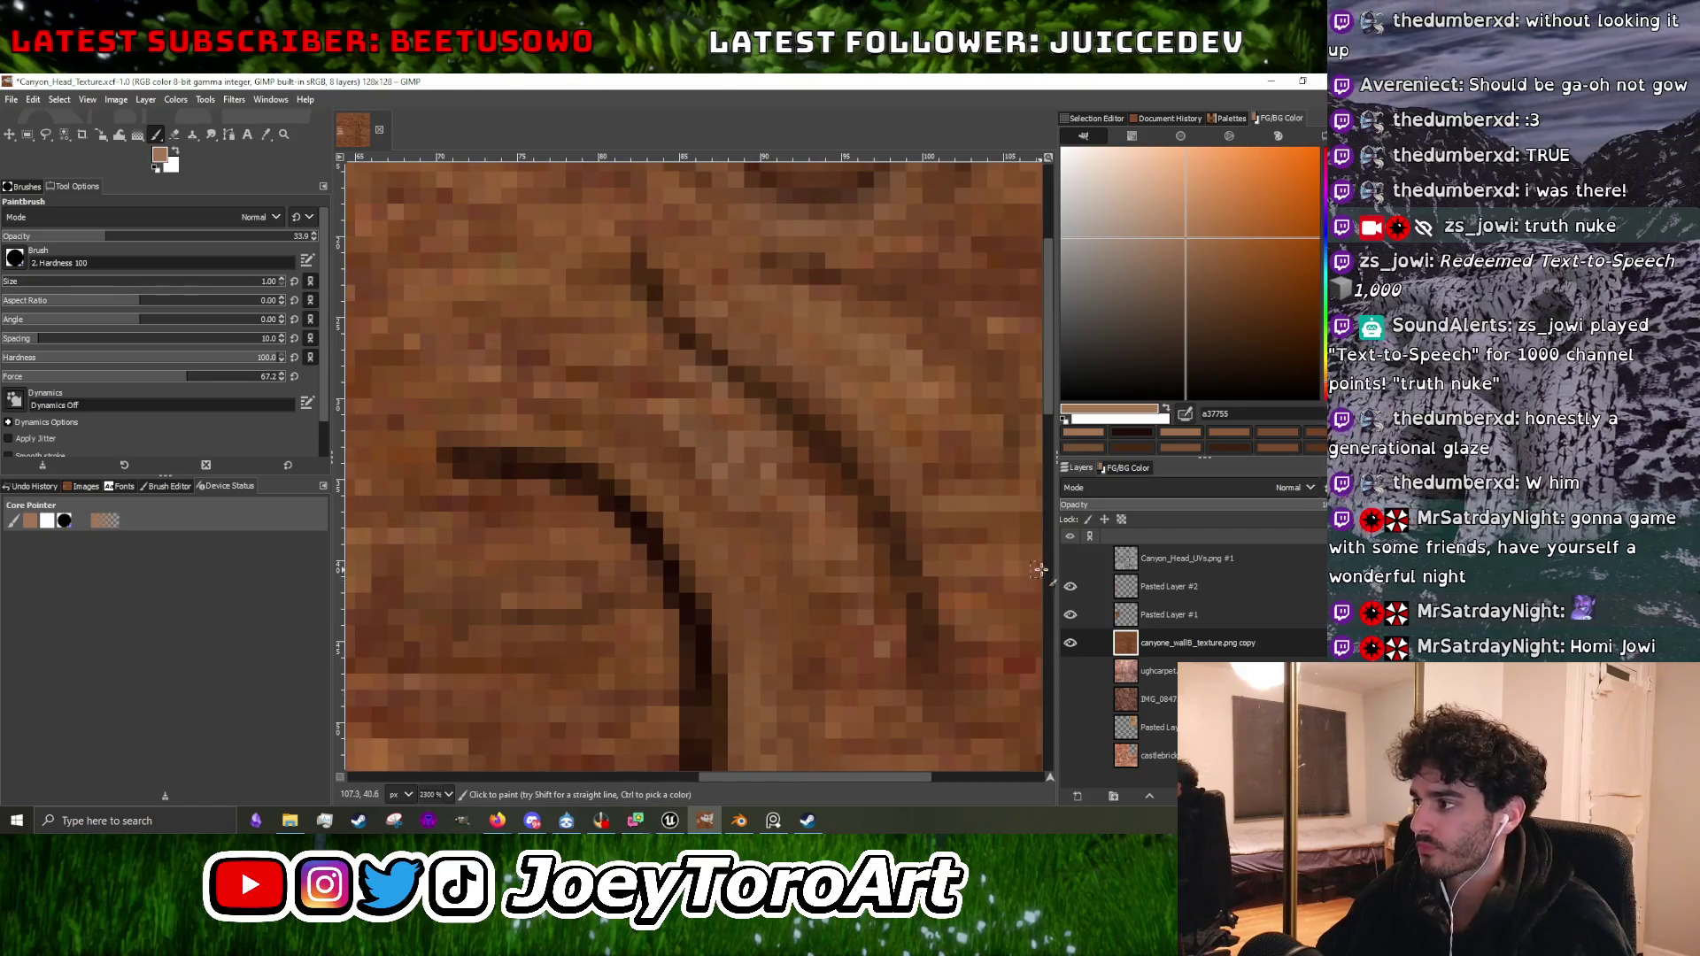
{"action": "left_click", "coordinate": [1069, 558]}
Hide the Canyon_Head_UVs overlay and sample a dark brown from the texture.
{"action": "scroll", "coordinate": [715, 488], "scroll_direction": "down", "scroll_amount": 4, "text": "ctrl"}
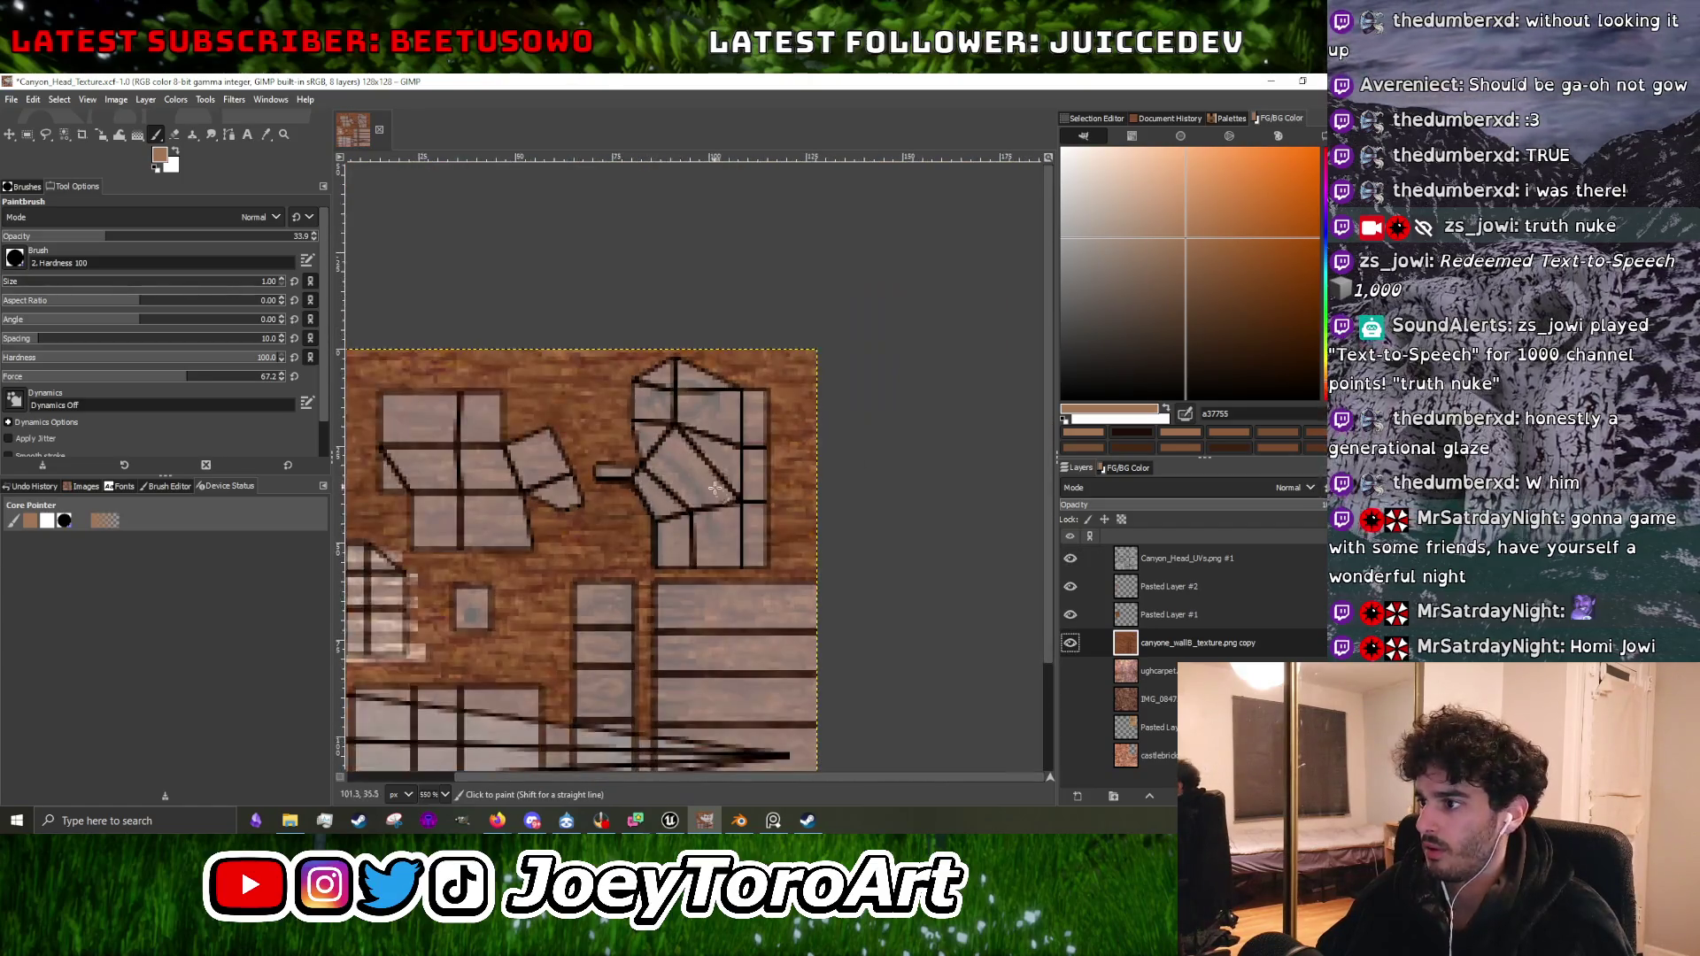
{"action": "scroll", "coordinate": [714, 488], "scroll_direction": "up", "scroll_amount": 3, "text": "ctrl"}
{"action": "left_click", "coordinate": [1070, 558]}
{"action": "scroll", "coordinate": [717, 594], "scroll_direction": "up", "scroll_amount": 2, "text": "ctrl"}
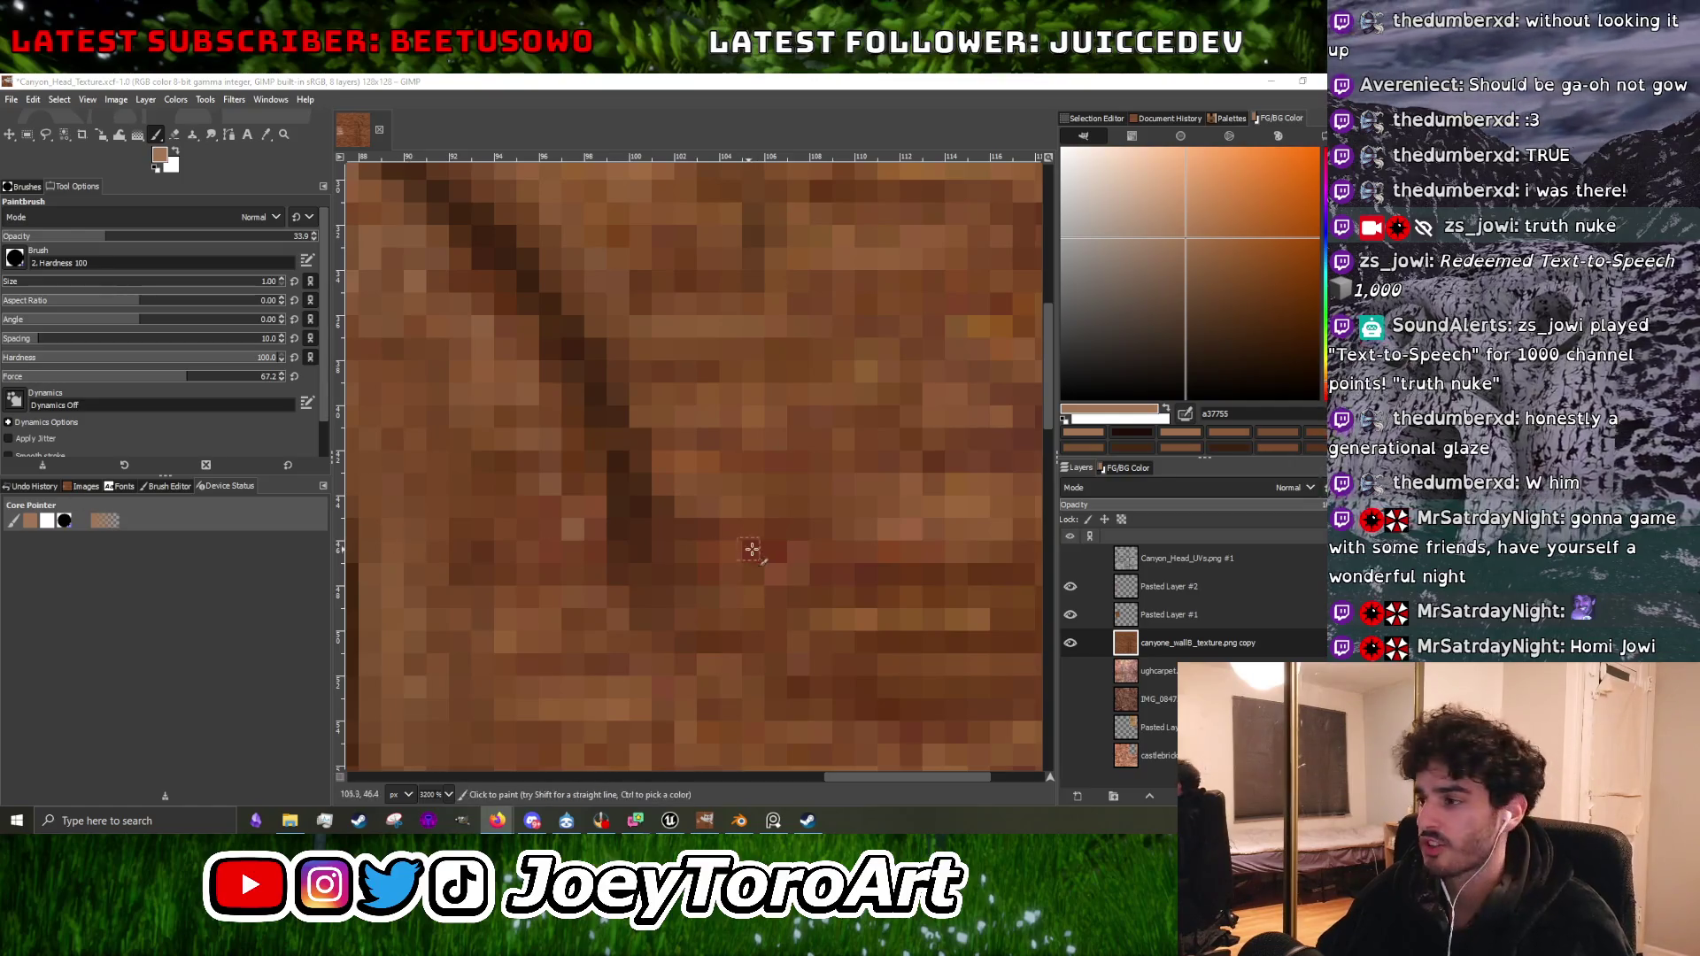
{"action": "scroll", "coordinate": [672, 505], "scroll_direction": "up", "scroll_amount": 2}
{"action": "left_click", "coordinate": [597, 494], "text": "ctrl"}
Sample a mid brown, then a slightly lighter brown for the curve strokes.
{"action": "scroll", "coordinate": [626, 646], "scroll_direction": "down", "scroll_amount": 2}
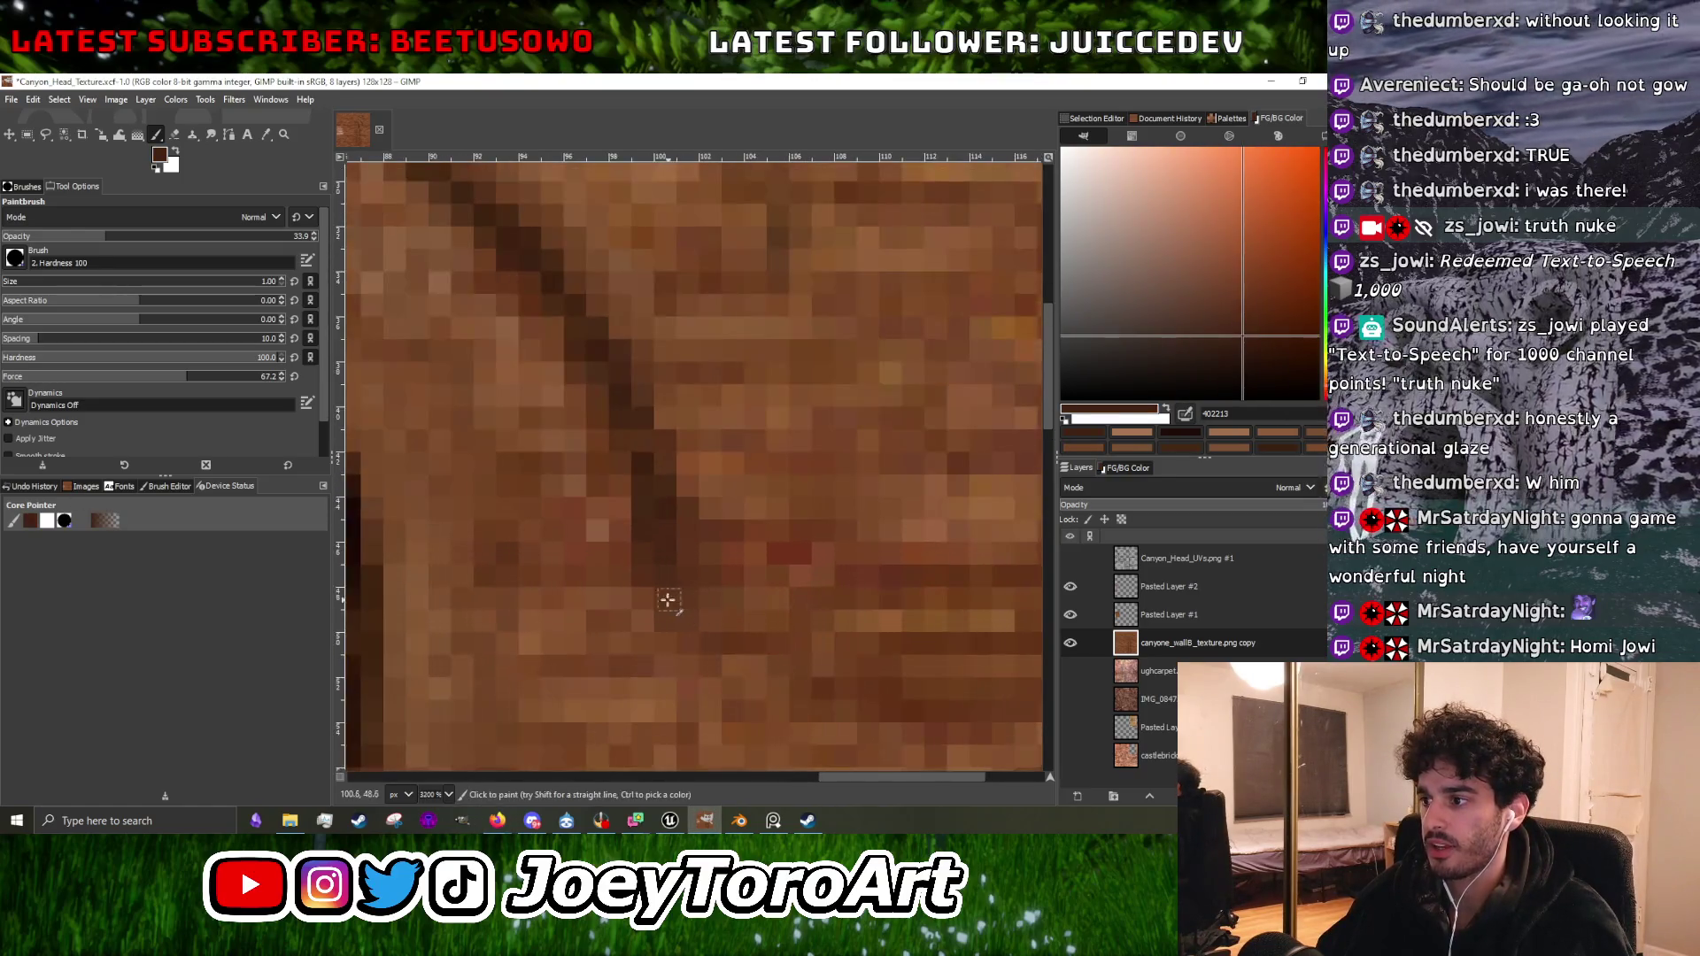
{"action": "scroll", "coordinate": [682, 620], "scroll_direction": "down", "scroll_amount": 5}
{"action": "scroll", "coordinate": [673, 549], "scroll_direction": "up", "scroll_amount": 5}
{"action": "left_click", "coordinate": [662, 541], "text": "ctrl"}
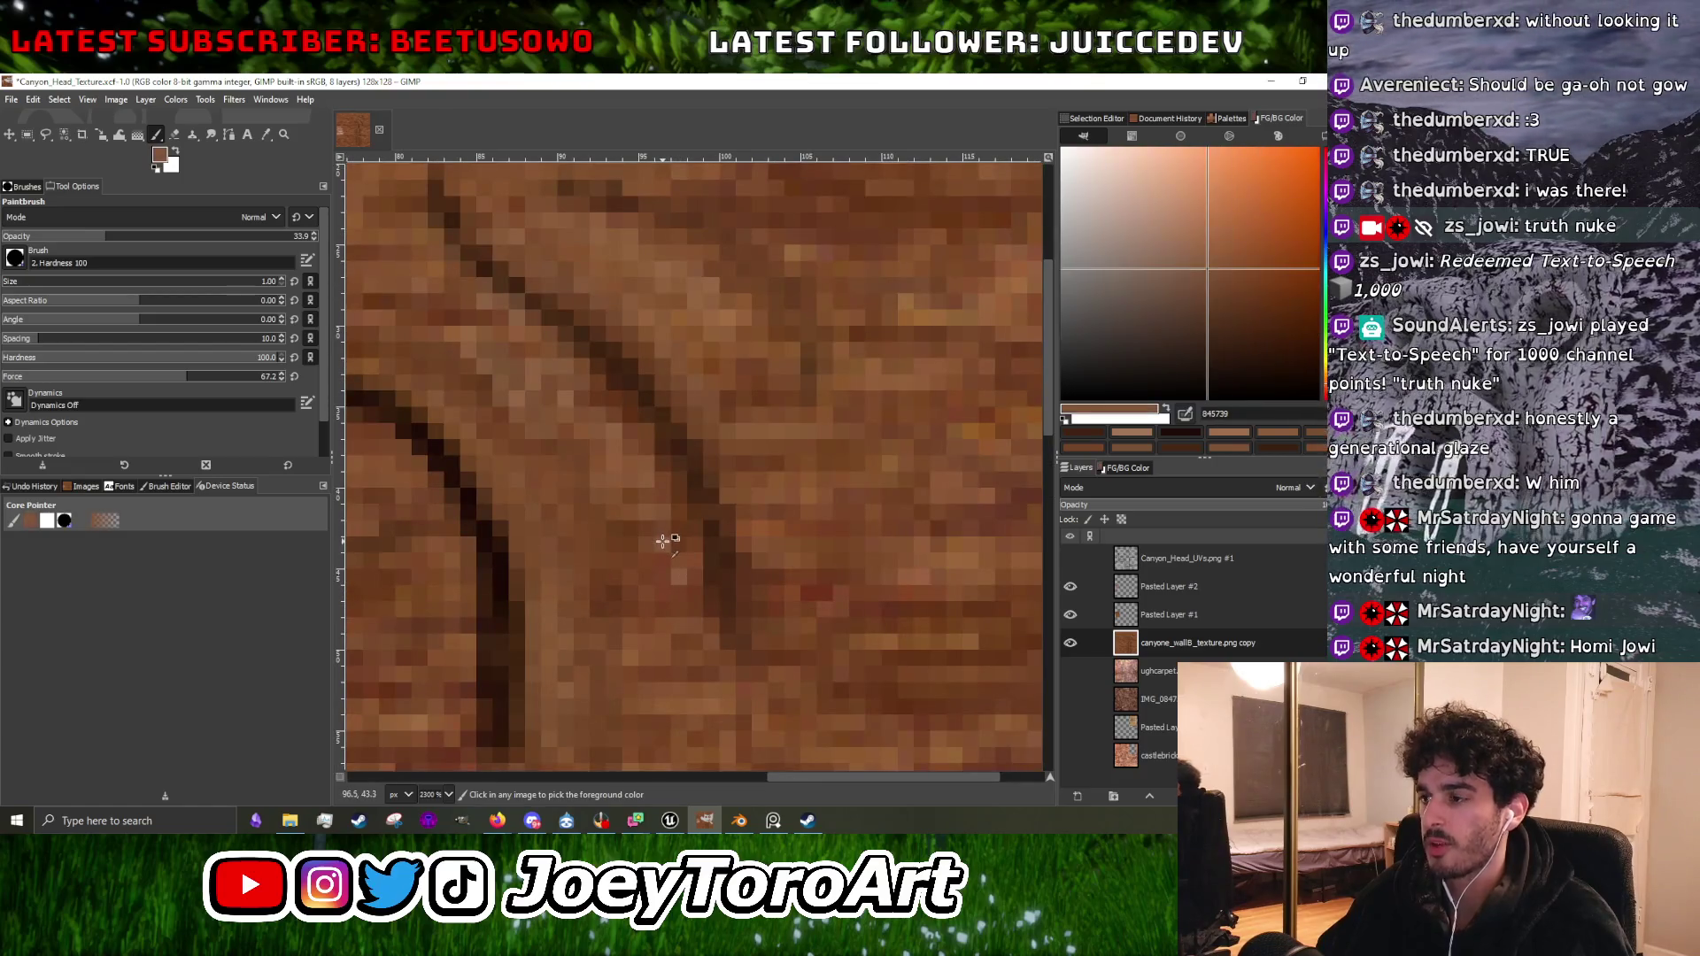
{"action": "scroll", "coordinate": [664, 542], "scroll_direction": "down", "scroll_amount": 4}
{"action": "scroll", "coordinate": [668, 536], "scroll_direction": "up", "scroll_amount": 5}
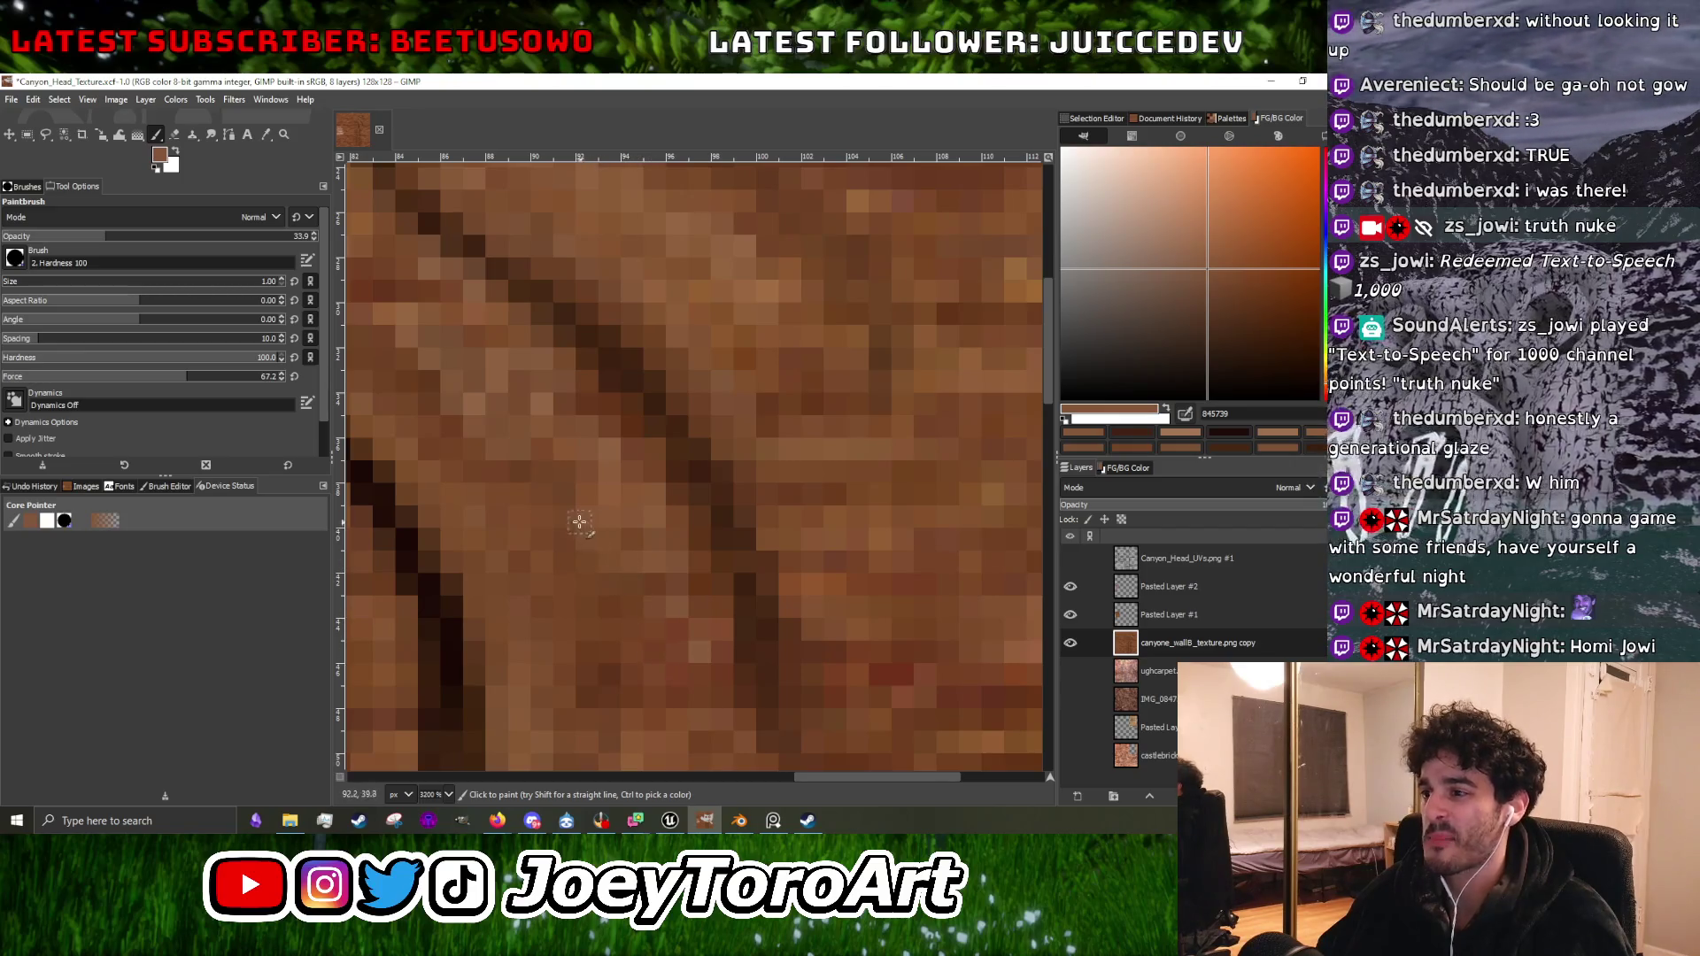
{"action": "scroll", "coordinate": [672, 542], "scroll_direction": "down", "scroll_amount": 1}
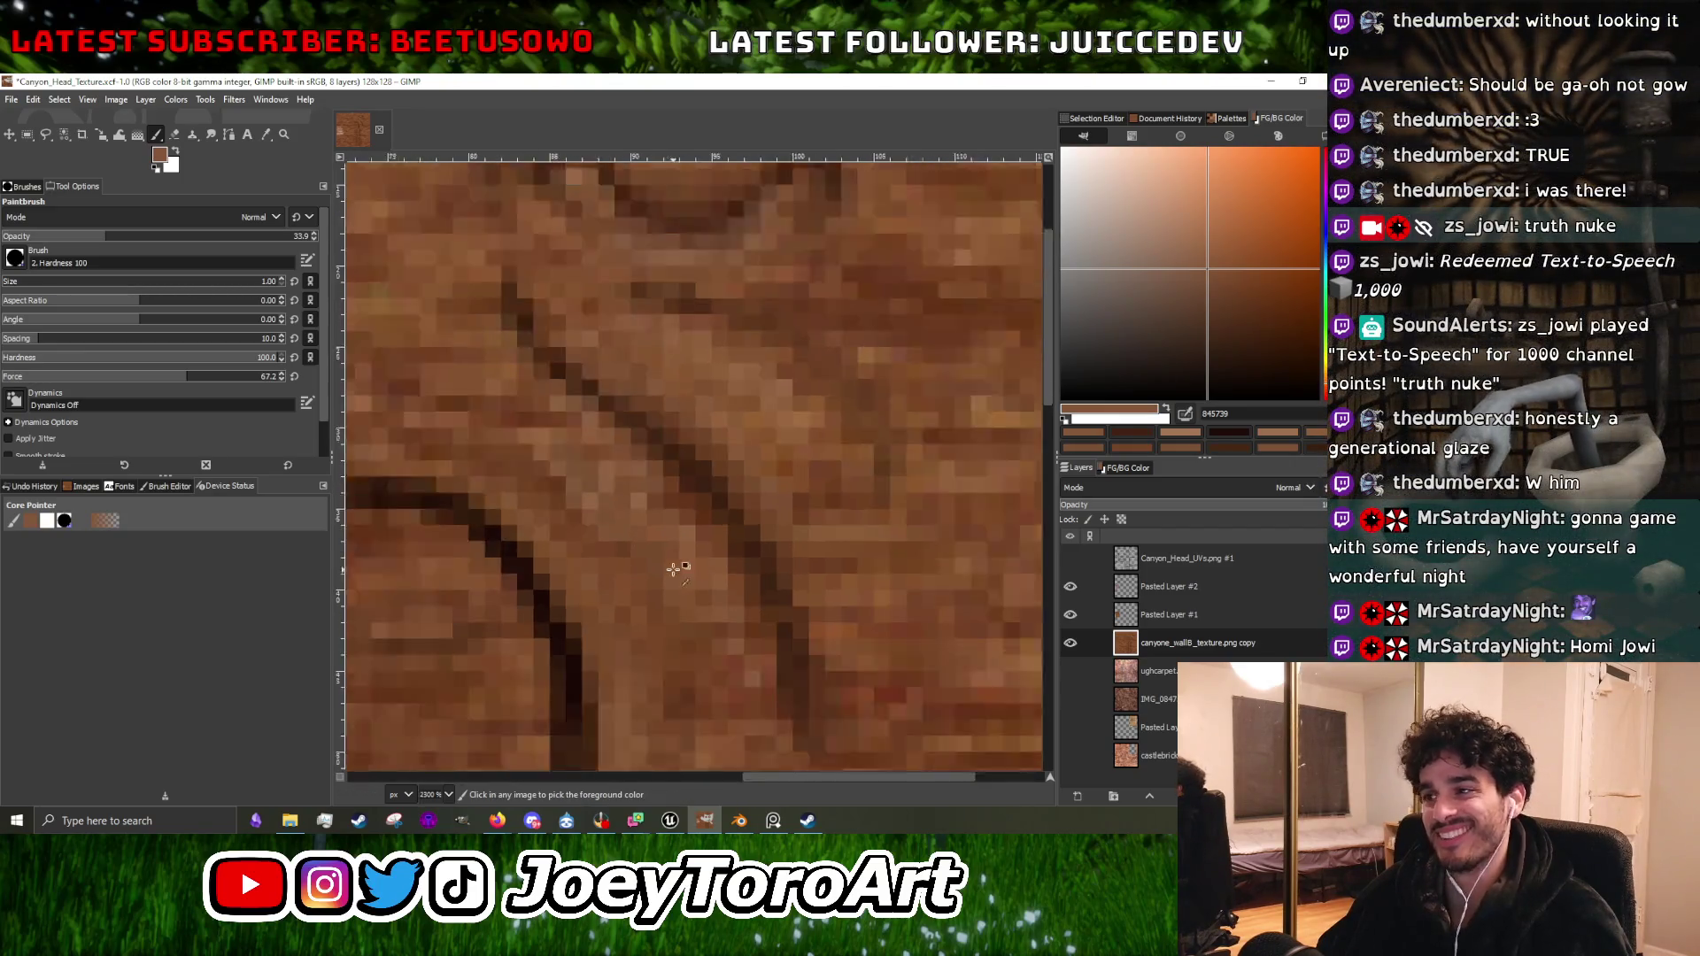
{"action": "scroll", "coordinate": [673, 570], "scroll_direction": "up", "scroll_amount": 1}
{"action": "left_click", "coordinate": [656, 550], "text": "ctrl"}
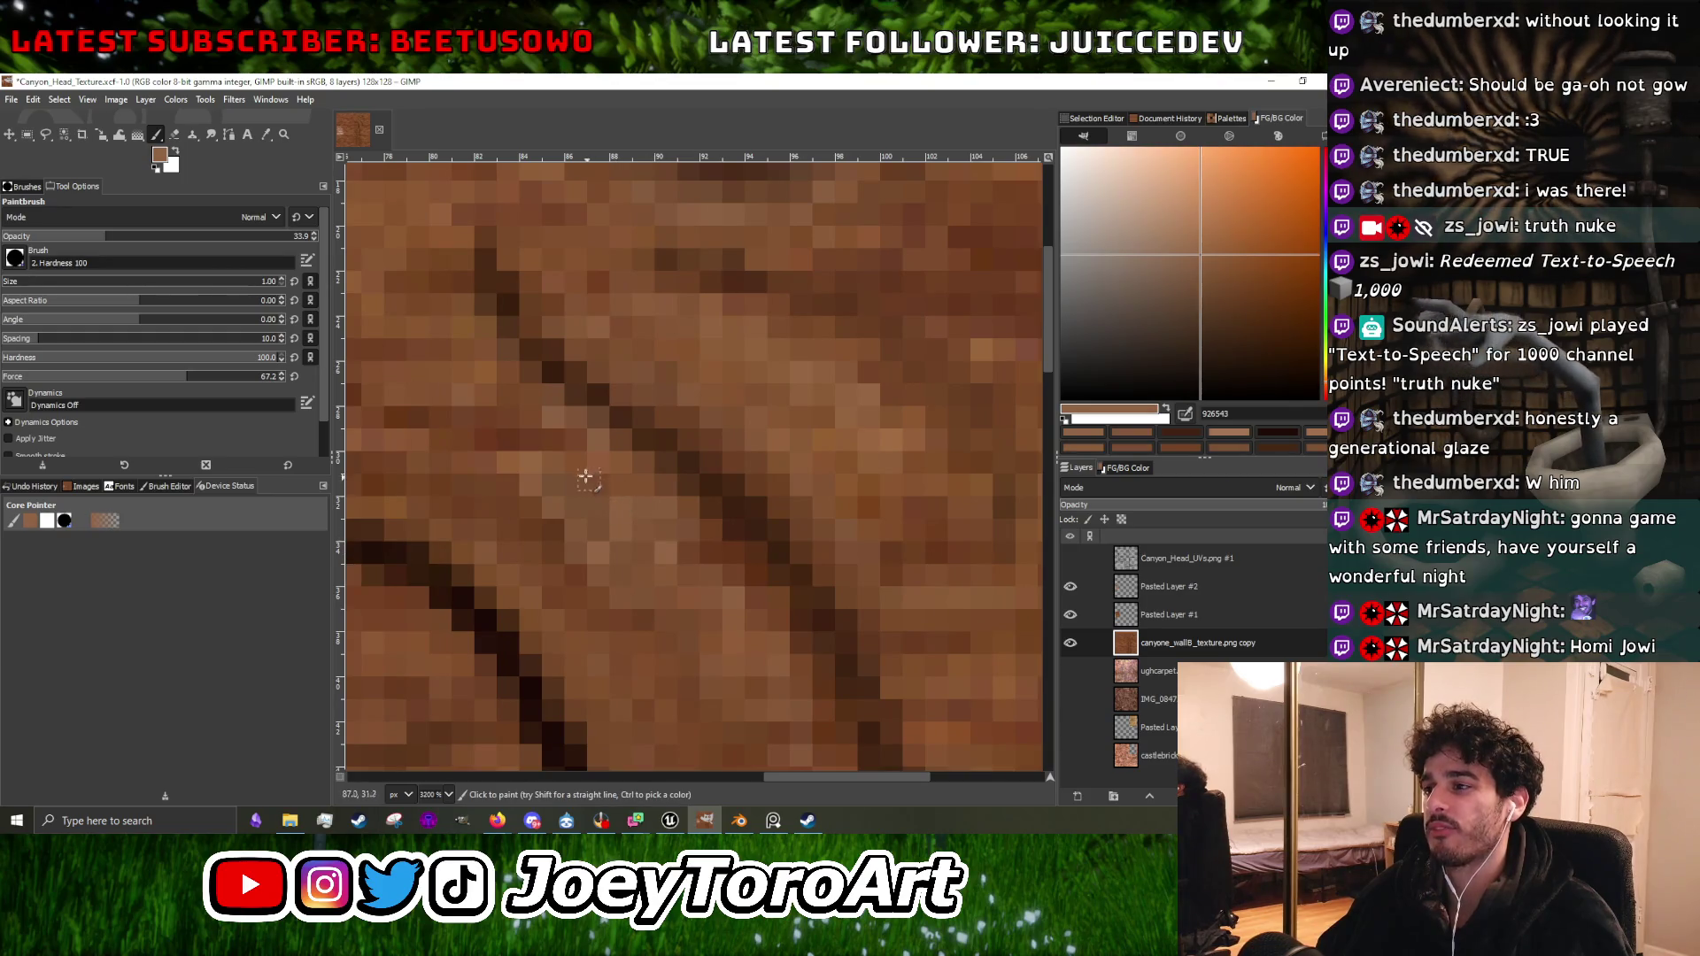
Sample a warm brown and shade the curved carved lines under the eye.
{"action": "scroll", "coordinate": [607, 486], "scroll_direction": "down", "scroll_amount": 1}
{"action": "scroll", "coordinate": [665, 560], "scroll_direction": "up", "scroll_amount": 1}
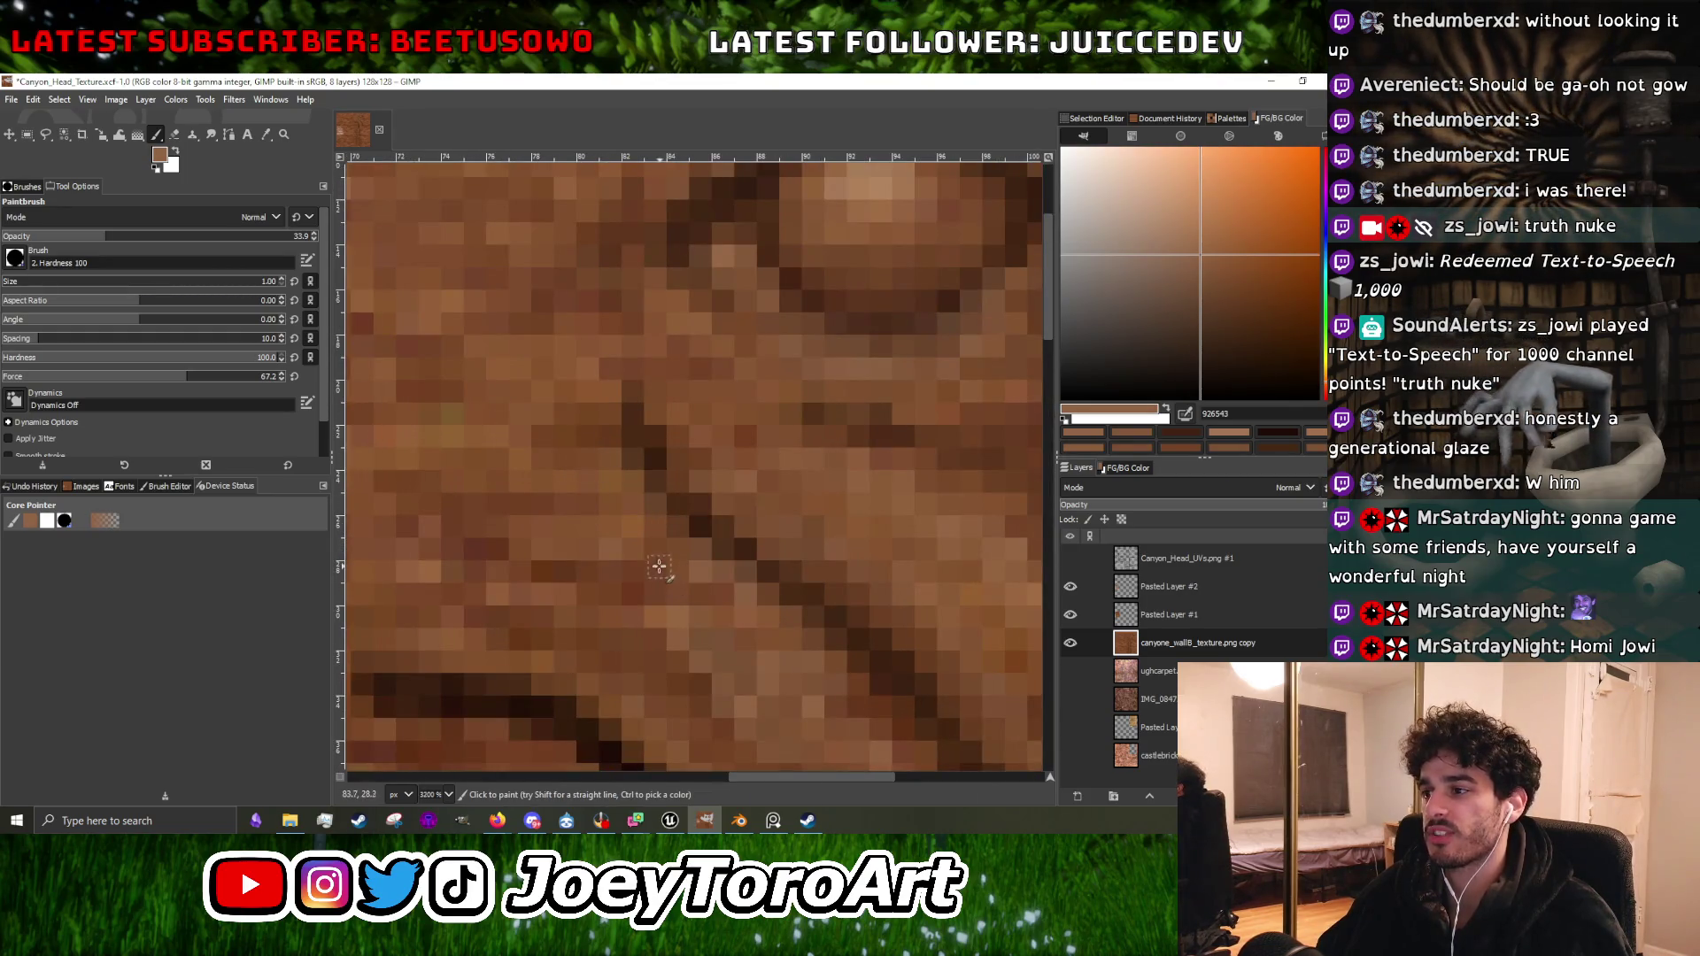
{"action": "scroll", "coordinate": [626, 538], "scroll_direction": "down", "scroll_amount": 1}
{"action": "scroll", "coordinate": [727, 514], "scroll_direction": "up", "scroll_amount": 1}
{"action": "left_click", "coordinate": [688, 512], "text": "ctrl"}
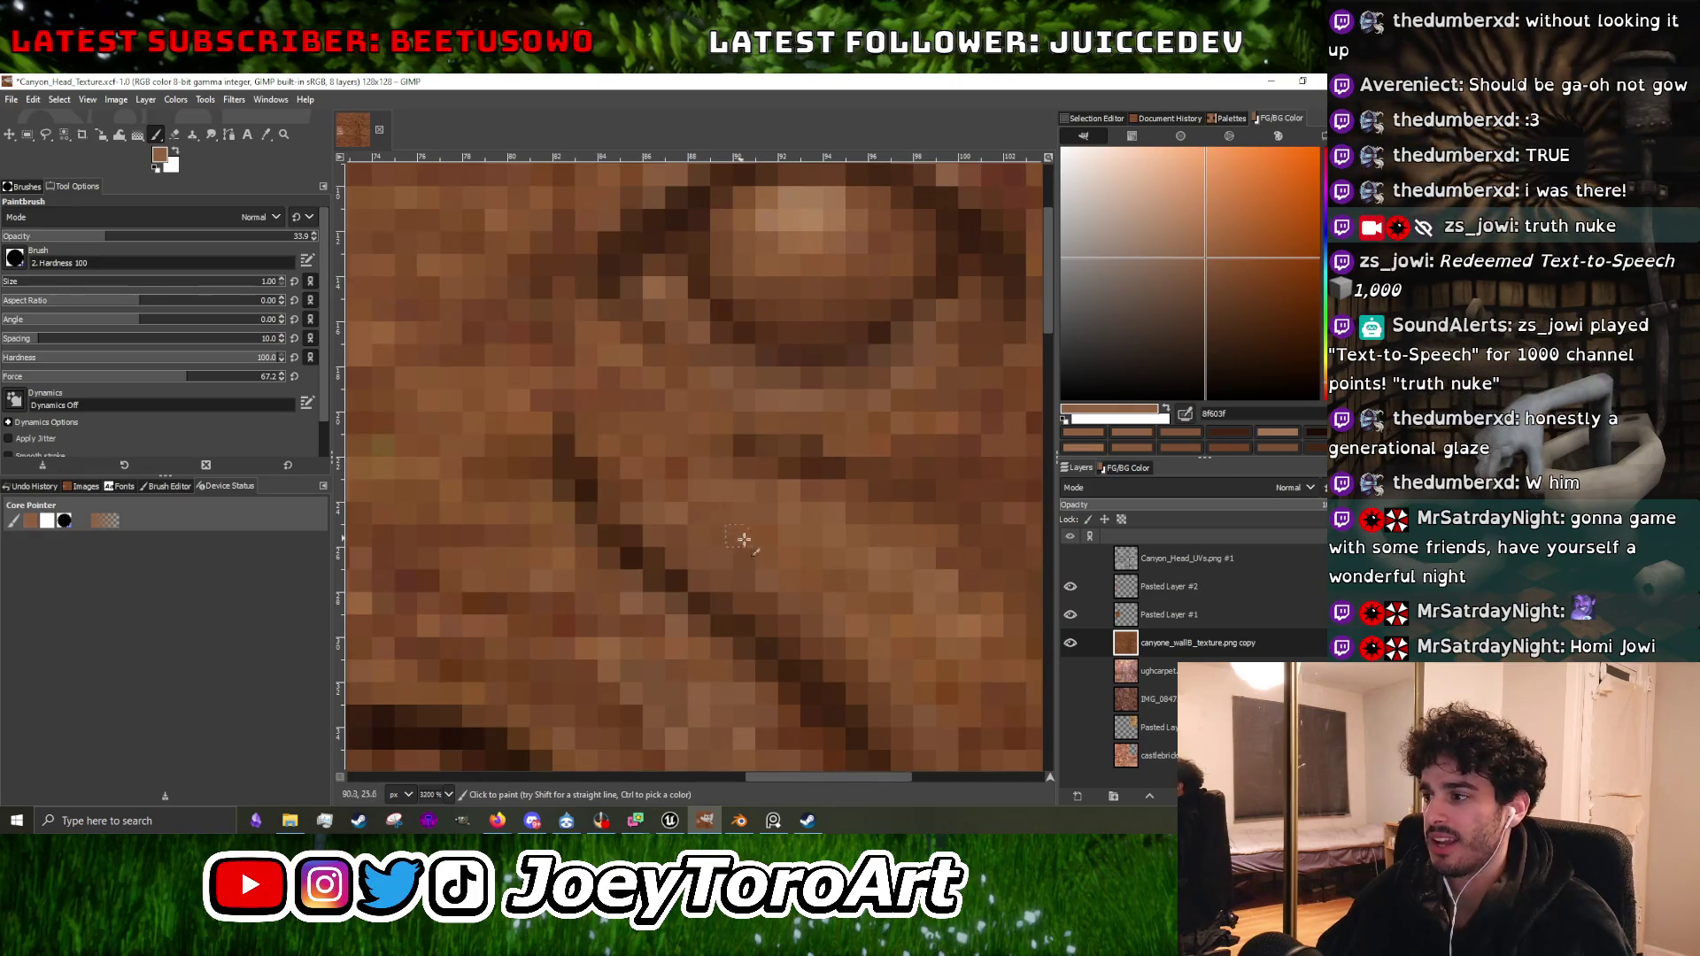
{"action": "scroll", "coordinate": [797, 567], "scroll_direction": "down", "scroll_amount": 1}
{"action": "scroll", "coordinate": [850, 602], "scroll_direction": "up", "scroll_amount": 1}
{"action": "scroll", "coordinate": [815, 567], "scroll_direction": "down", "scroll_amount": 1}
{"action": "scroll", "coordinate": [882, 629], "scroll_direction": "up", "scroll_amount": 2}
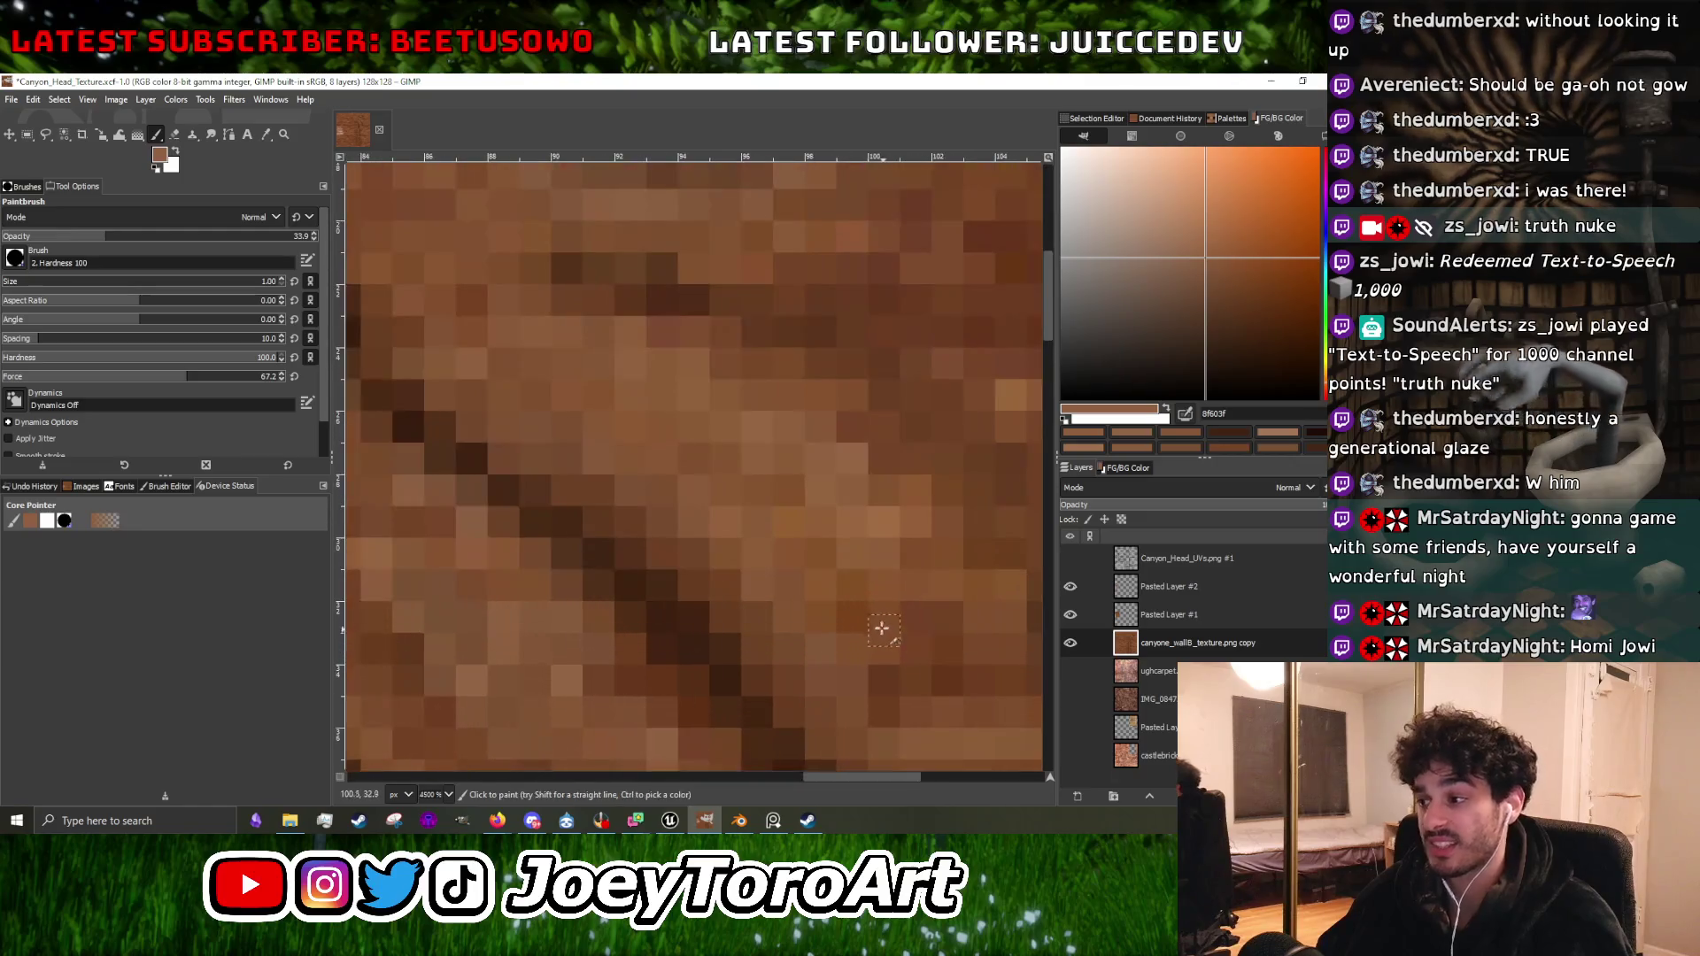
{"action": "scroll", "coordinate": [882, 629], "scroll_direction": "down", "scroll_amount": 1}
{"action": "scroll", "coordinate": [884, 628], "scroll_direction": "up", "scroll_amount": 1}
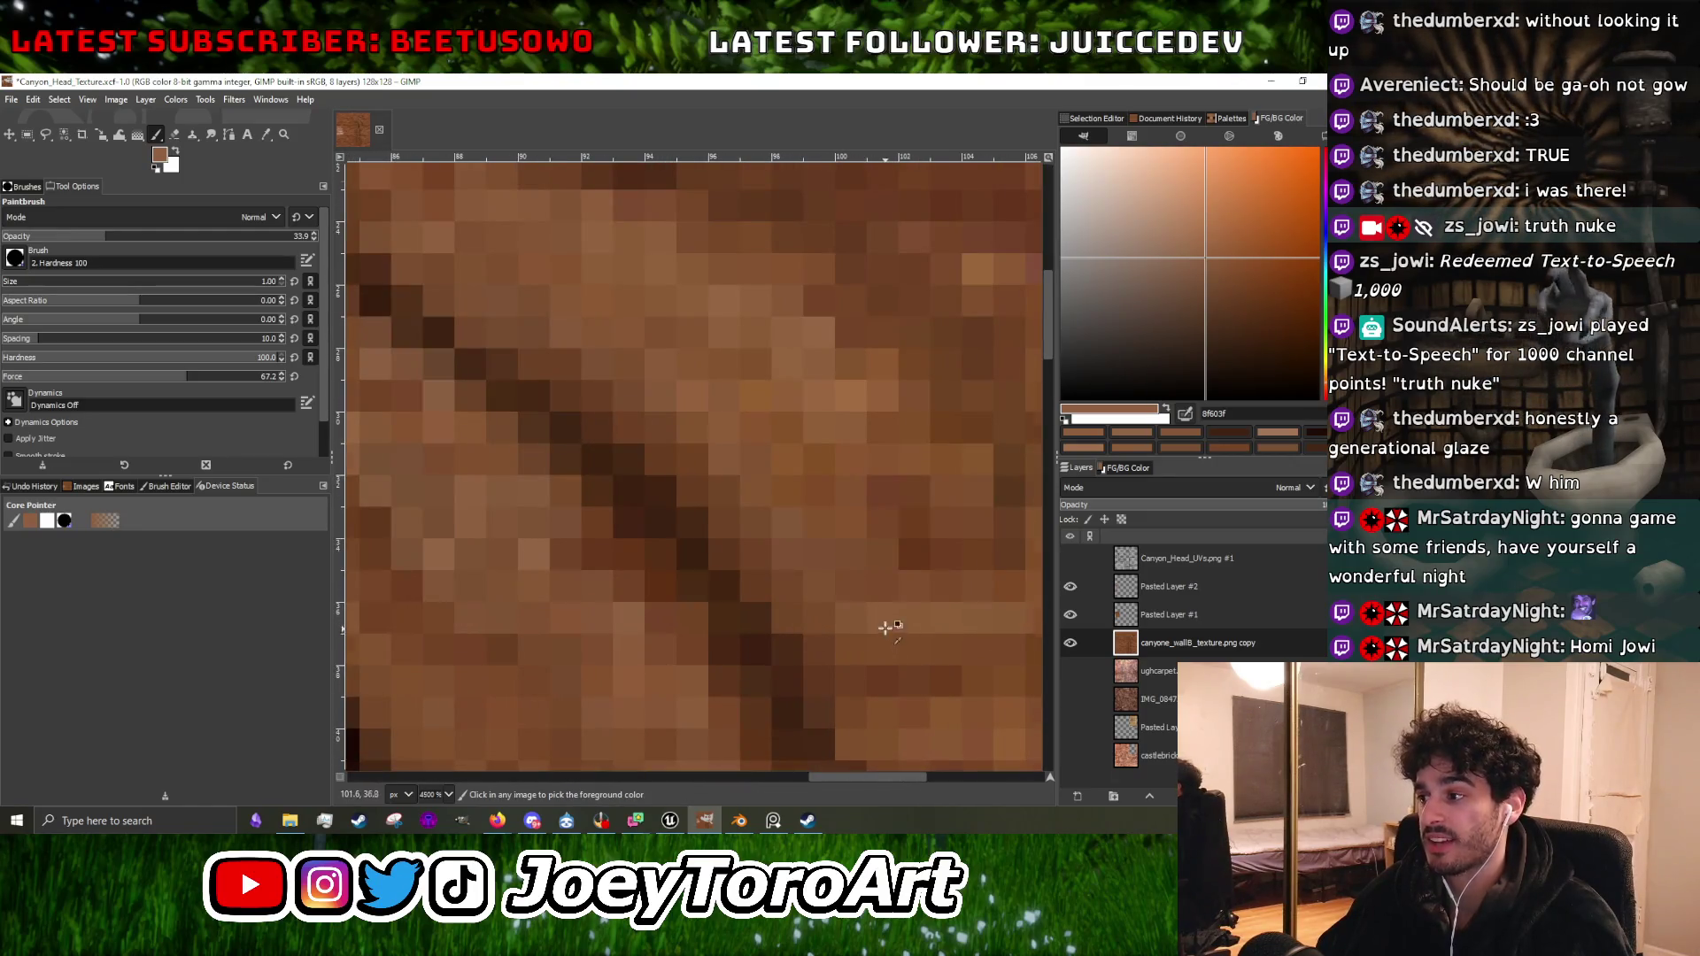
{"action": "scroll", "coordinate": [884, 626], "scroll_direction": "down", "scroll_amount": 1}
{"action": "scroll", "coordinate": [881, 620], "scroll_direction": "up", "scroll_amount": 1}
{"action": "scroll", "coordinate": [872, 593], "scroll_direction": "down", "scroll_amount": 1}
{"action": "scroll", "coordinate": [870, 589], "scroll_direction": "up", "scroll_amount": 1}
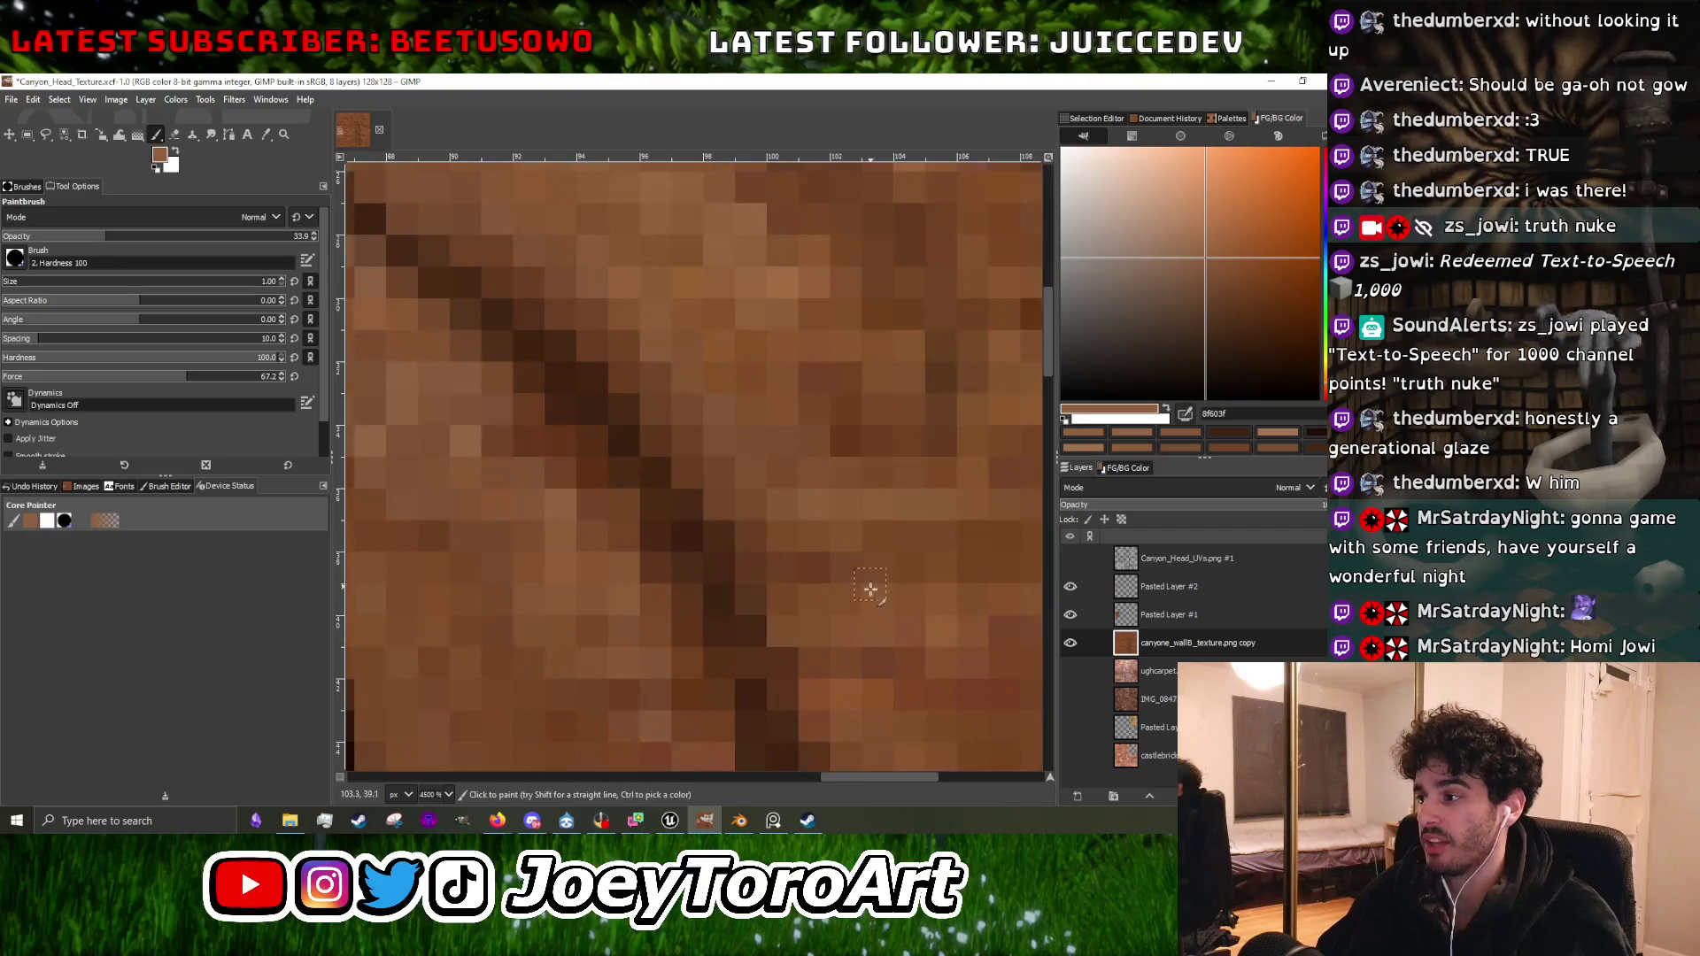
{"action": "scroll", "coordinate": [797, 506], "scroll_direction": "down", "scroll_amount": 3}
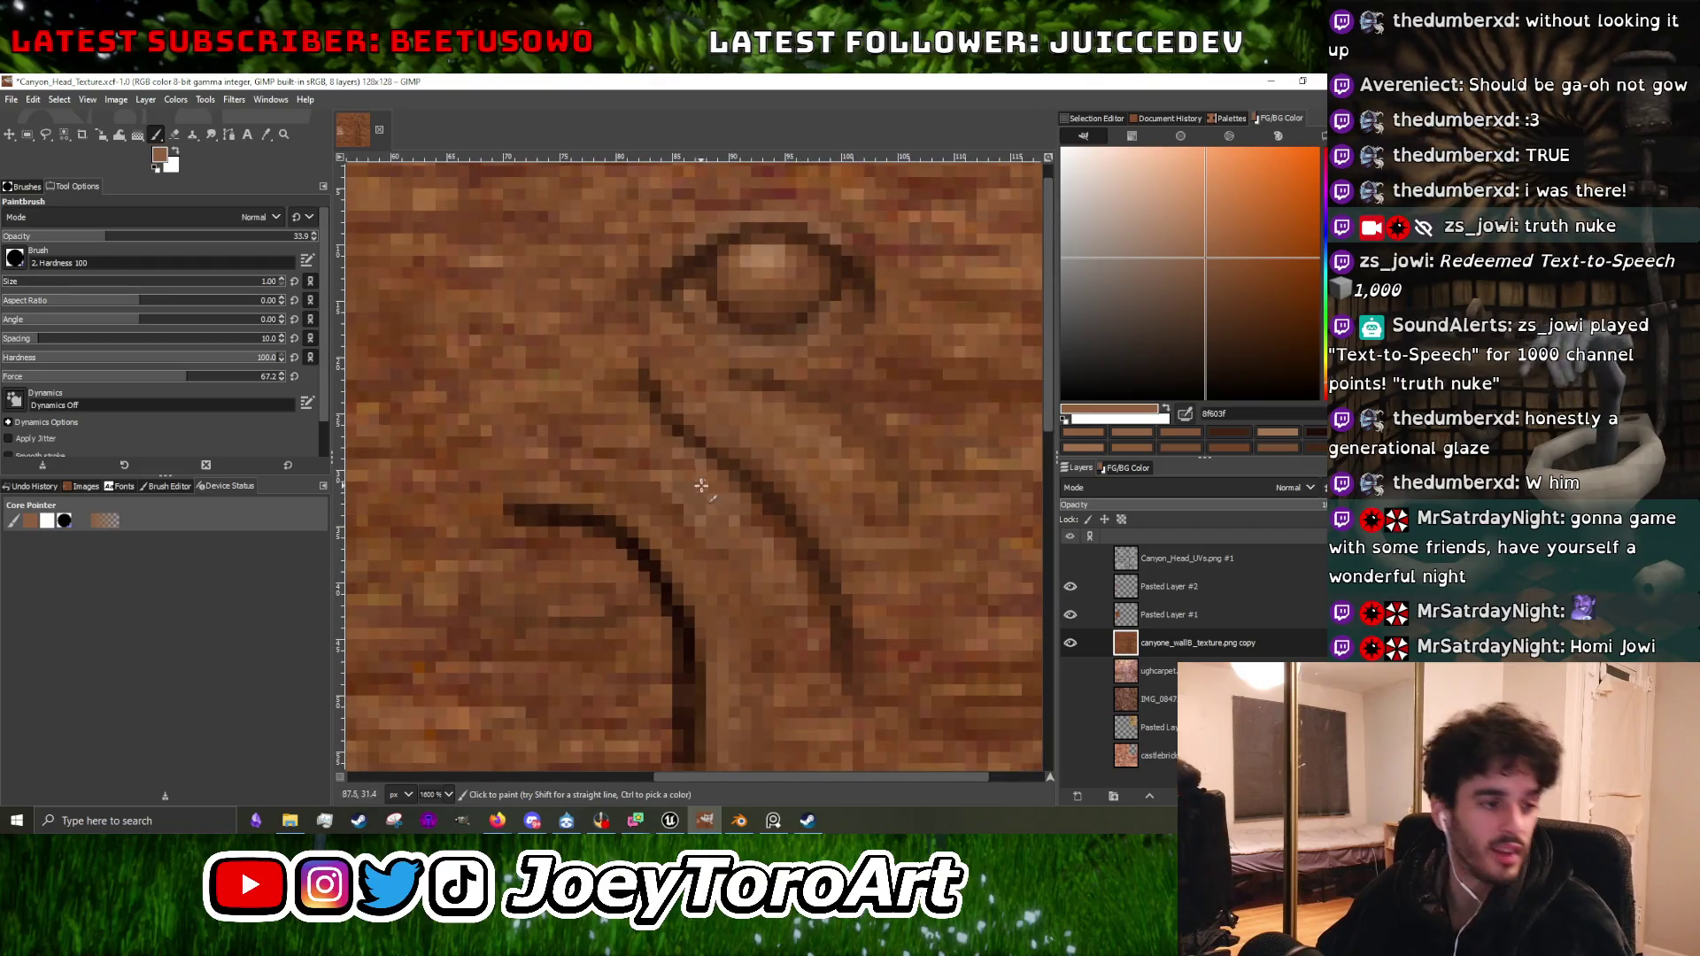
Sample the near-black crack colour from the carved curve as the foreground.
{"action": "key", "text": "alt+Tab"}
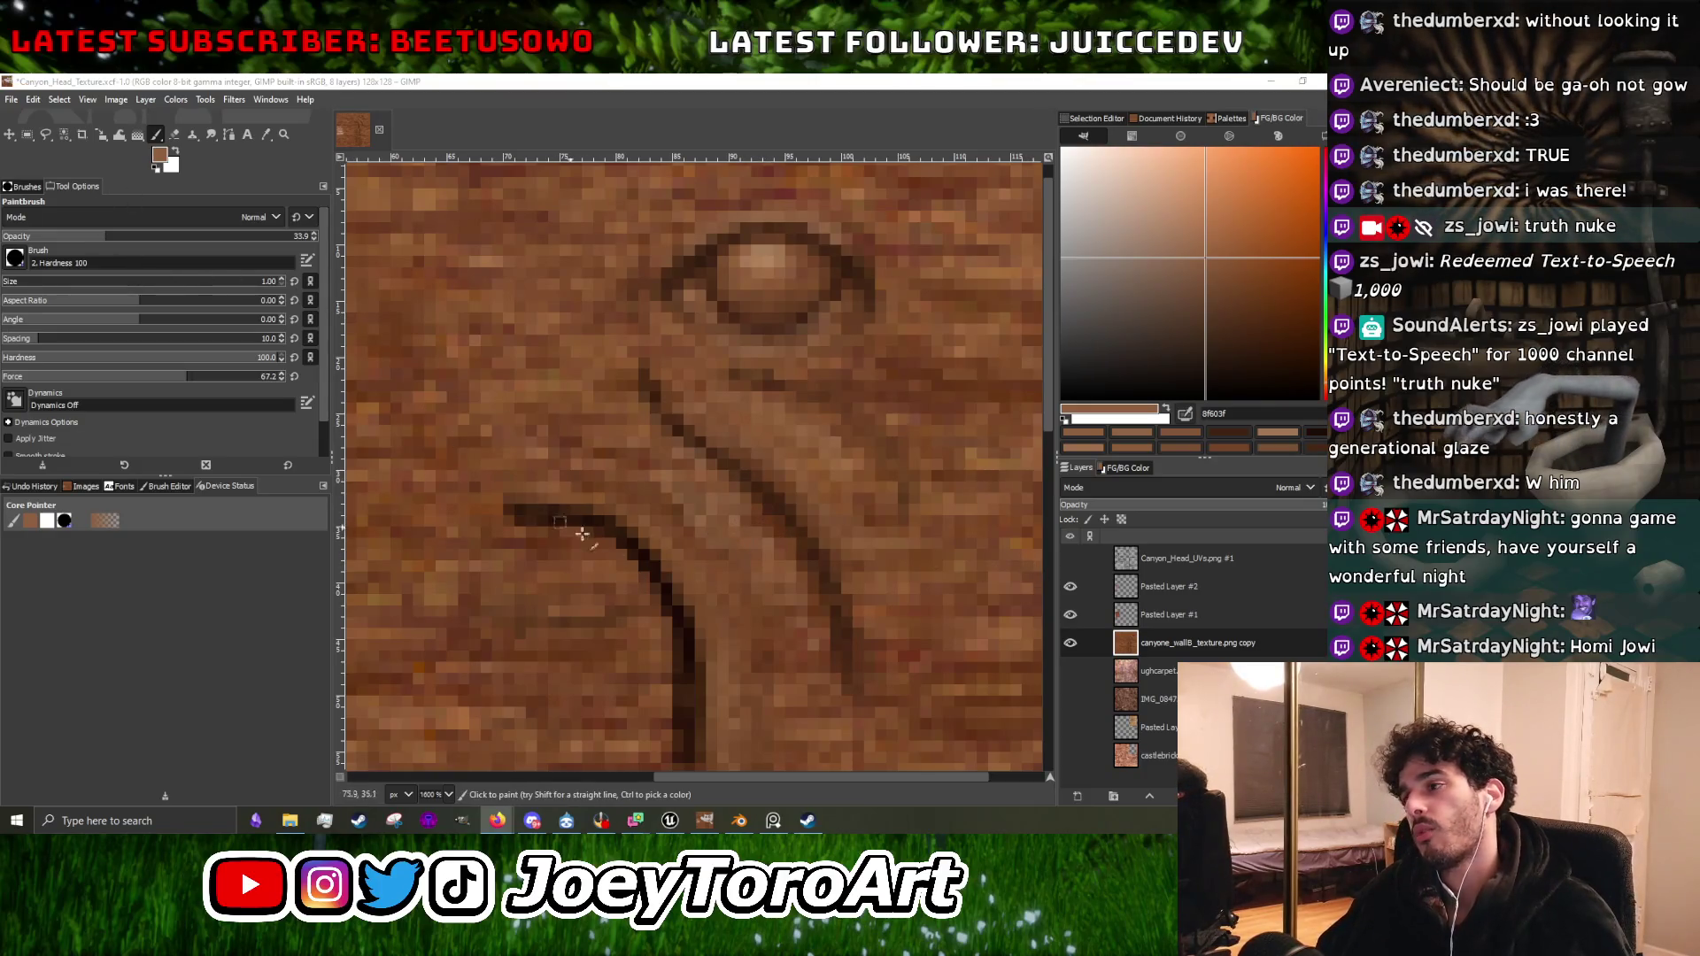
{"action": "scroll", "coordinate": [794, 462], "scroll_direction": "up", "scroll_amount": 2}
{"action": "left_click", "coordinate": [481, 664], "text": "ctrl"}
{"action": "key", "text": "alt+Tab"}
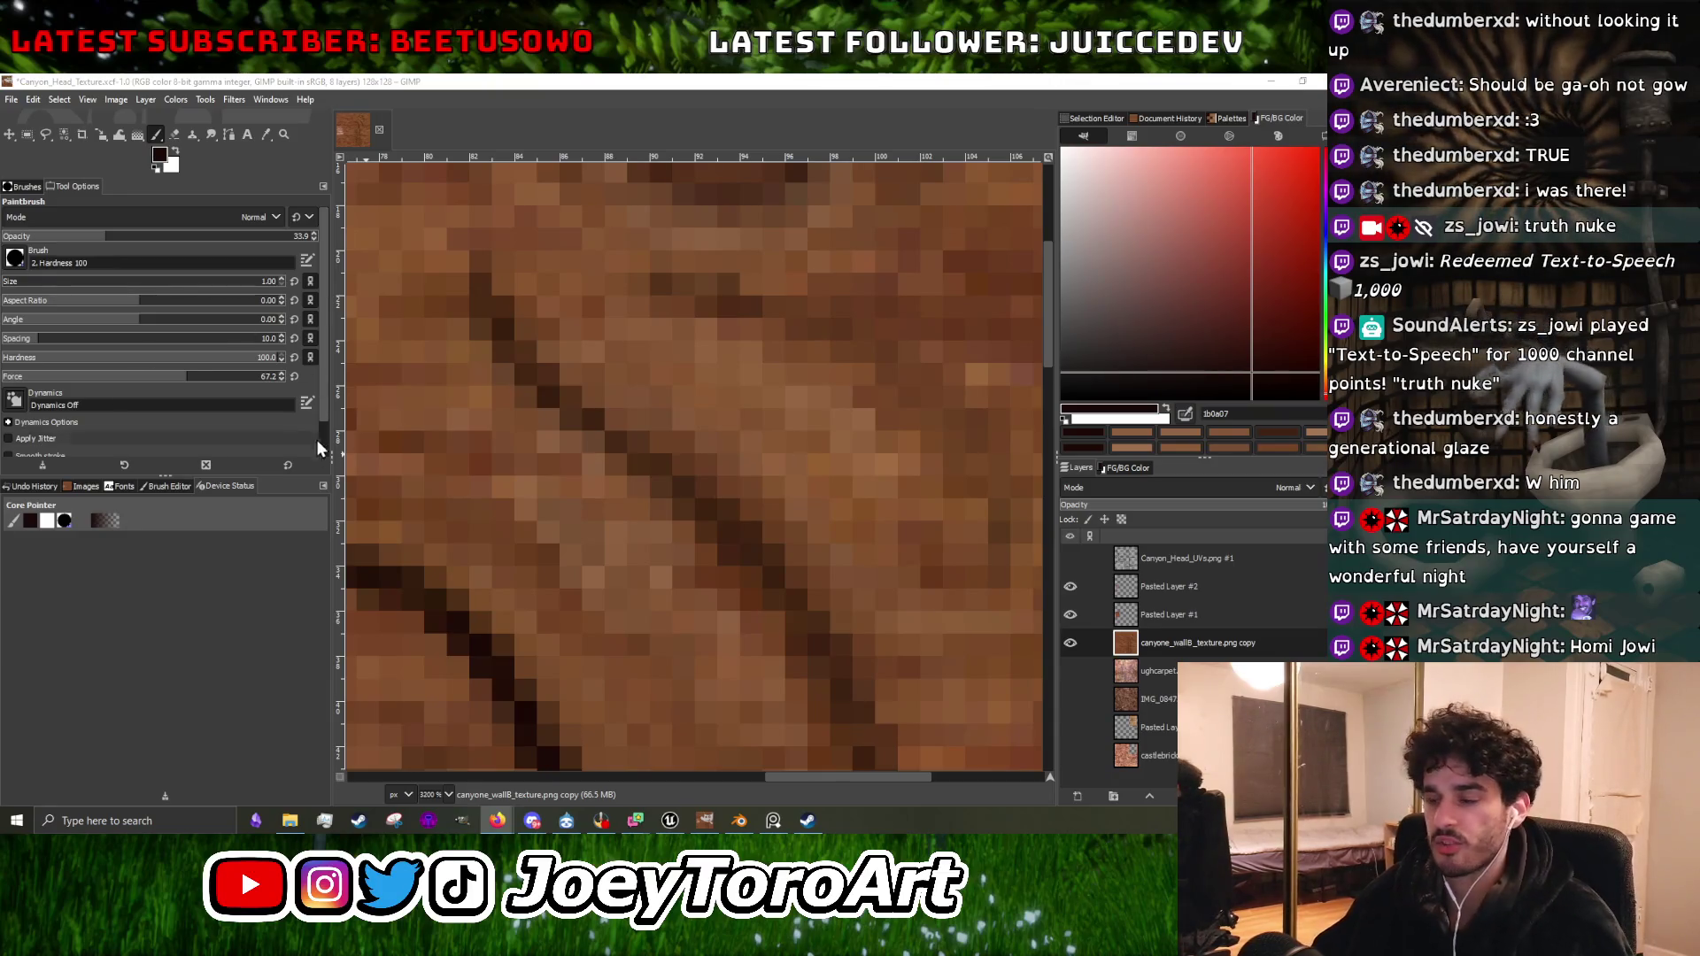
Zoom in on the curved groove and sample dark browns from the crack line and groove.
{"action": "scroll", "coordinate": [592, 506], "scroll_direction": "down", "scroll_amount": 2}
{"action": "scroll", "coordinate": [591, 507], "scroll_direction": "up", "scroll_amount": 1}
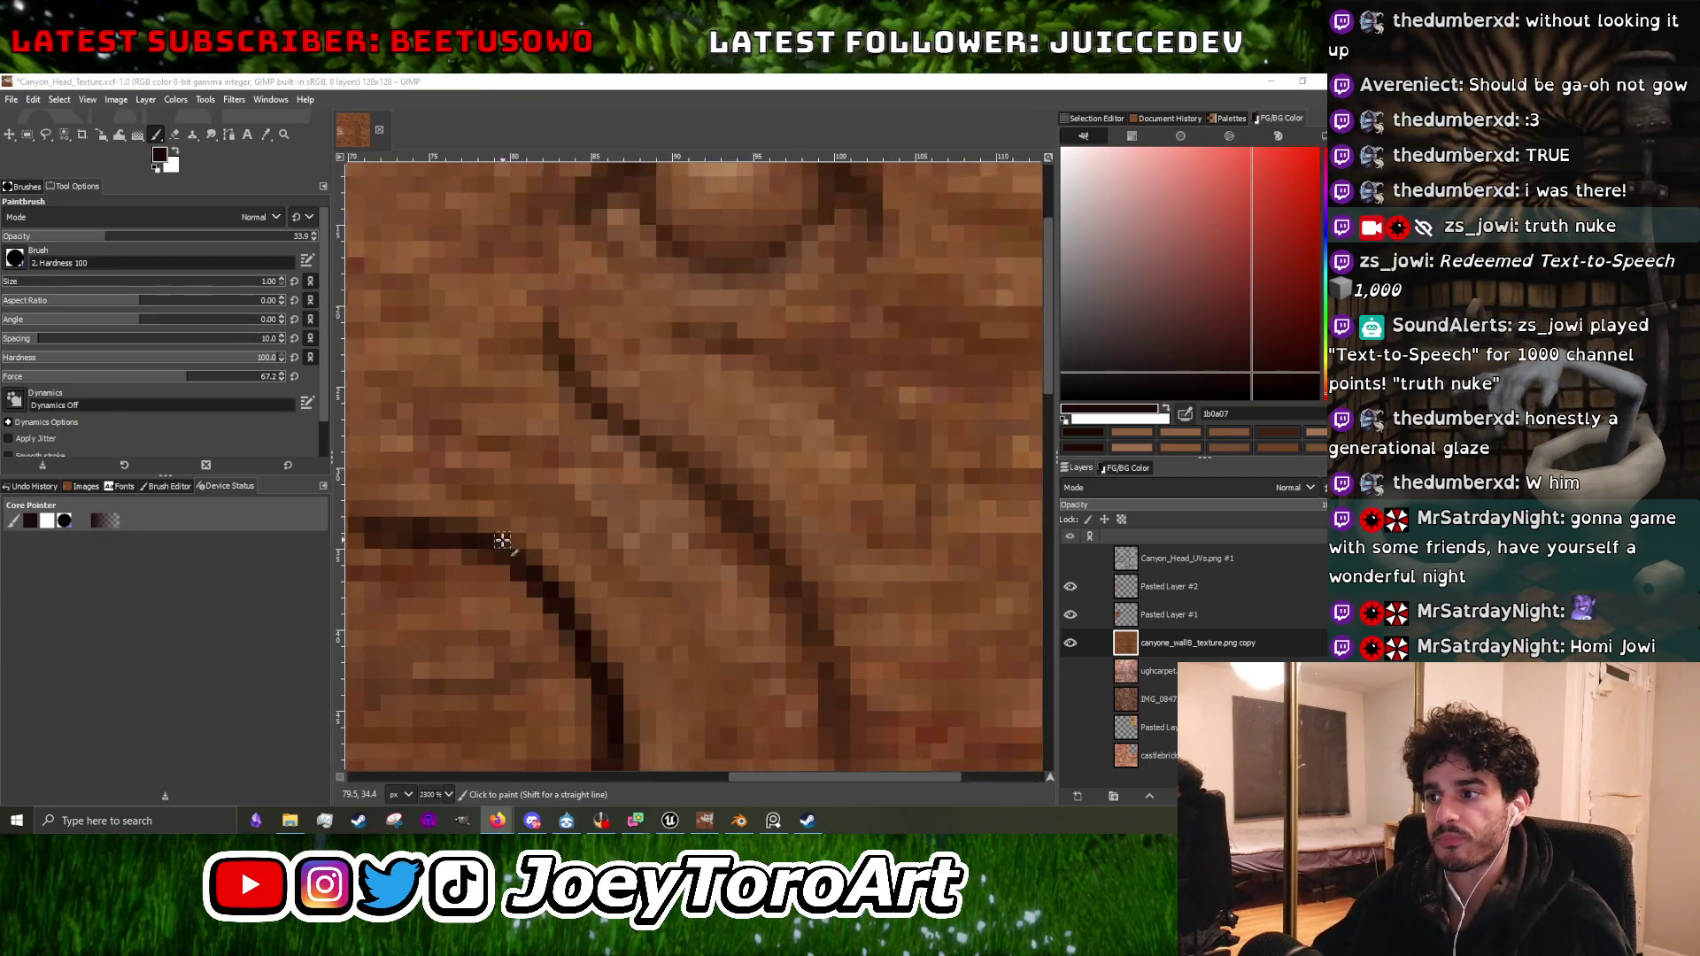
{"action": "left_click", "coordinate": [496, 543], "text": "ctrl"}
{"action": "scroll", "coordinate": [554, 378], "scroll_direction": "up", "scroll_amount": 2}
{"action": "scroll", "coordinate": [705, 519], "scroll_direction": "down", "scroll_amount": 3}
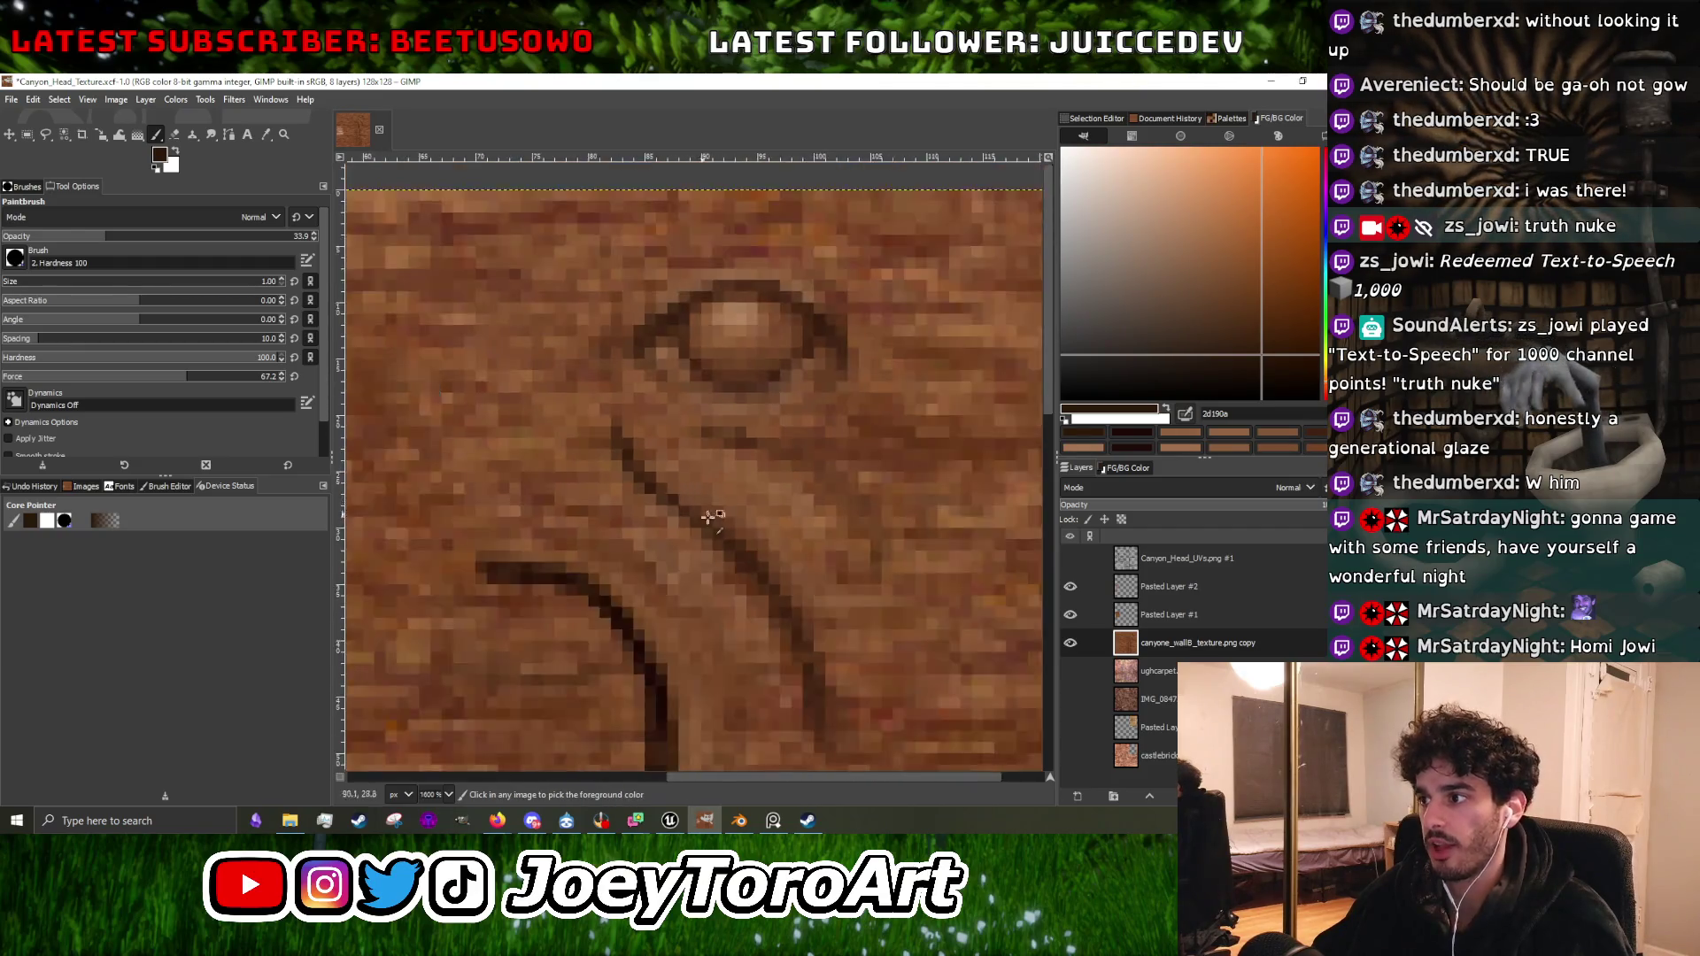
{"action": "scroll", "coordinate": [653, 494], "scroll_direction": "up", "scroll_amount": 1}
{"action": "scroll", "coordinate": [748, 574], "scroll_direction": "down", "scroll_amount": 1}
{"action": "scroll", "coordinate": [748, 573], "scroll_direction": "up", "scroll_amount": 1}
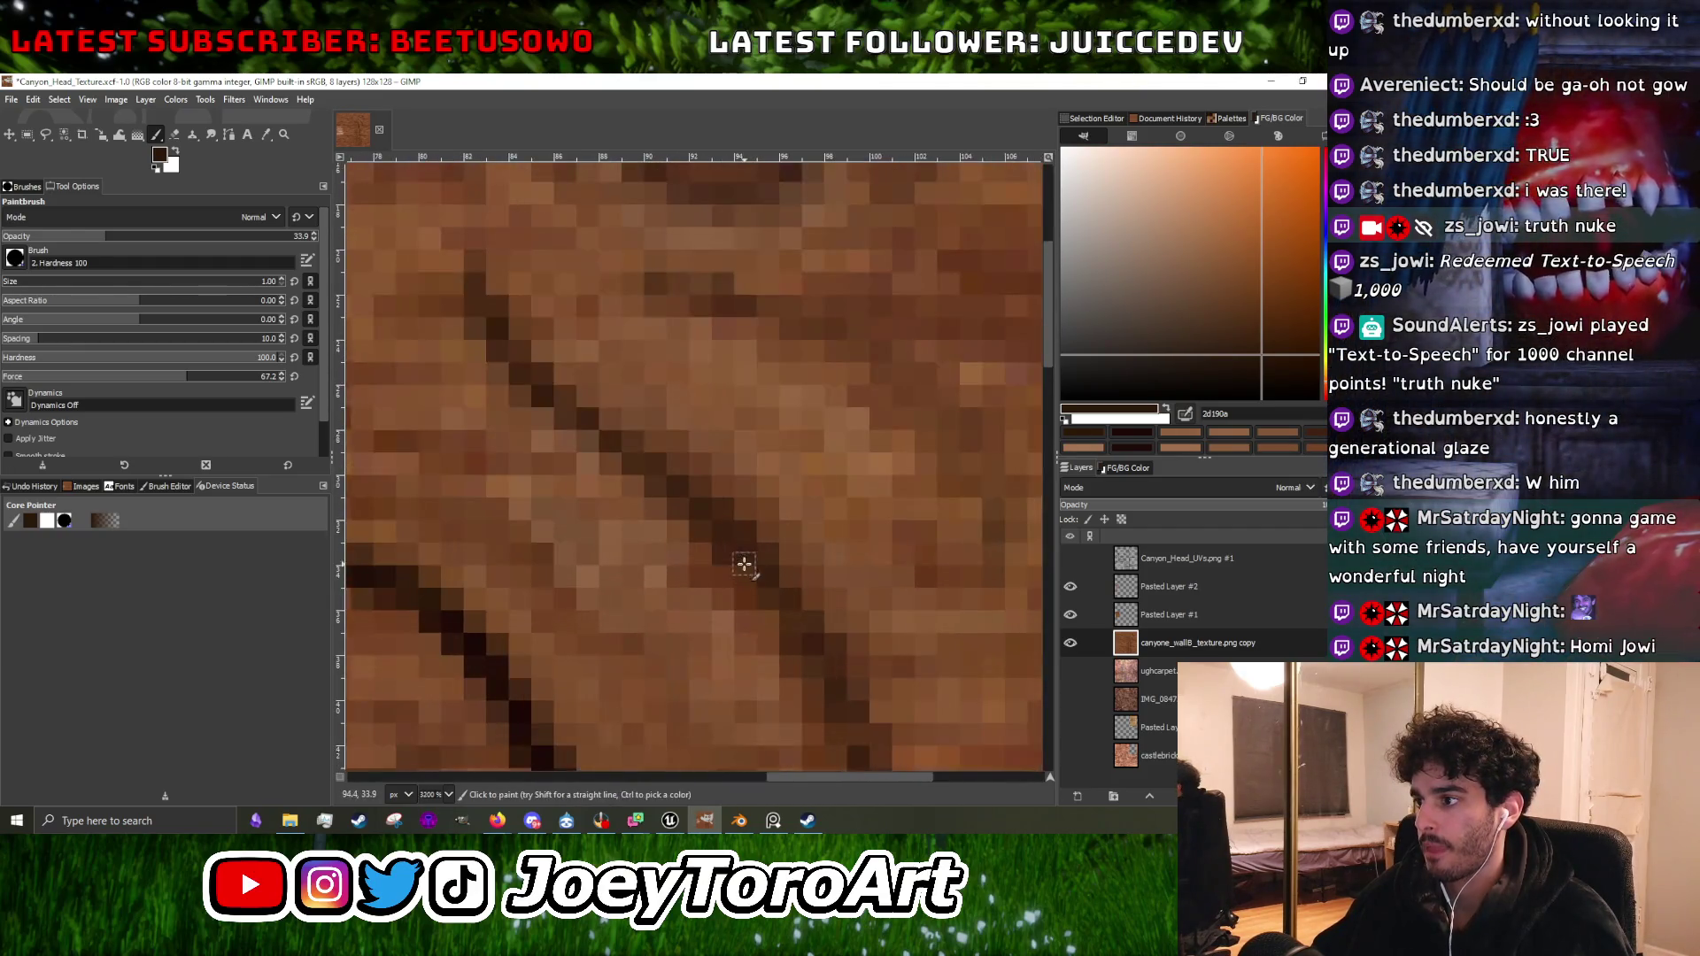
{"action": "scroll", "coordinate": [795, 593], "scroll_direction": "down", "scroll_amount": 1}
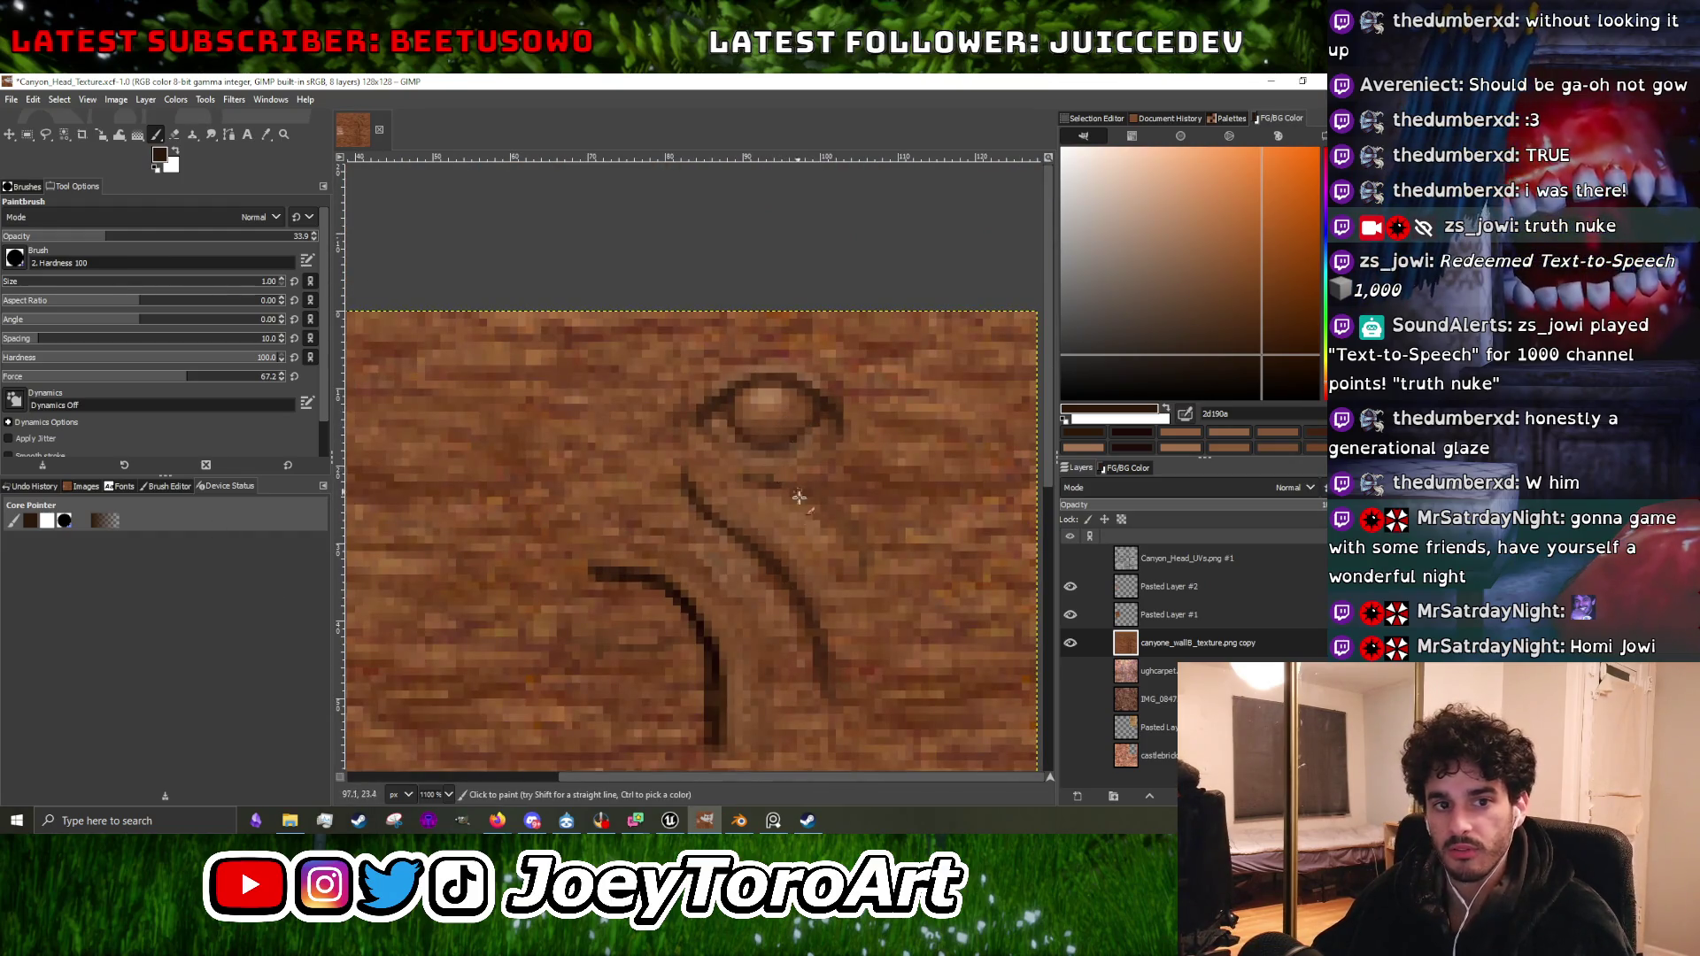
{"action": "scroll", "coordinate": [798, 497], "scroll_direction": "up", "scroll_amount": 2}
{"action": "scroll", "coordinate": [769, 522], "scroll_direction": "down", "scroll_amount": 2}
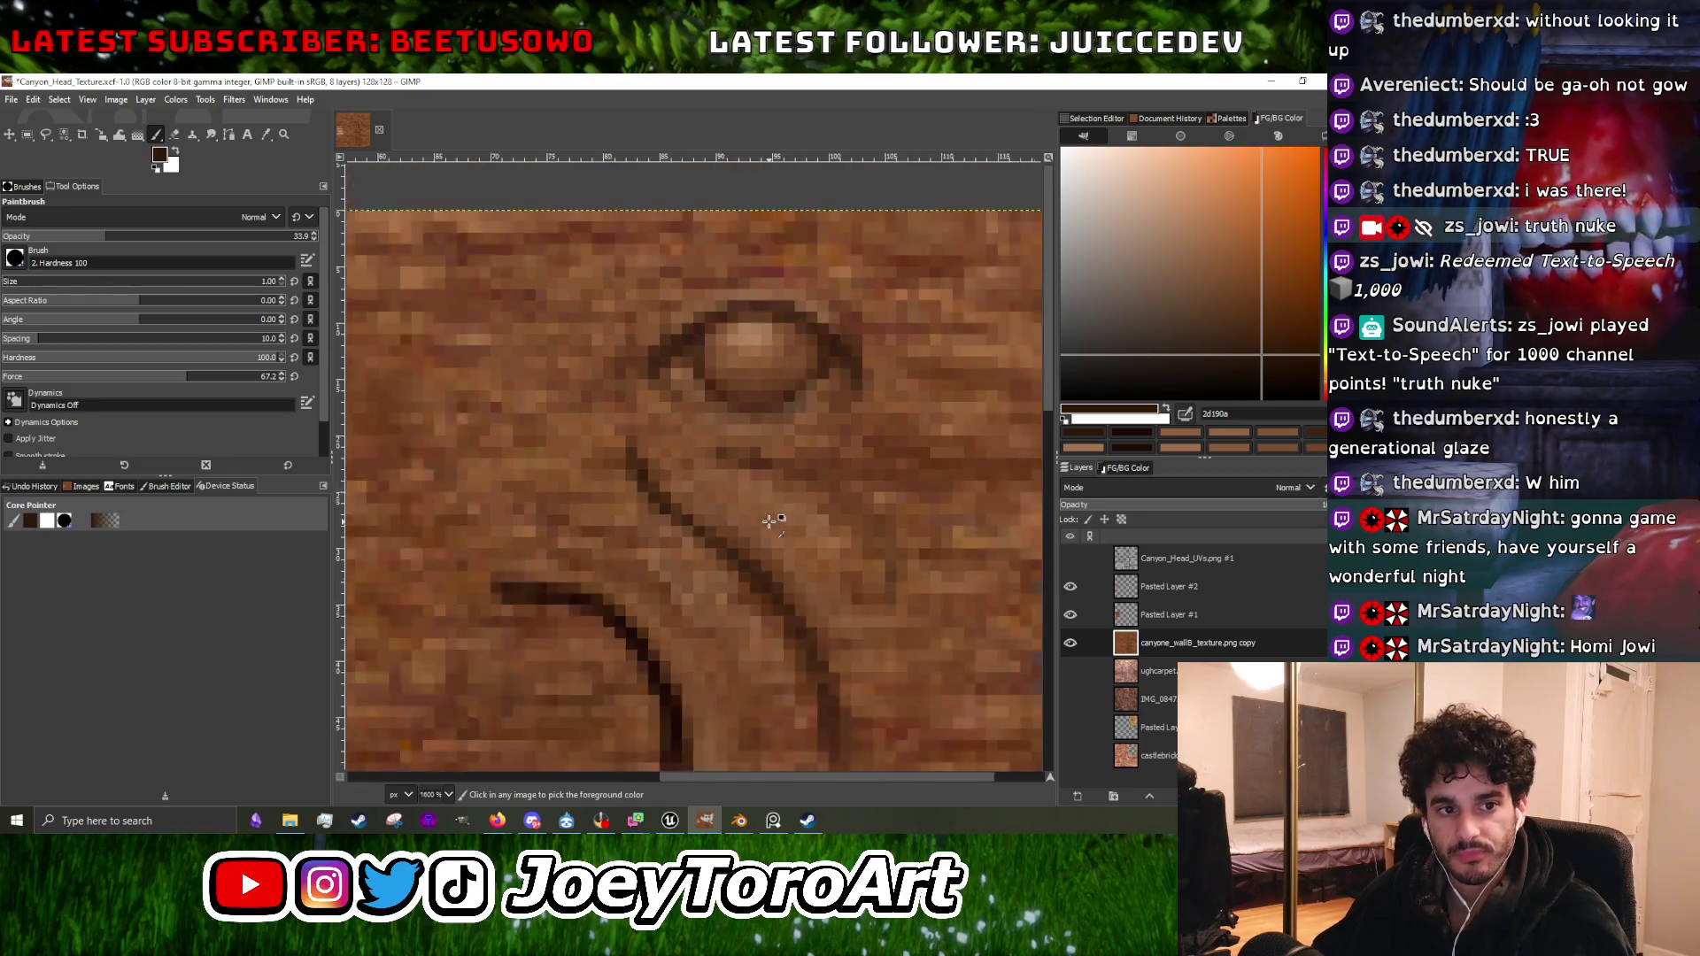
{"action": "scroll", "coordinate": [733, 532], "scroll_direction": "up", "scroll_amount": 2}
{"action": "scroll", "coordinate": [720, 509], "scroll_direction": "up", "scroll_amount": 2}
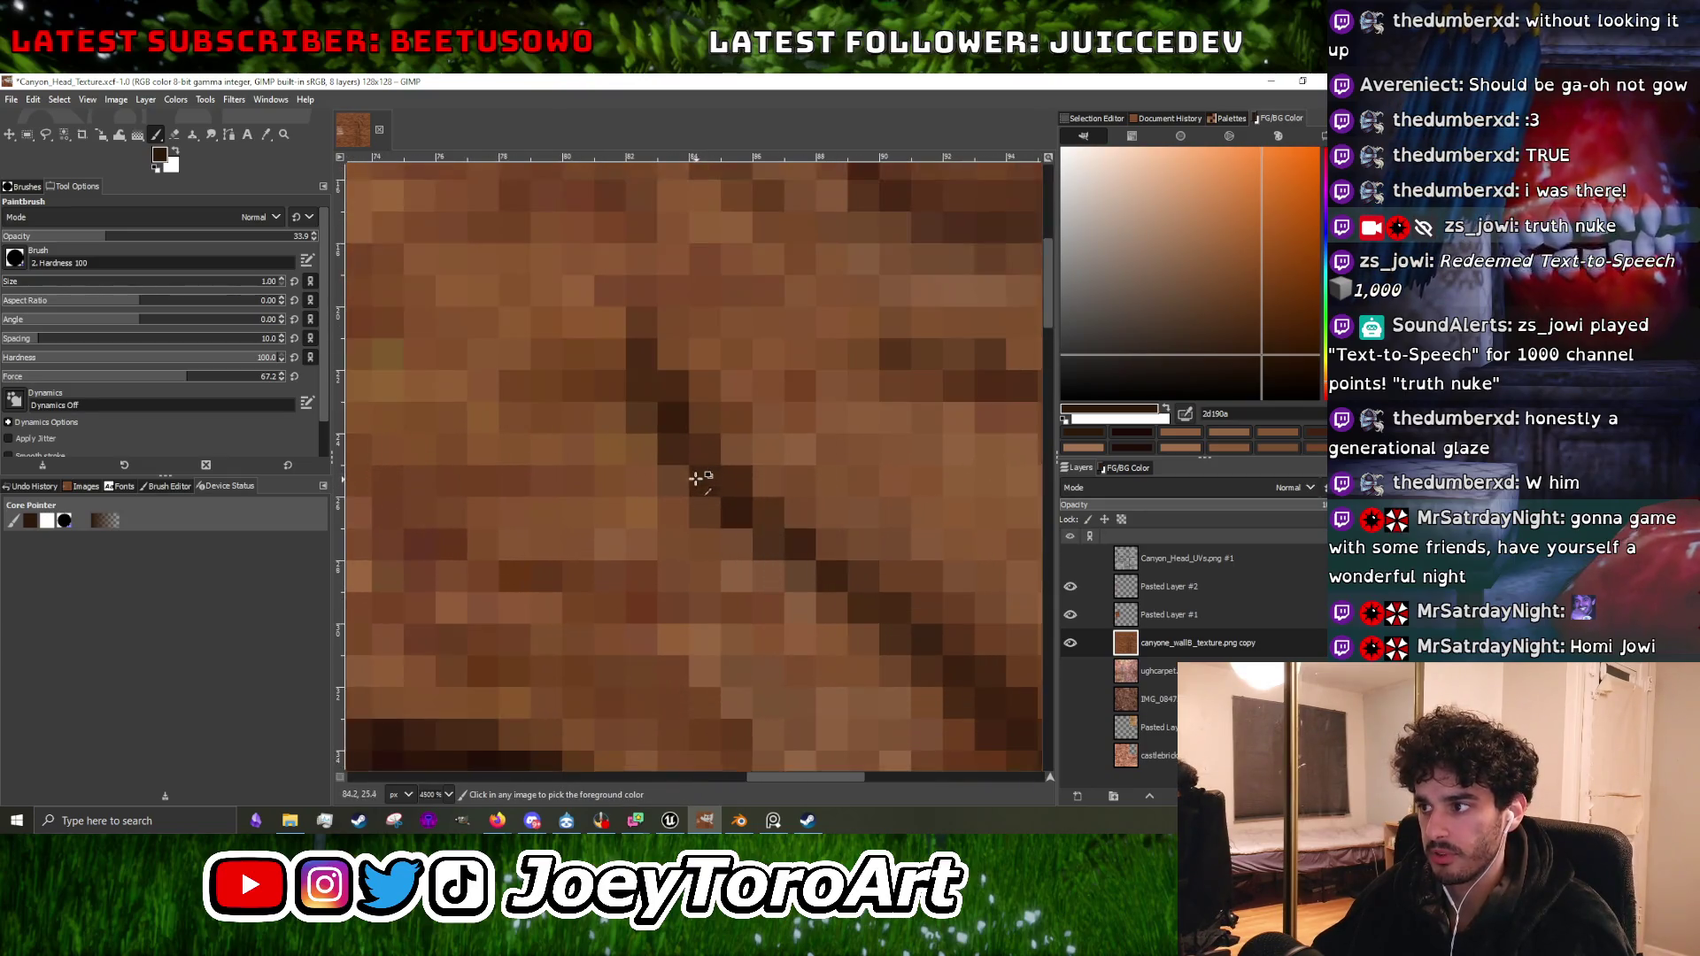
{"action": "left_click", "coordinate": [704, 459], "text": "ctrl"}
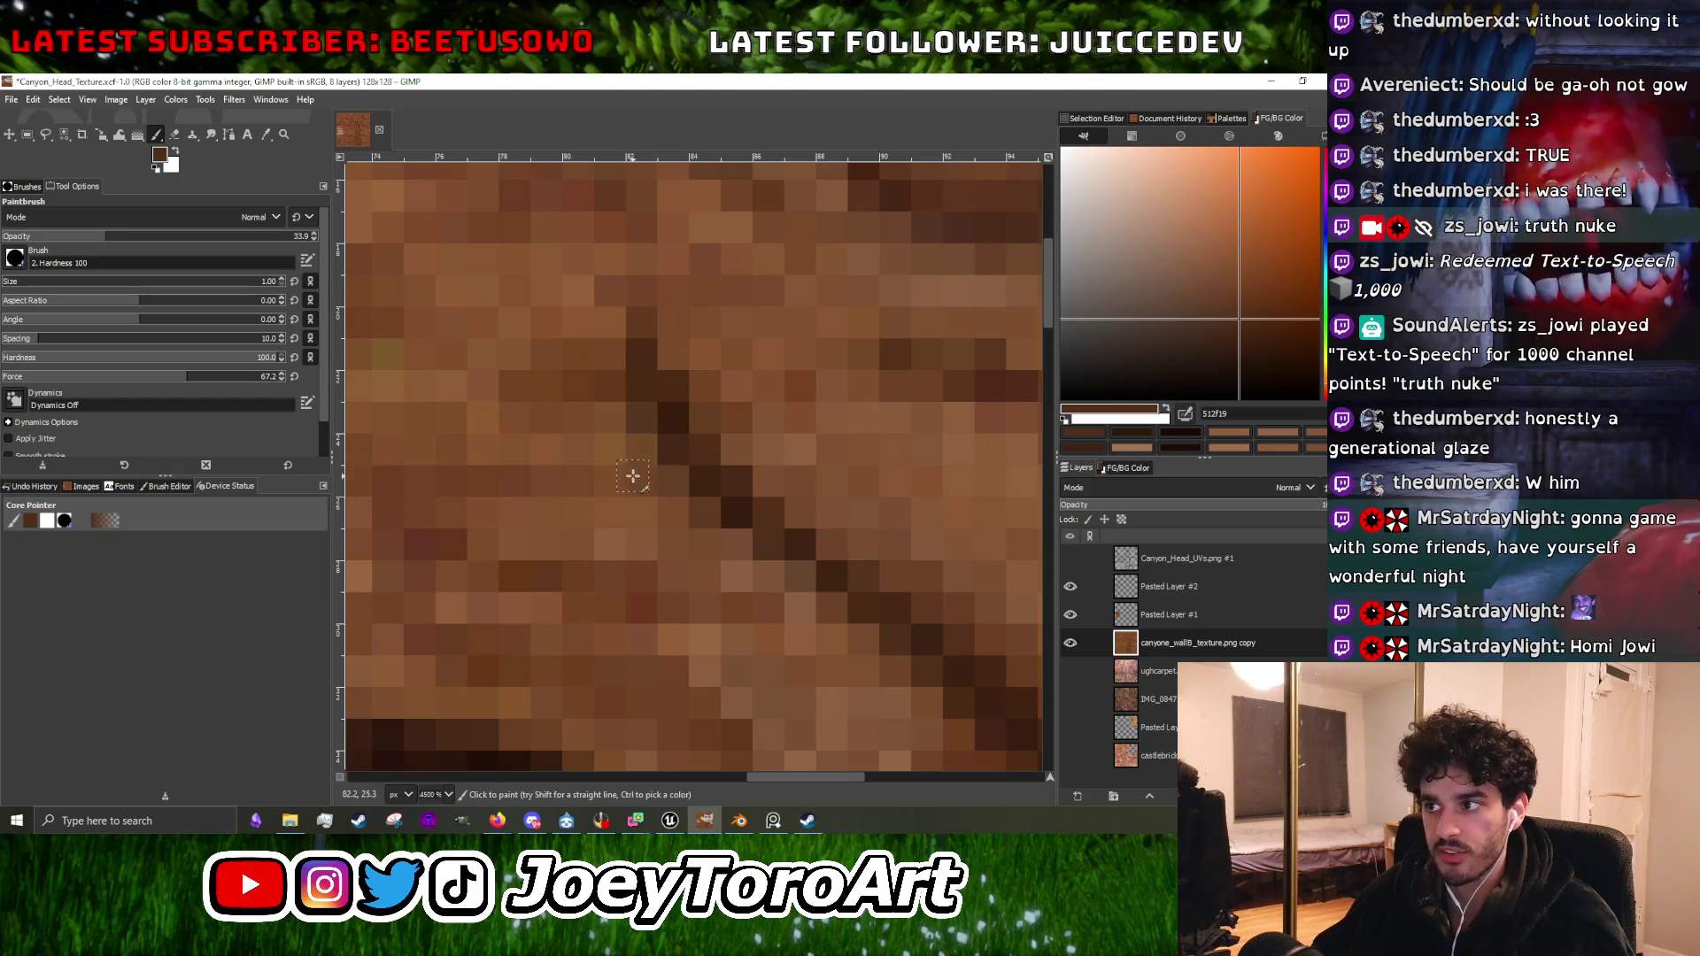
Check the groove against the Canyon_Head_UVs layout, then pick a slightly lighter dark brown.
{"action": "left_click", "coordinate": [1070, 558]}
{"action": "left_click", "coordinate": [1070, 558]}
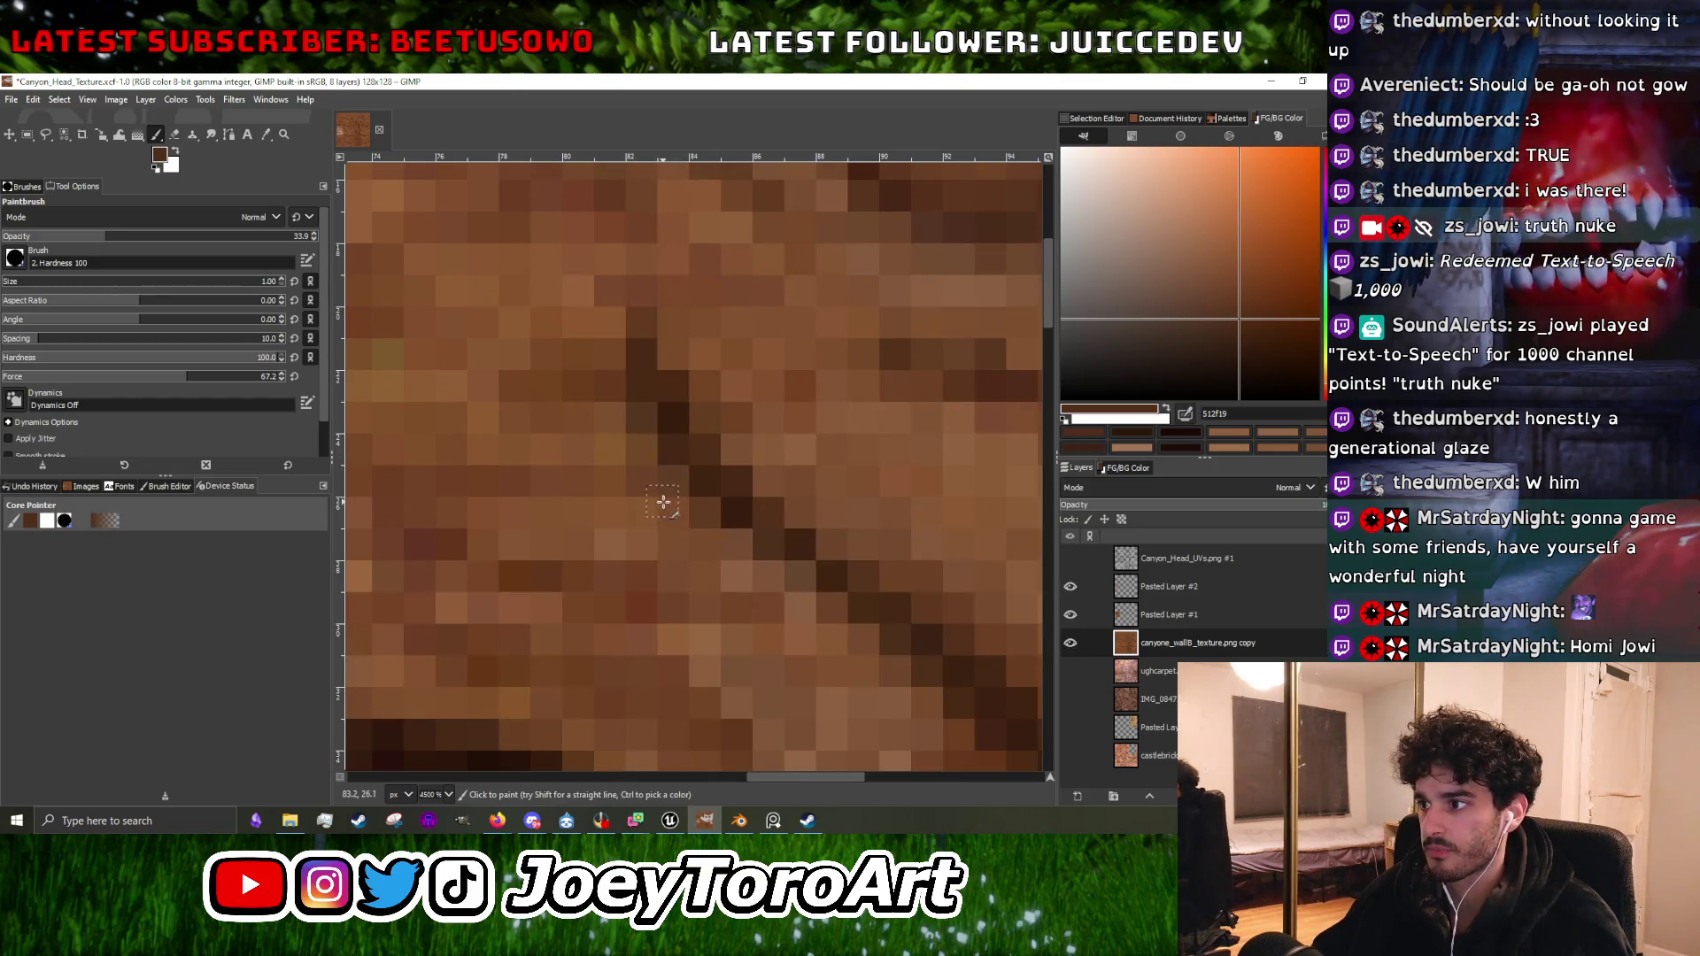
{"action": "scroll", "coordinate": [797, 607], "scroll_direction": "down", "scroll_amount": 2}
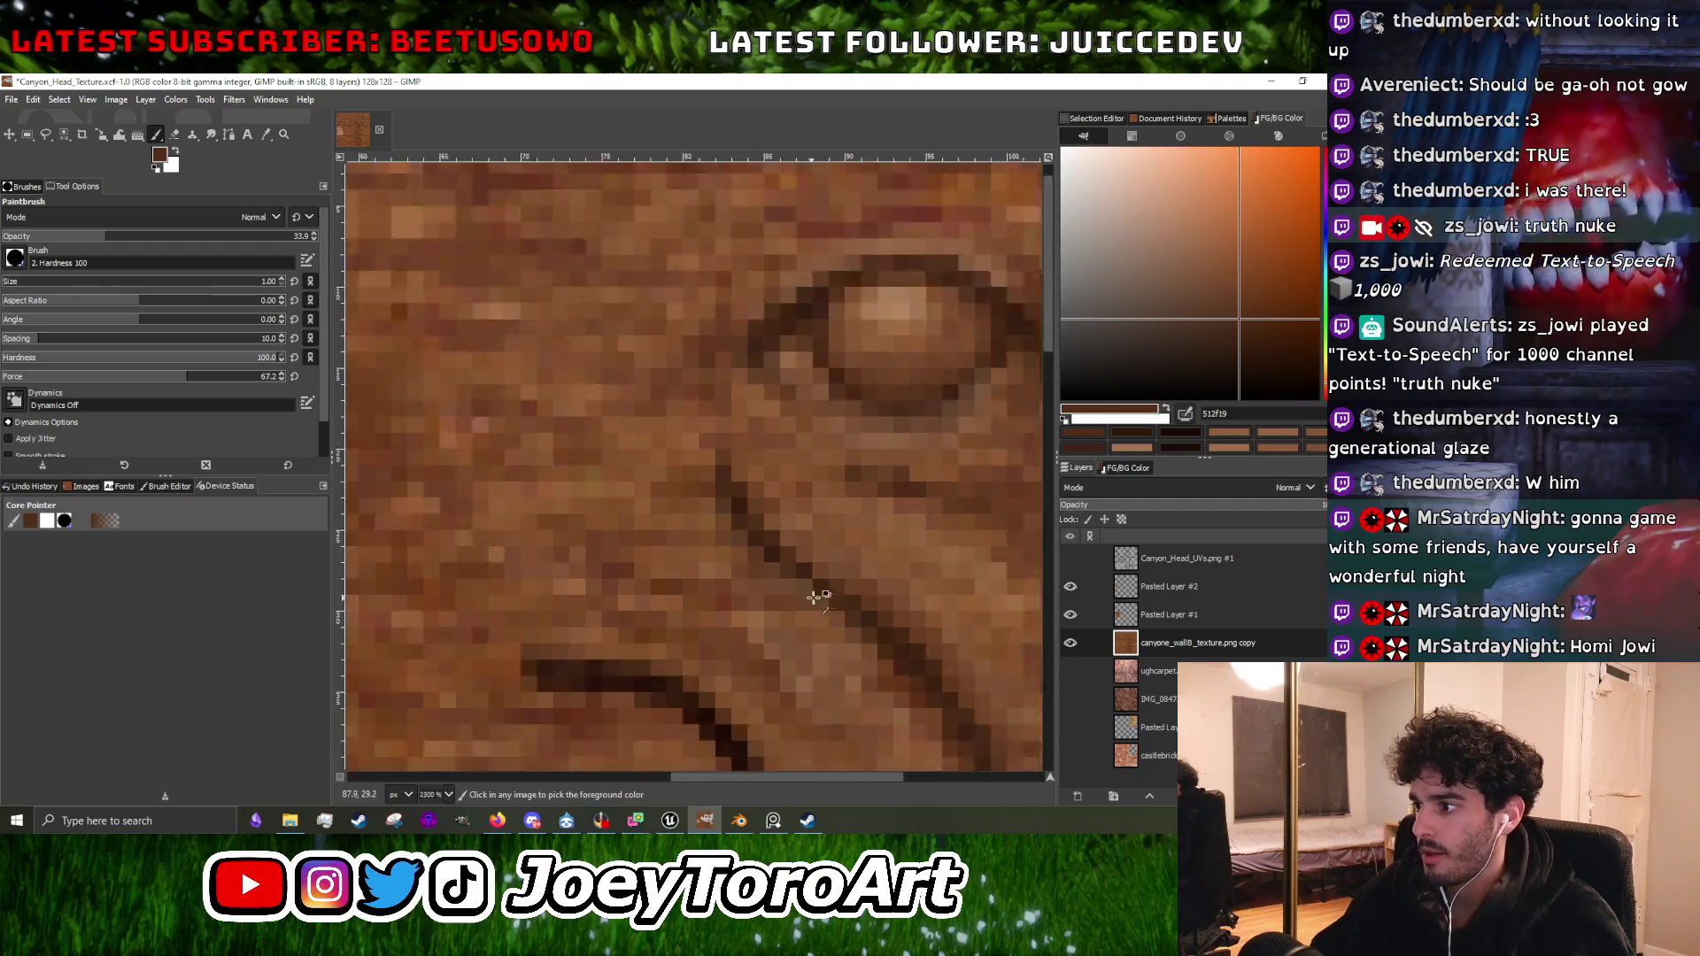
{"action": "scroll", "coordinate": [801, 598], "scroll_direction": "up", "scroll_amount": 2}
{"action": "left_click", "coordinate": [773, 561], "text": "ctrl"}
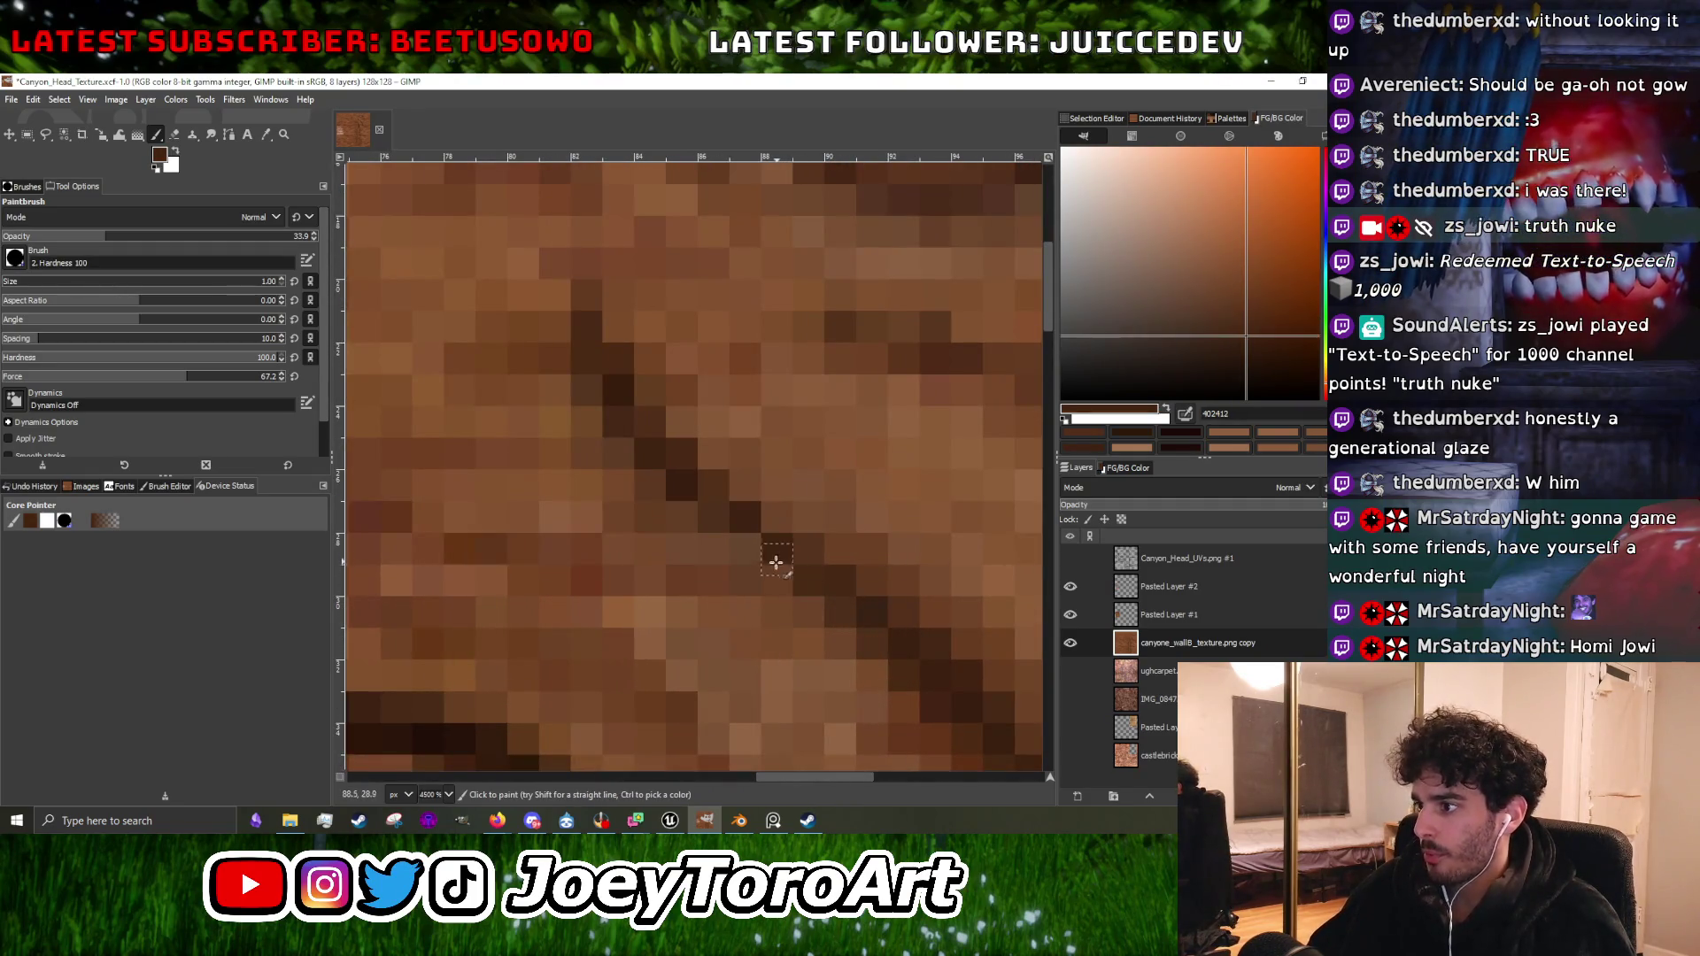
{"action": "scroll", "coordinate": [747, 531], "scroll_direction": "down", "scroll_amount": 2}
{"action": "scroll", "coordinate": [746, 581], "scroll_direction": "up", "scroll_amount": 1}
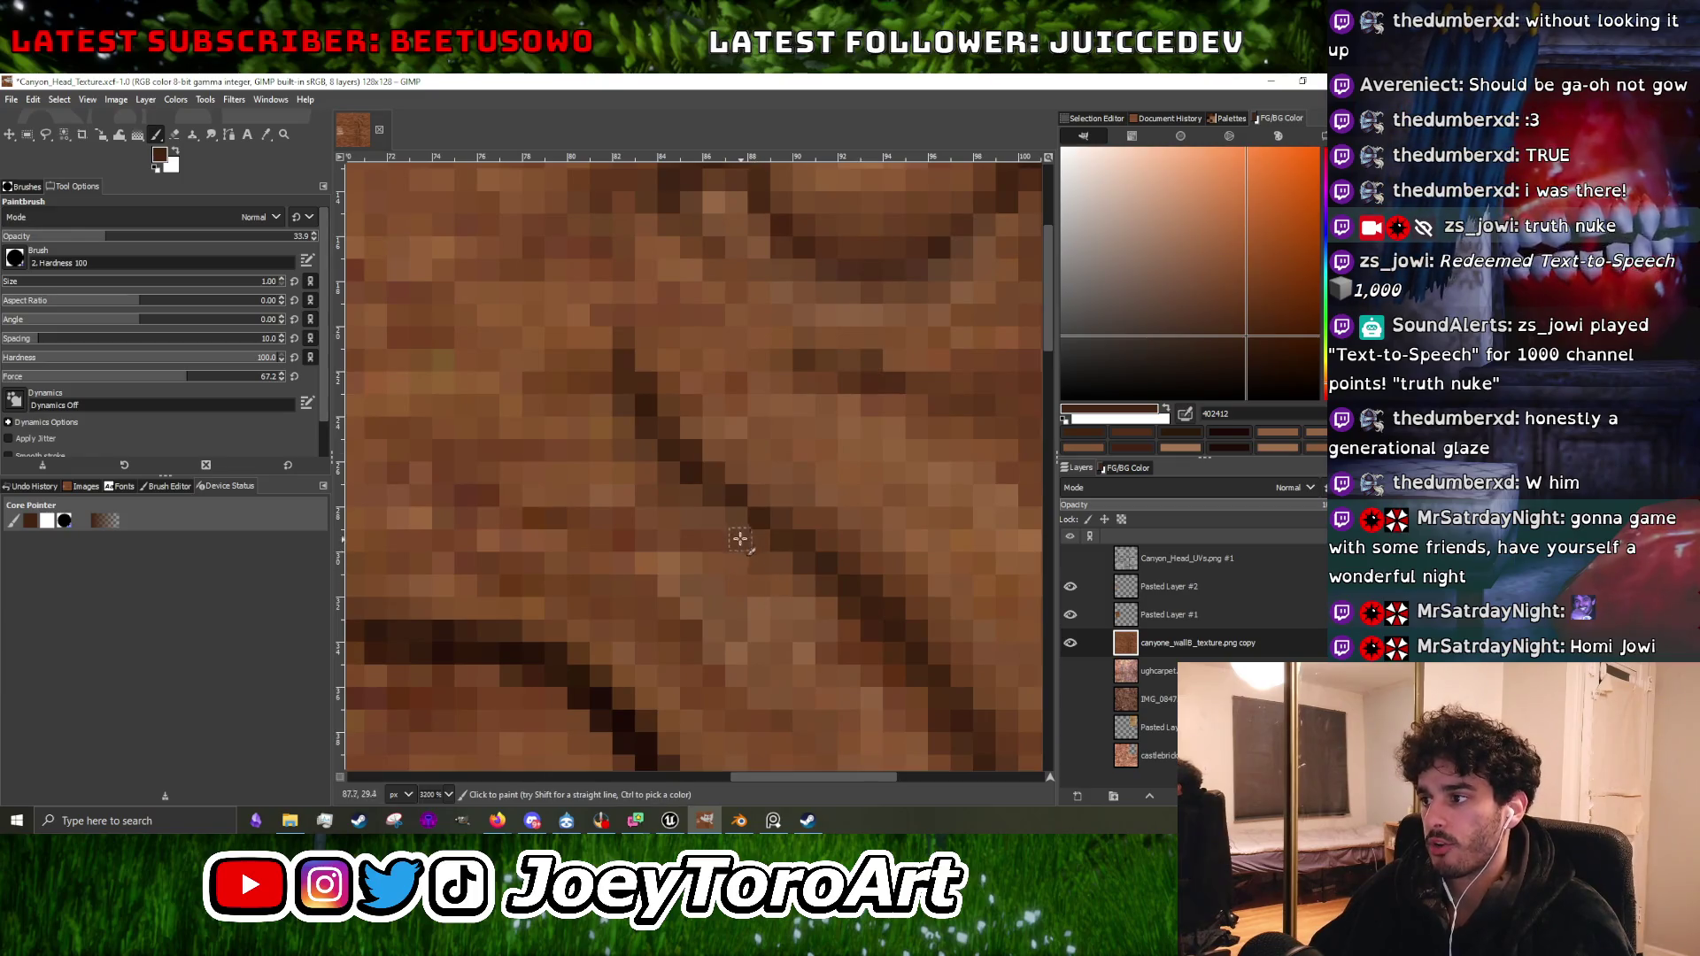
Retouch the groove with a deeper groove brown, then sample a lighter mid brown from adjacent rock.
{"action": "scroll", "coordinate": [788, 562], "scroll_direction": "down", "scroll_amount": 1}
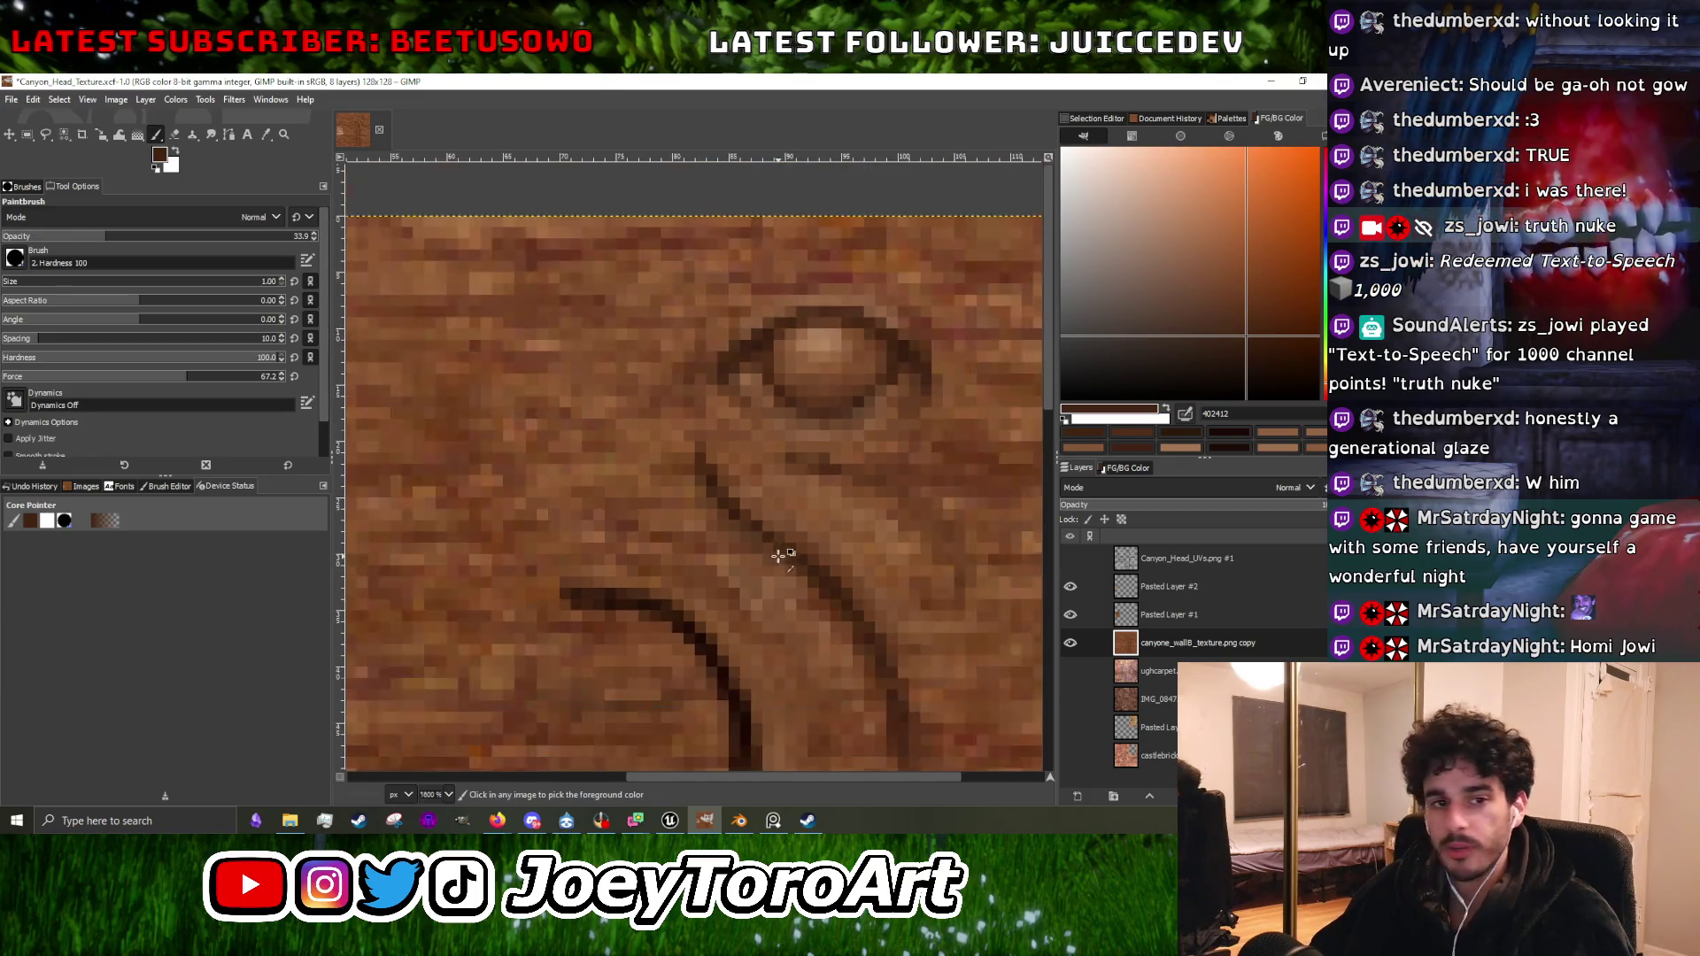
{"action": "scroll", "coordinate": [788, 524], "scroll_direction": "up", "scroll_amount": 1}
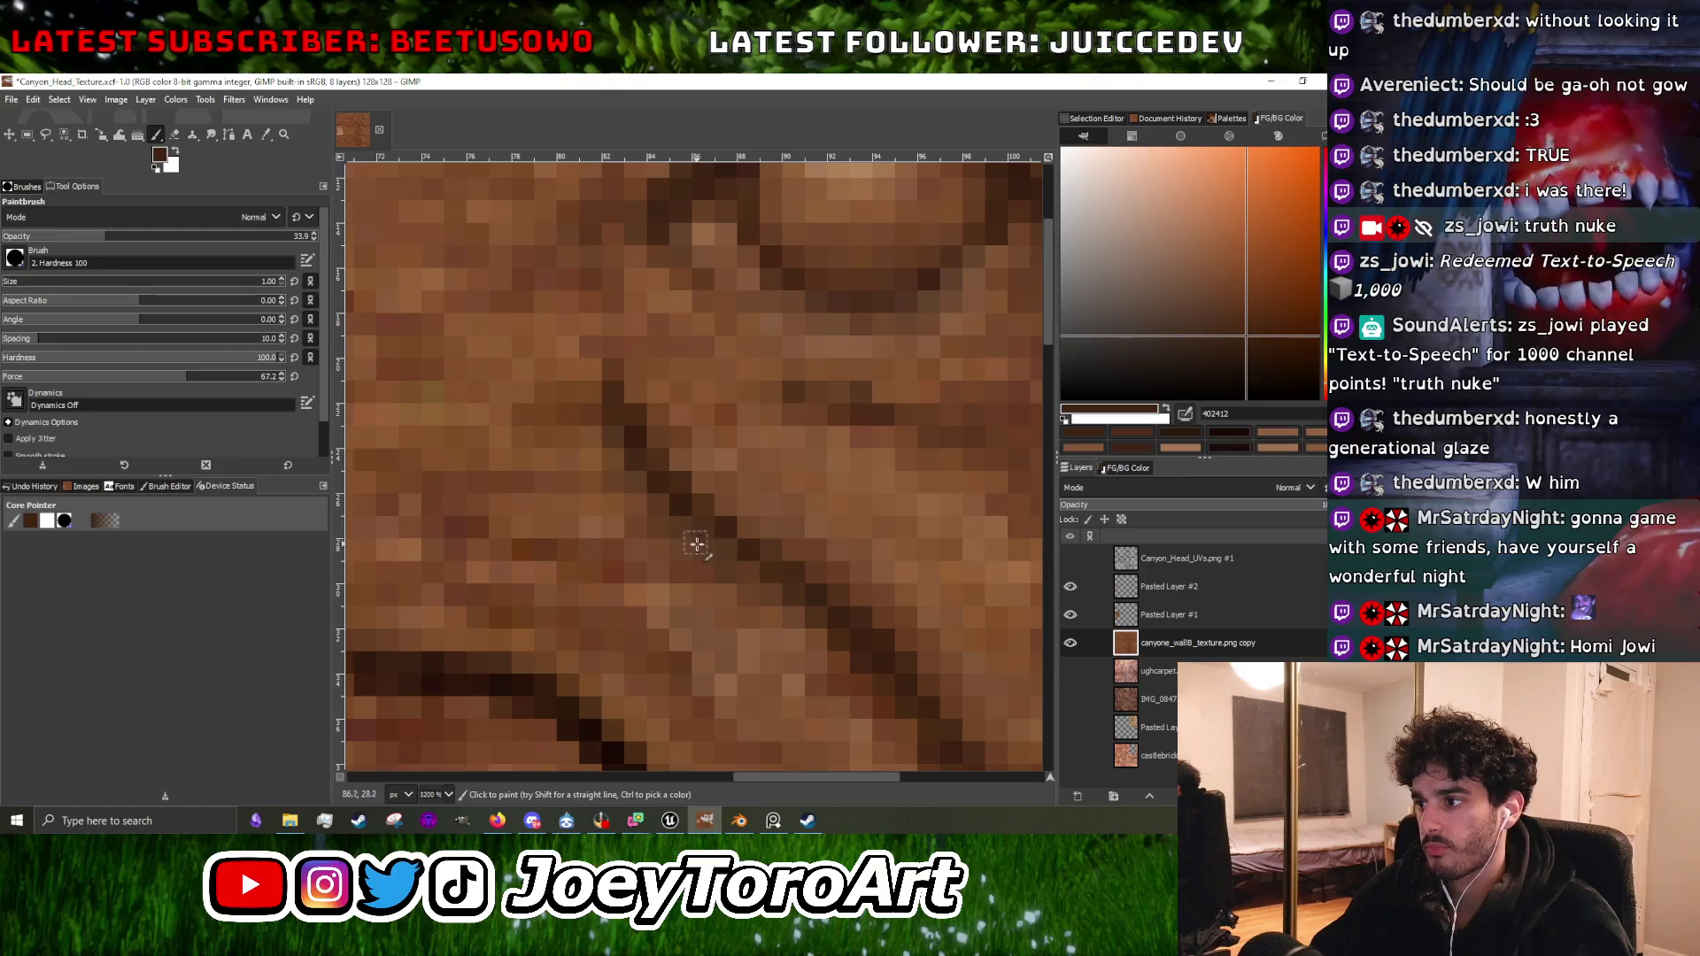
{"action": "scroll", "coordinate": [764, 597], "scroll_direction": "down", "scroll_amount": 1}
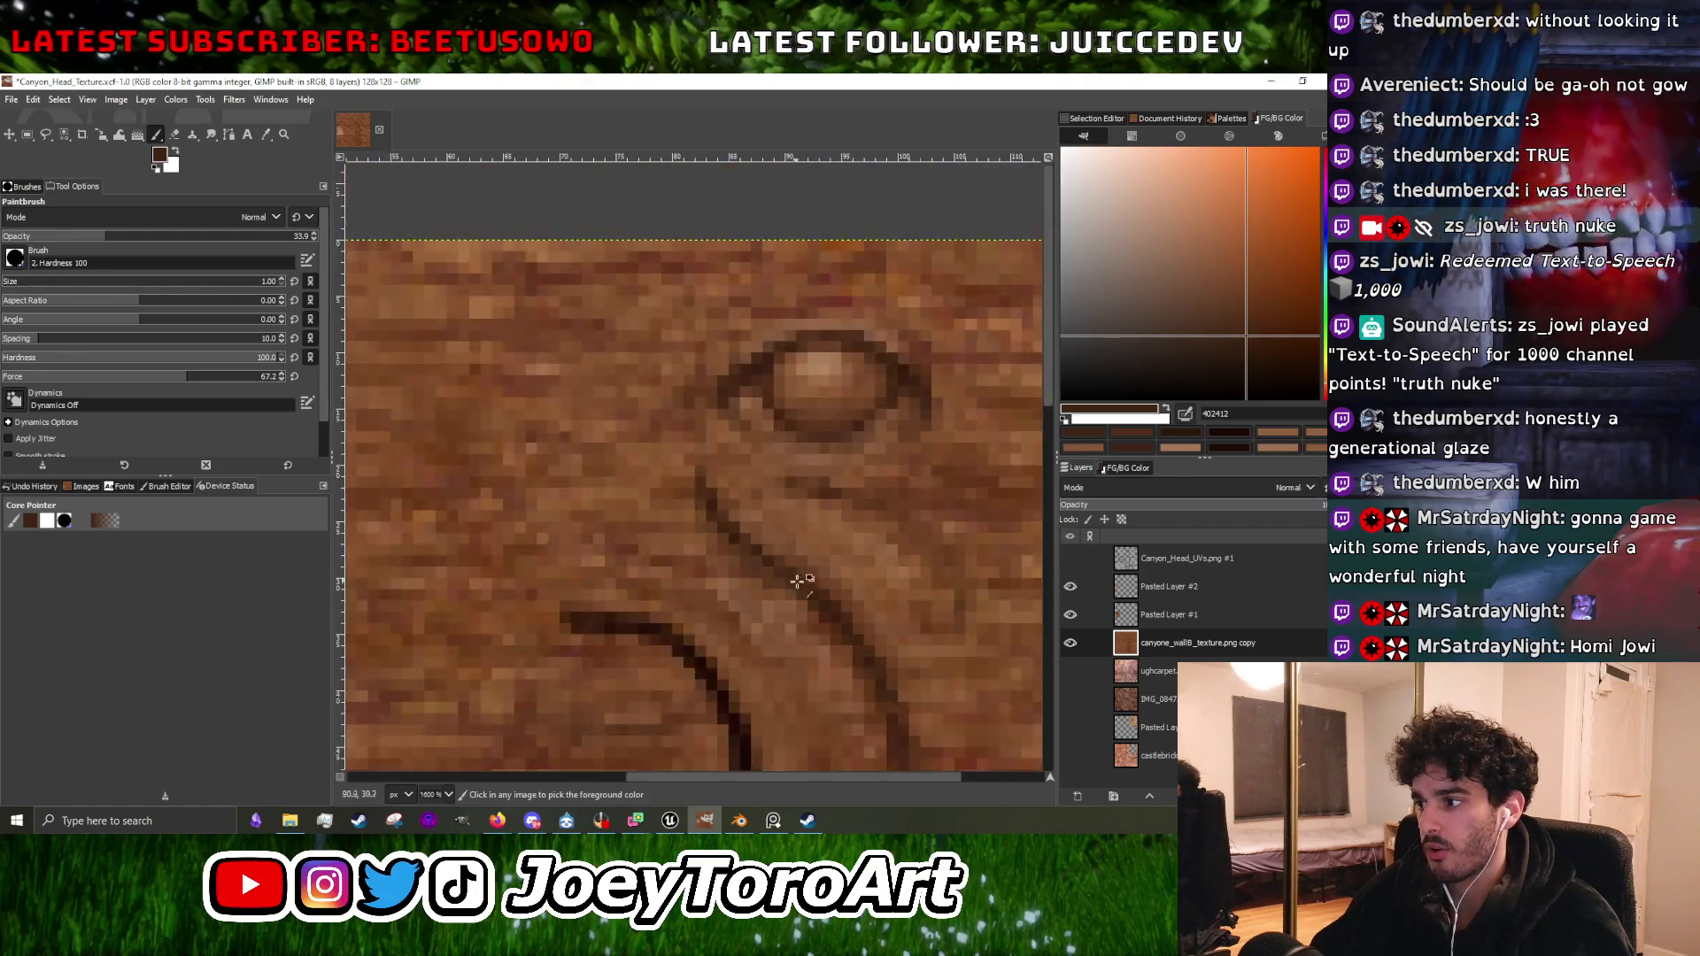
{"action": "scroll", "coordinate": [754, 597], "scroll_direction": "up", "scroll_amount": 1}
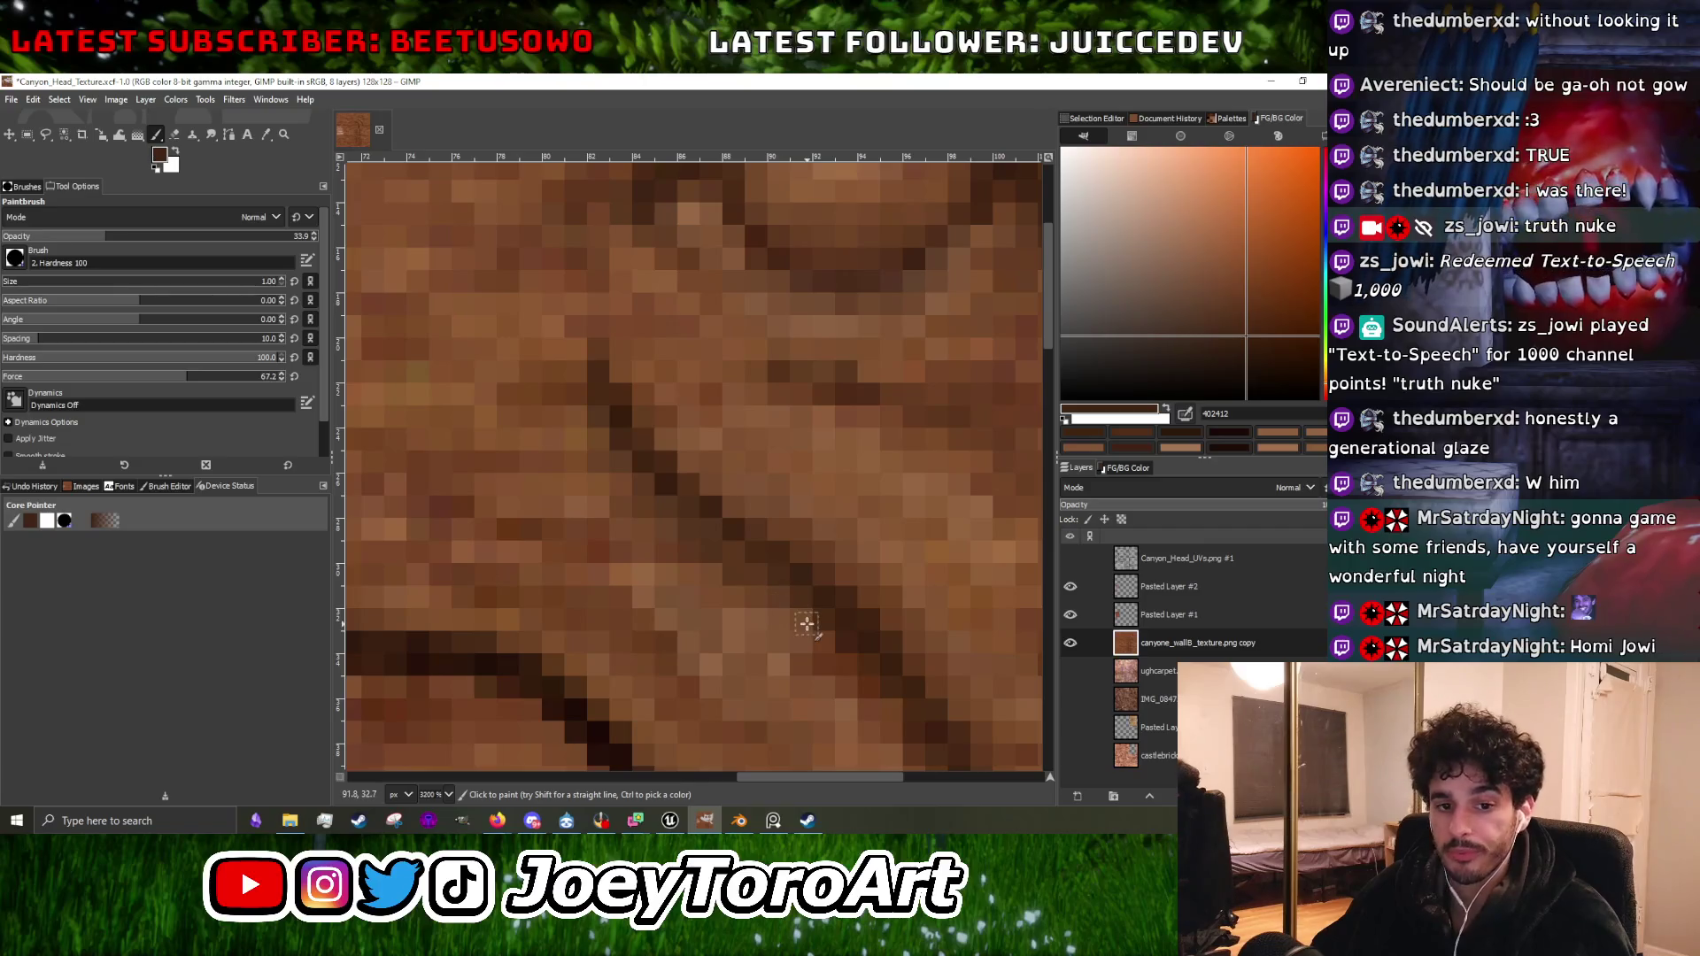
{"action": "scroll", "coordinate": [805, 621], "scroll_direction": "down", "scroll_amount": 1}
{"action": "scroll", "coordinate": [813, 622], "scroll_direction": "up", "scroll_amount": 1}
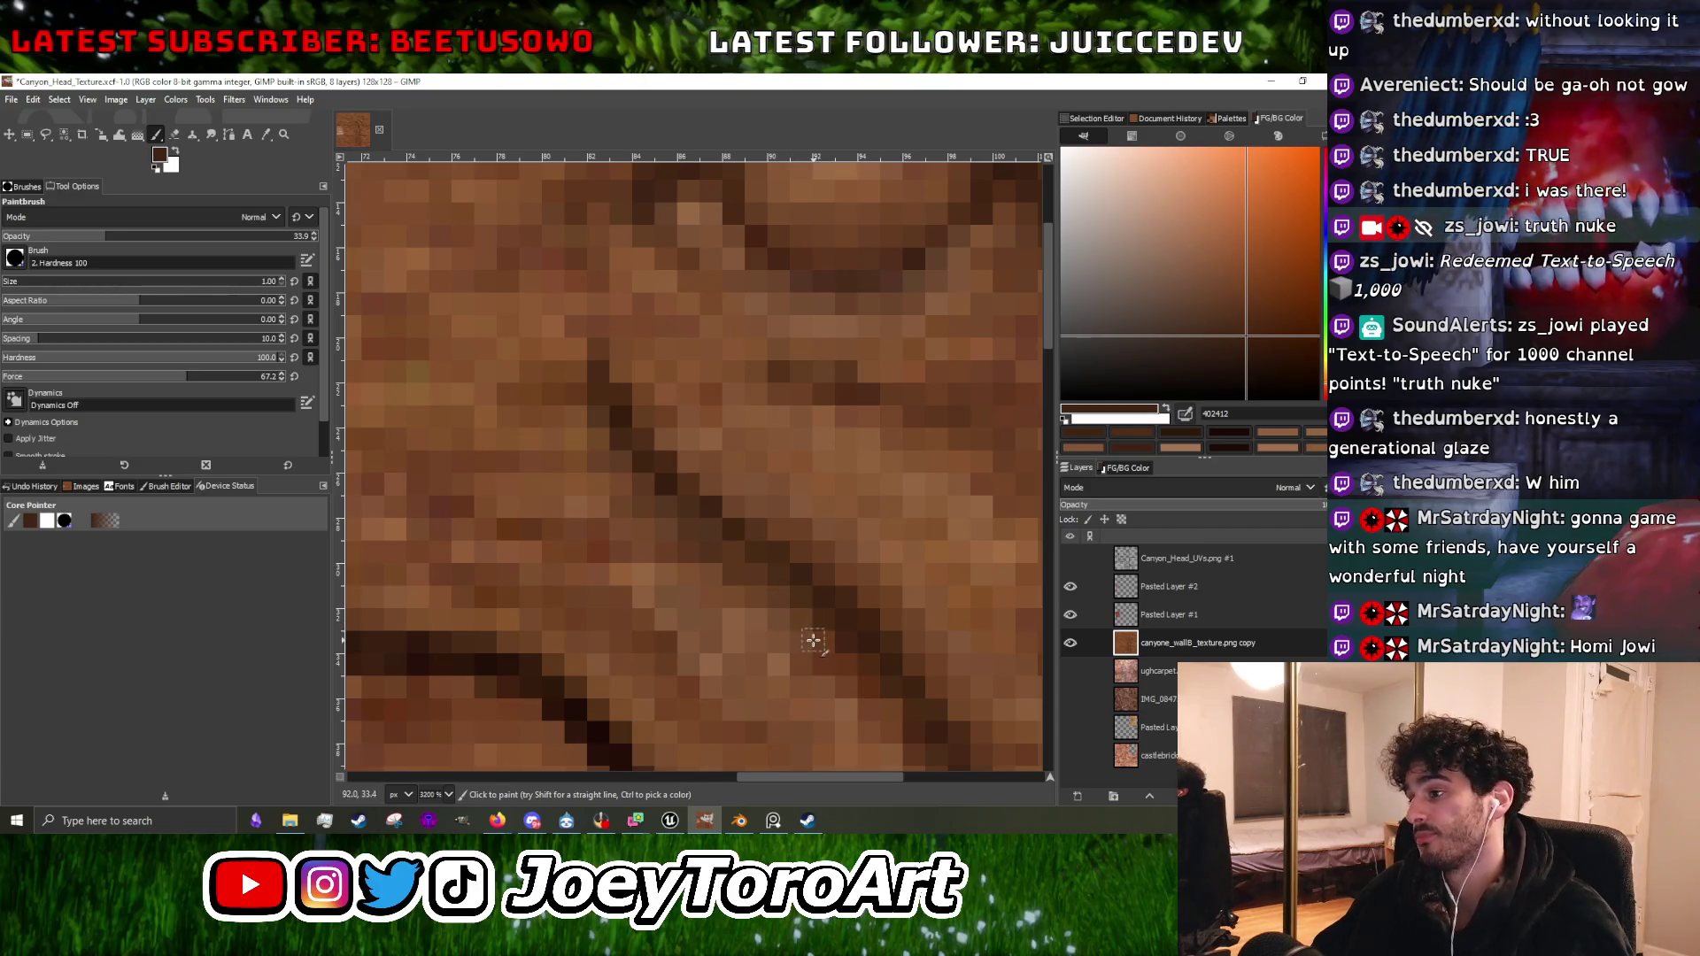
{"action": "scroll", "coordinate": [834, 675], "scroll_direction": "down", "scroll_amount": 1}
{"action": "scroll", "coordinate": [837, 669], "scroll_direction": "up", "scroll_amount": 1}
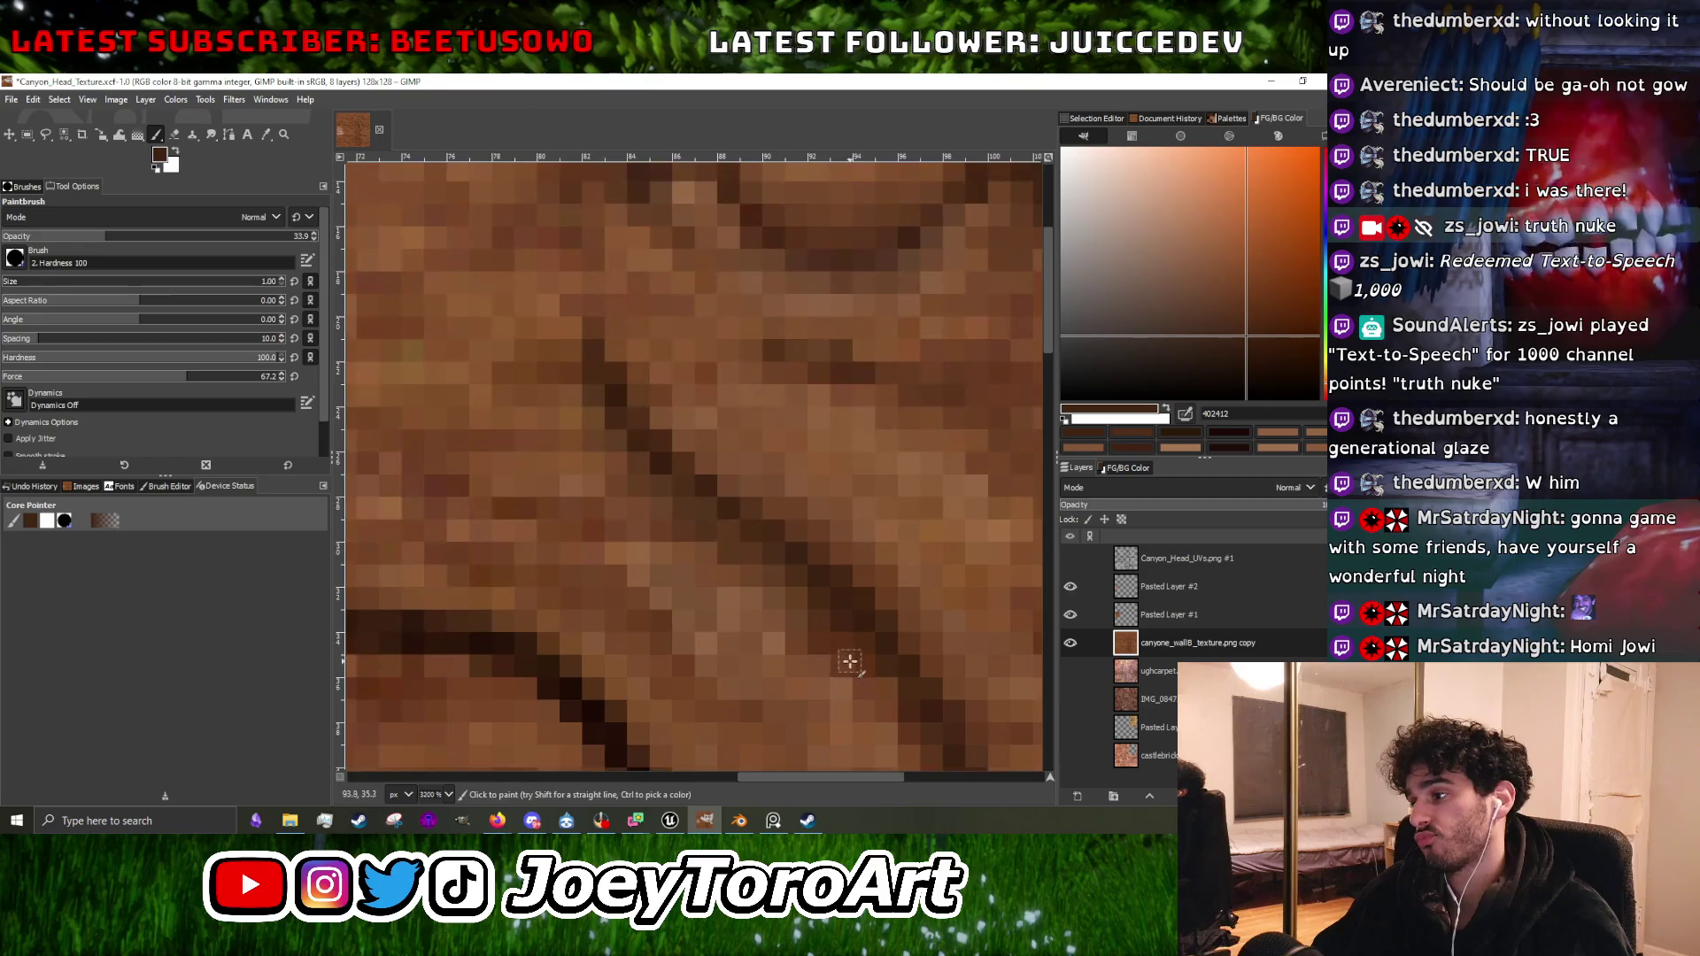
{"action": "scroll", "coordinate": [829, 623], "scroll_direction": "down", "scroll_amount": 1}
{"action": "scroll", "coordinate": [841, 631], "scroll_direction": "up", "scroll_amount": 1}
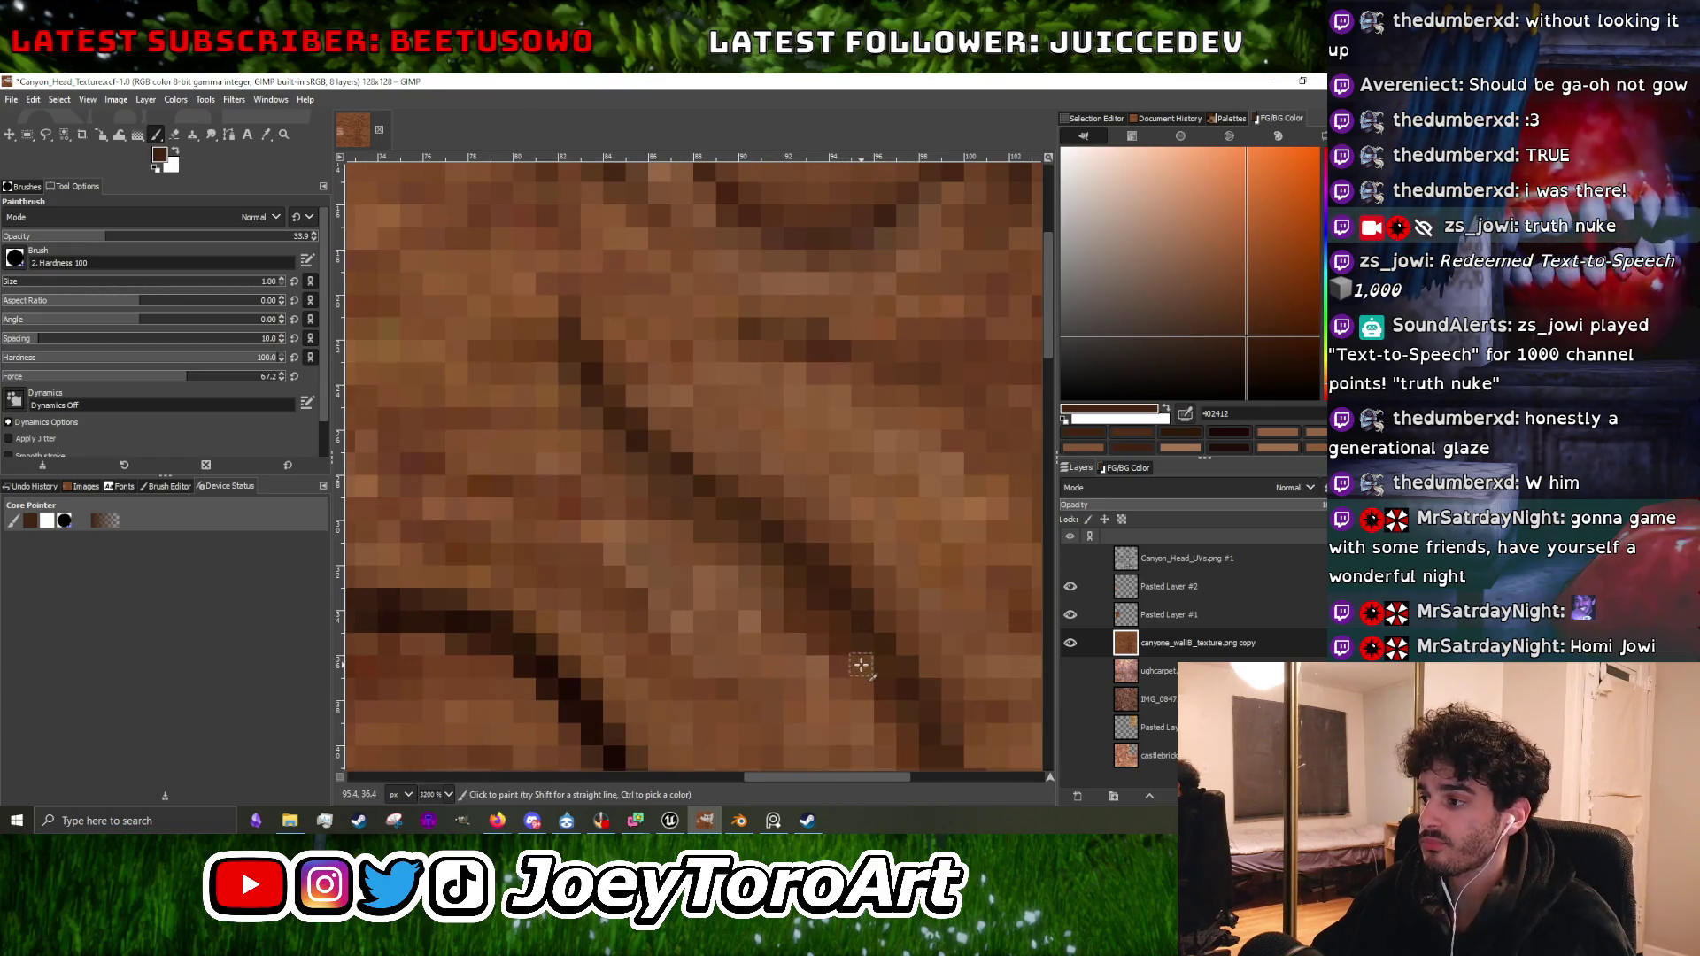
{"action": "scroll", "coordinate": [870, 648], "scroll_direction": "down", "scroll_amount": 1}
{"action": "left_click", "coordinate": [749, 638], "text": "ctrl"}
{"action": "scroll", "coordinate": [753, 620], "scroll_direction": "up", "scroll_amount": 2}
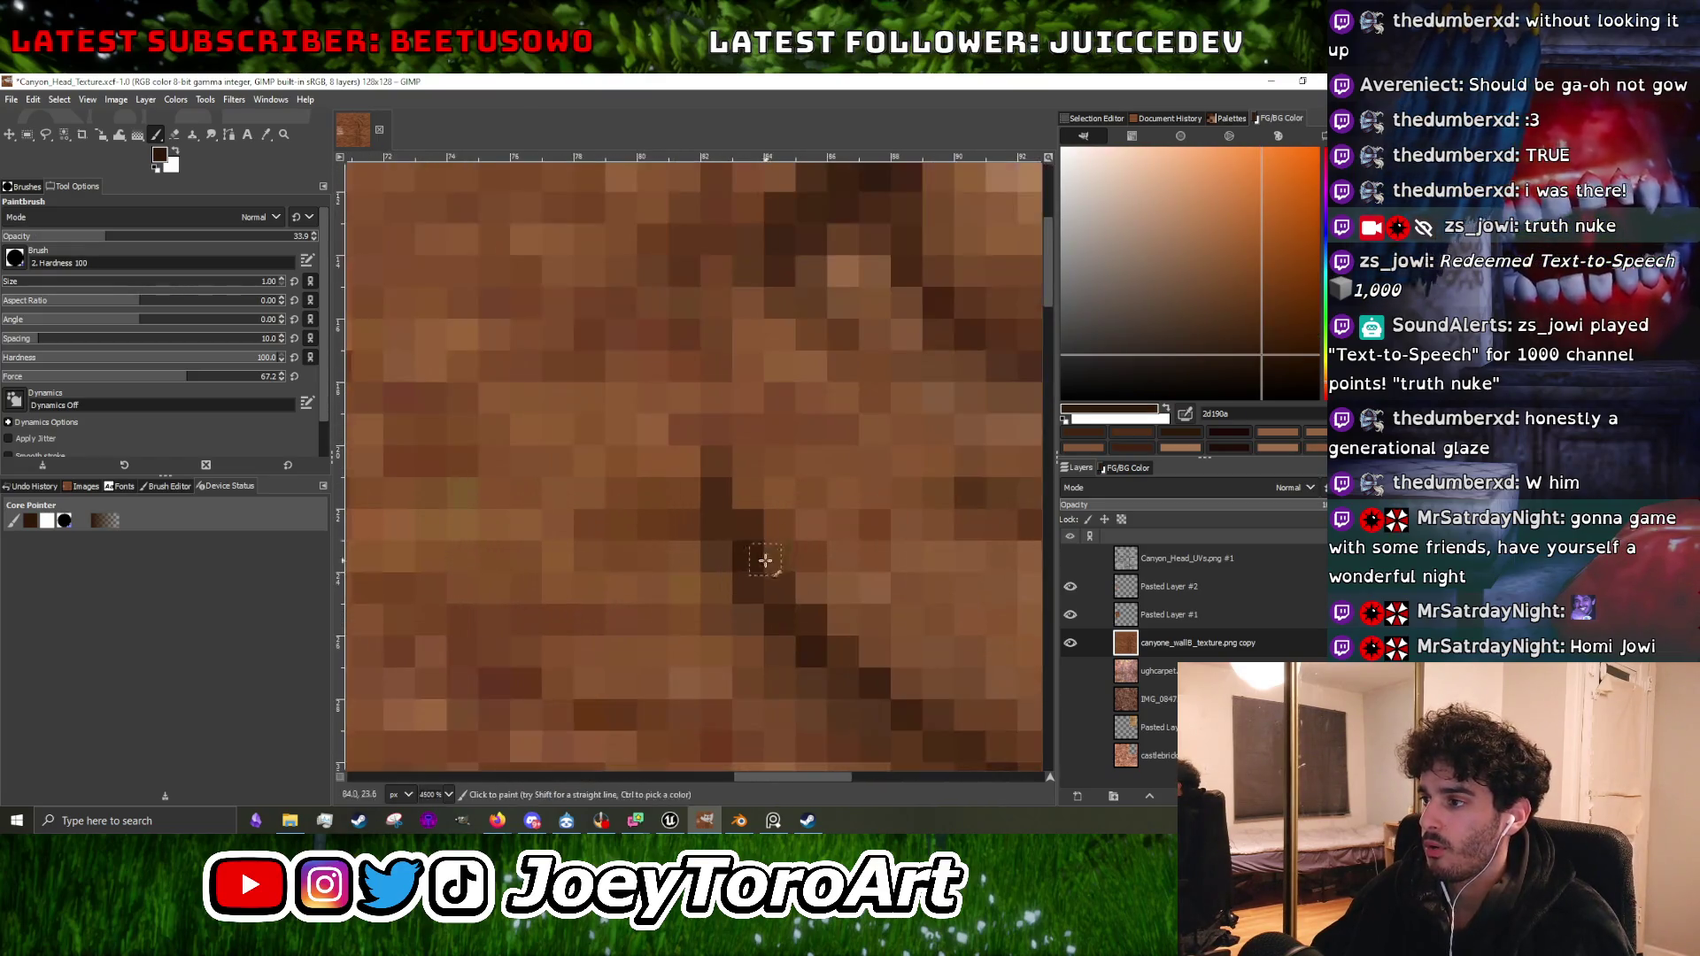
{"action": "scroll", "coordinate": [815, 620], "scroll_direction": "down", "scroll_amount": 3}
{"action": "scroll", "coordinate": [781, 596], "scroll_direction": "up", "scroll_amount": 3}
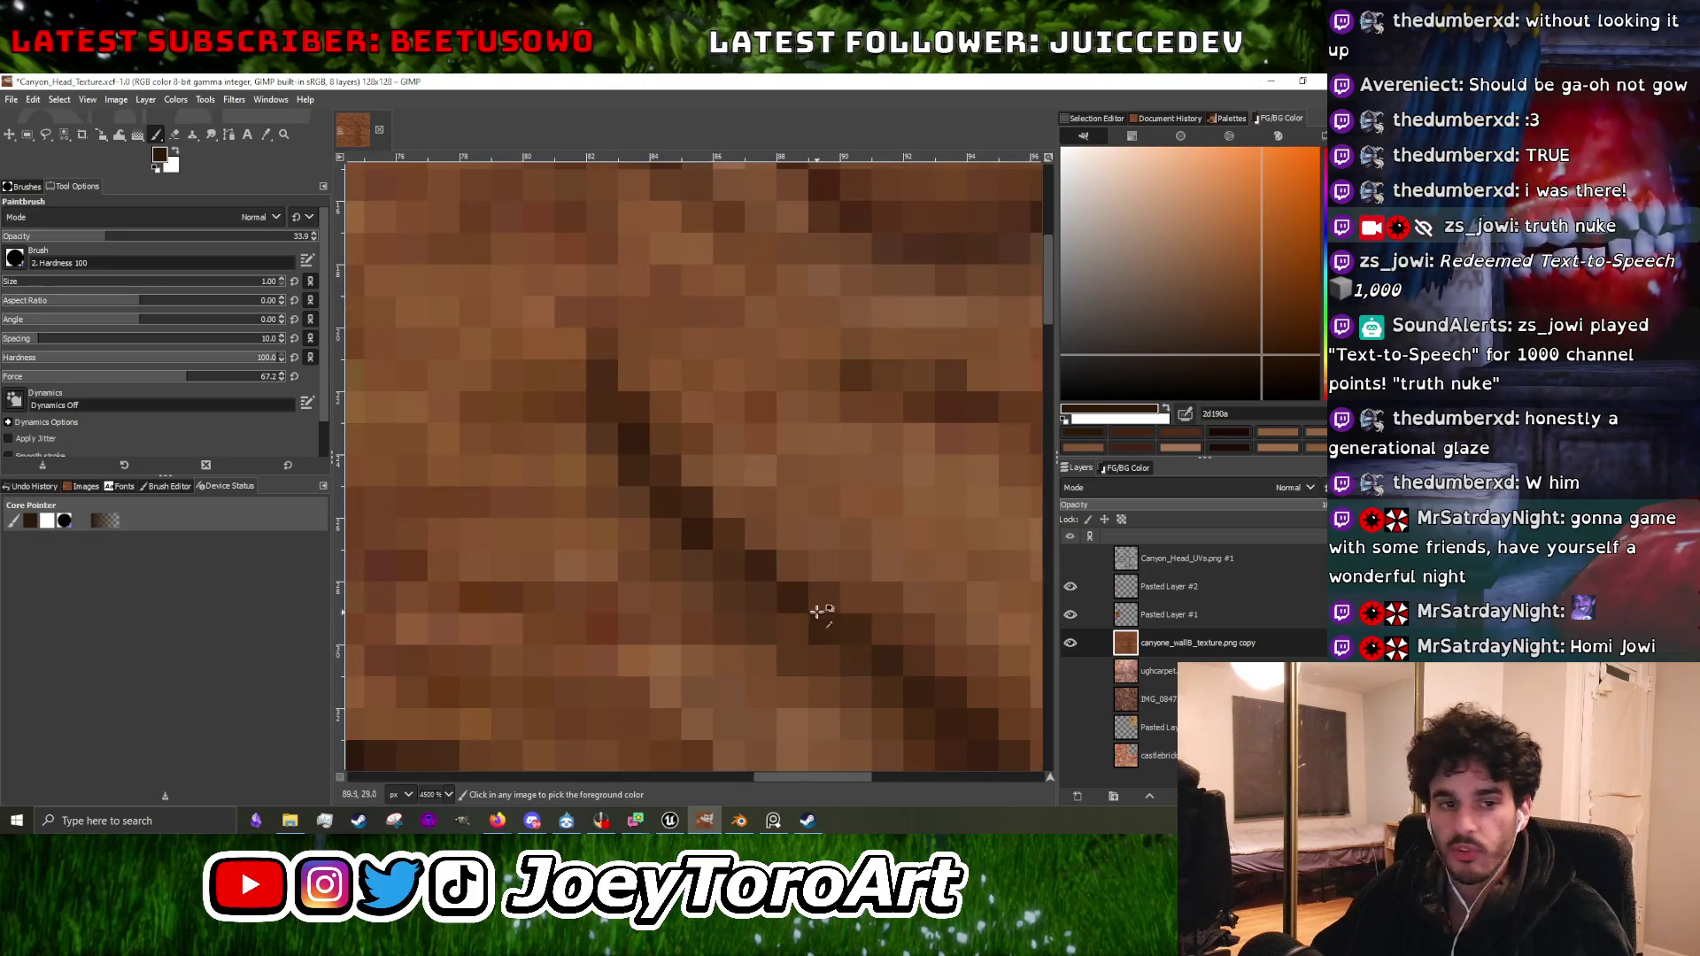
{"action": "scroll", "coordinate": [776, 595], "scroll_direction": "down", "scroll_amount": 1}
{"action": "left_click", "coordinate": [715, 637], "text": "ctrl"}
{"action": "scroll", "coordinate": [767, 581], "scroll_direction": "up", "scroll_amount": 1}
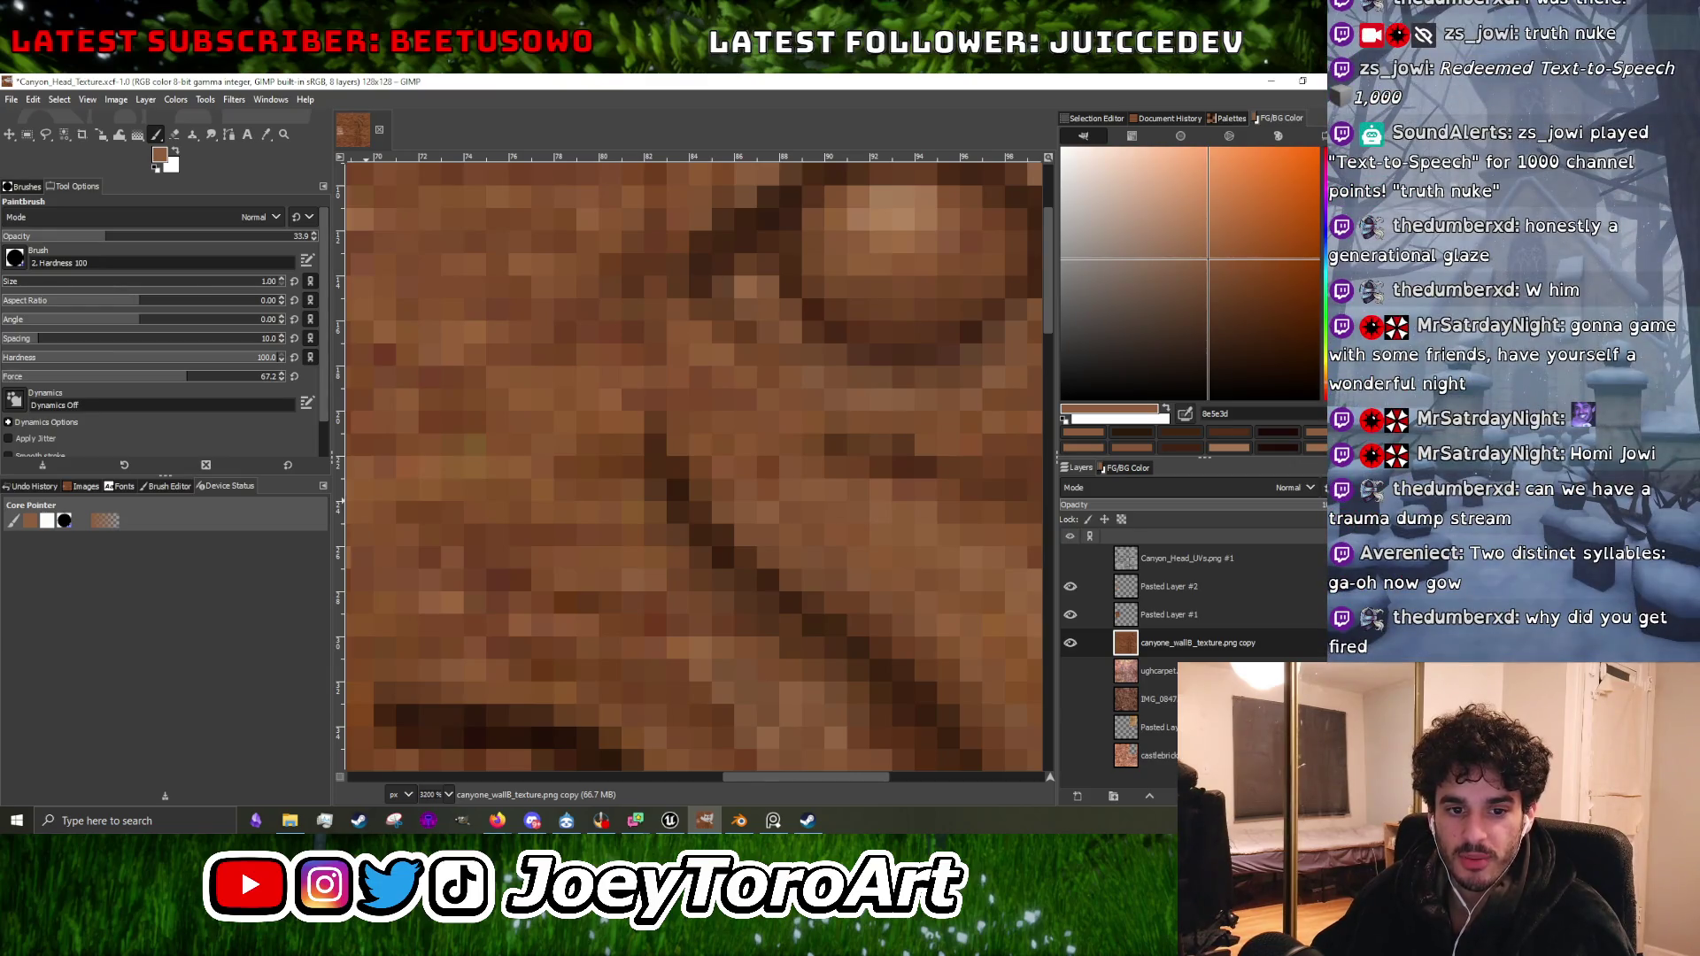
Shade the rock around the curve with a lighter rock brown and the dark groove brown.
{"action": "scroll", "coordinate": [606, 591], "scroll_direction": "down", "scroll_amount": 2}
{"action": "scroll", "coordinate": [606, 591], "scroll_direction": "up", "scroll_amount": 2}
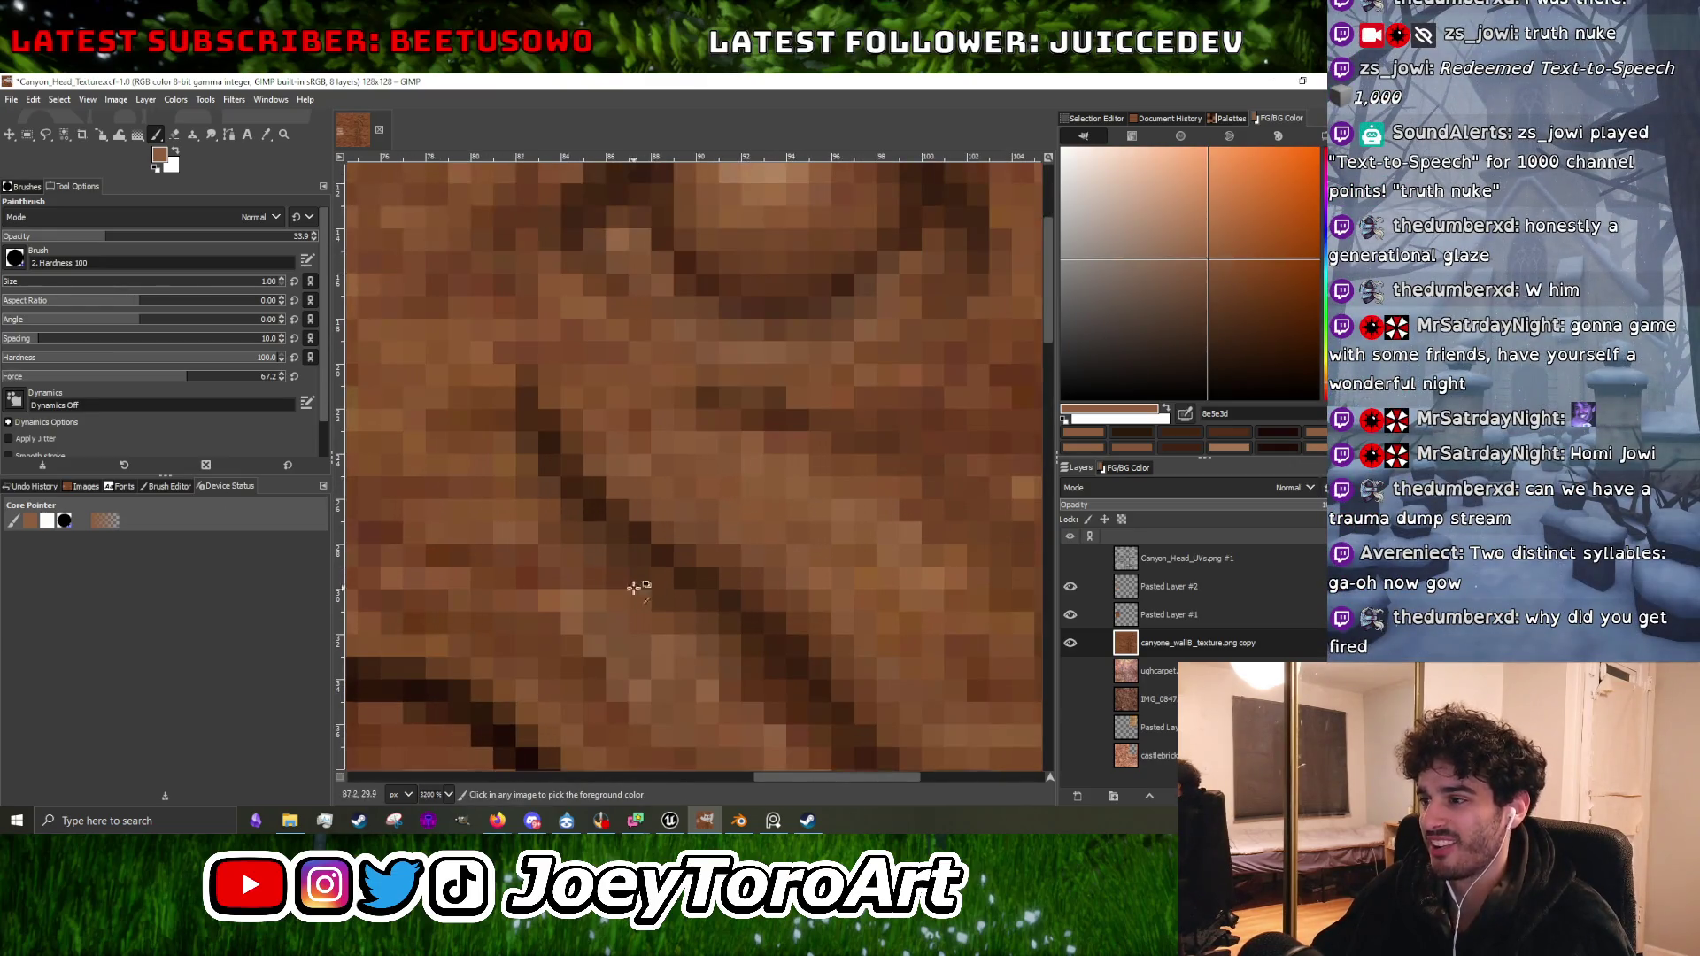
{"action": "scroll", "coordinate": [607, 592], "scroll_direction": "down", "scroll_amount": 2}
{"action": "left_click", "coordinate": [623, 591], "text": "ctrl"}
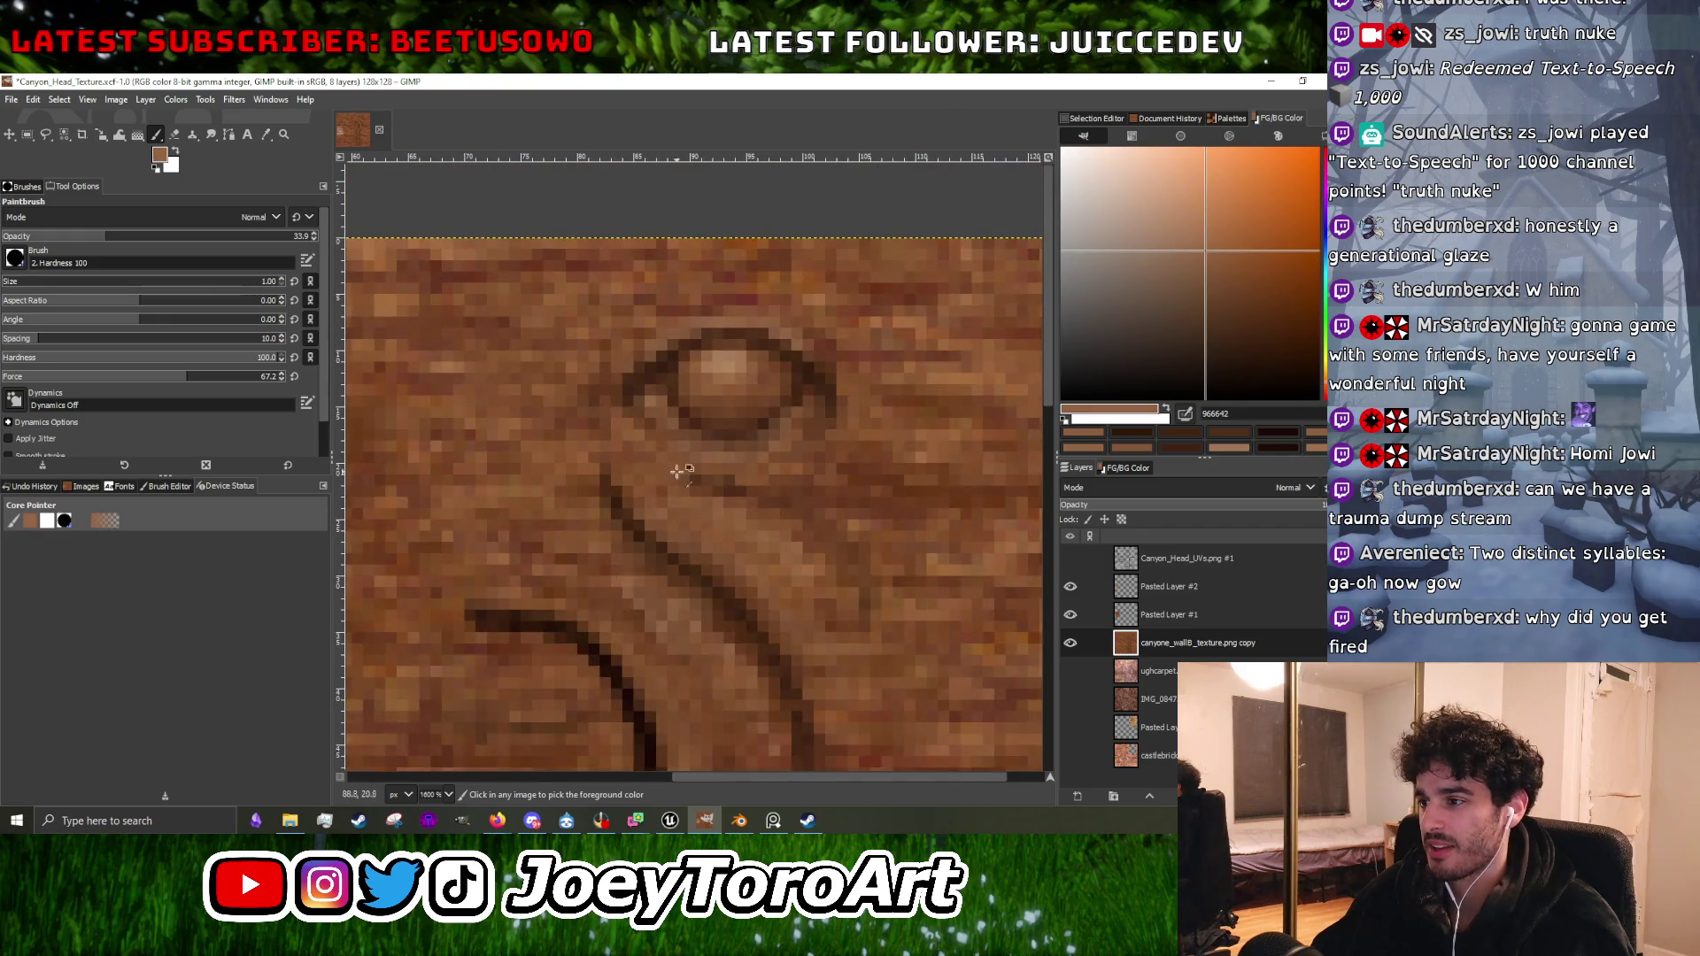
{"action": "scroll", "coordinate": [681, 472], "scroll_direction": "up", "scroll_amount": 2}
{"action": "scroll", "coordinate": [697, 584], "scroll_direction": "down", "scroll_amount": 1}
{"action": "scroll", "coordinate": [696, 585], "scroll_direction": "up", "scroll_amount": 1}
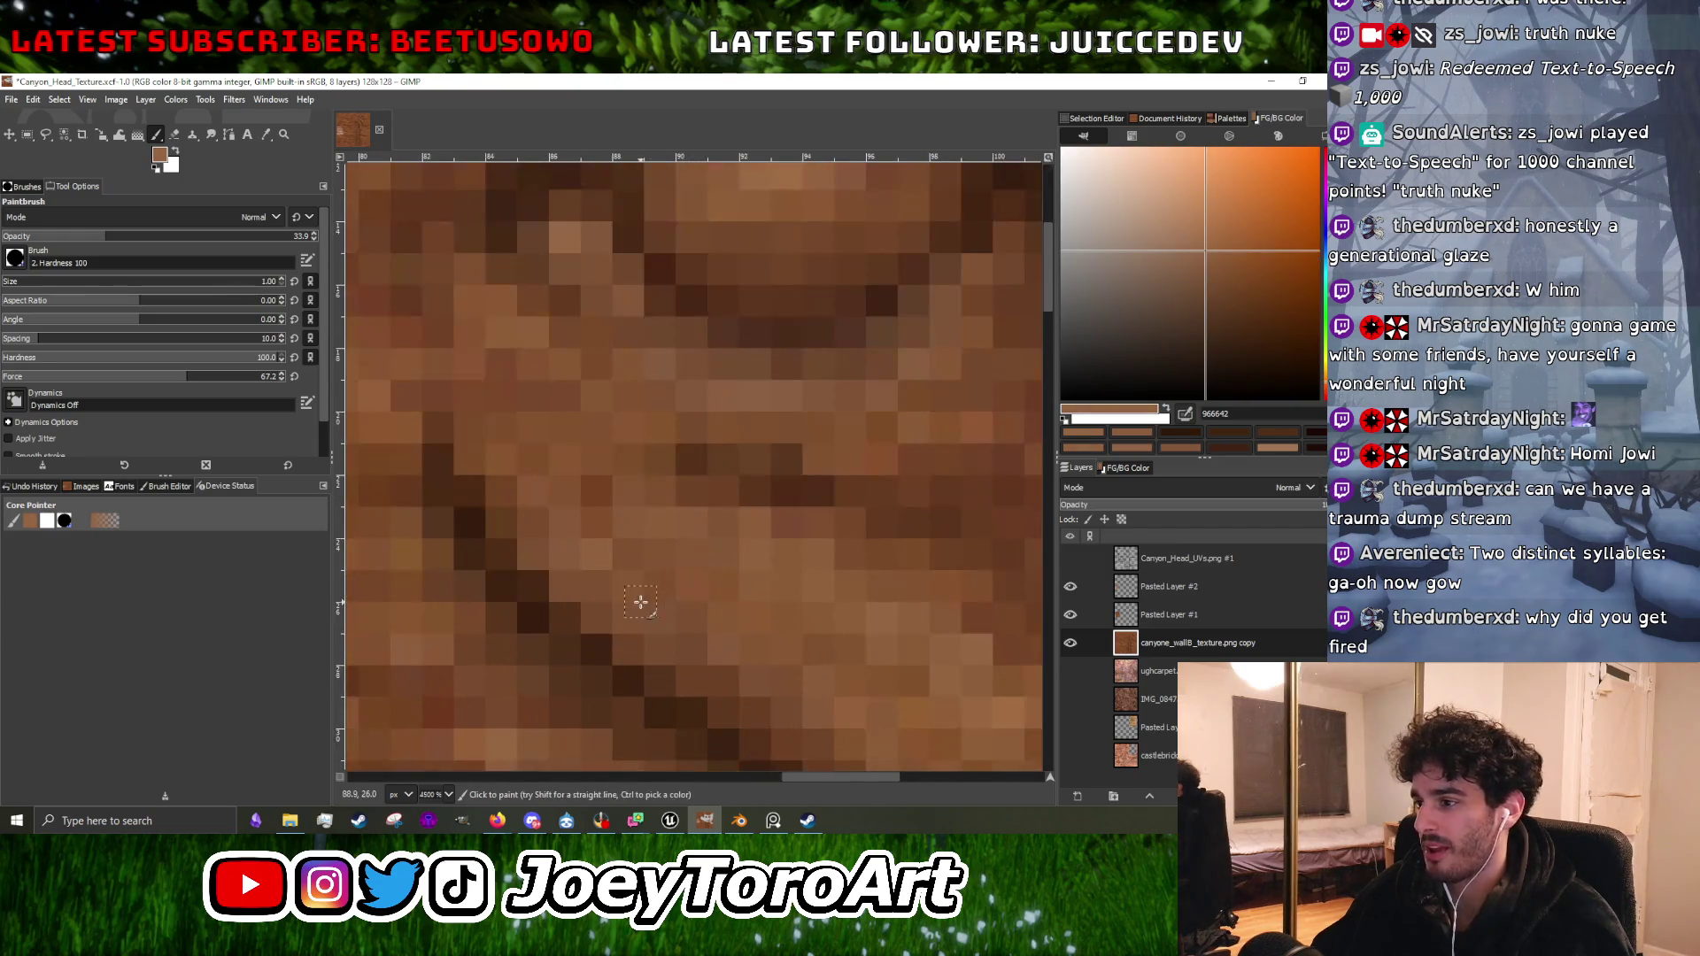
{"action": "scroll", "coordinate": [721, 566], "scroll_direction": "up", "scroll_amount": 1}
{"action": "scroll", "coordinate": [723, 622], "scroll_direction": "down", "scroll_amount": 3}
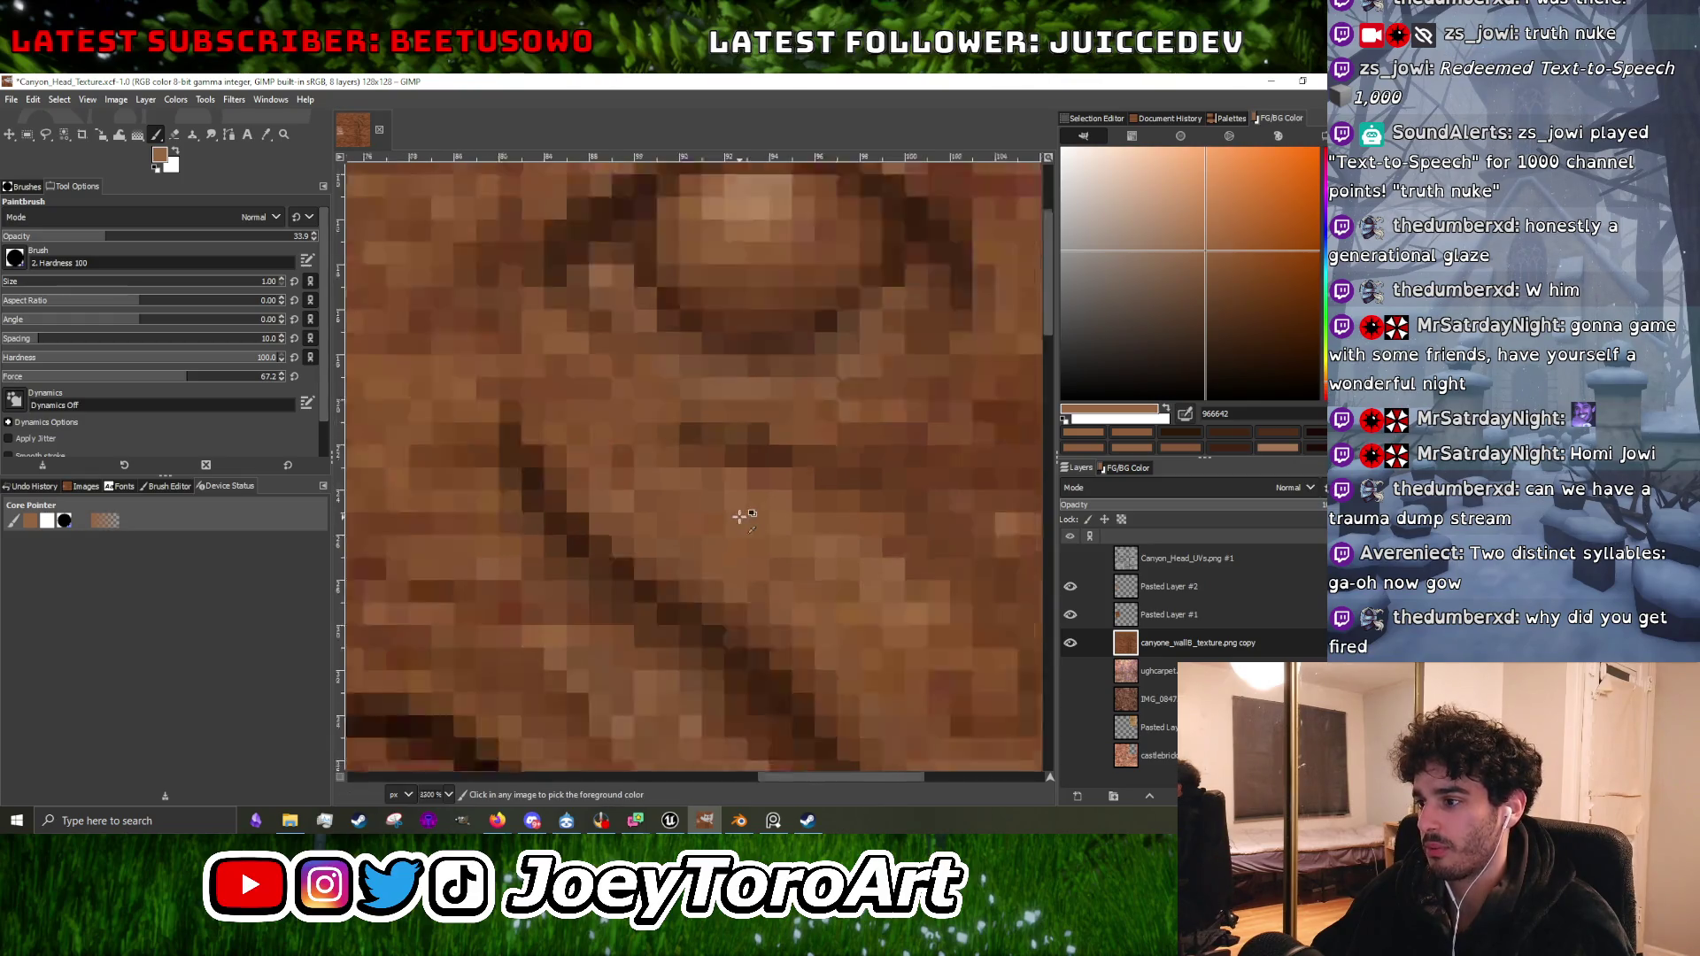
{"action": "scroll", "coordinate": [767, 600], "scroll_direction": "up", "scroll_amount": 2}
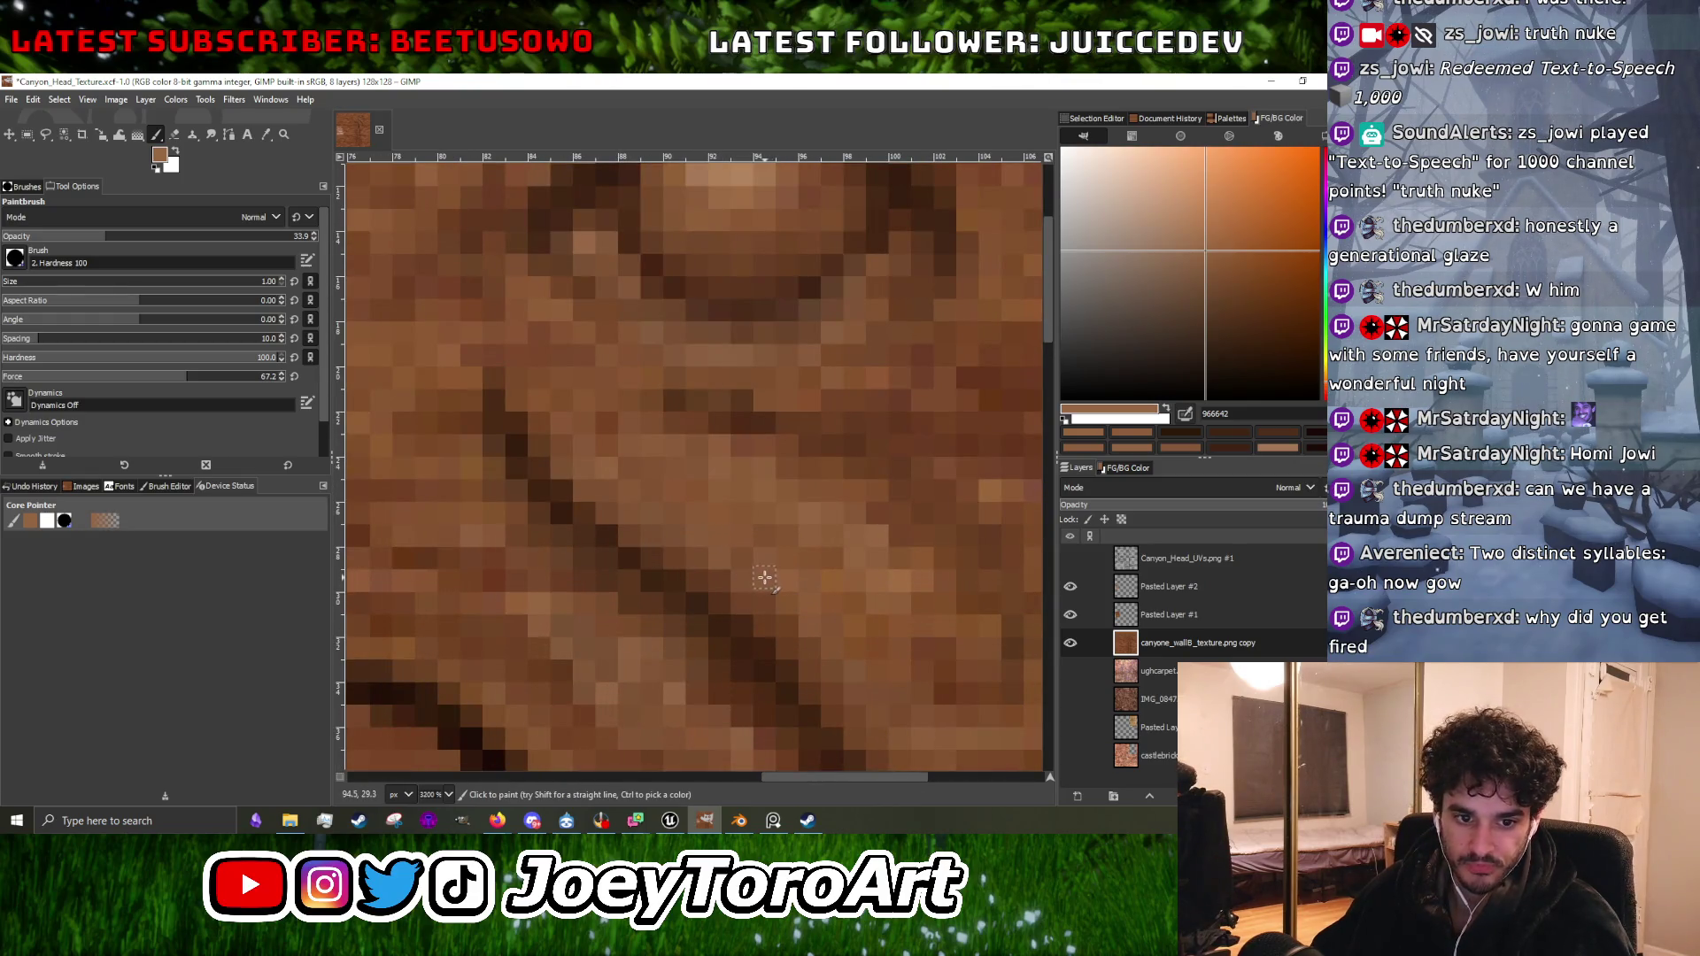
{"action": "scroll", "coordinate": [766, 572], "scroll_direction": "down", "scroll_amount": 2}
{"action": "scroll", "coordinate": [767, 572], "scroll_direction": "up", "scroll_amount": 2}
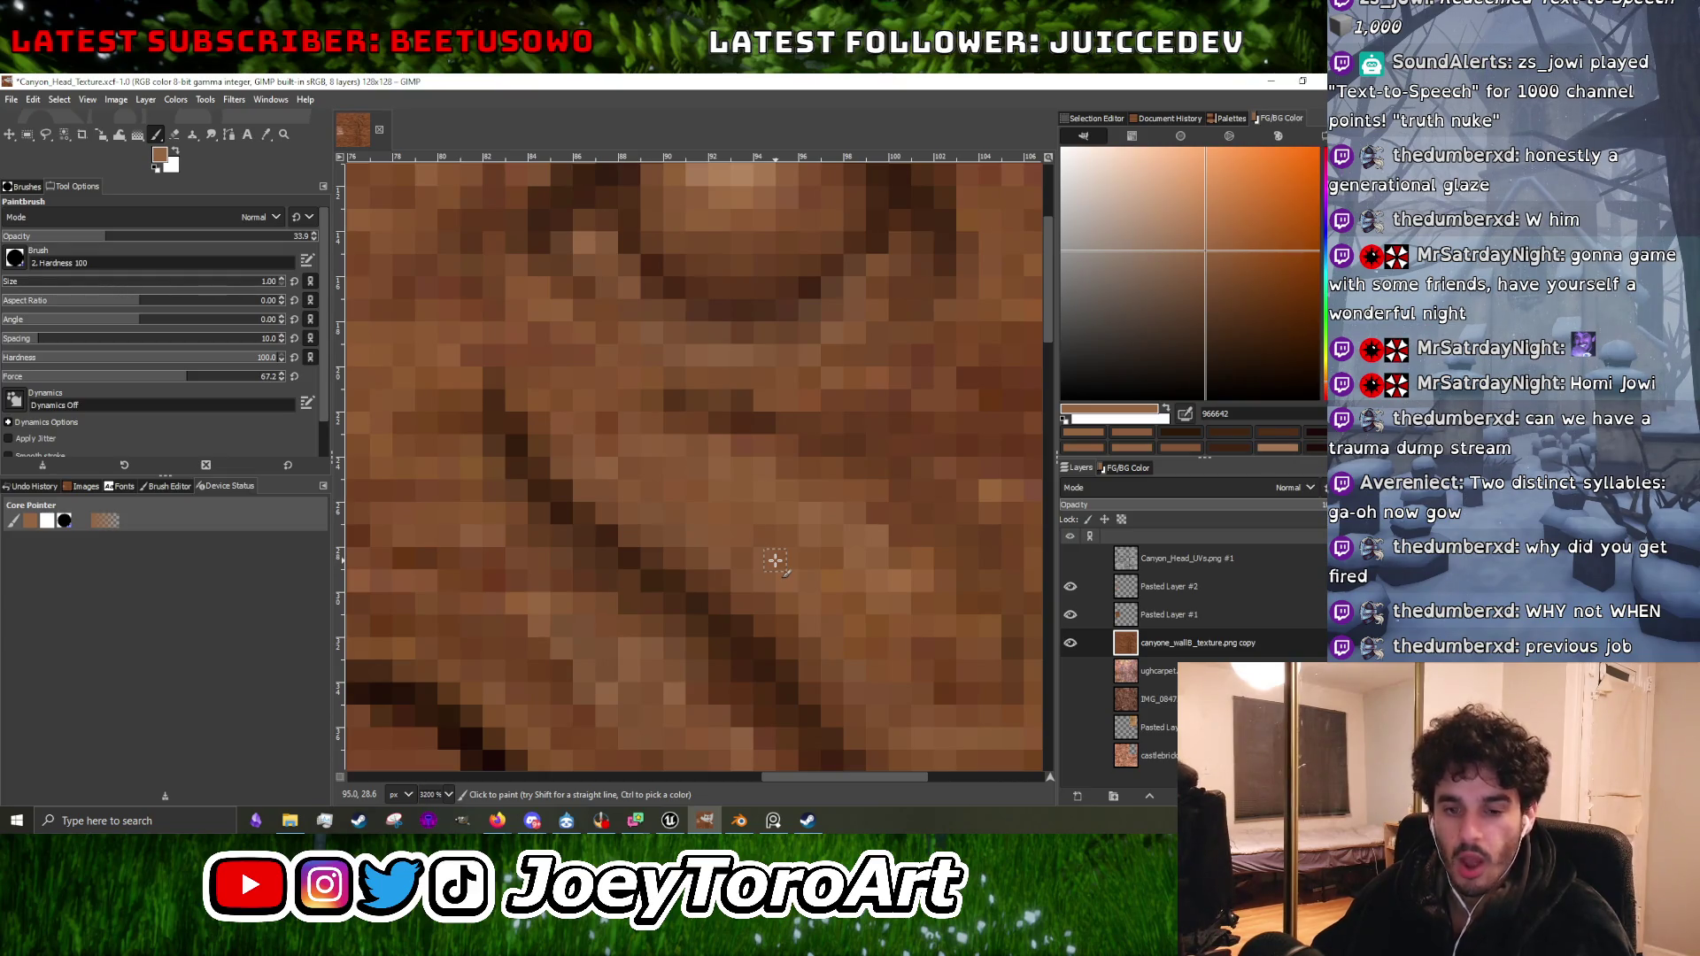
{"action": "scroll", "coordinate": [775, 560], "scroll_direction": "down", "scroll_amount": 4, "text": "ctrl"}
{"action": "scroll", "coordinate": [752, 549], "scroll_direction": "up", "scroll_amount": 3, "text": "ctrl"}
{"action": "scroll", "coordinate": [605, 518], "scroll_direction": "up", "scroll_amount": 1, "text": "ctrl"}
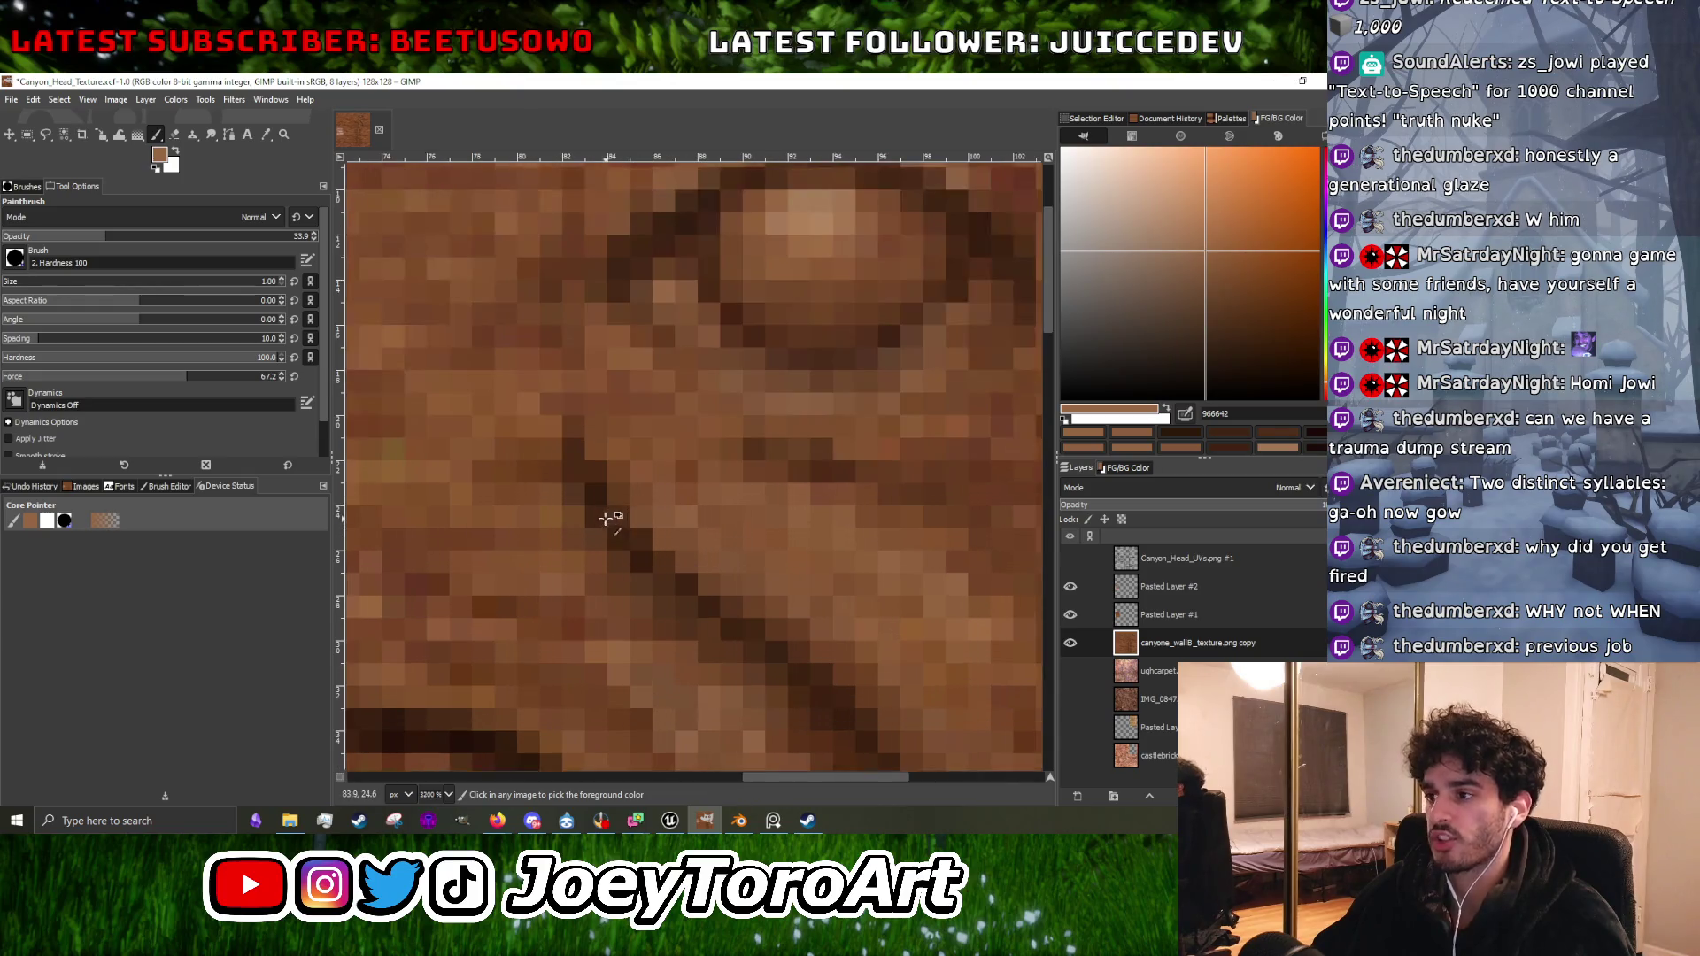
{"action": "left_click", "coordinate": [584, 507], "text": "ctrl"}
{"action": "scroll", "coordinate": [593, 500], "scroll_direction": "down", "scroll_amount": 2, "text": "ctrl"}
{"action": "scroll", "coordinate": [611, 500], "scroll_direction": "up", "scroll_amount": 2, "text": "ctrl"}
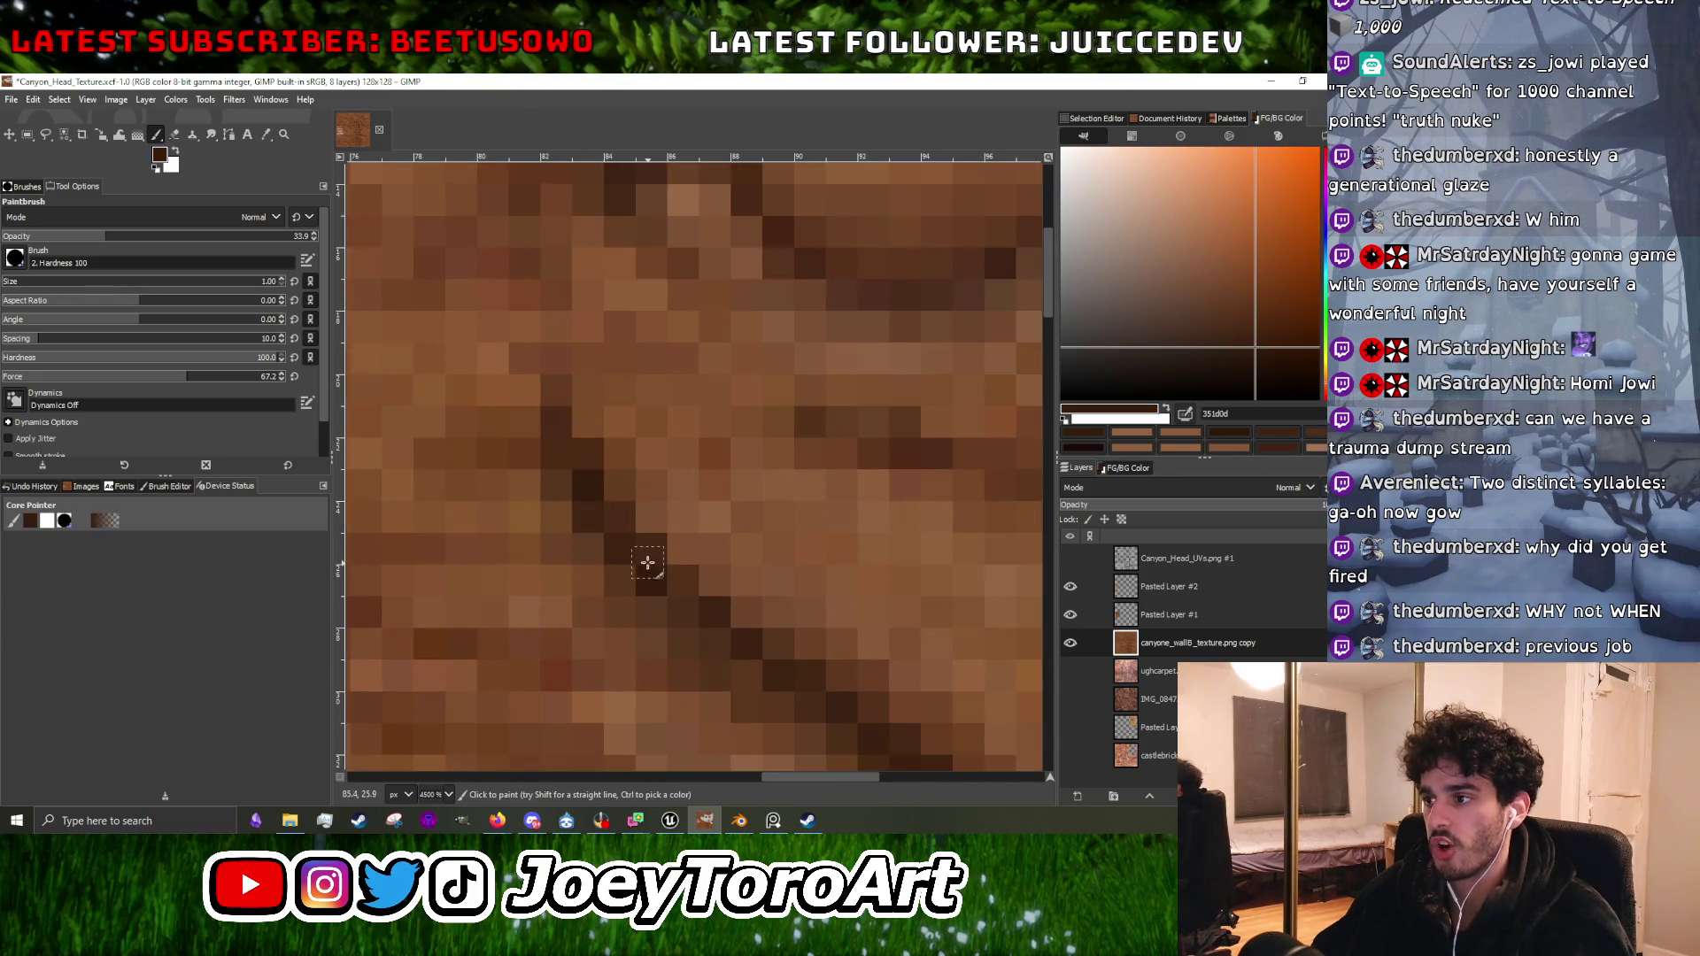
{"action": "scroll", "coordinate": [709, 584], "scroll_direction": "down", "scroll_amount": 2, "text": "ctrl"}
Check the Canyon_Head_UVs layout, warm the paint colour, and zoom closer on the carved eye.
{"action": "left_click", "coordinate": [1068, 559]}
{"action": "left_click", "coordinate": [1068, 559]}
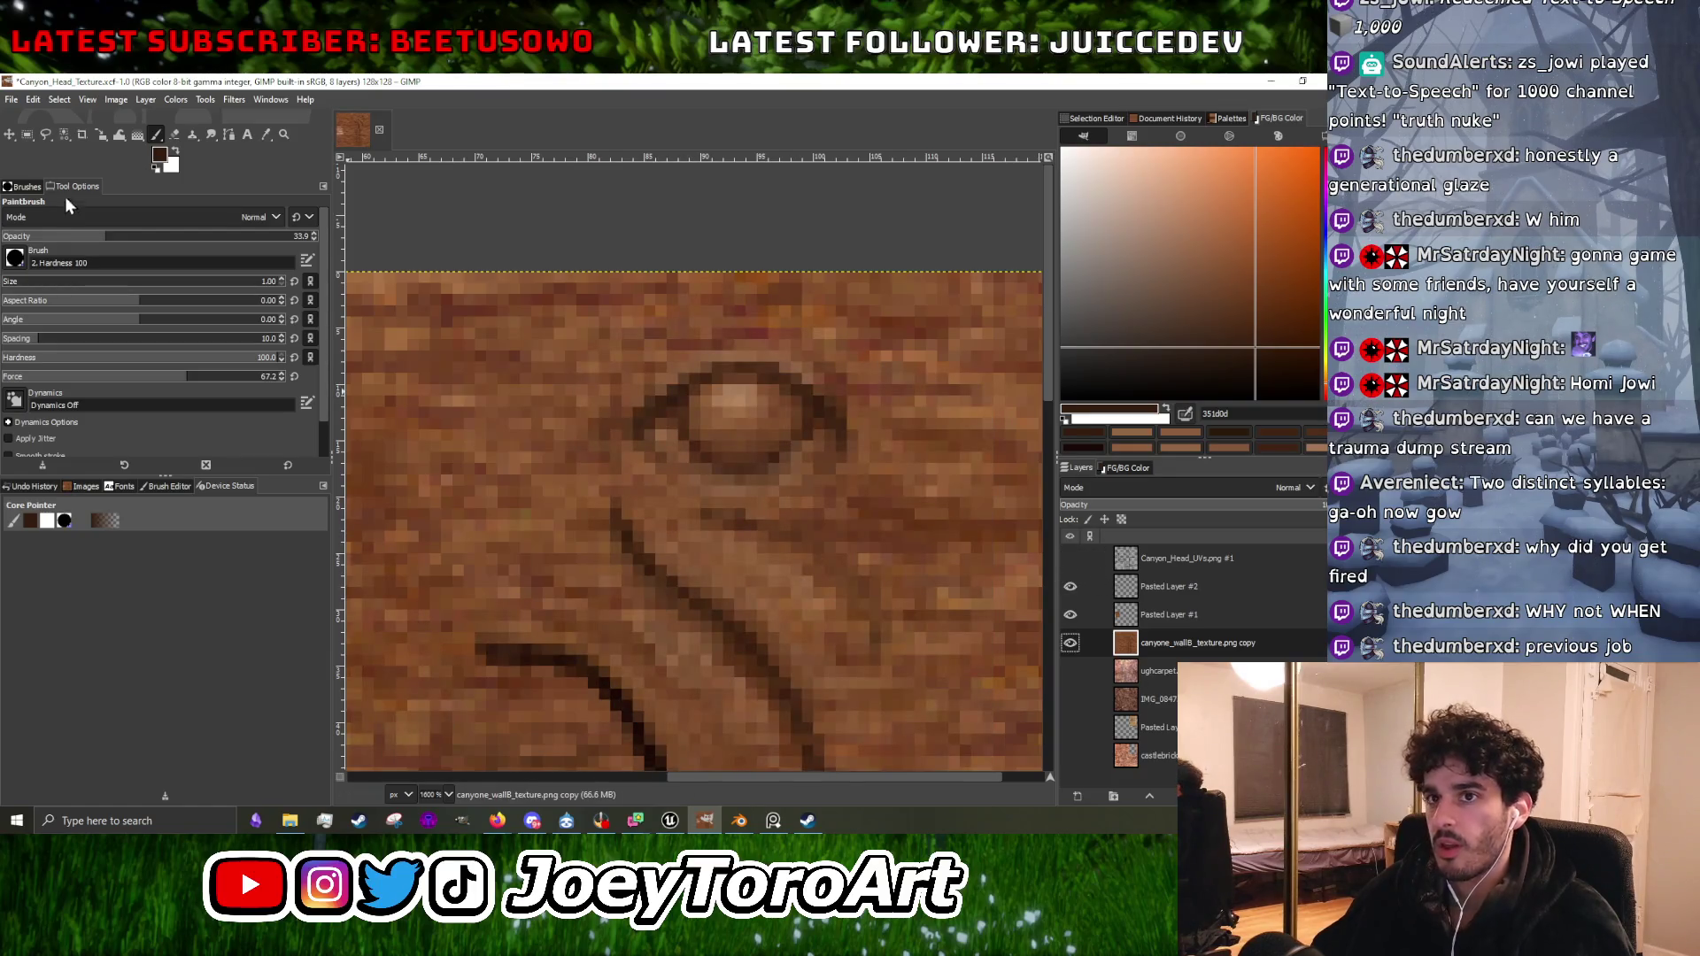
{"action": "left_click_drag", "start_coordinate": [1254, 351], "coordinate": [1215, 319]}
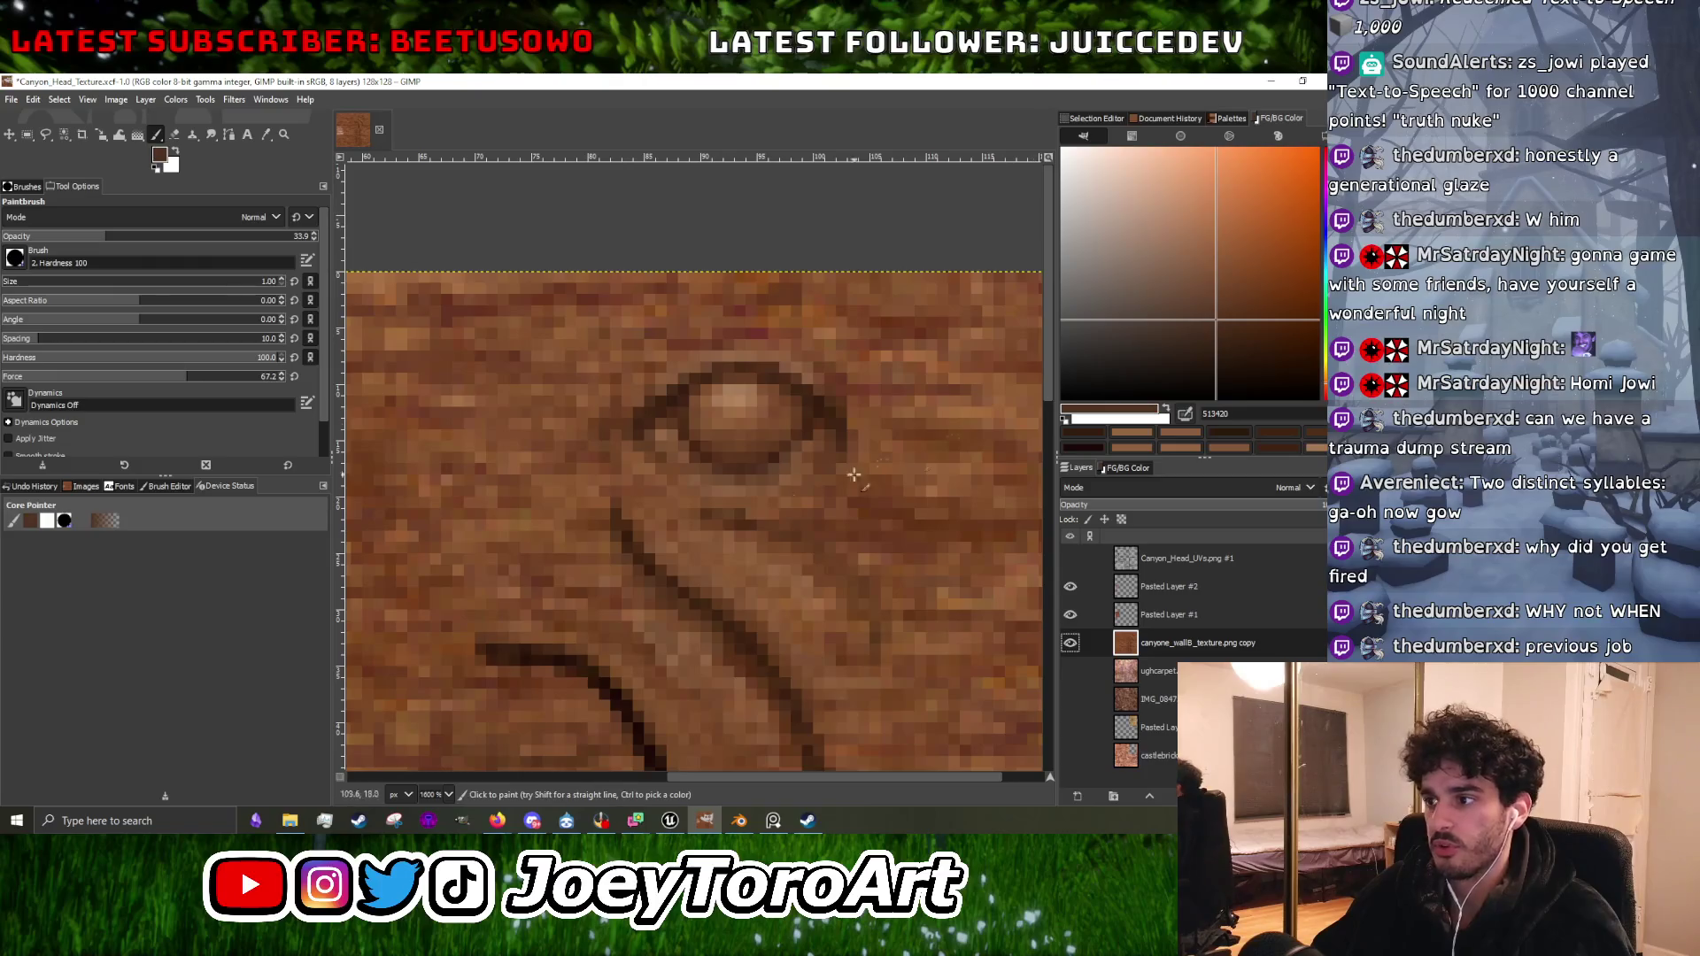
{"action": "key", "text": "plus"}
{"action": "scroll", "coordinate": [651, 570], "scroll_direction": "up", "scroll_amount": 2}
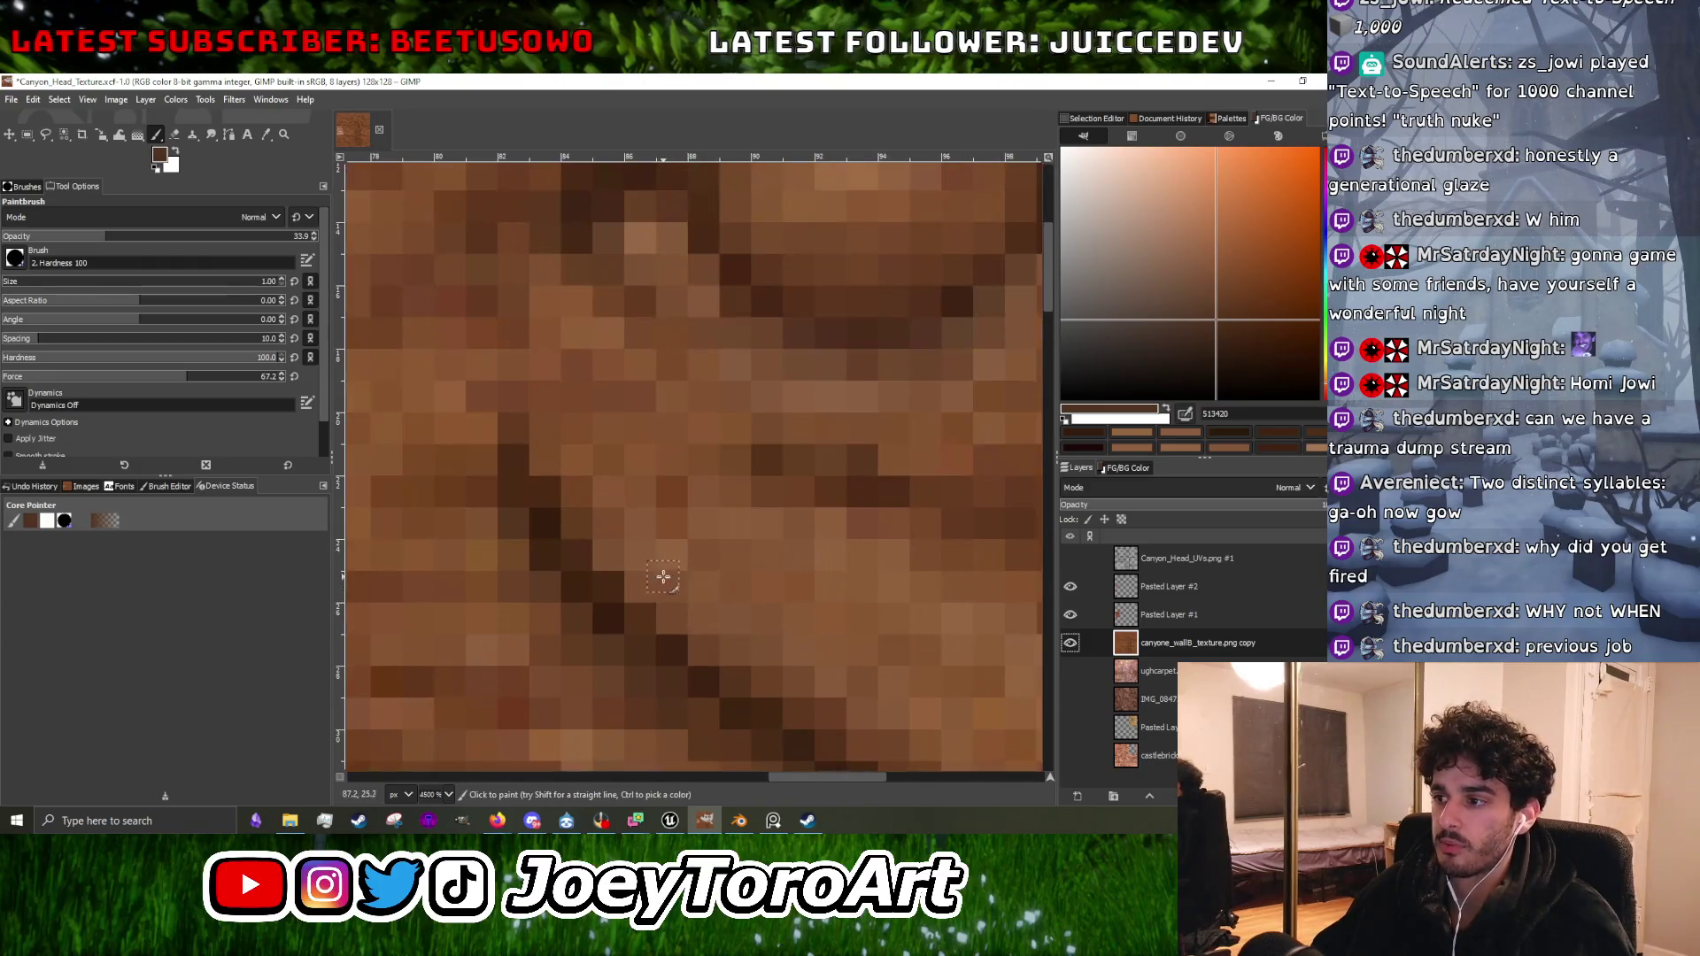
Dab light brown and tan tones sampled from the rock onto the area around the eye.
{"action": "left_click", "coordinate": [723, 370], "text": "ctrl"}
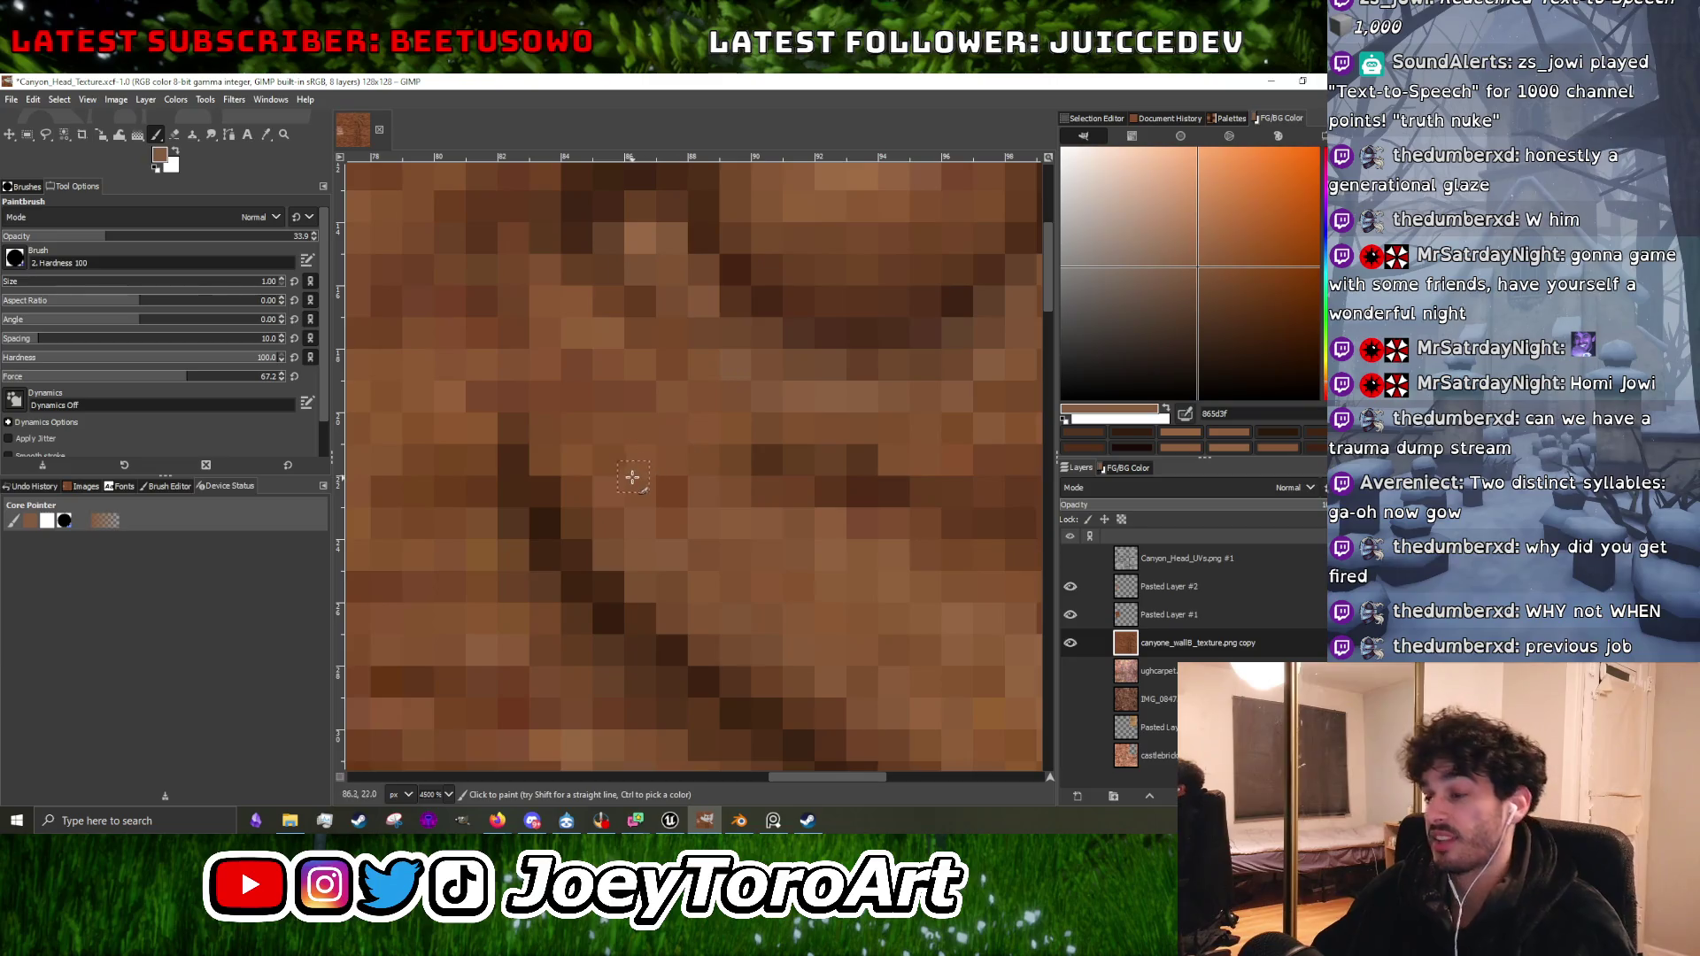
{"action": "scroll", "coordinate": [723, 472], "scroll_direction": "down", "scroll_amount": 4}
{"action": "scroll", "coordinate": [723, 472], "scroll_direction": "up", "scroll_amount": 3}
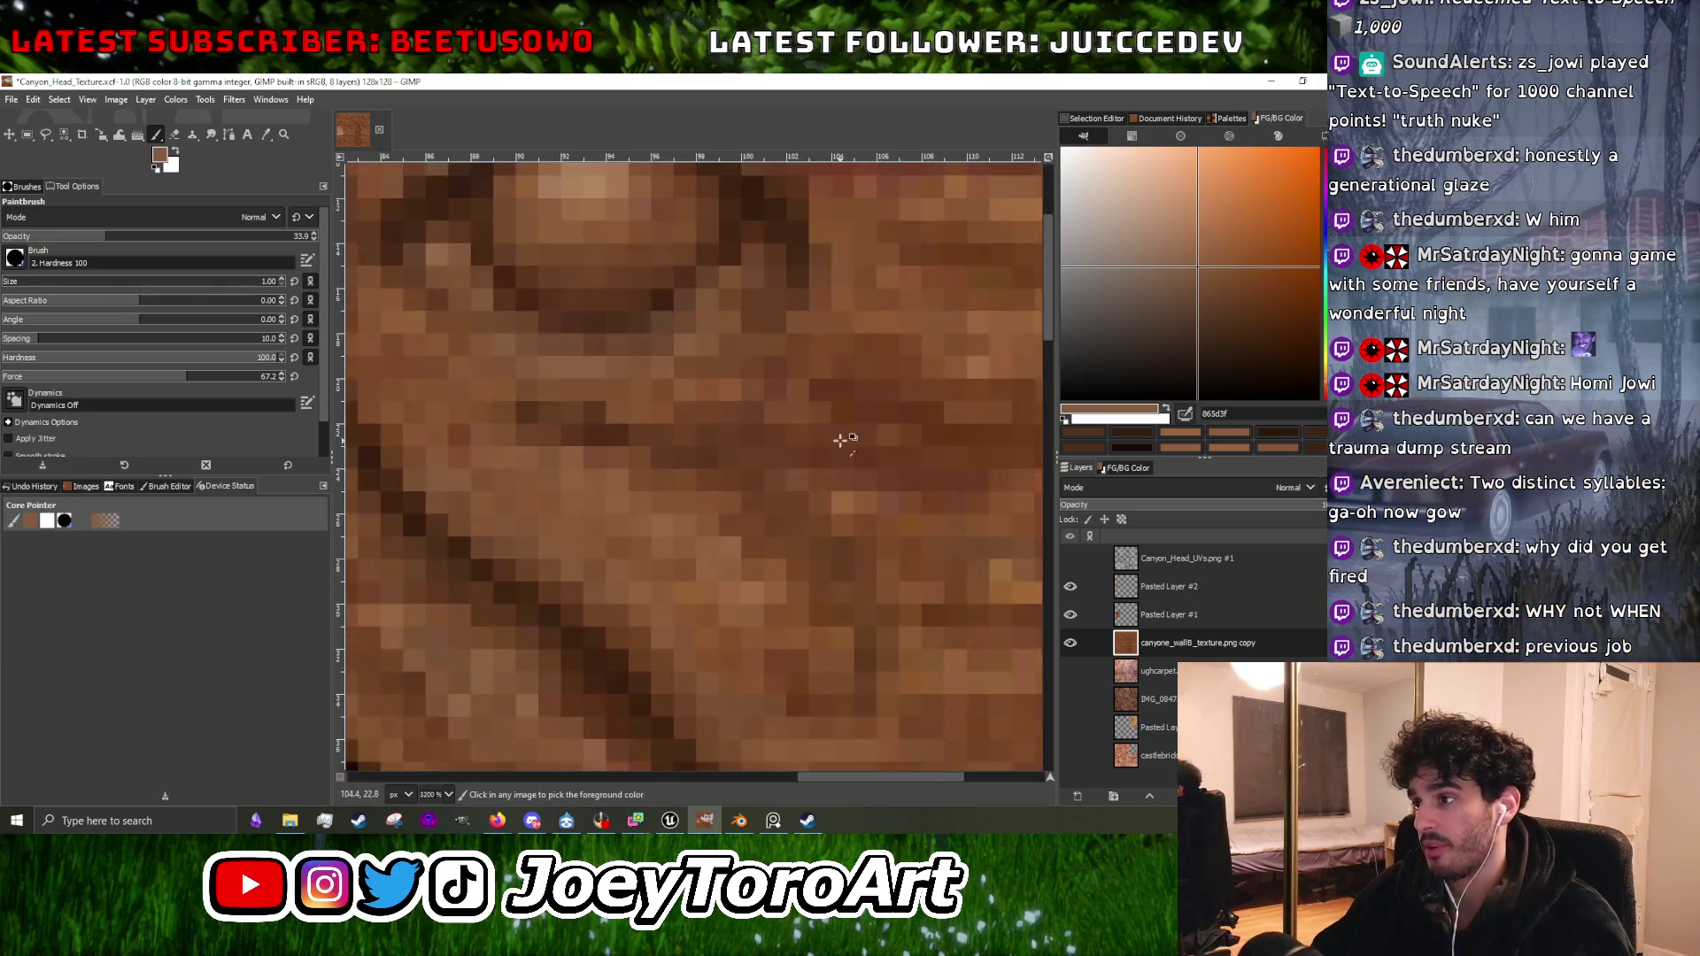
{"action": "left_click", "coordinate": [1168, 244]}
{"action": "left_click", "coordinate": [479, 483]}
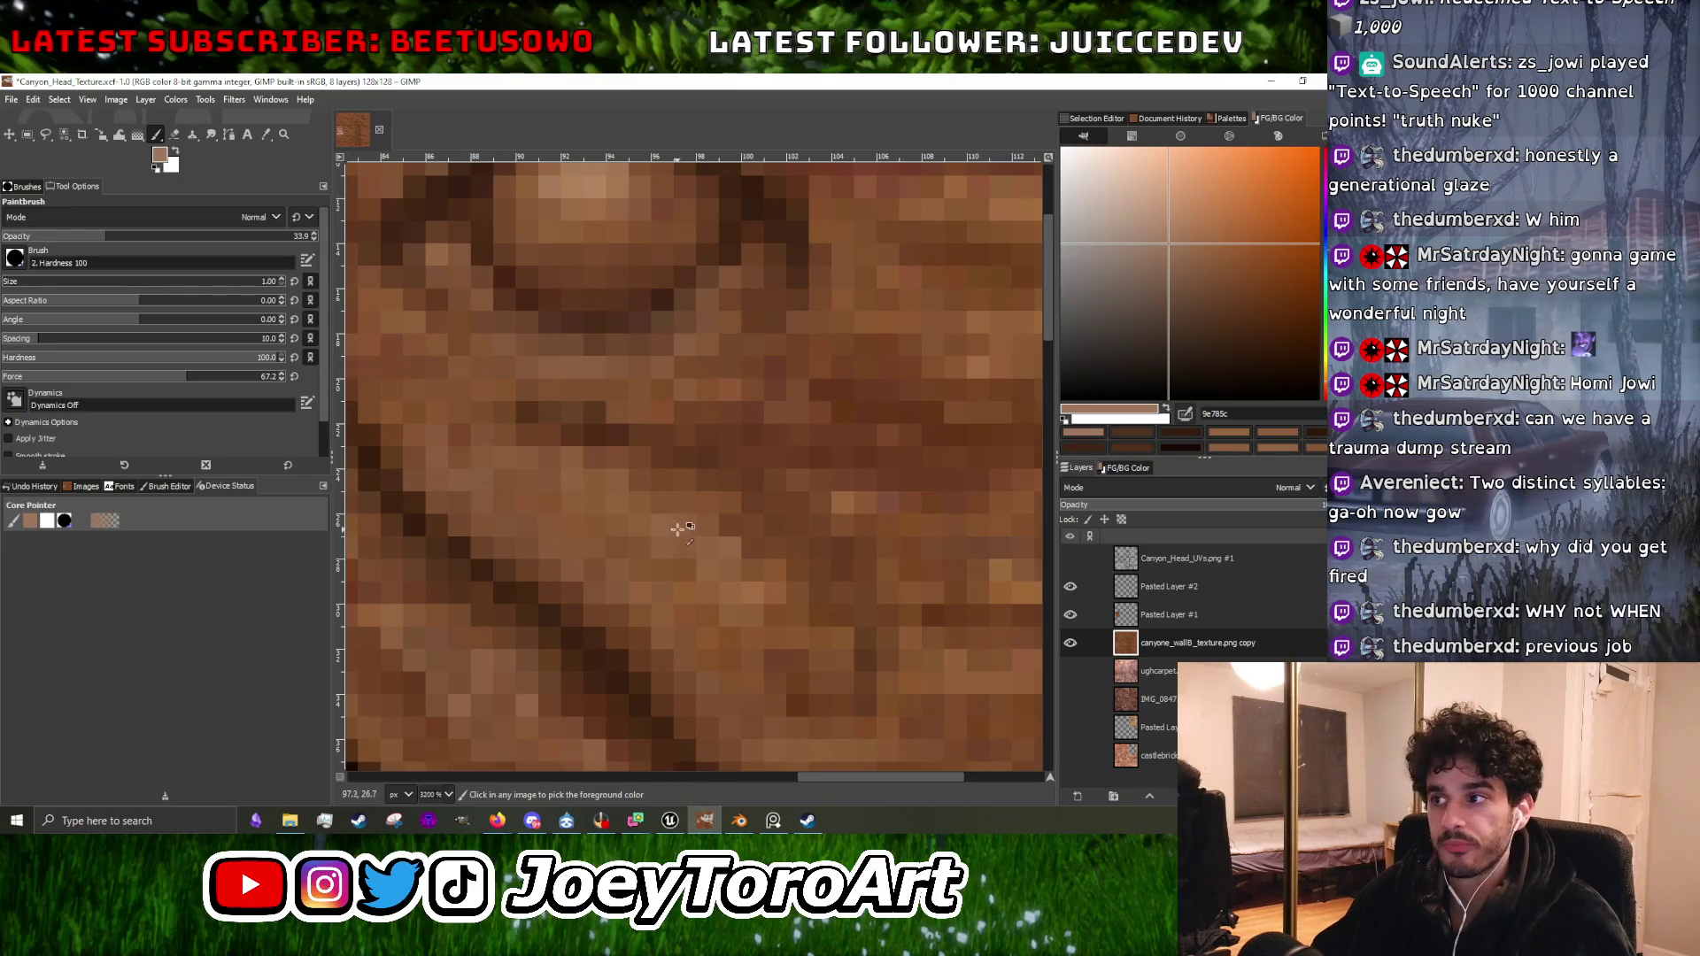
{"action": "scroll", "coordinate": [676, 413], "scroll_direction": "down", "scroll_amount": 2}
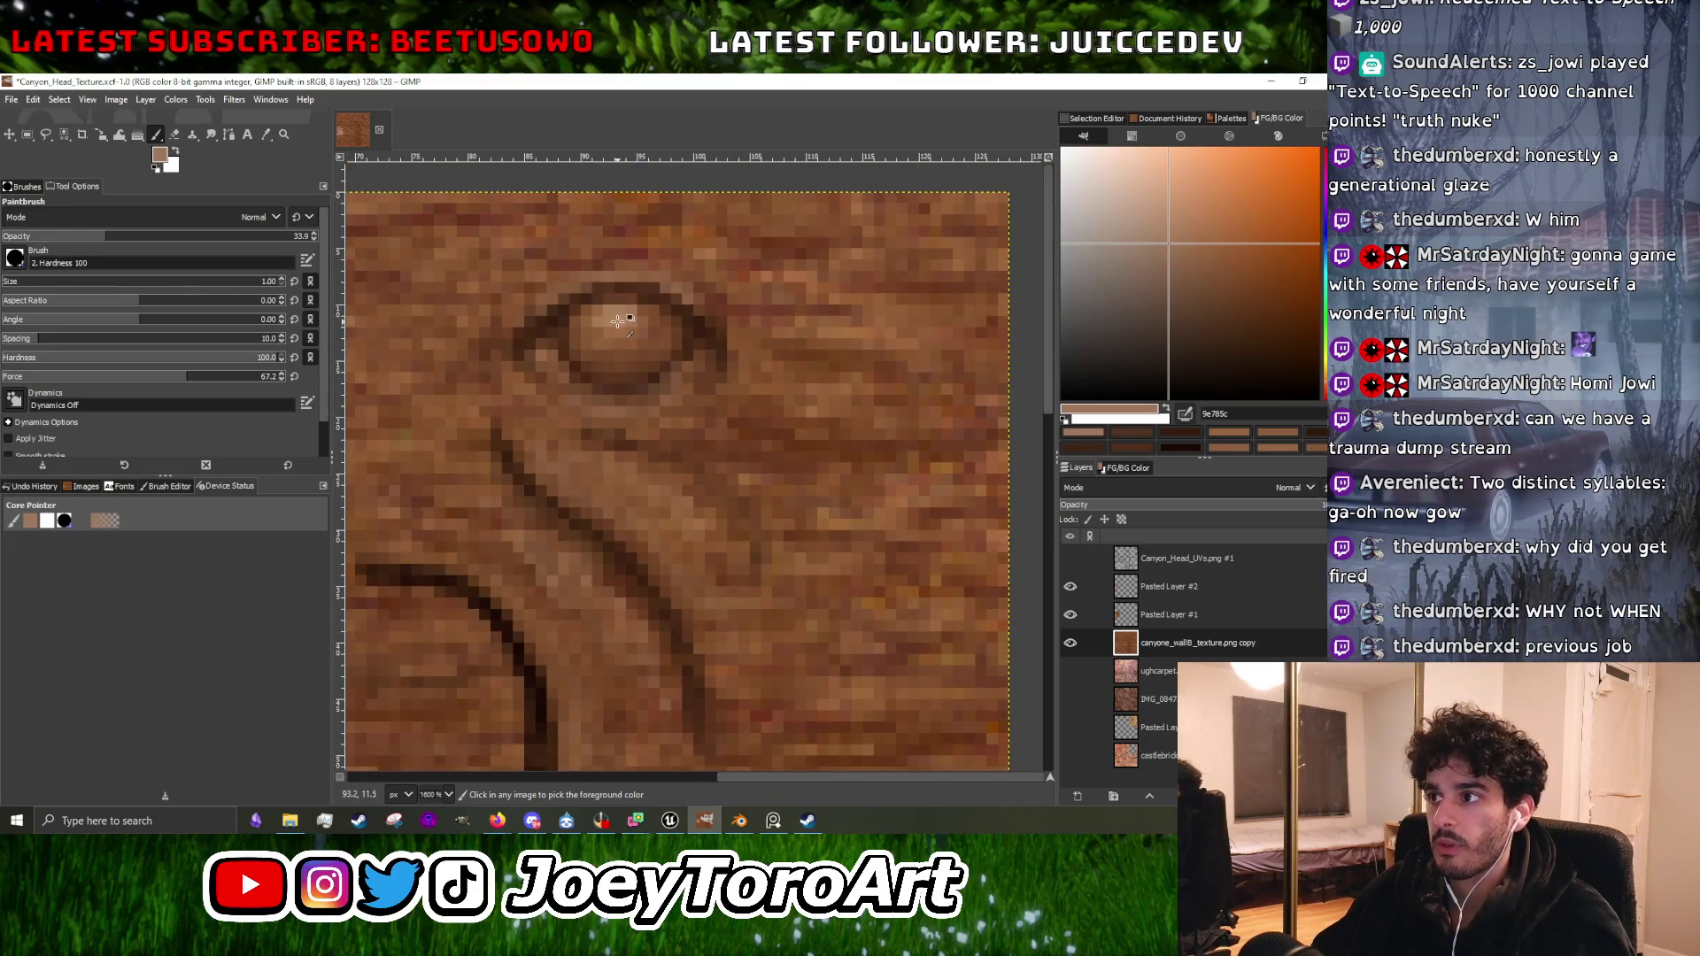
{"action": "left_click", "coordinate": [618, 320], "text": "ctrl"}
{"action": "scroll", "coordinate": [549, 466], "scroll_direction": "up", "scroll_amount": 2}
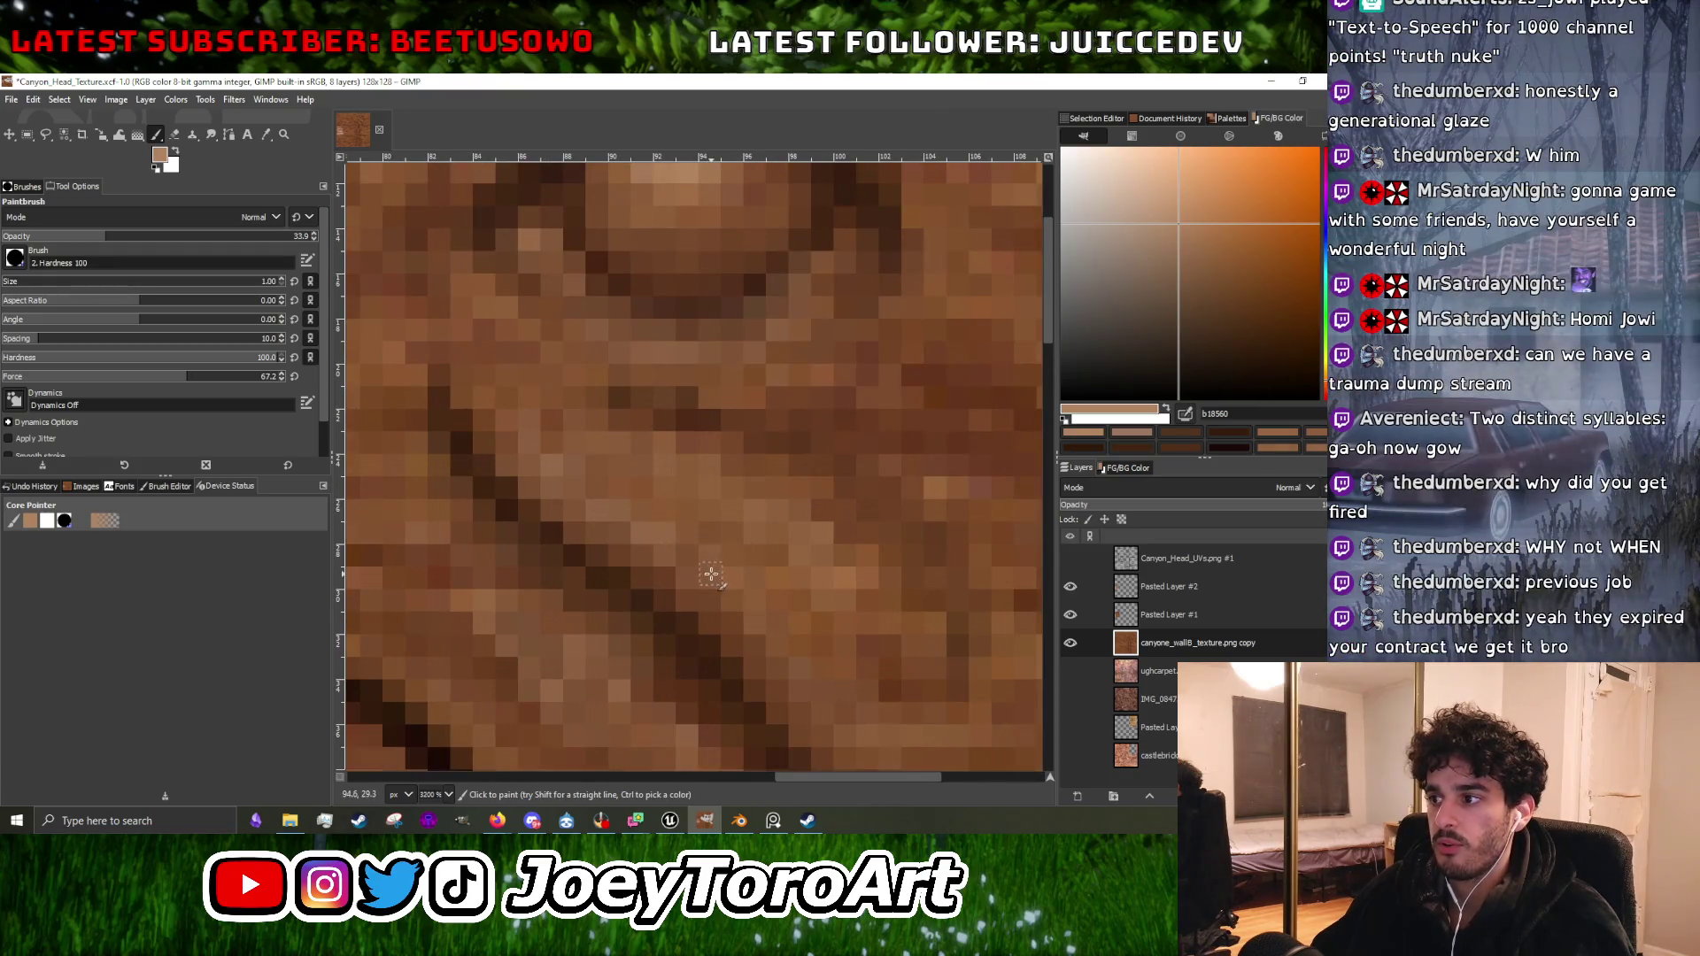
{"action": "scroll", "coordinate": [711, 574], "scroll_direction": "down", "scroll_amount": 2}
{"action": "scroll", "coordinate": [746, 573], "scroll_direction": "up", "scroll_amount": 1}
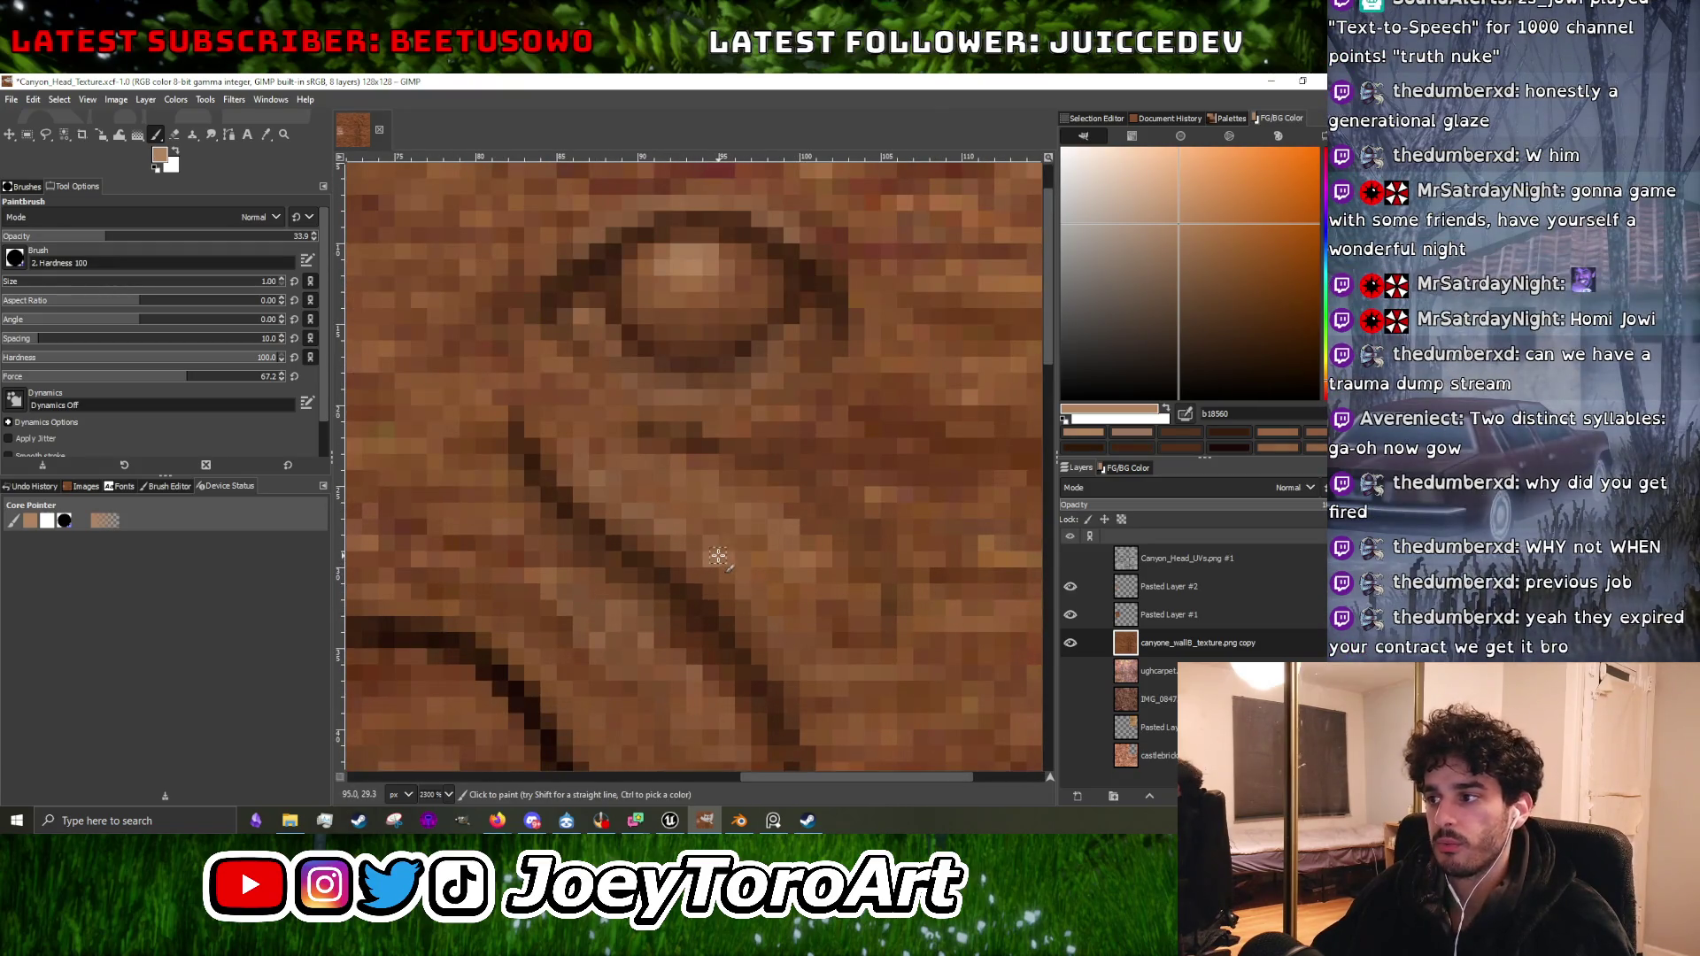
{"action": "scroll", "coordinate": [620, 469], "scroll_direction": "down", "scroll_amount": 1}
{"action": "scroll", "coordinate": [655, 483], "scroll_direction": "up", "scroll_amount": 1}
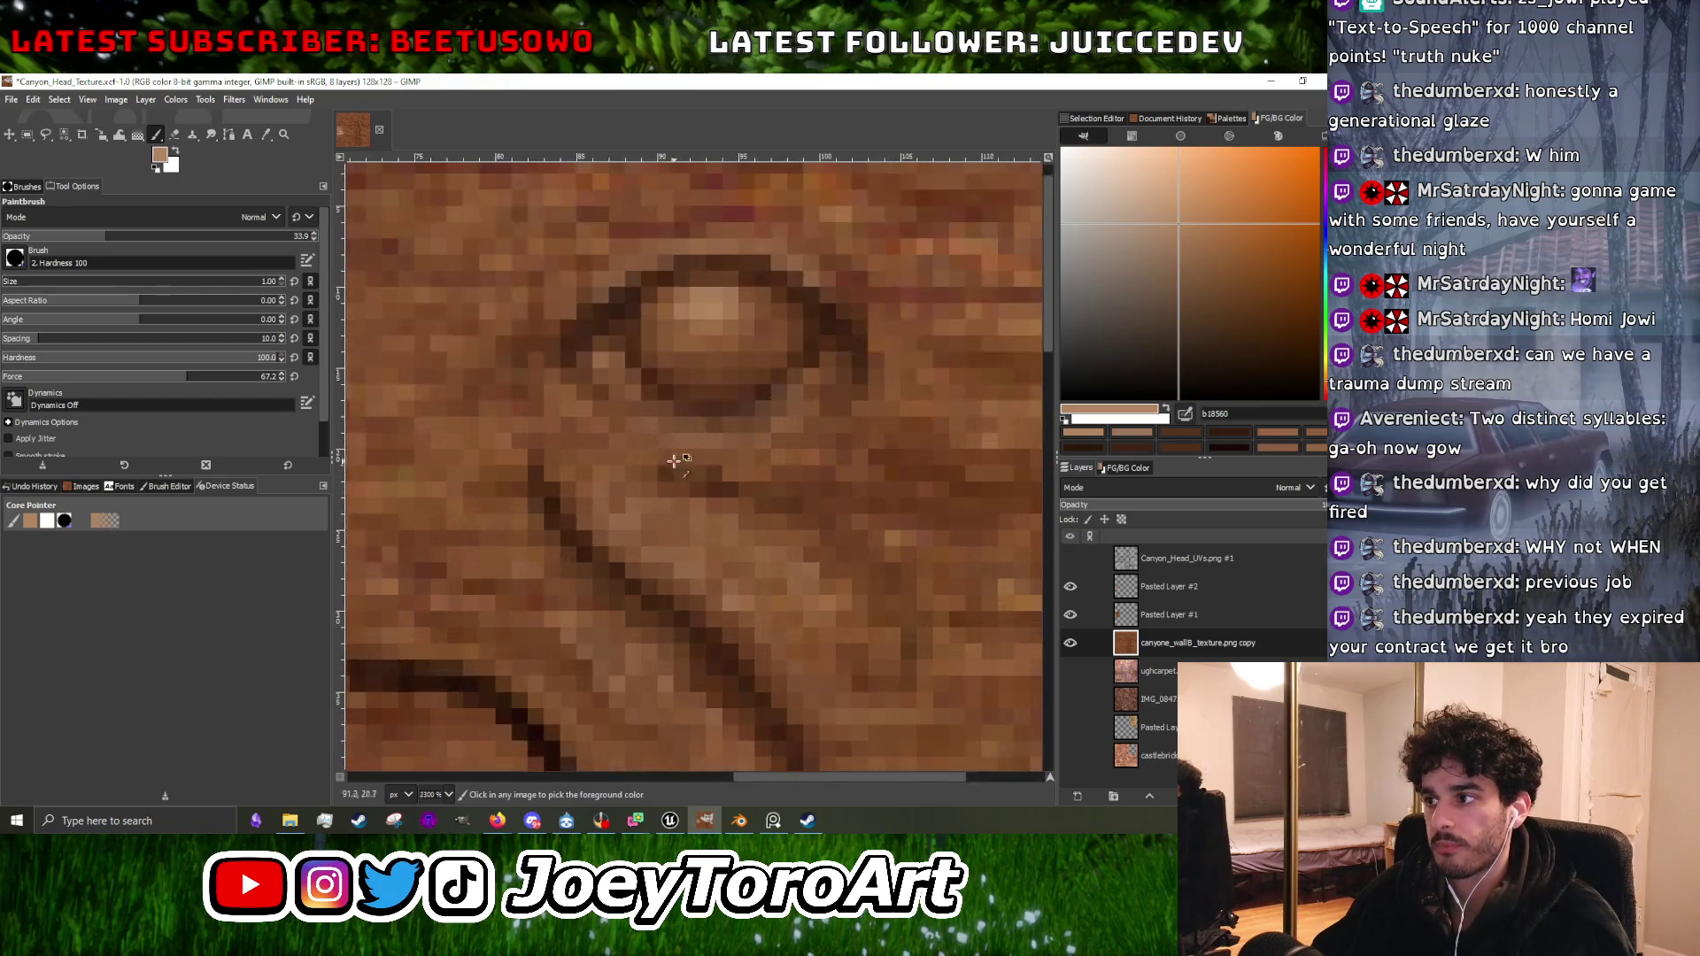
Shade with darker and mid rock browns, ending on the eye rim's dark brown 331d12.
{"action": "left_click", "coordinate": [656, 483], "text": "ctrl"}
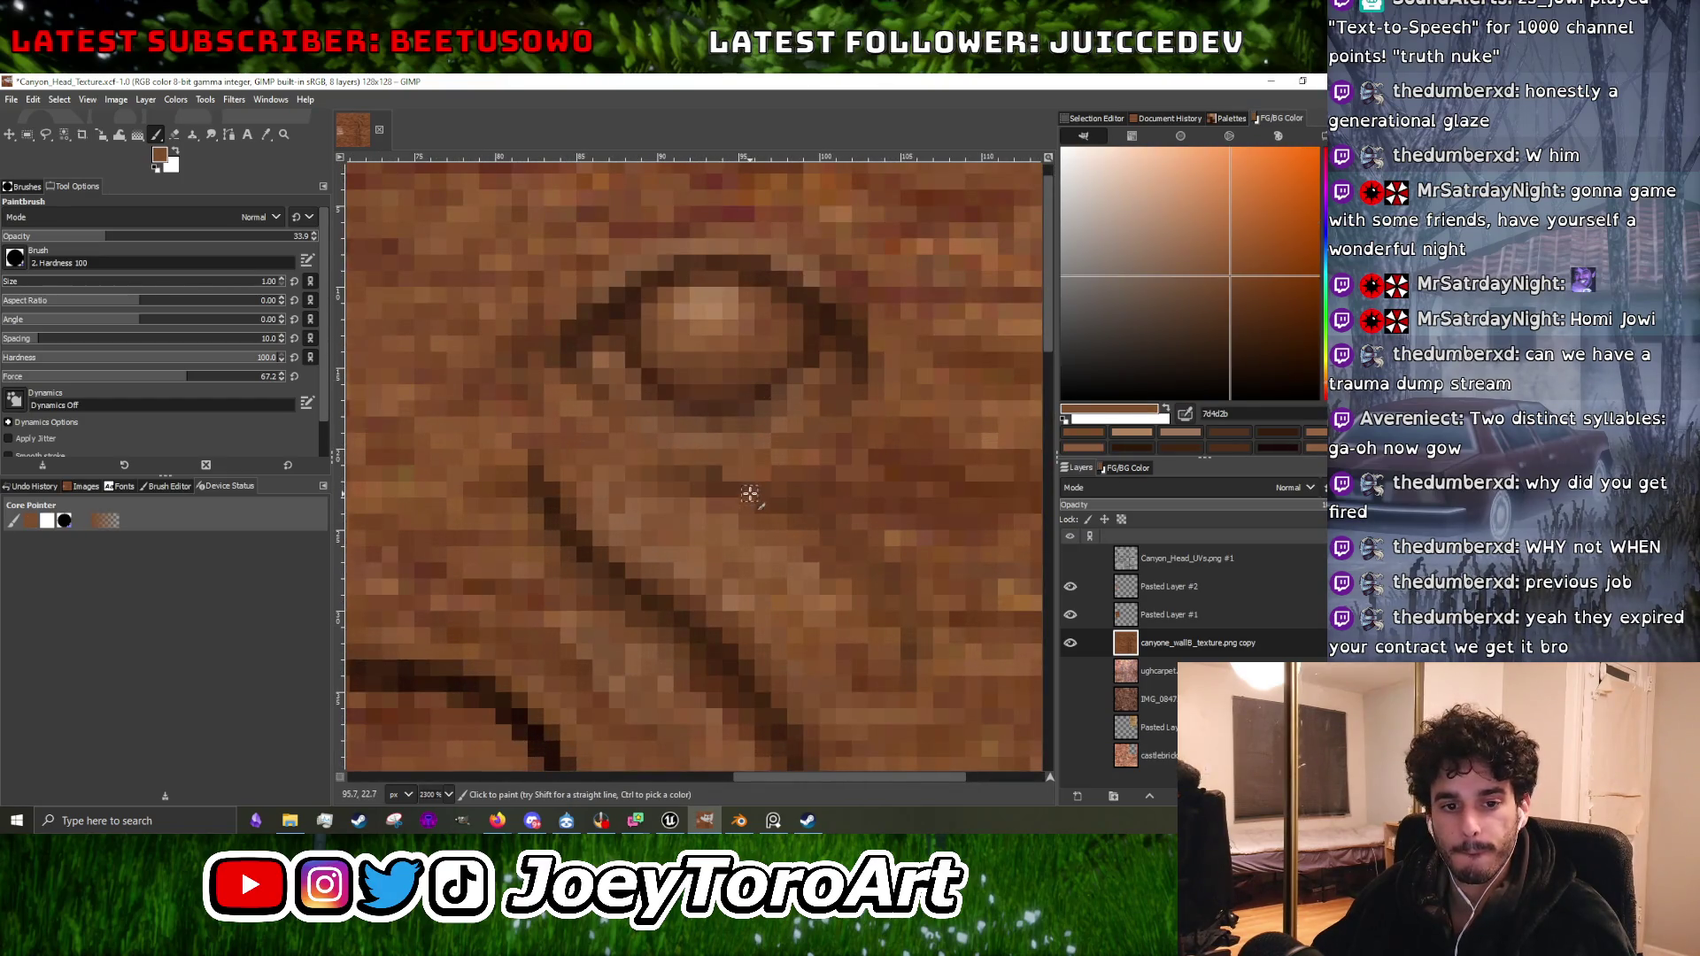
{"action": "scroll", "coordinate": [735, 492], "scroll_direction": "down", "scroll_amount": 1}
{"action": "scroll", "coordinate": [752, 487], "scroll_direction": "up", "scroll_amount": 2}
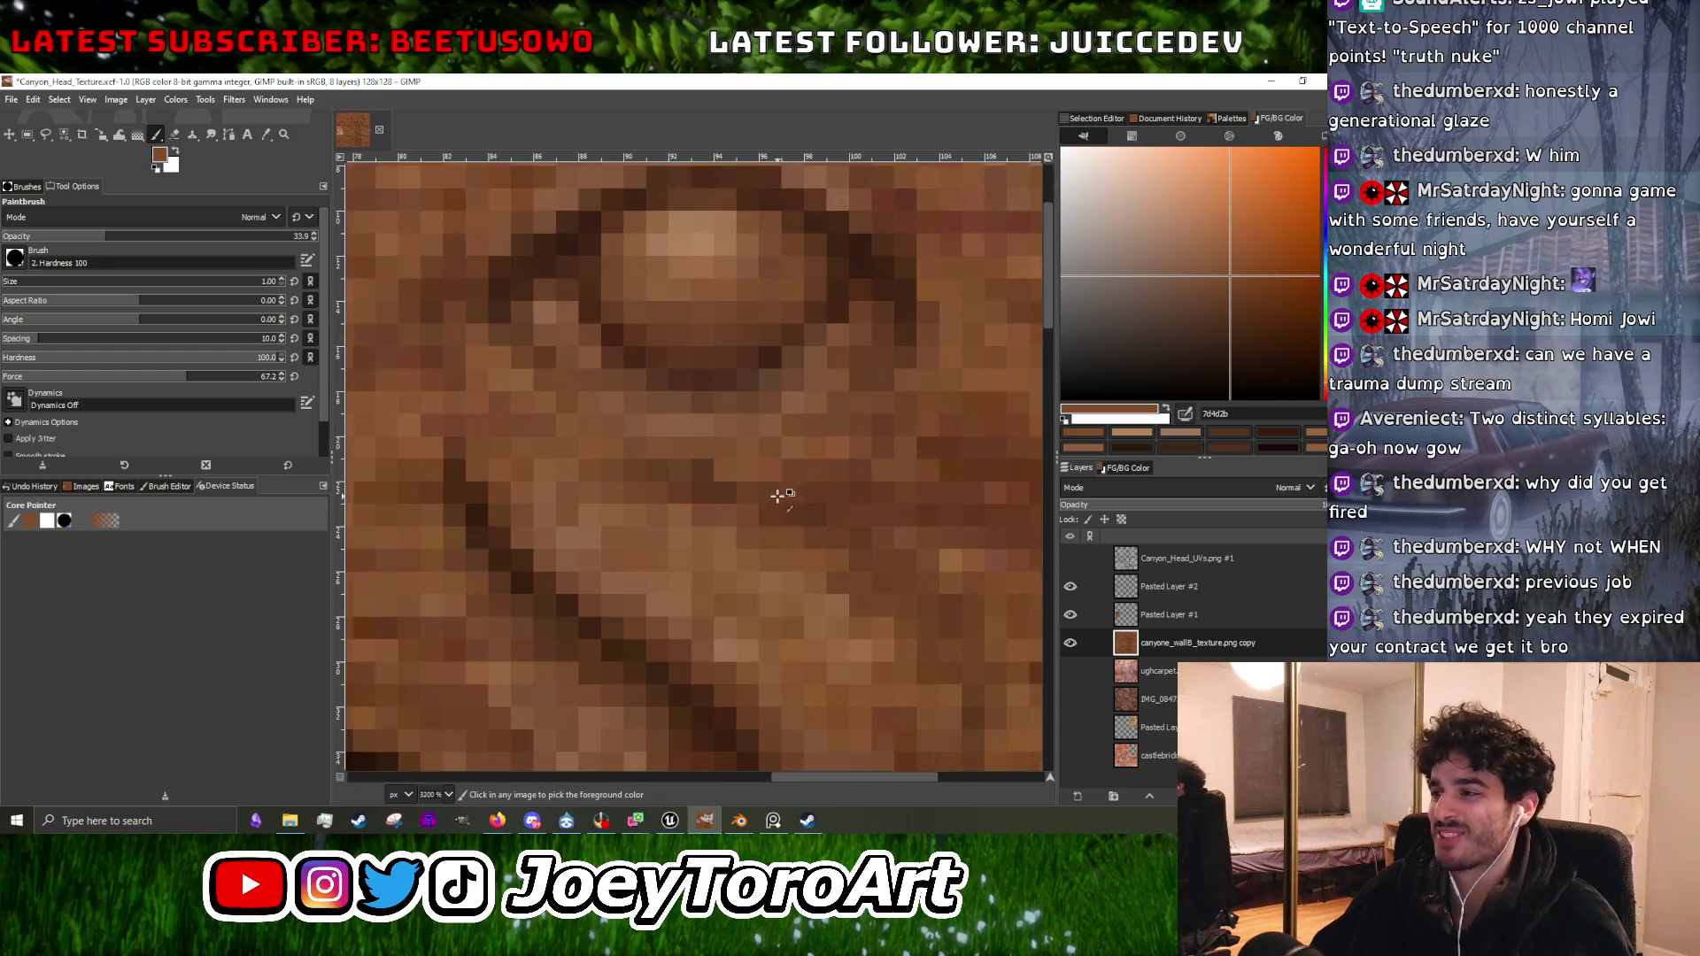
{"action": "left_click", "coordinate": [760, 475], "text": "ctrl"}
{"action": "scroll", "coordinate": [690, 482], "scroll_direction": "down", "scroll_amount": 1}
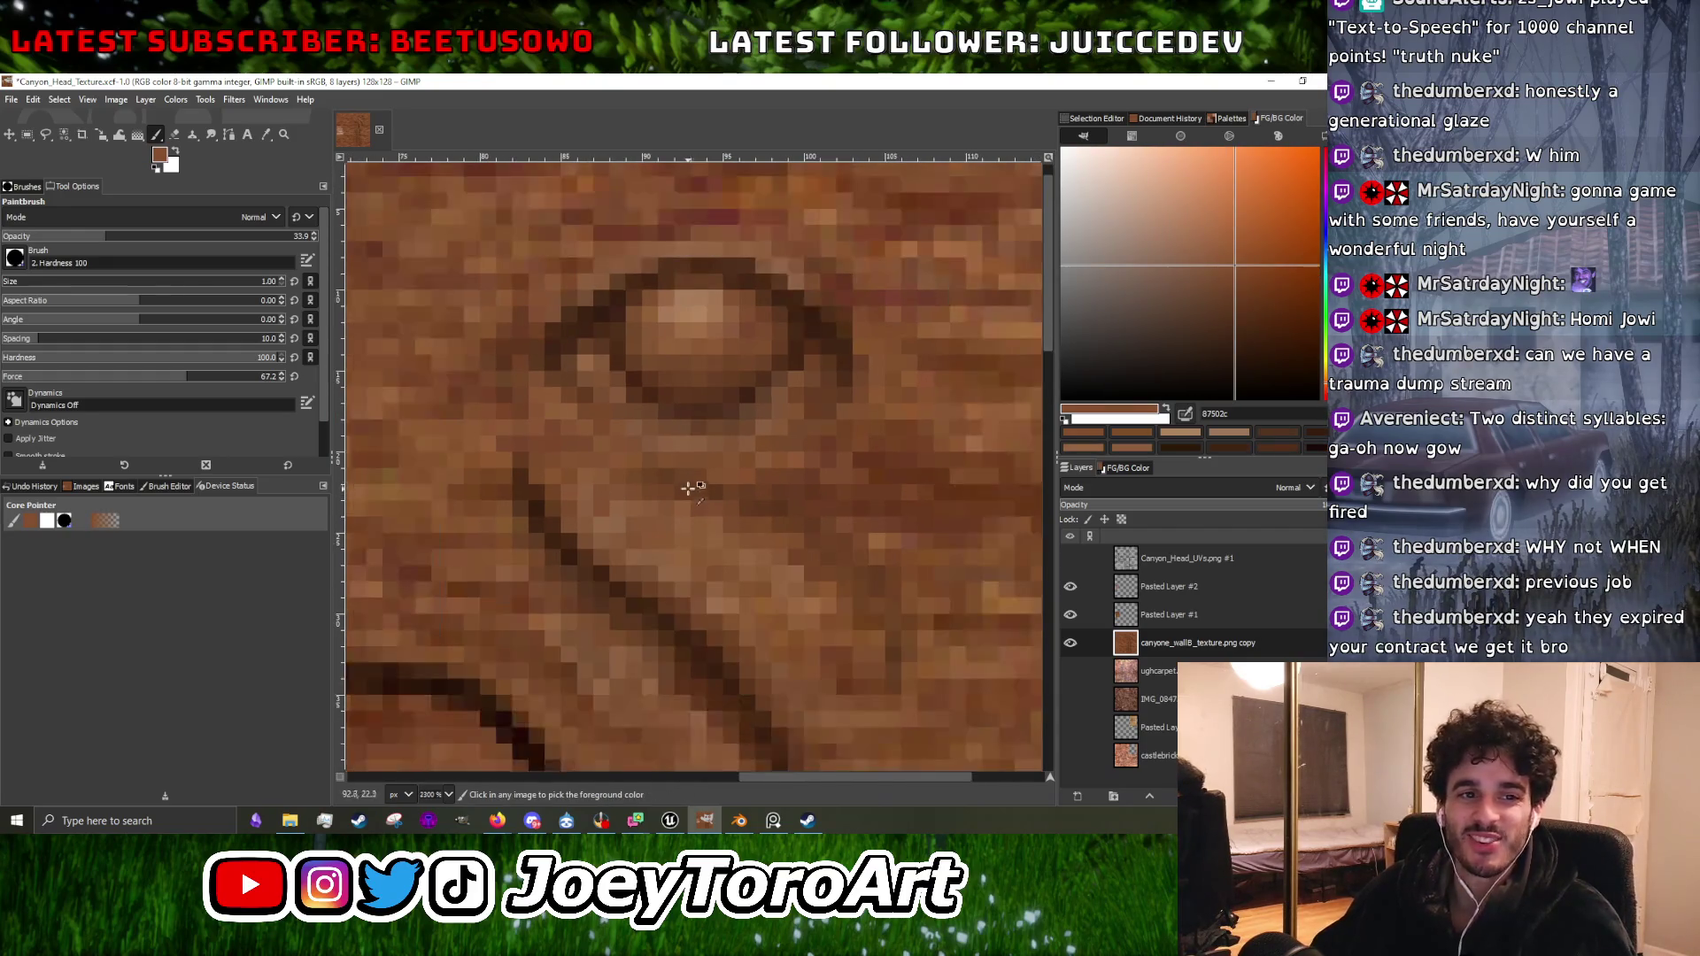
{"action": "scroll", "coordinate": [680, 494], "scroll_direction": "up", "scroll_amount": 2}
{"action": "scroll", "coordinate": [828, 531], "scroll_direction": "down", "scroll_amount": 2}
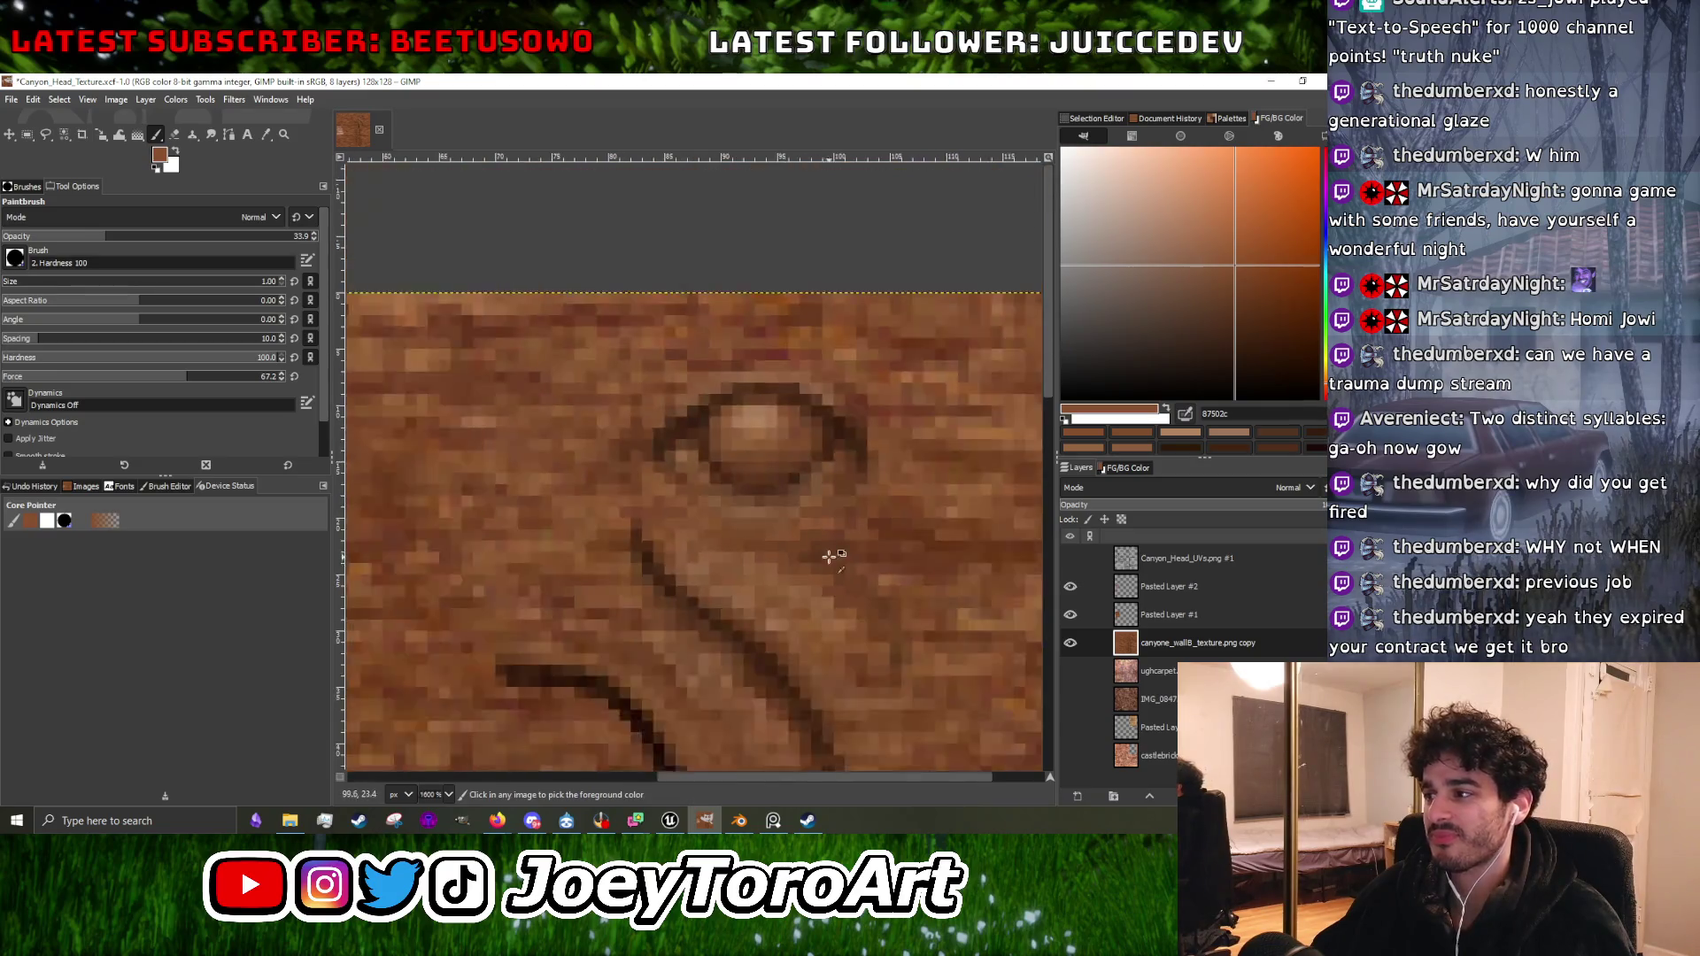
{"action": "scroll", "coordinate": [803, 542], "scroll_direction": "up", "scroll_amount": 2}
{"action": "scroll", "coordinate": [803, 542], "scroll_direction": "down", "scroll_amount": 2}
{"action": "scroll", "coordinate": [810, 575], "scroll_direction": "up", "scroll_amount": 1}
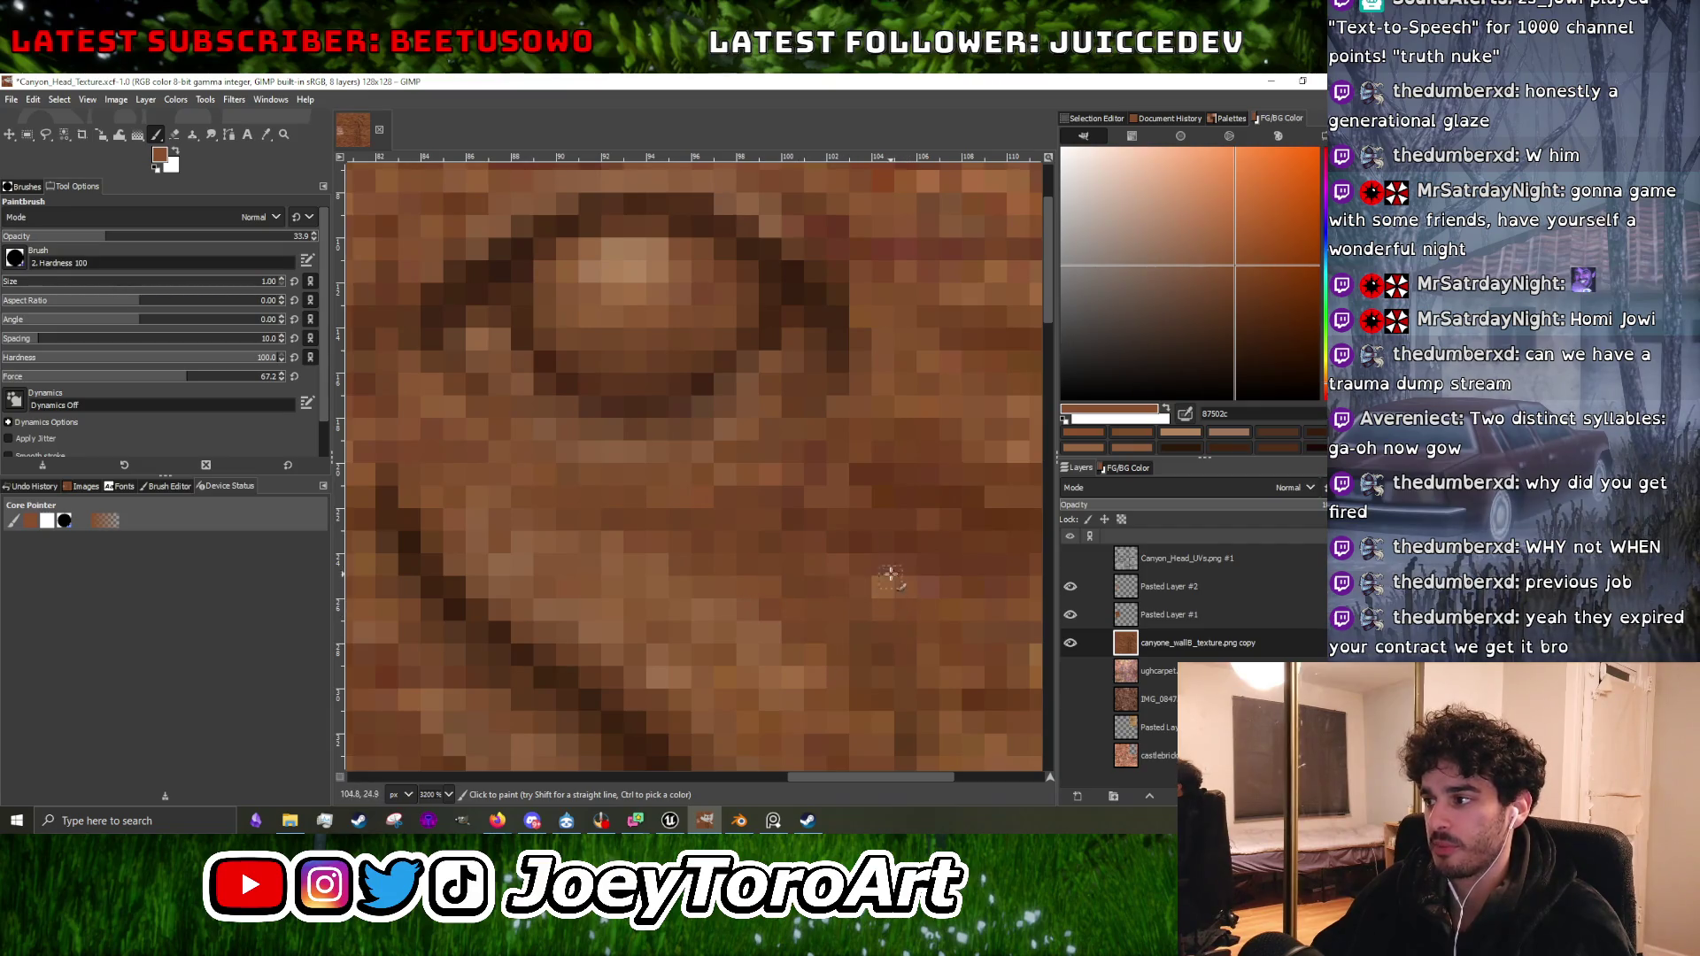
{"action": "scroll", "coordinate": [865, 543], "scroll_direction": "down", "scroll_amount": 1}
{"action": "scroll", "coordinate": [868, 510], "scroll_direction": "up", "scroll_amount": 1}
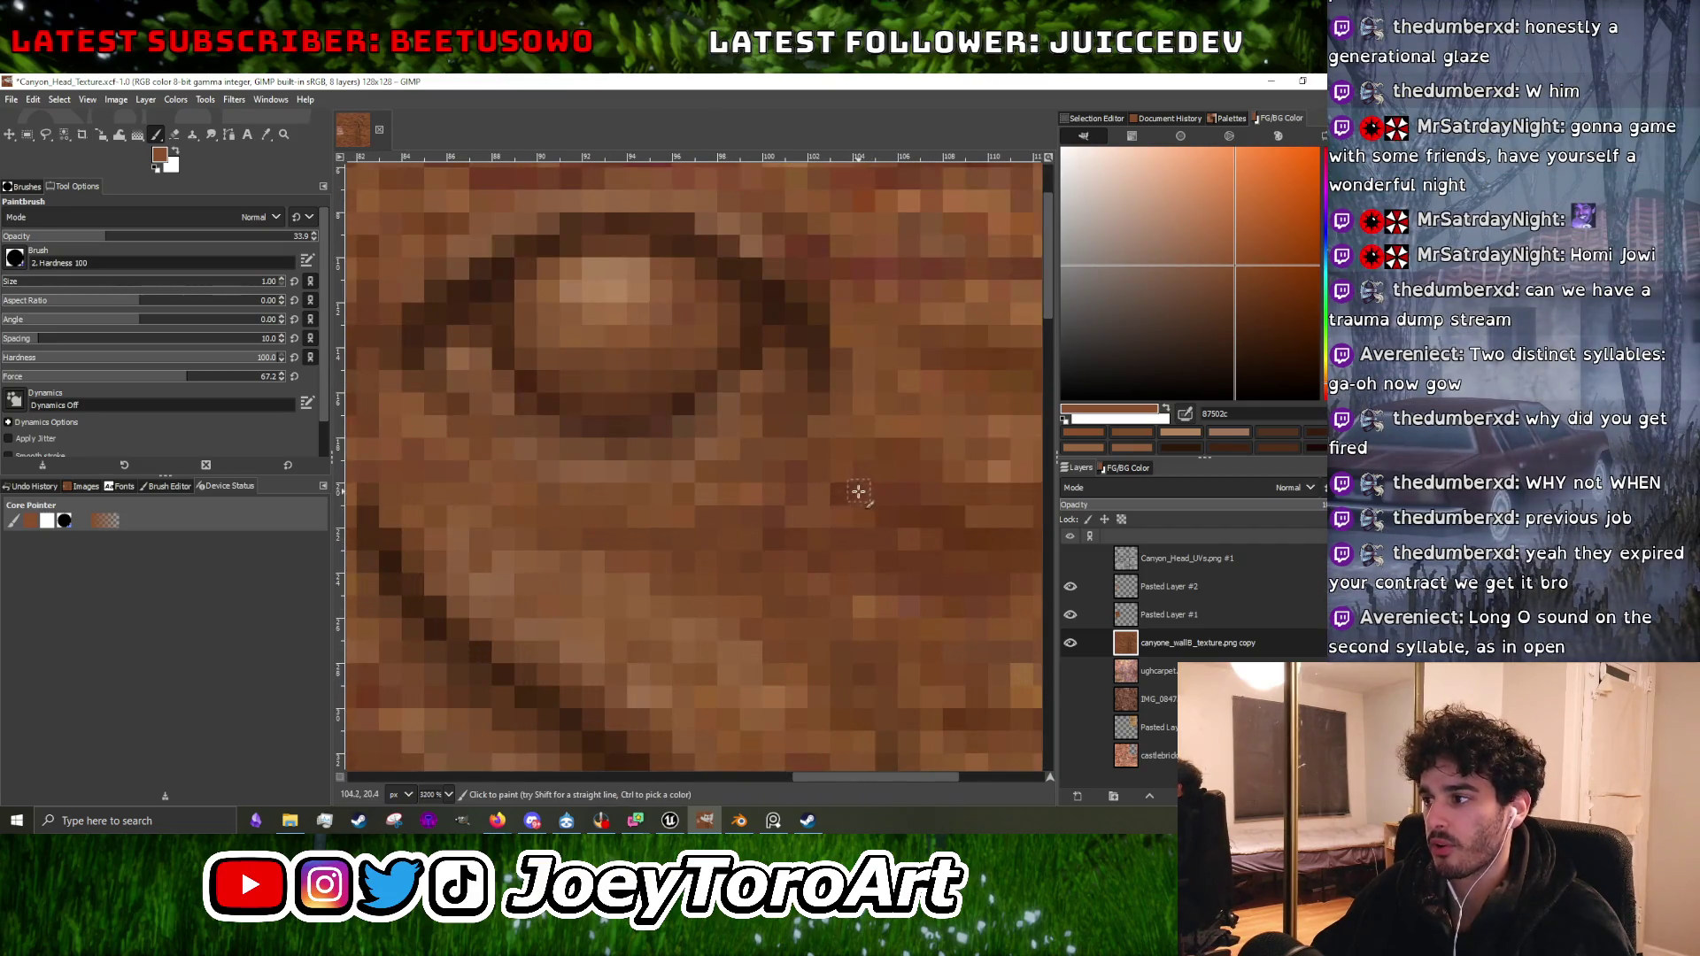
{"action": "scroll", "coordinate": [778, 550], "scroll_direction": "down", "scroll_amount": 1}
{"action": "scroll", "coordinate": [709, 497], "scroll_direction": "up", "scroll_amount": 1}
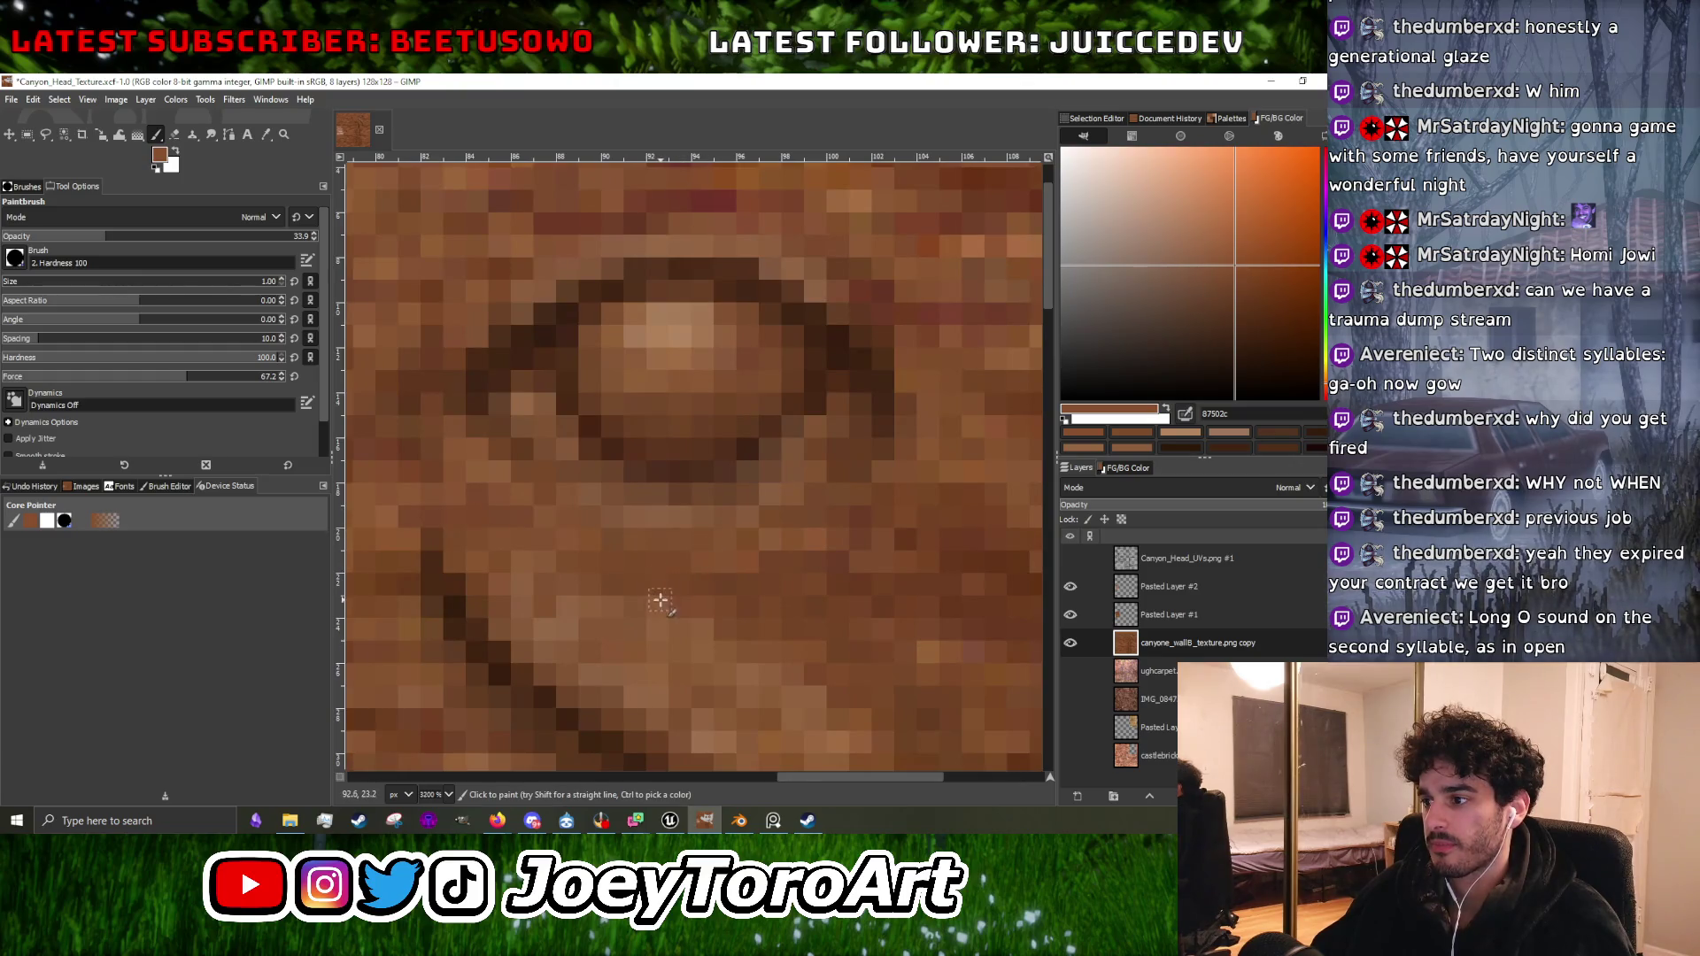
{"action": "scroll", "coordinate": [770, 575], "scroll_direction": "down", "scroll_amount": 2}
{"action": "scroll", "coordinate": [802, 565], "scroll_direction": "up", "scroll_amount": 1}
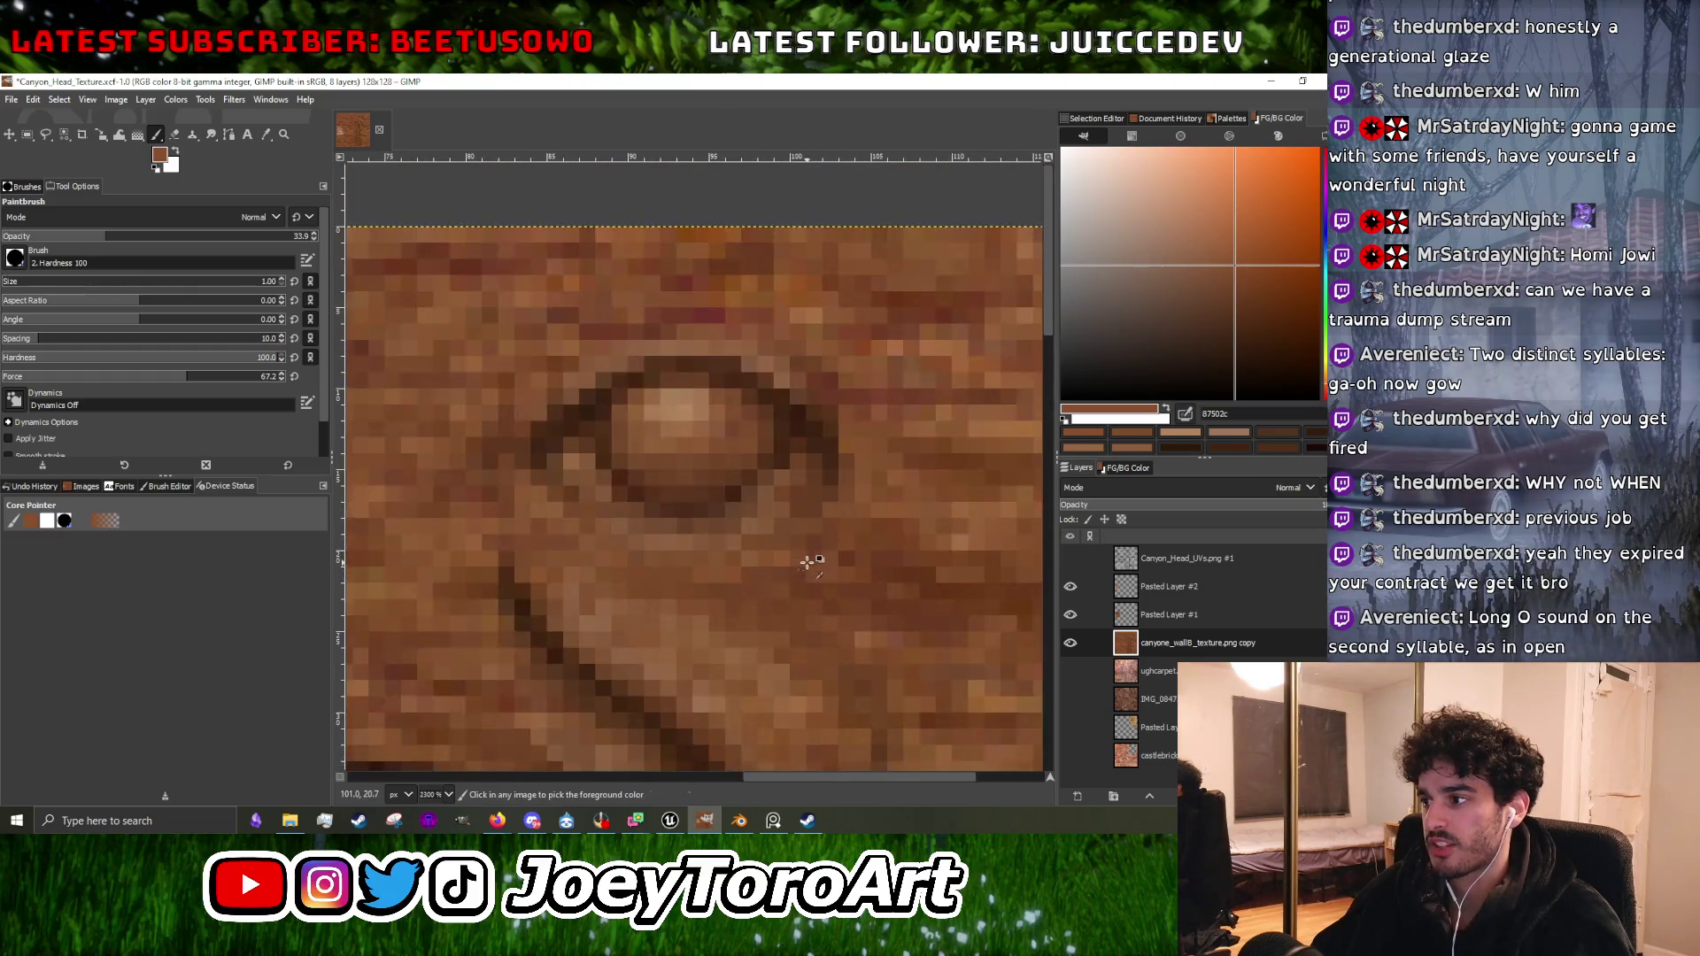
{"action": "left_click", "coordinate": [584, 416], "text": "ctrl"}
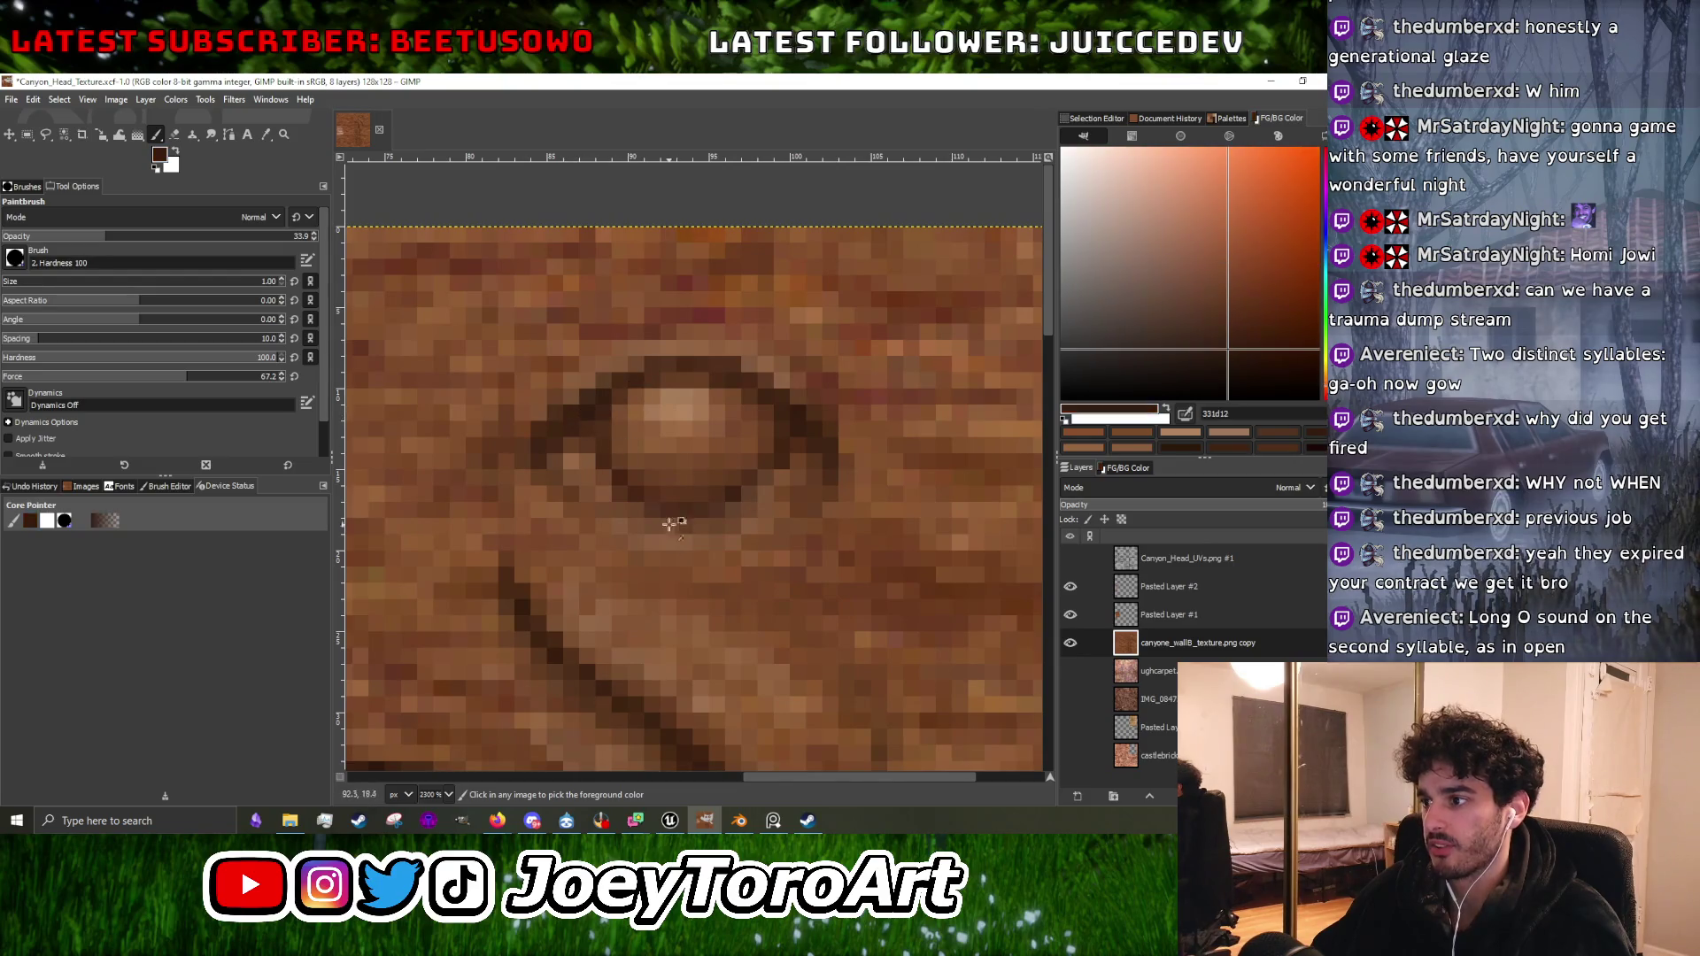
Paint a dark stroke and a dark carved line beneath the eye.
{"action": "scroll", "coordinate": [669, 541], "scroll_direction": "up", "scroll_amount": 1}
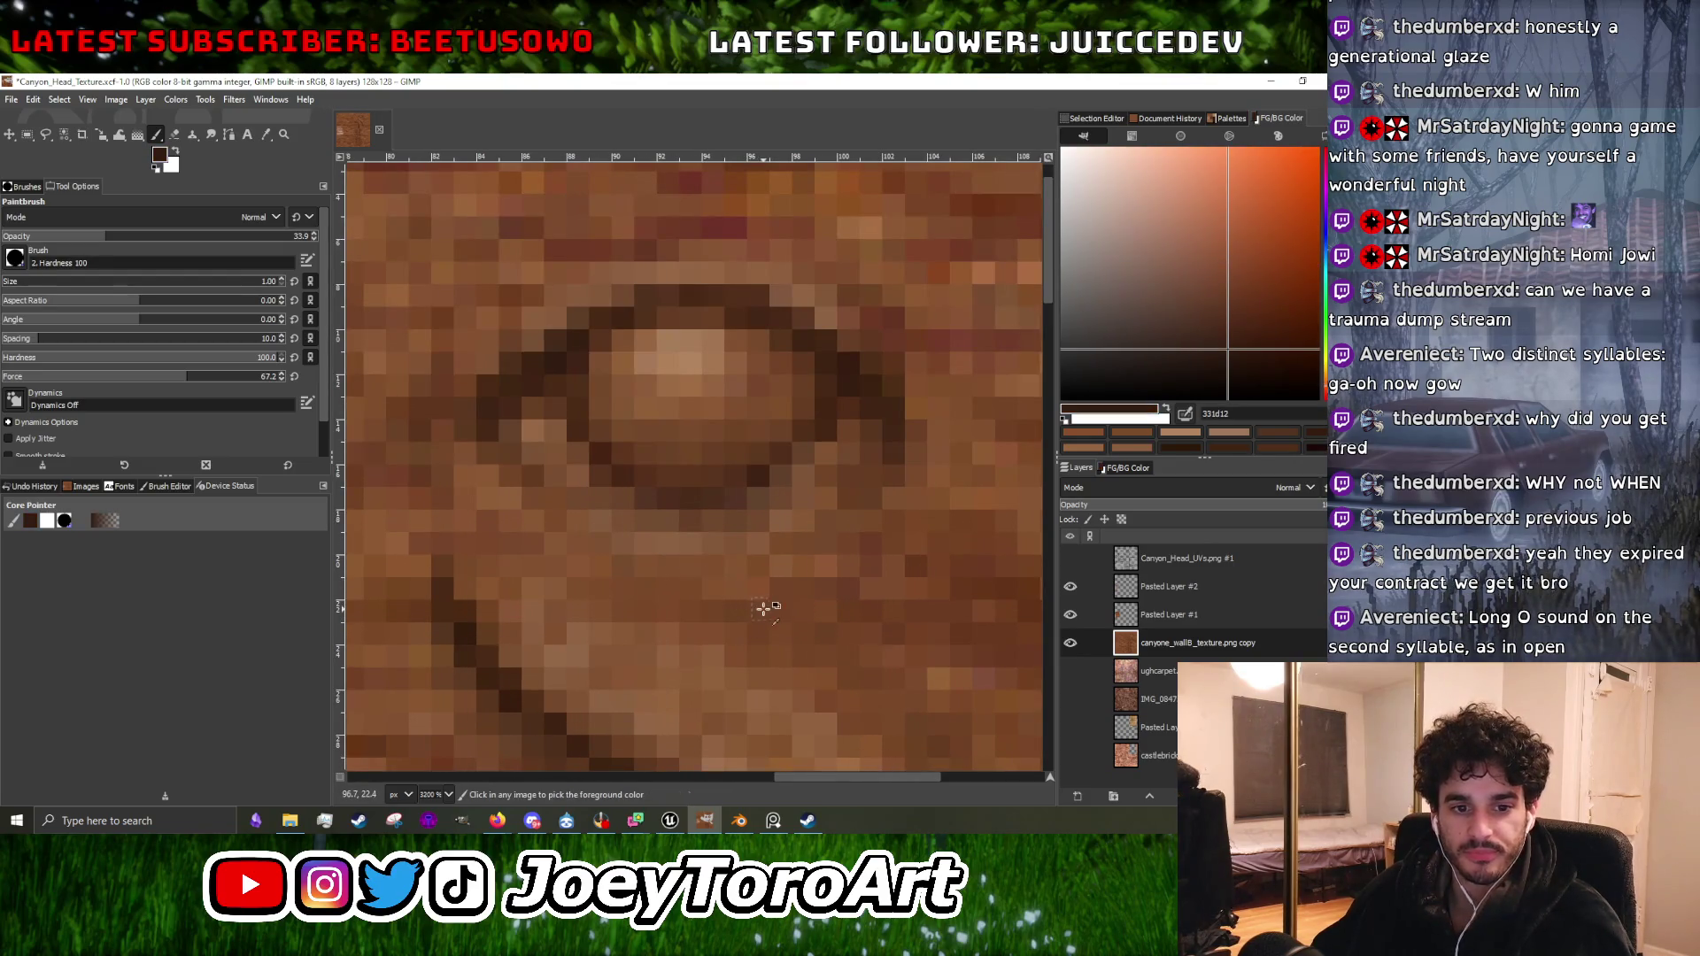
{"action": "scroll", "coordinate": [753, 616], "scroll_direction": "down", "scroll_amount": 1}
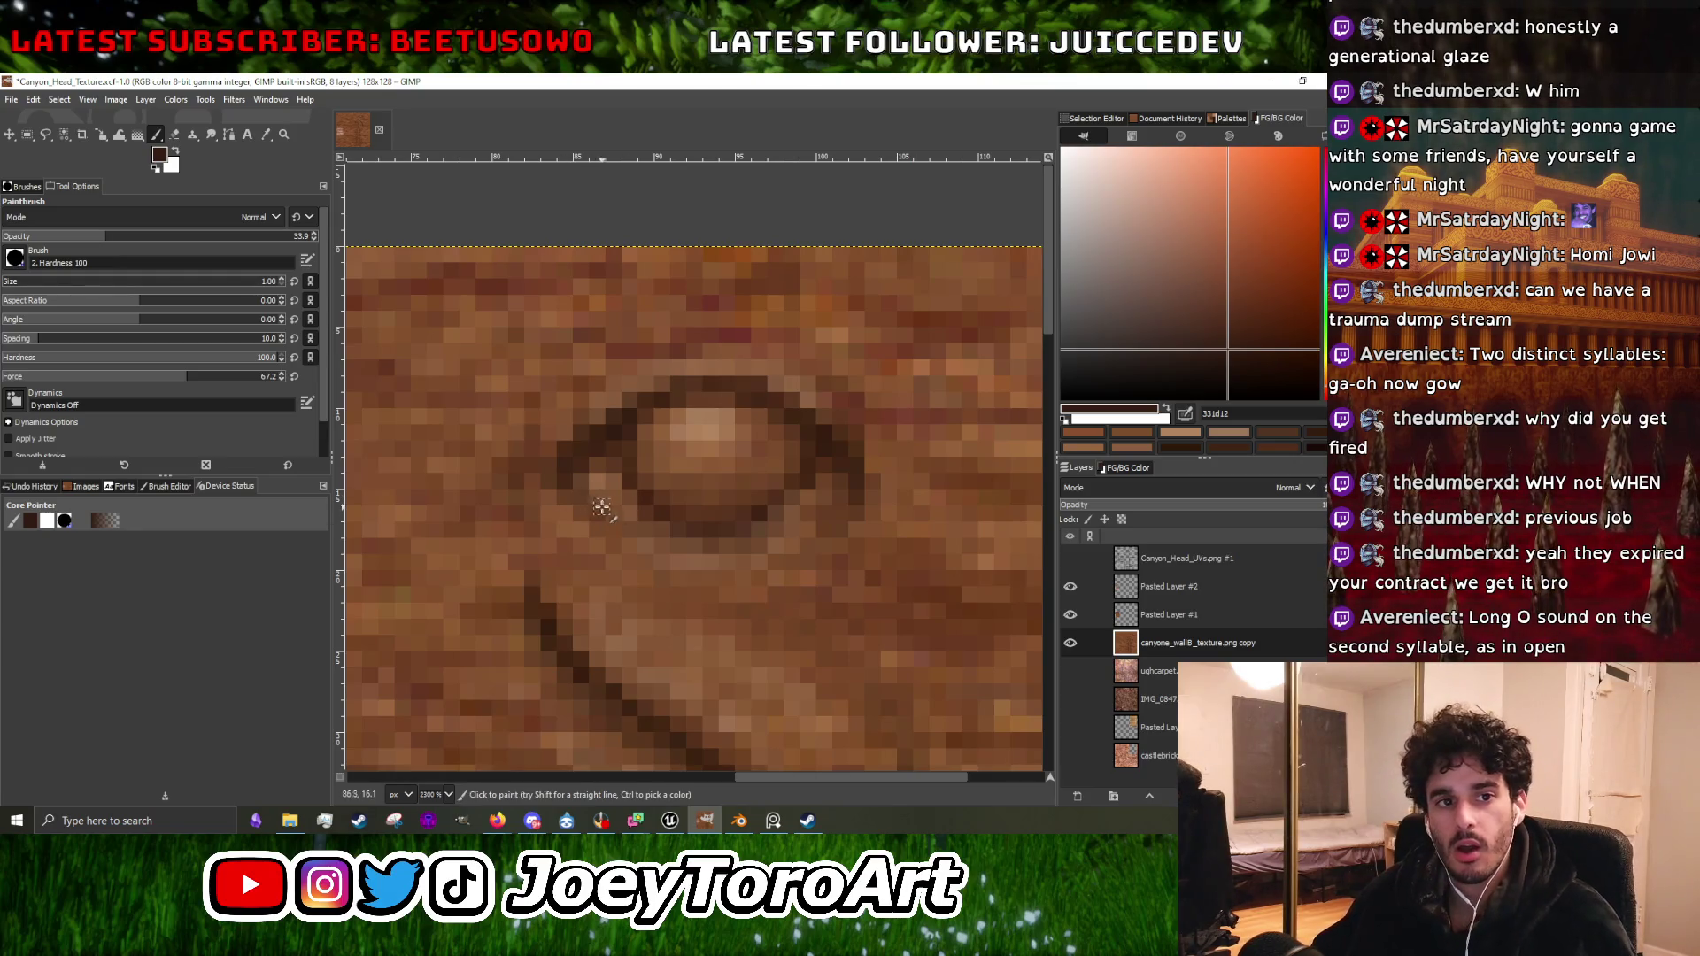
{"action": "left_click", "coordinate": [763, 590]}
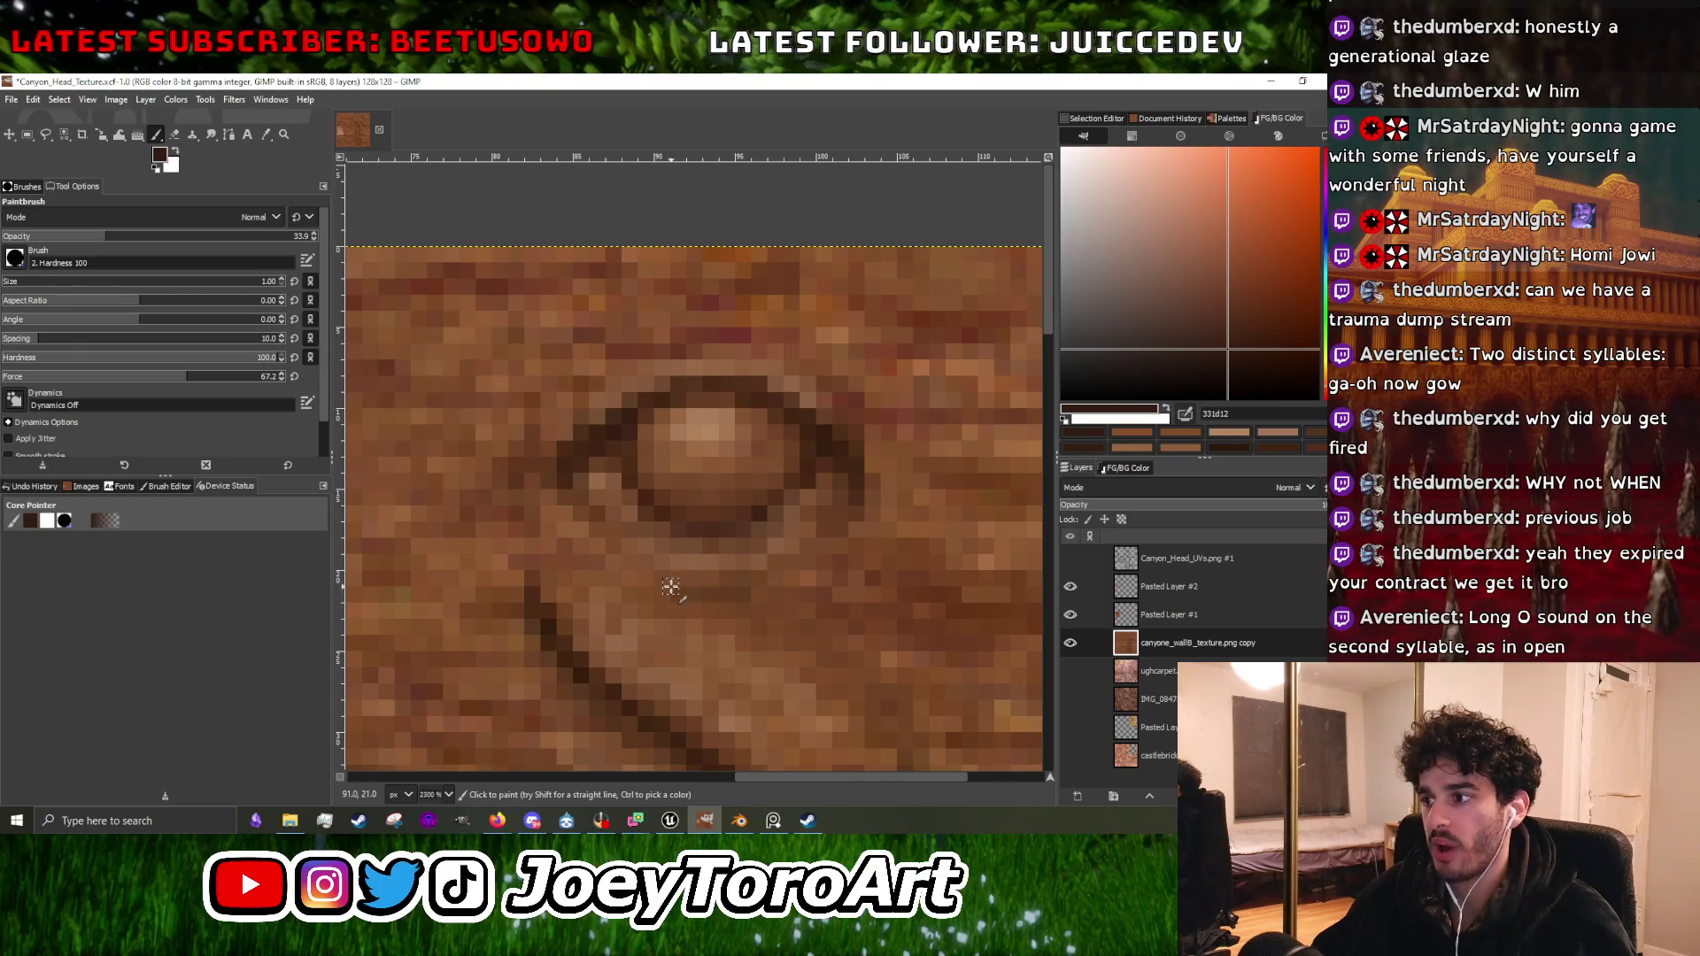
{"action": "scroll", "coordinate": [760, 579], "scroll_direction": "down", "scroll_amount": 2}
{"action": "scroll", "coordinate": [769, 582], "scroll_direction": "up", "scroll_amount": 2}
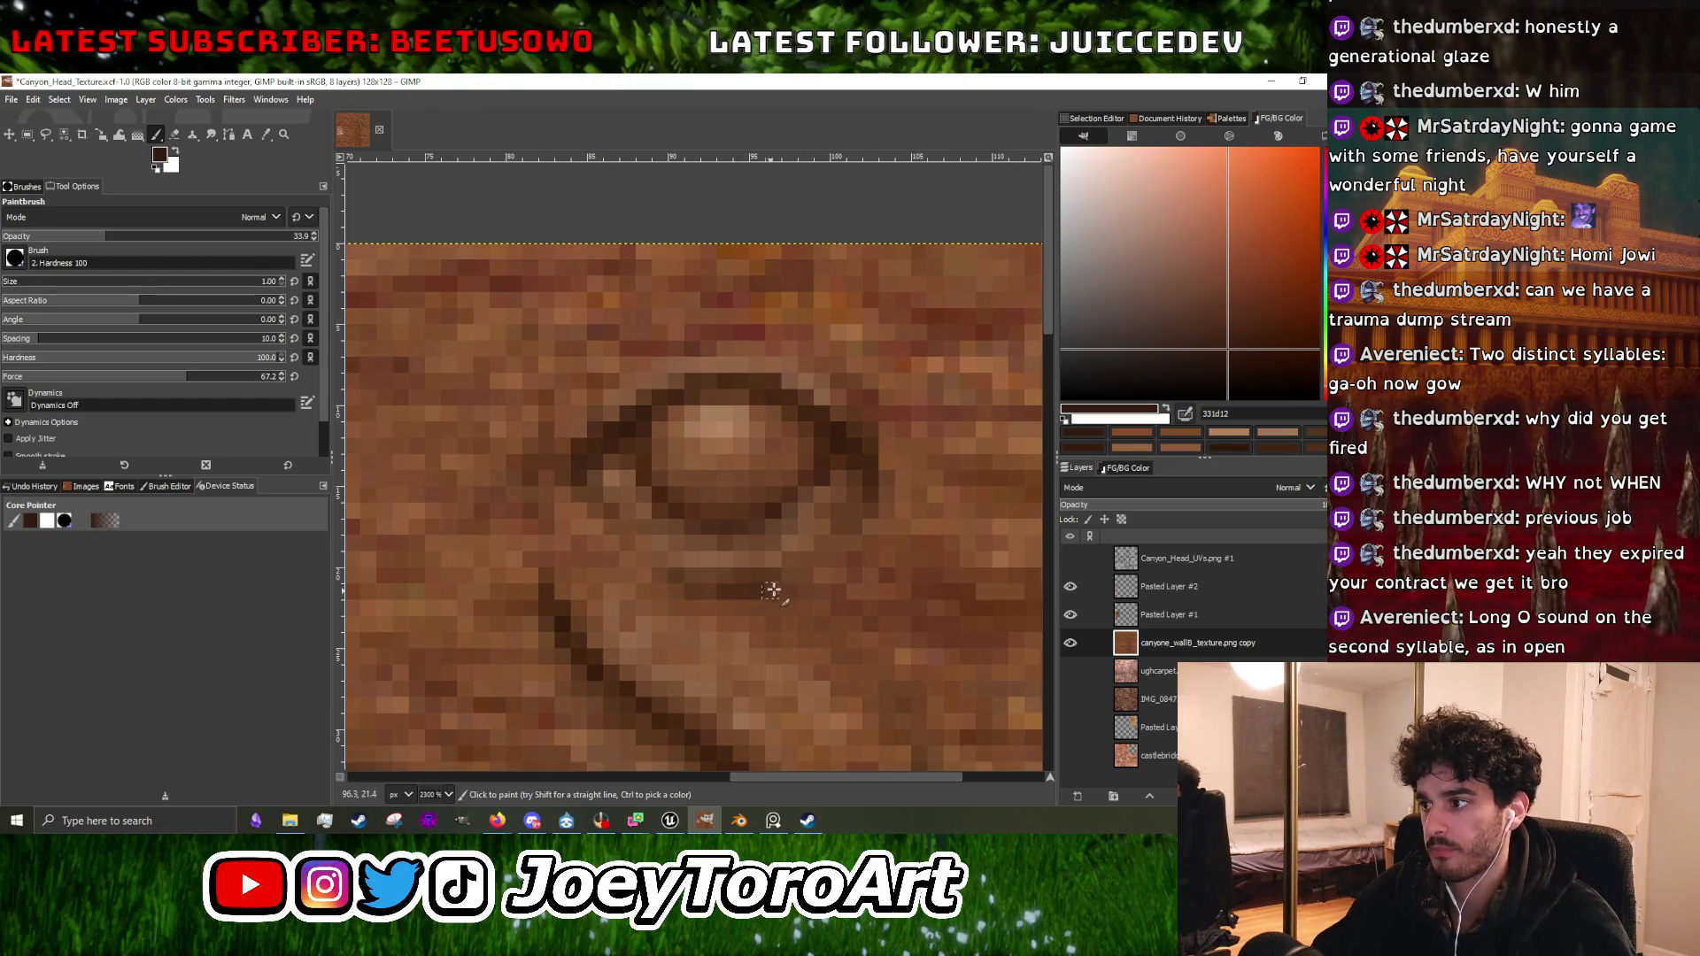
{"action": "scroll", "coordinate": [831, 567], "scroll_direction": "down", "scroll_amount": 2}
{"action": "scroll", "coordinate": [812, 573], "scroll_direction": "up", "scroll_amount": 2}
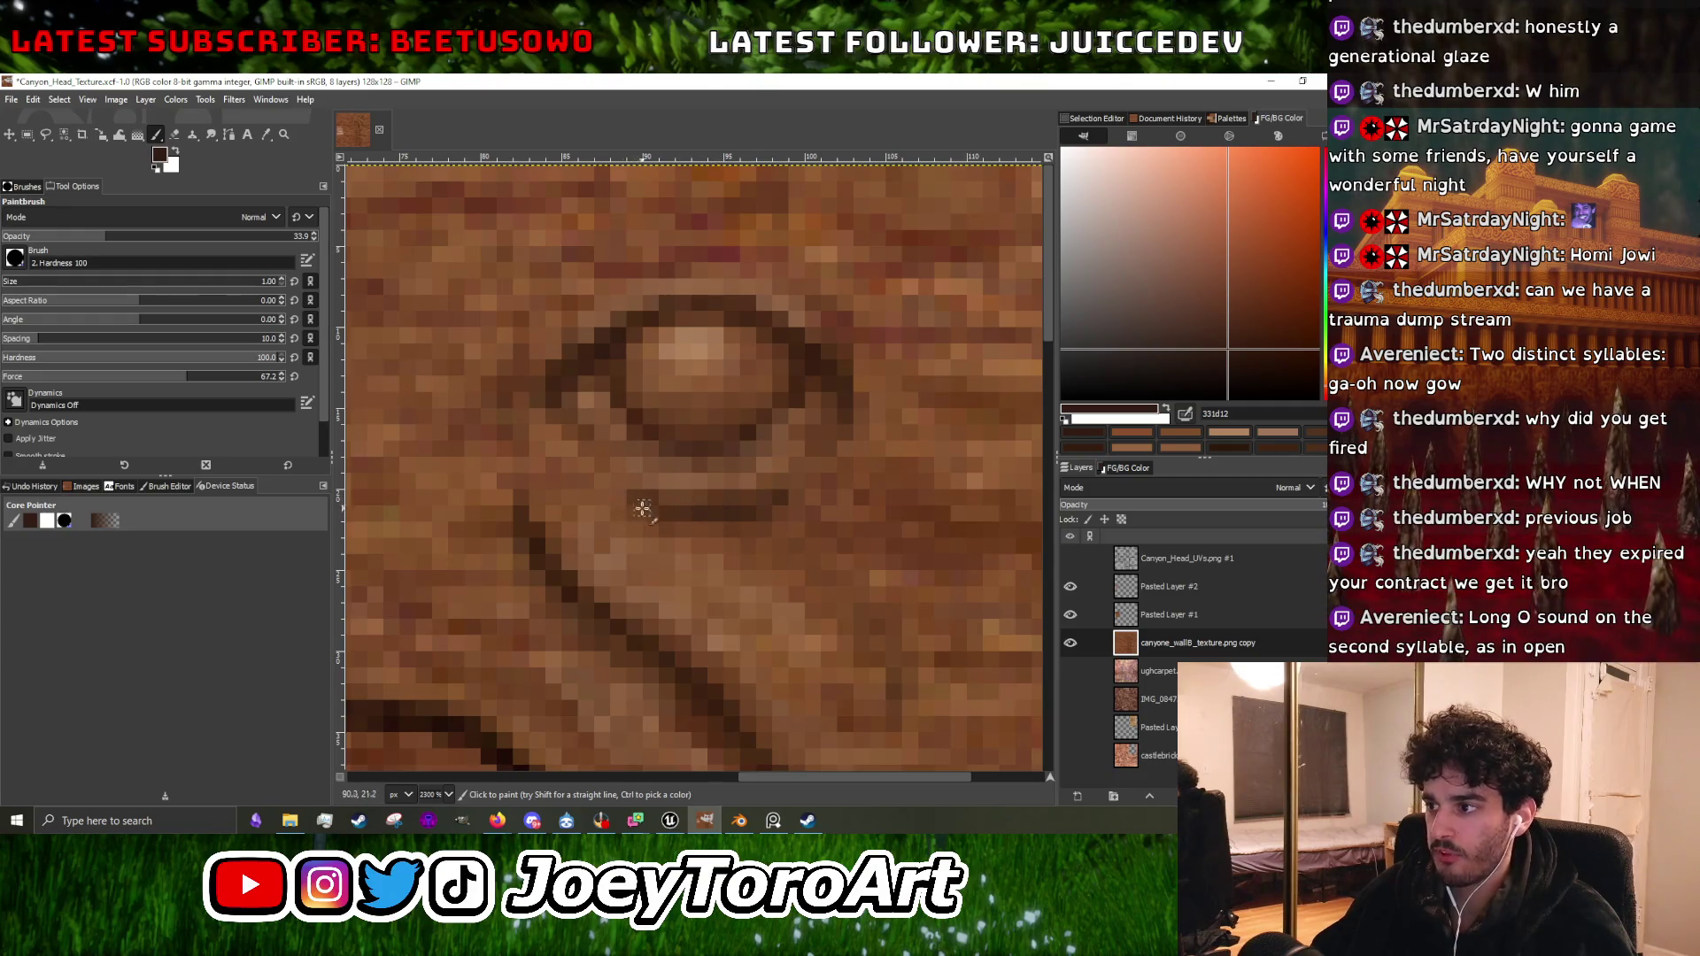
{"action": "scroll", "coordinate": [680, 515], "scroll_direction": "down", "scroll_amount": 2, "text": "ctrl"}
{"action": "scroll", "coordinate": [686, 524], "scroll_direction": "up", "scroll_amount": 3, "text": "ctrl"}
{"action": "left_click_drag", "start_coordinate": [617, 527], "coordinate": [752, 529]}
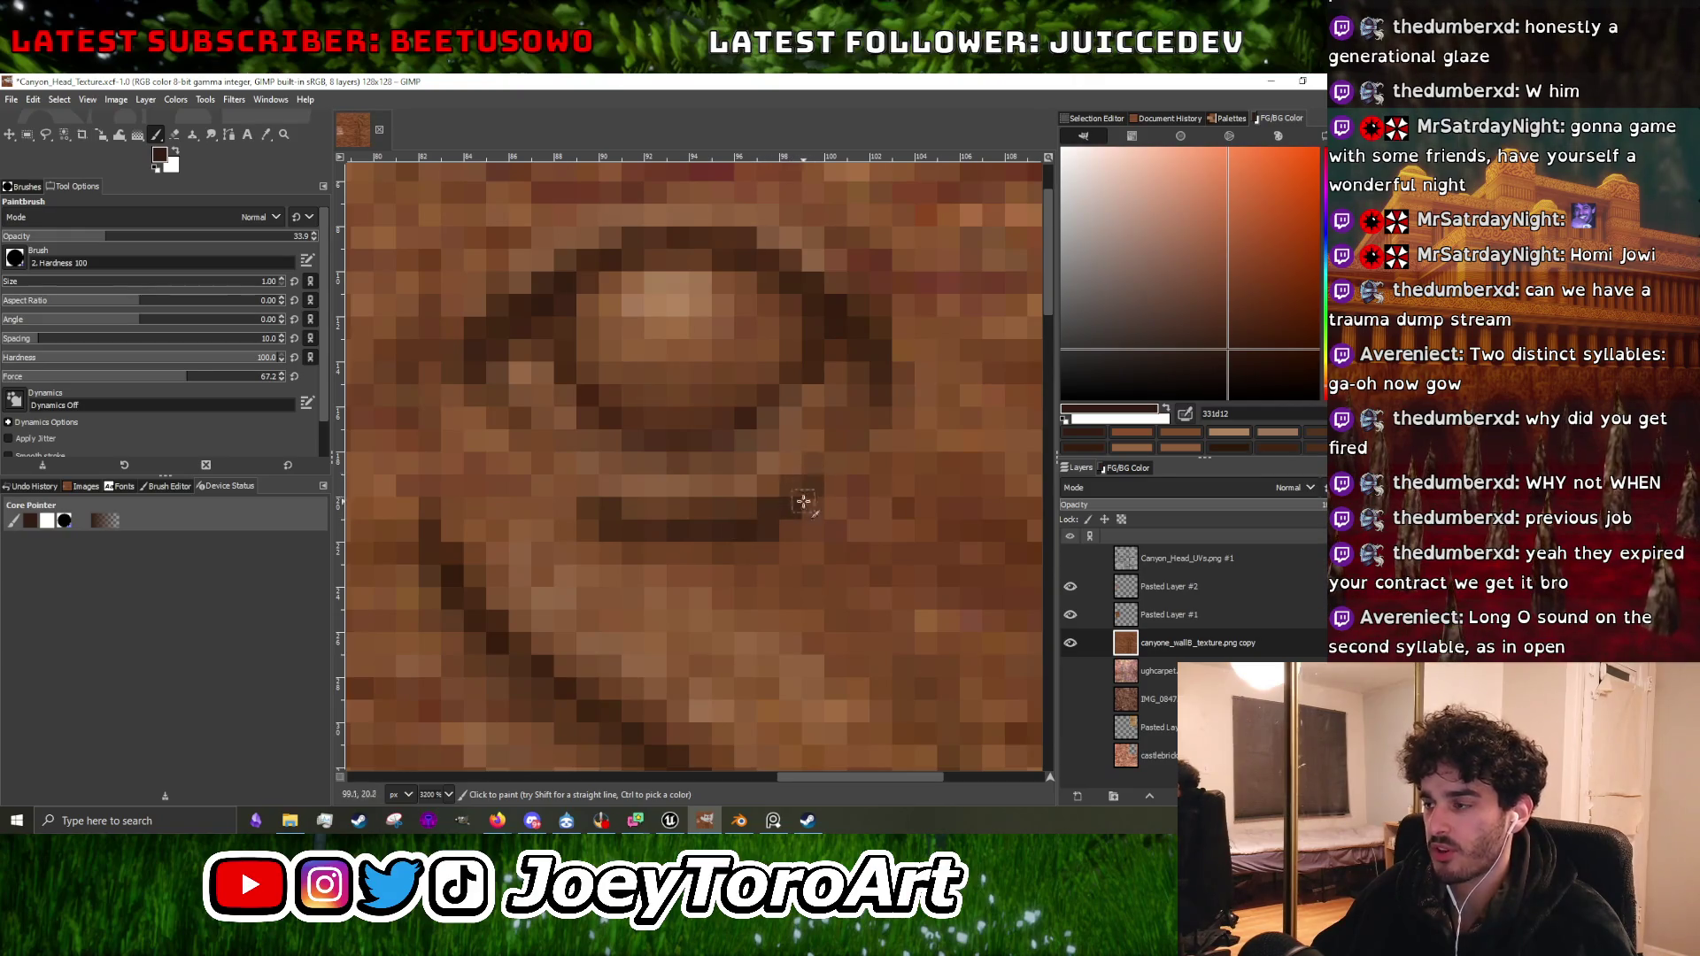
Sample medium and dark browns along the new carved line.
{"action": "left_click", "coordinate": [769, 560], "text": "ctrl"}
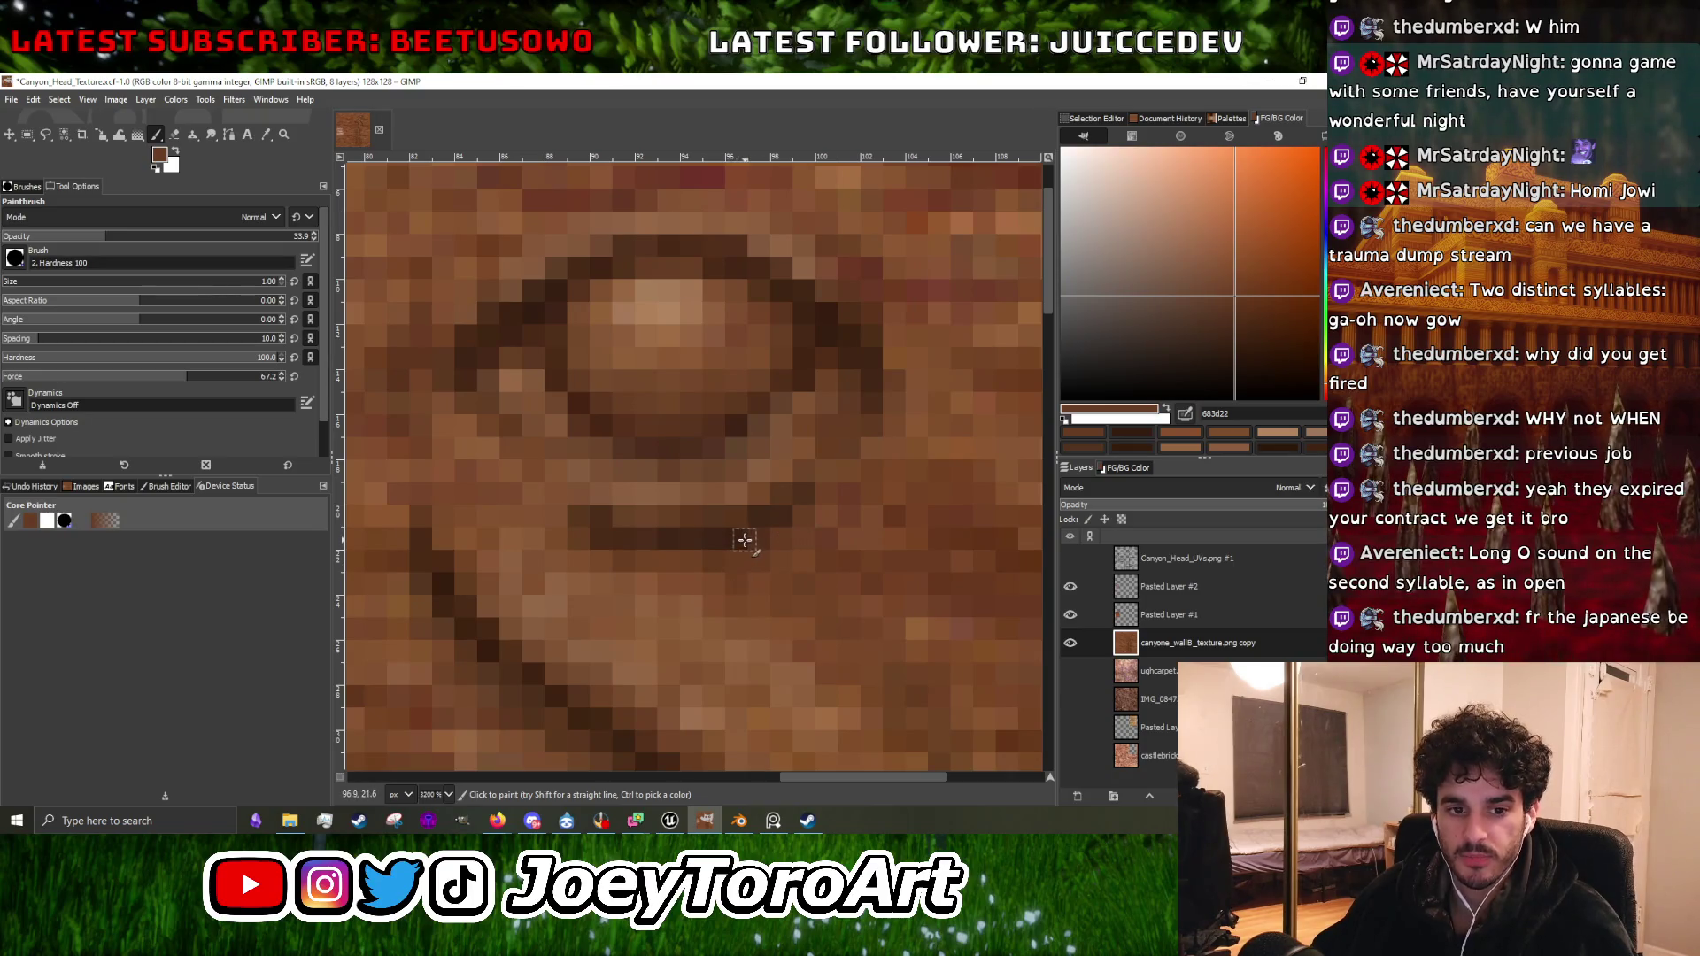
{"action": "scroll", "coordinate": [747, 540], "scroll_direction": "up", "scroll_amount": 1}
{"action": "left_click", "coordinate": [664, 543], "text": "ctrl"}
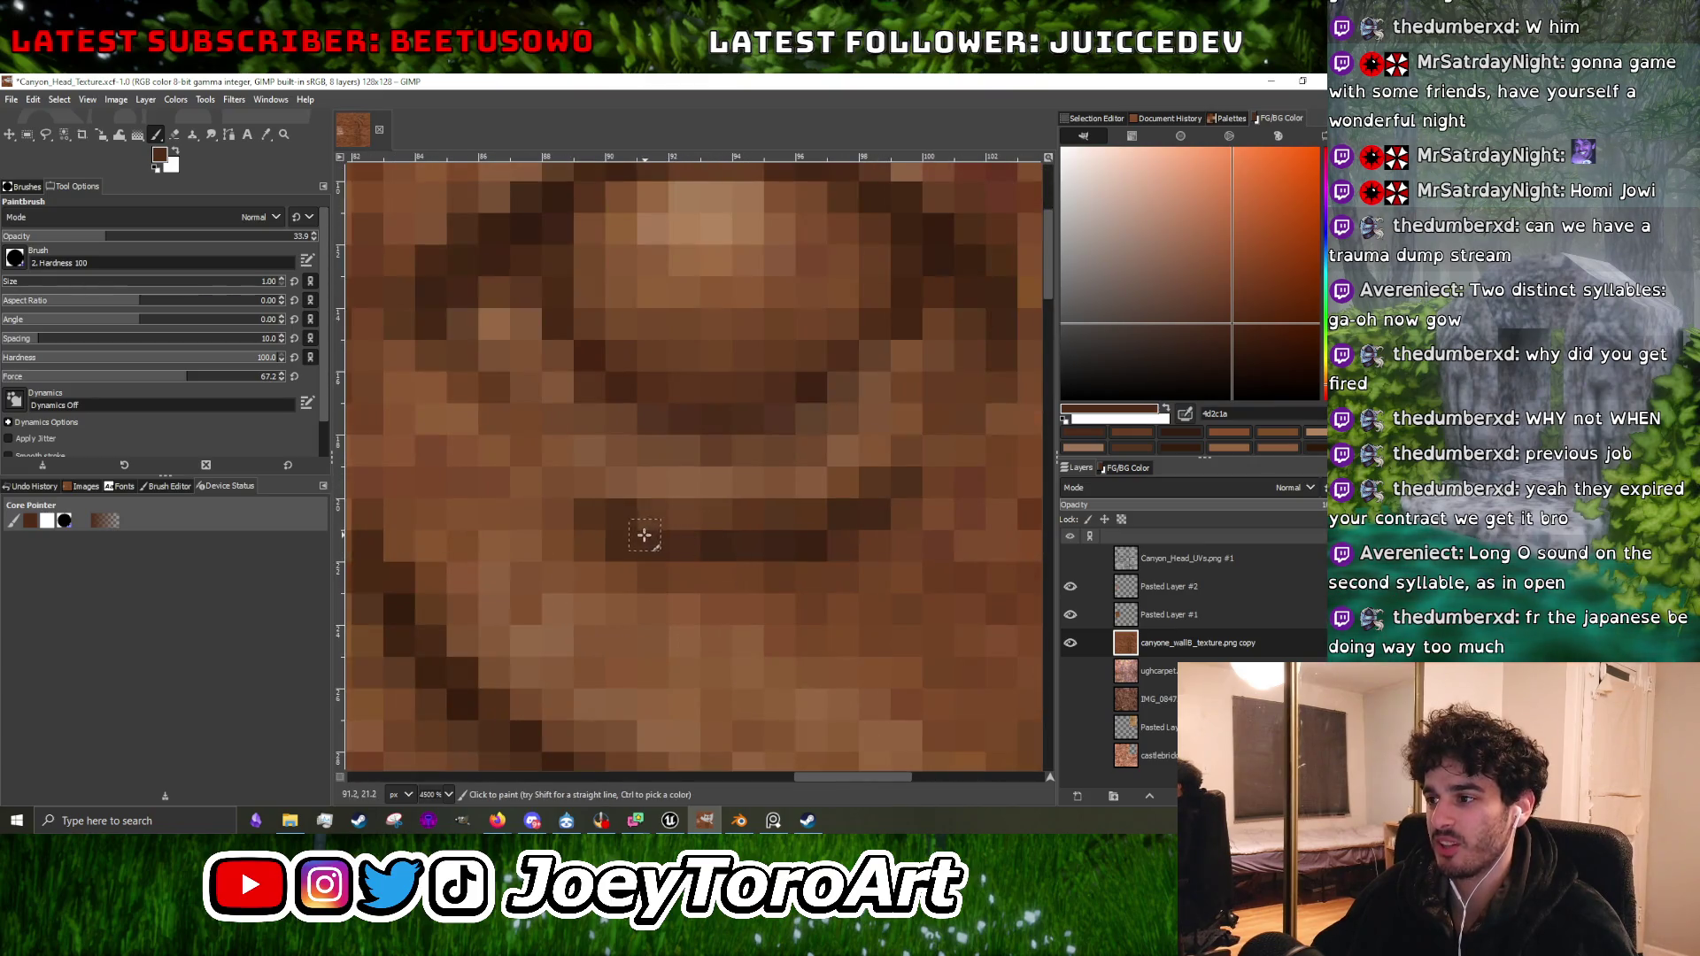
{"action": "scroll", "coordinate": [699, 528], "scroll_direction": "down", "scroll_amount": 1}
{"action": "scroll", "coordinate": [700, 528], "scroll_direction": "up", "scroll_amount": 1}
{"action": "scroll", "coordinate": [705, 562], "scroll_direction": "down", "scroll_amount": 1}
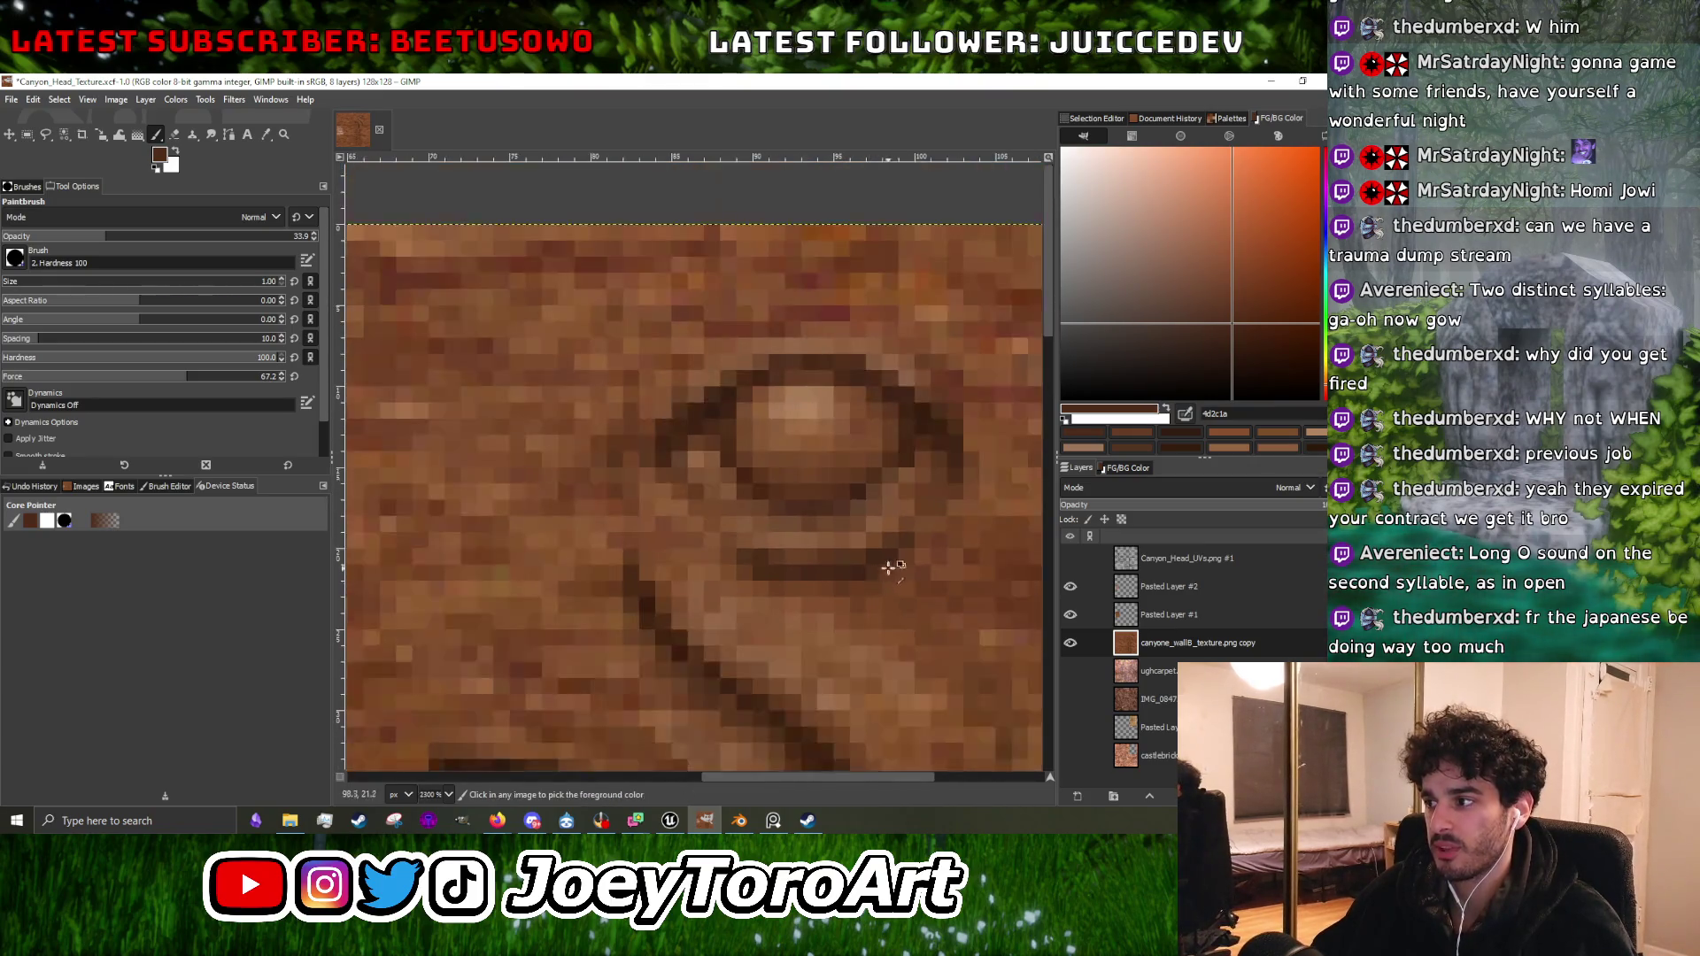
{"action": "scroll", "coordinate": [857, 575], "scroll_direction": "up", "scroll_amount": 1}
{"action": "scroll", "coordinate": [857, 576], "scroll_direction": "down", "scroll_amount": 3}
{"action": "scroll", "coordinate": [864, 571], "scroll_direction": "up", "scroll_amount": 2}
Pick deeper and near-black browns from the line, then light brown from inside the eye.
{"action": "left_click", "coordinate": [861, 566], "text": "ctrl"}
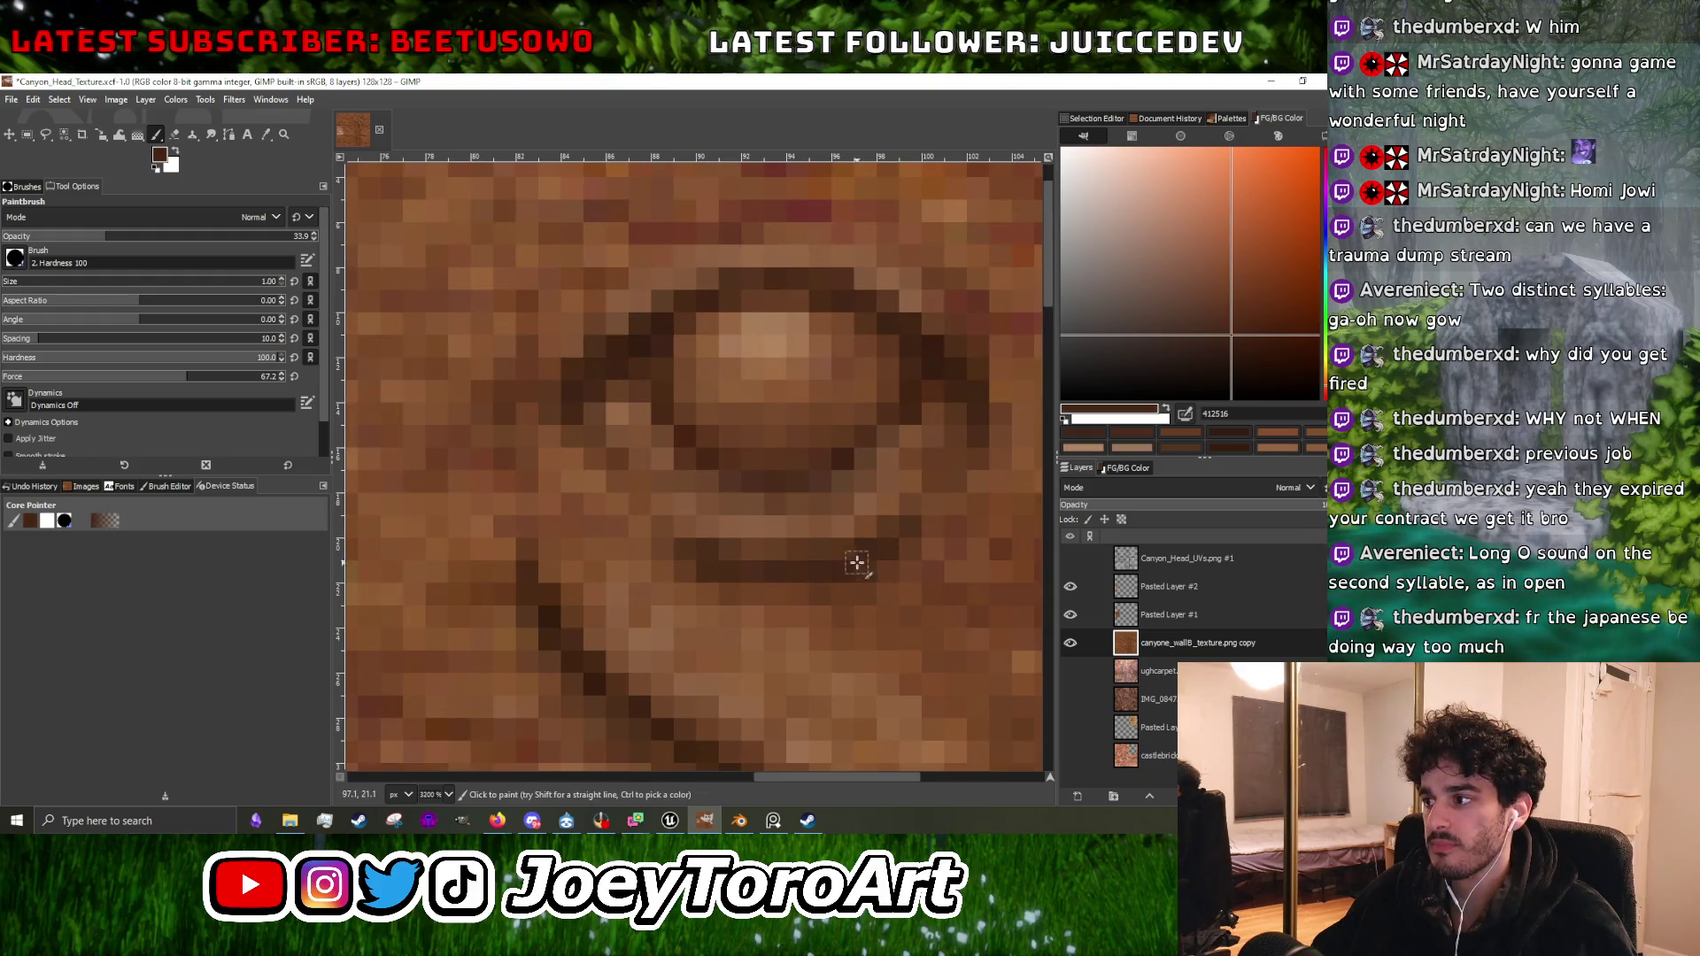
{"action": "scroll", "coordinate": [896, 529], "scroll_direction": "down", "scroll_amount": 1}
{"action": "scroll", "coordinate": [841, 567], "scroll_direction": "down", "scroll_amount": 1}
{"action": "scroll", "coordinate": [714, 607], "scroll_direction": "up", "scroll_amount": 2}
{"action": "left_click", "coordinate": [651, 646], "text": "ctrl"}
{"action": "scroll", "coordinate": [651, 646], "scroll_direction": "down", "scroll_amount": 2}
{"action": "scroll", "coordinate": [665, 634], "scroll_direction": "up", "scroll_amount": 1}
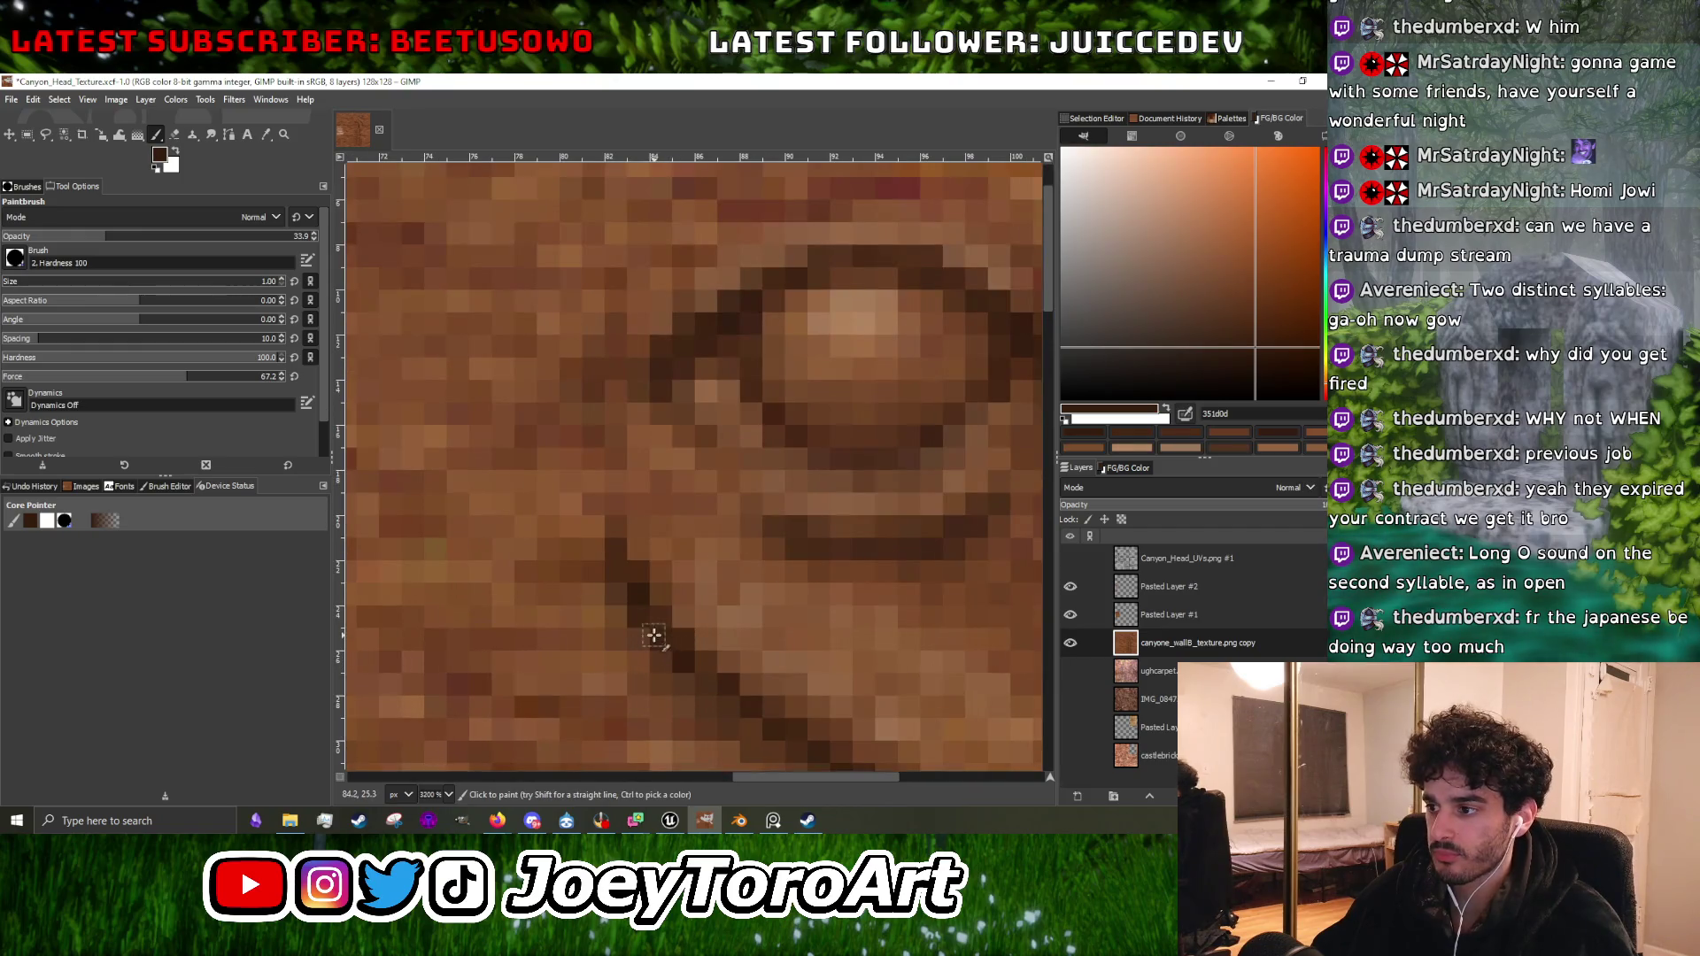
{"action": "scroll", "coordinate": [651, 610], "scroll_direction": "down", "scroll_amount": 2}
{"action": "scroll", "coordinate": [654, 571], "scroll_direction": "up", "scroll_amount": 1}
{"action": "scroll", "coordinate": [685, 577], "scroll_direction": "up", "scroll_amount": 1}
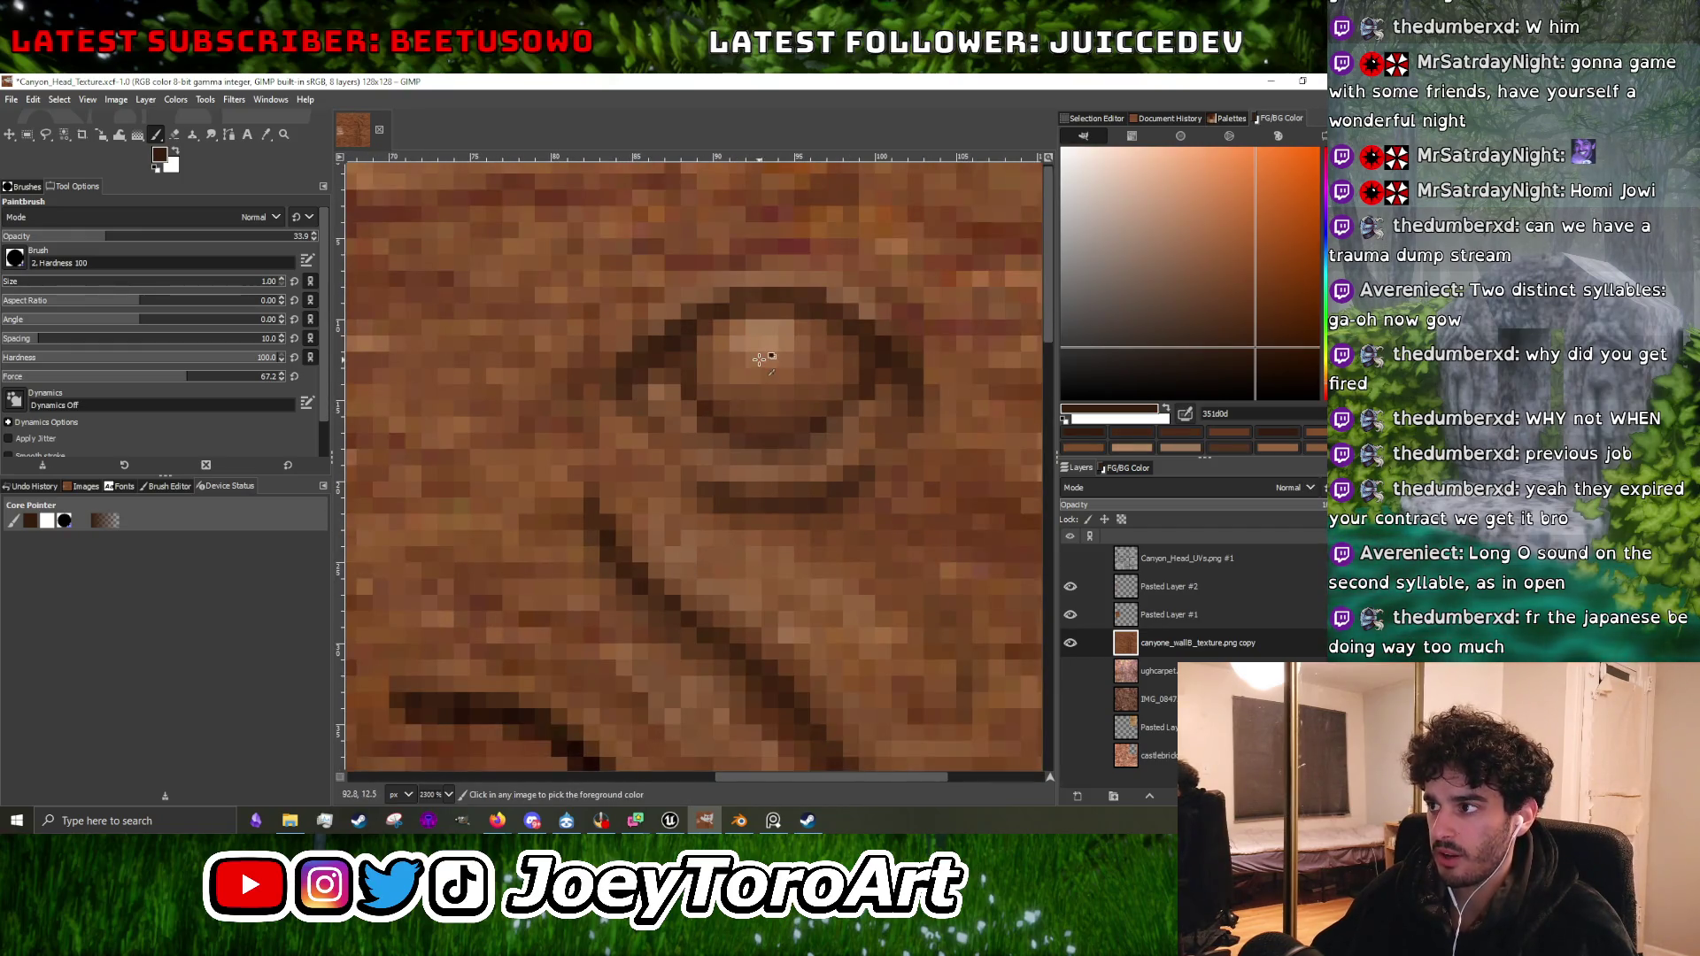
{"action": "left_click", "coordinate": [759, 359], "text": "ctrl"}
Sample a darker brown near the curve and the light brown of the eye carving.
{"action": "scroll", "coordinate": [659, 549], "scroll_direction": "up", "scroll_amount": 2}
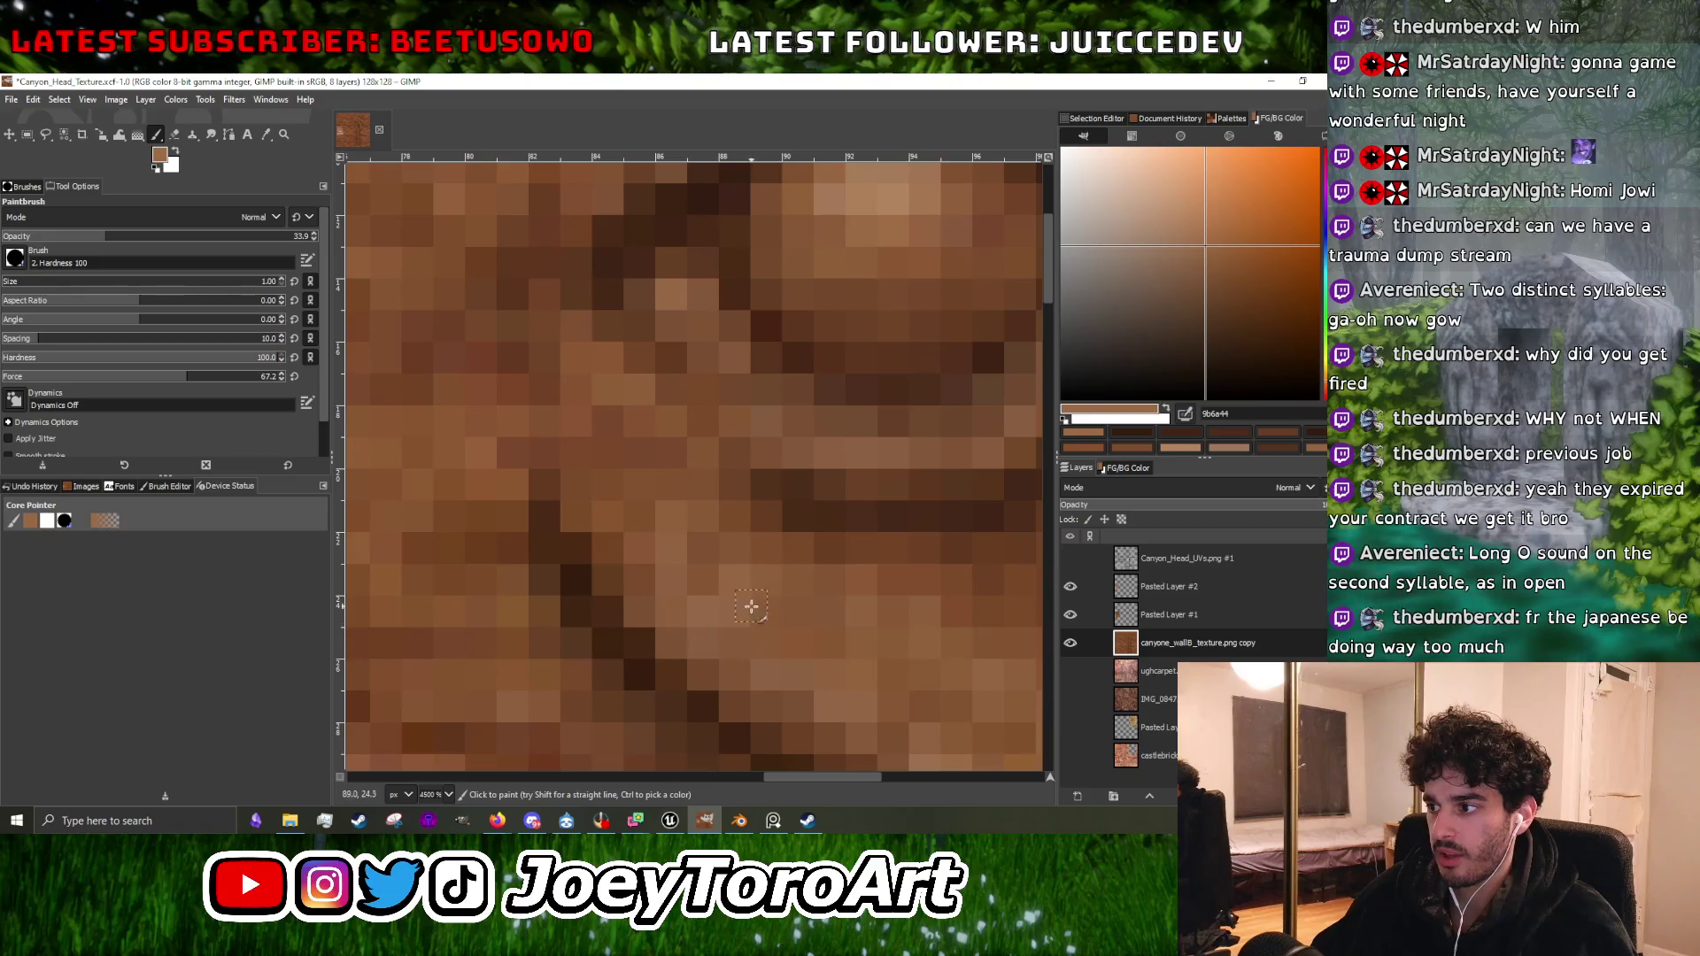
{"action": "scroll", "coordinate": [757, 616], "scroll_direction": "down", "scroll_amount": 3}
{"action": "scroll", "coordinate": [774, 633], "scroll_direction": "up", "scroll_amount": 2}
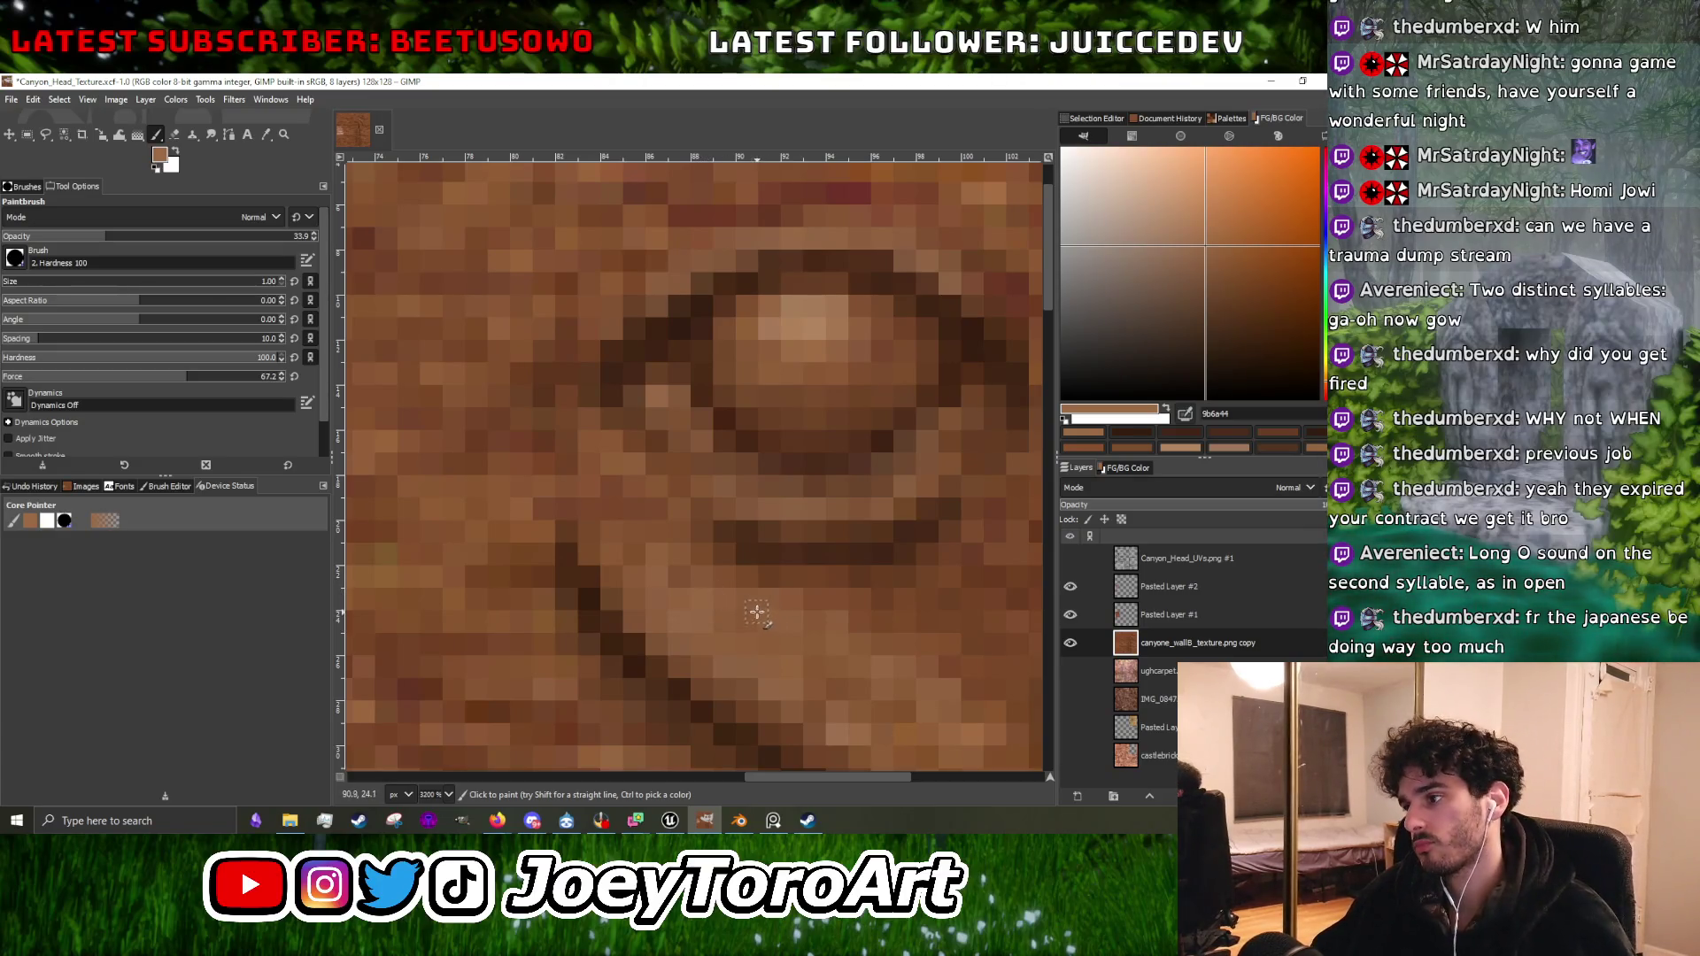
{"action": "scroll", "coordinate": [708, 556], "scroll_direction": "down", "scroll_amount": 4}
{"action": "scroll", "coordinate": [742, 576], "scroll_direction": "up", "scroll_amount": 3}
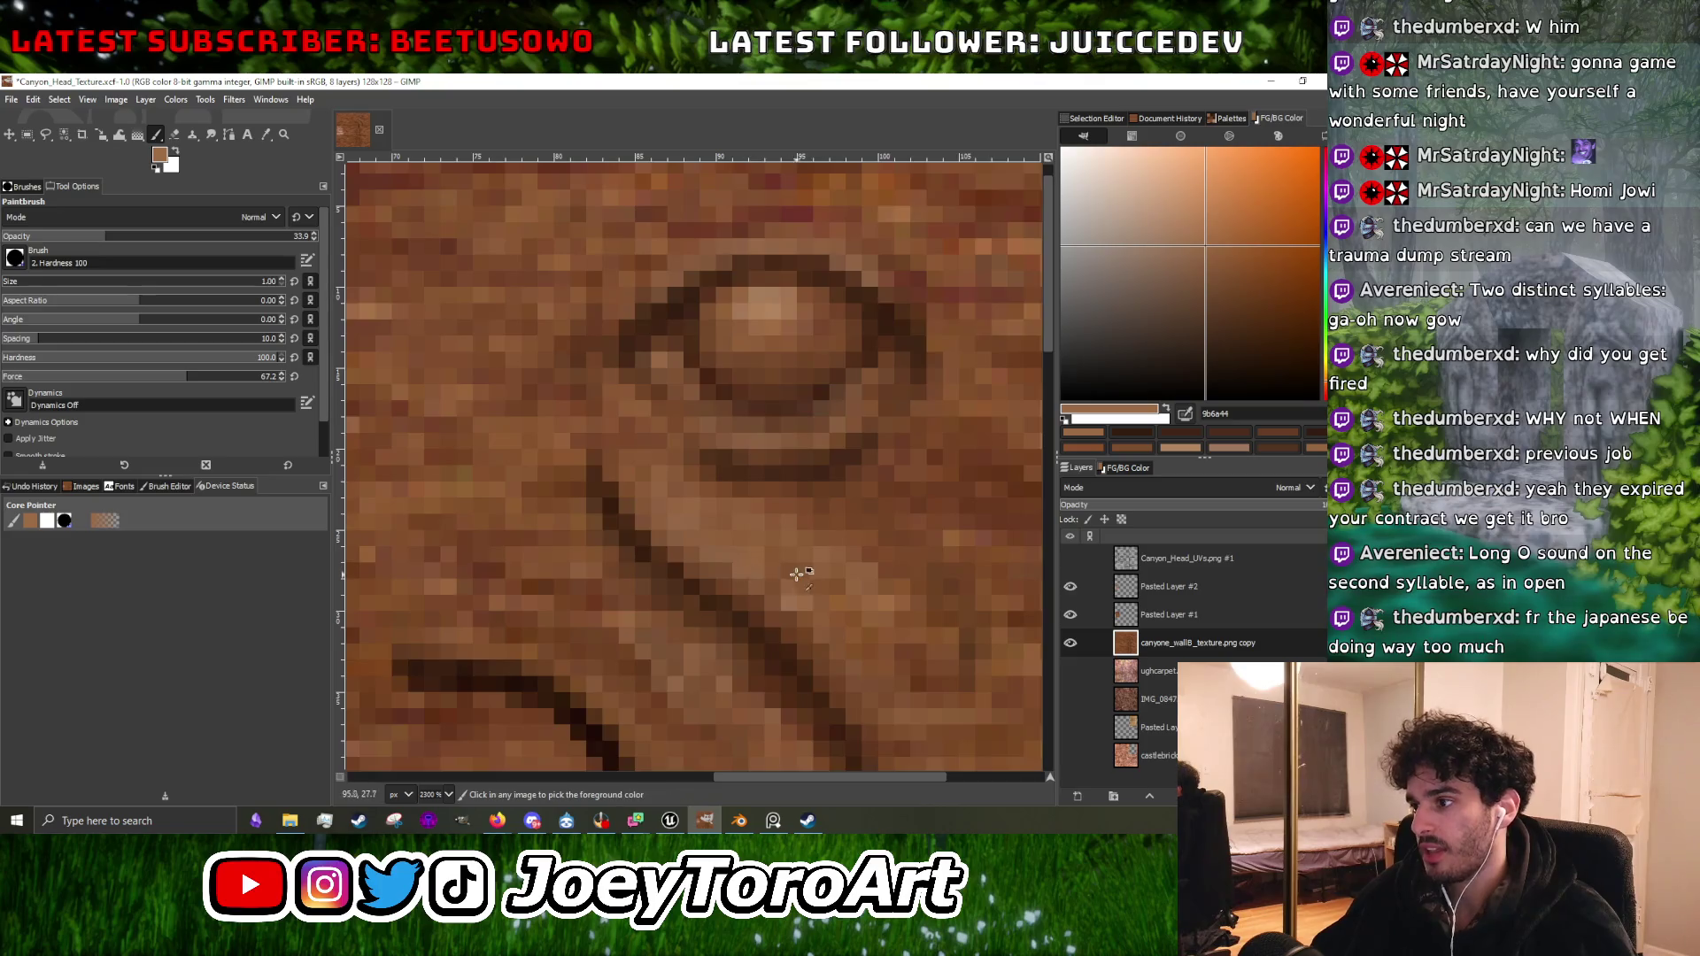
{"action": "scroll", "coordinate": [742, 576], "scroll_direction": "down", "scroll_amount": 3}
{"action": "scroll", "coordinate": [797, 496], "scroll_direction": "up", "scroll_amount": 3}
{"action": "left_click", "coordinate": [797, 496], "text": "ctrl"}
{"action": "scroll", "coordinate": [769, 652], "scroll_direction": "up", "scroll_amount": 2}
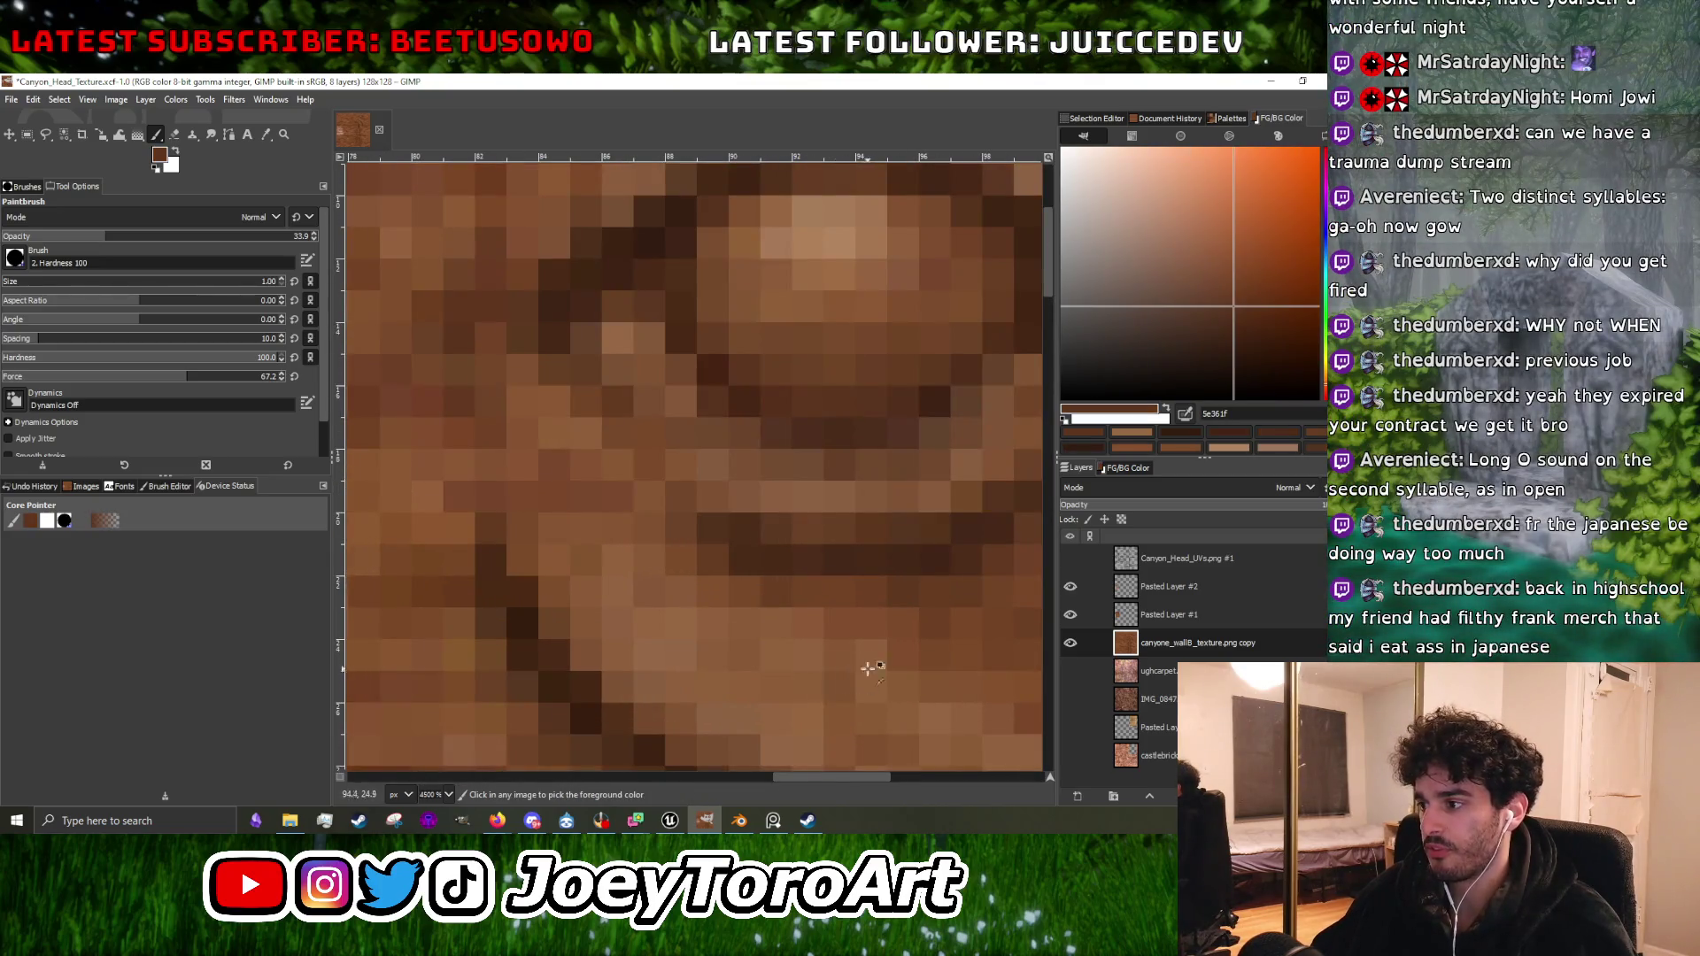
{"action": "scroll", "coordinate": [839, 686], "scroll_direction": "down", "scroll_amount": 2}
{"action": "scroll", "coordinate": [885, 682], "scroll_direction": "up", "scroll_amount": 2}
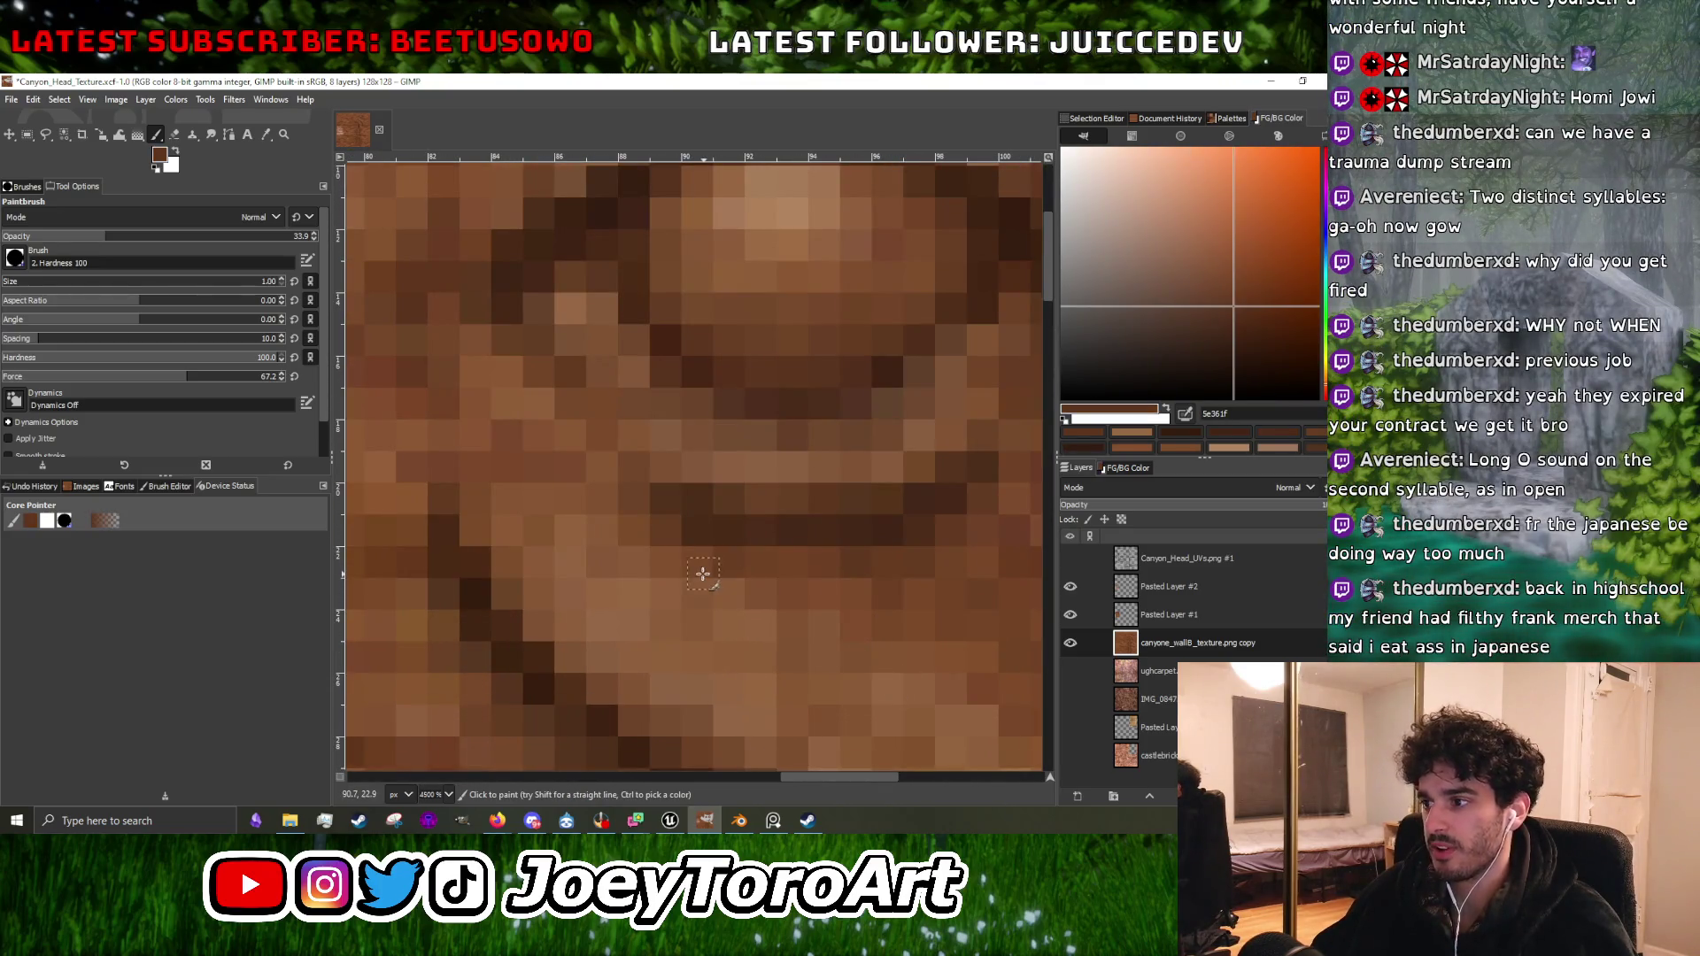
{"action": "scroll", "coordinate": [588, 519], "scroll_direction": "down", "scroll_amount": 2}
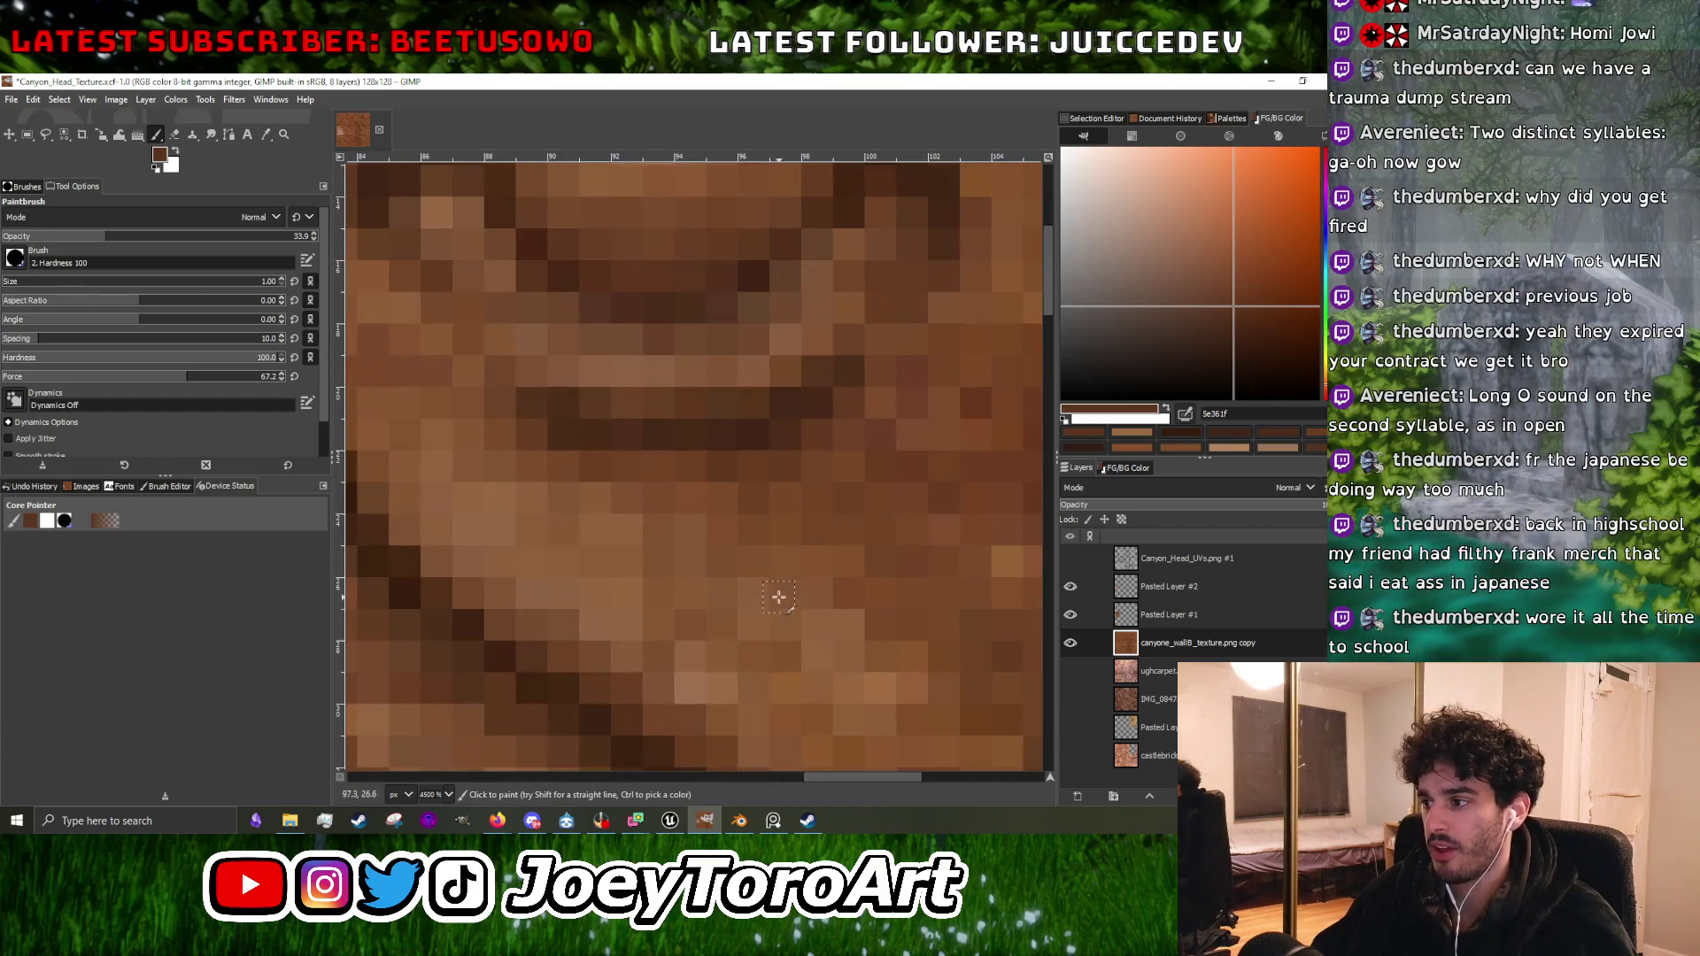
{"action": "scroll", "coordinate": [792, 604], "scroll_direction": "down", "scroll_amount": 1}
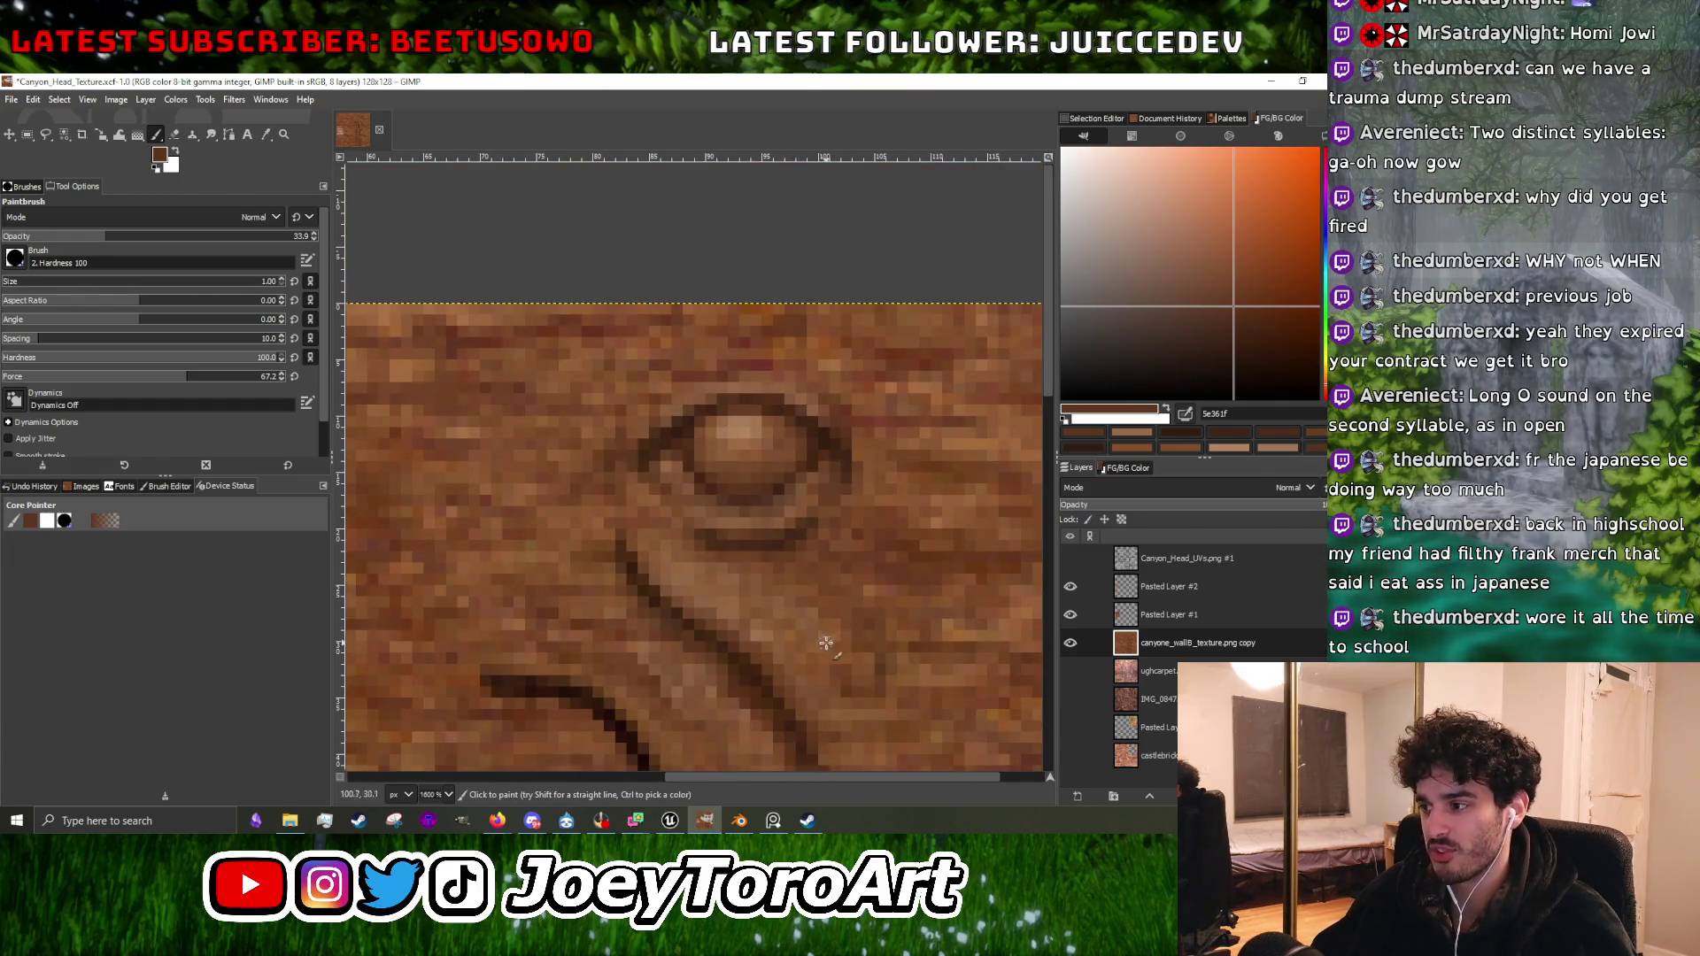
{"action": "scroll", "coordinate": [820, 626], "scroll_direction": "up", "scroll_amount": 2}
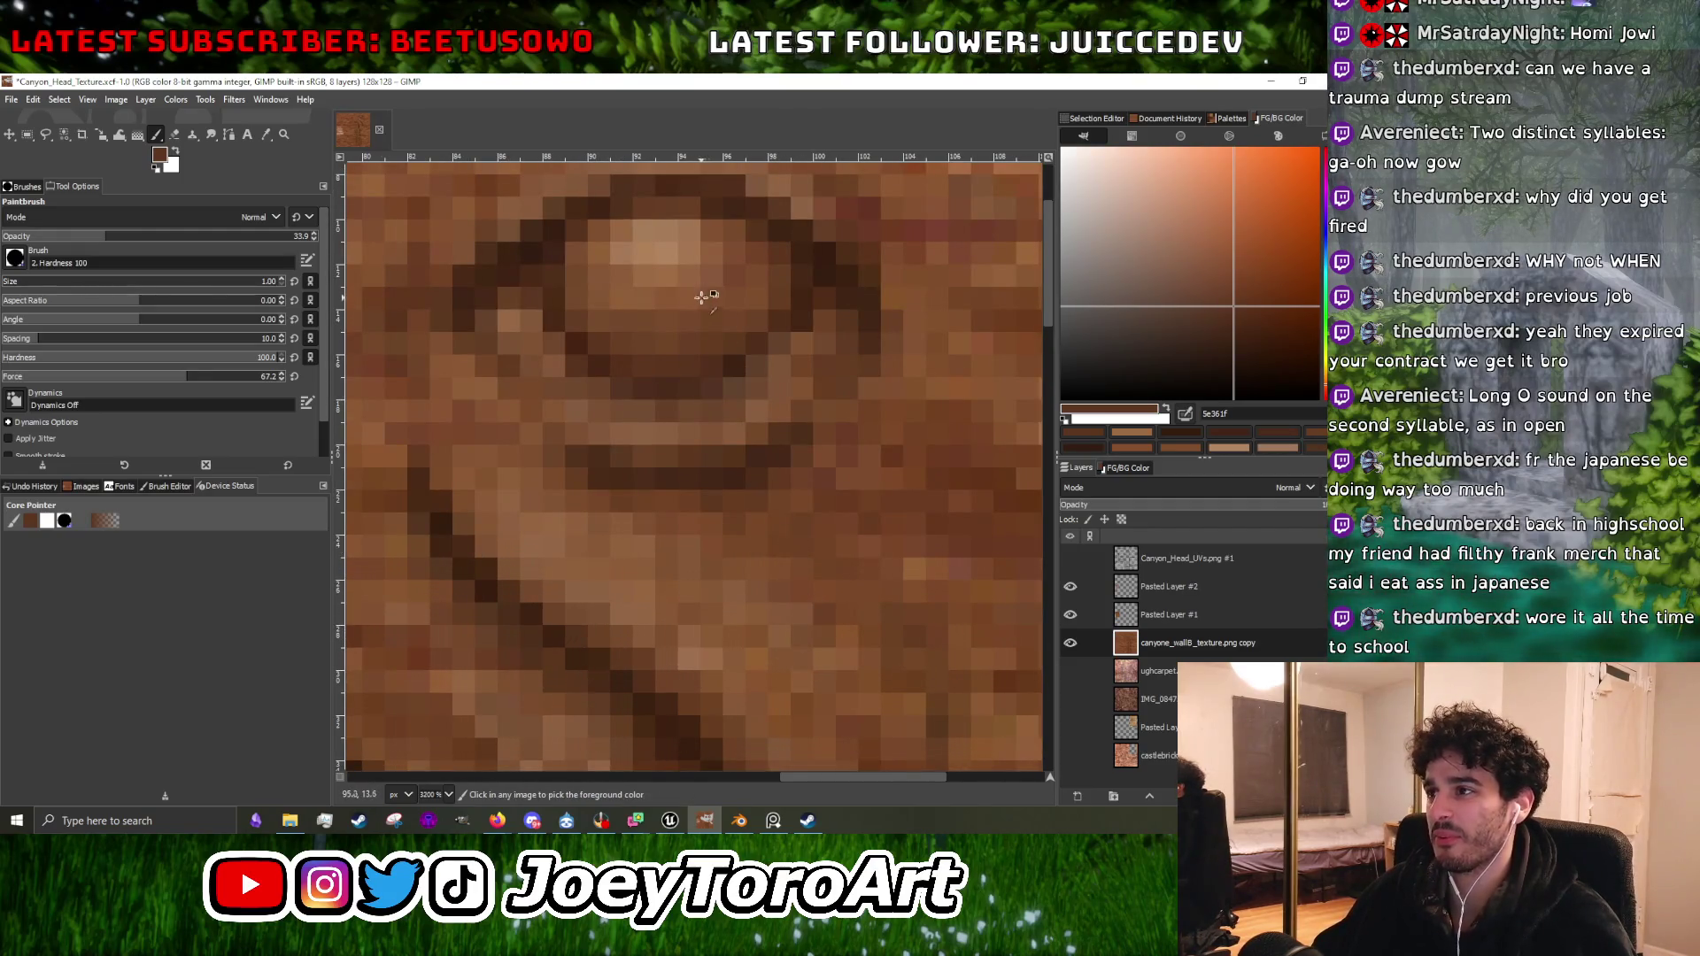
{"action": "left_click", "coordinate": [673, 274], "text": "ctrl"}
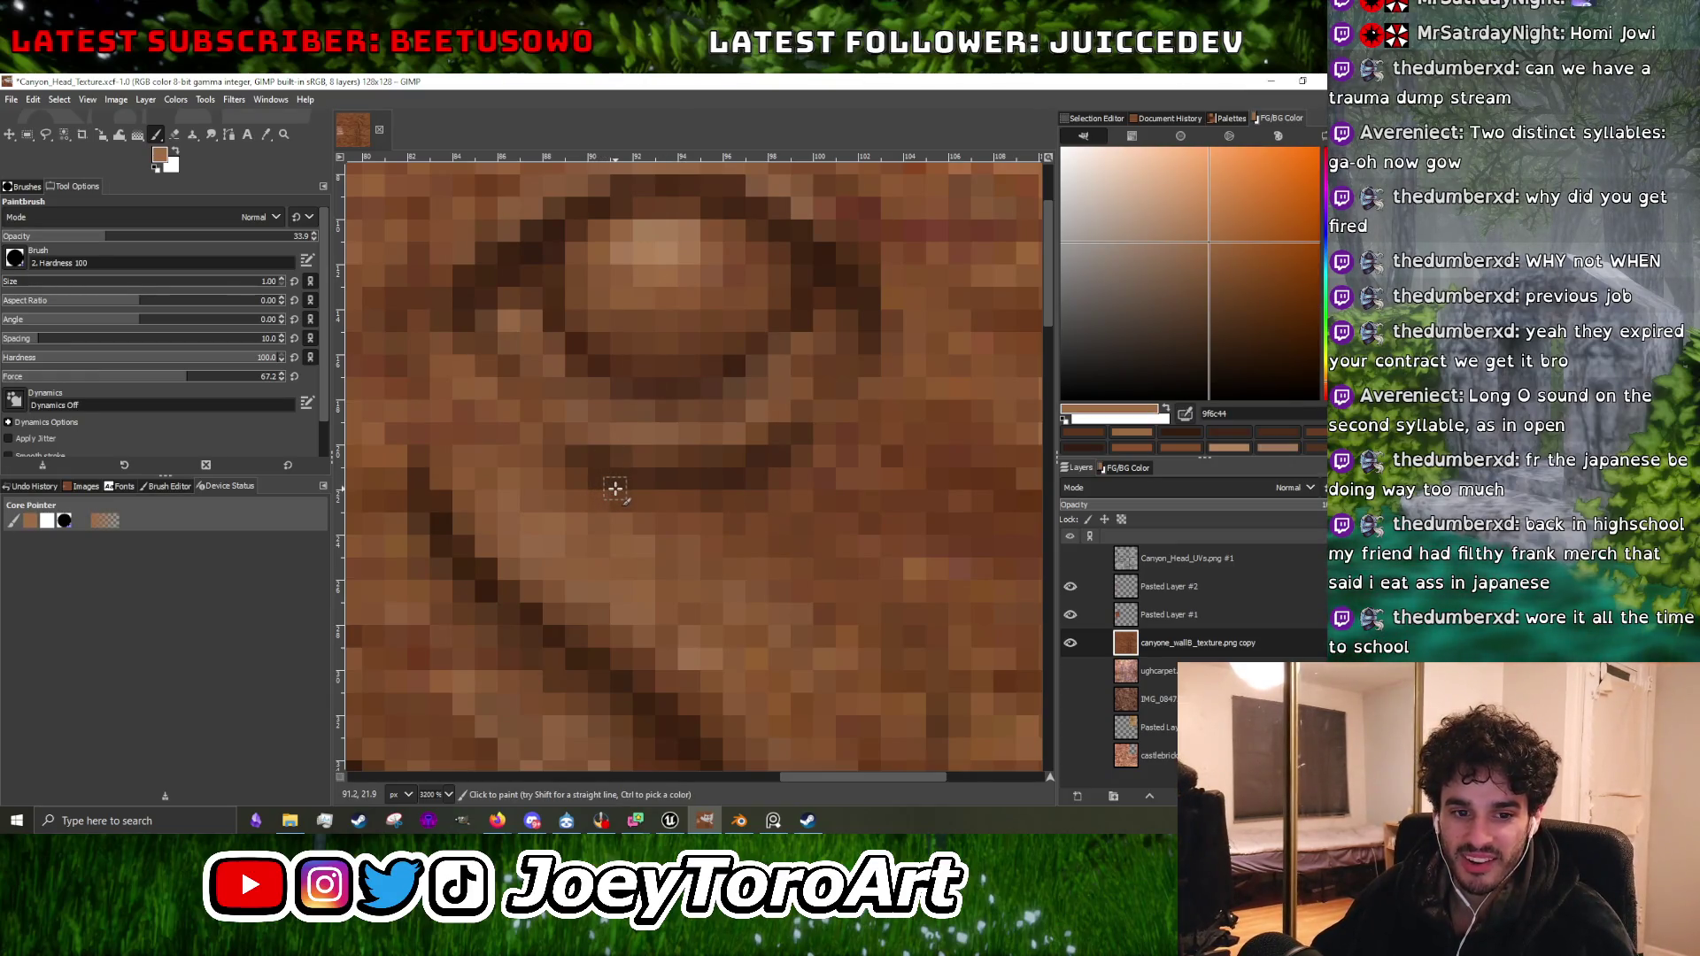
Sample a lighter tan from the rock texture.
{"action": "scroll", "coordinate": [615, 488], "scroll_direction": "down", "scroll_amount": 1}
{"action": "scroll", "coordinate": [655, 567], "scroll_direction": "up", "scroll_amount": 1}
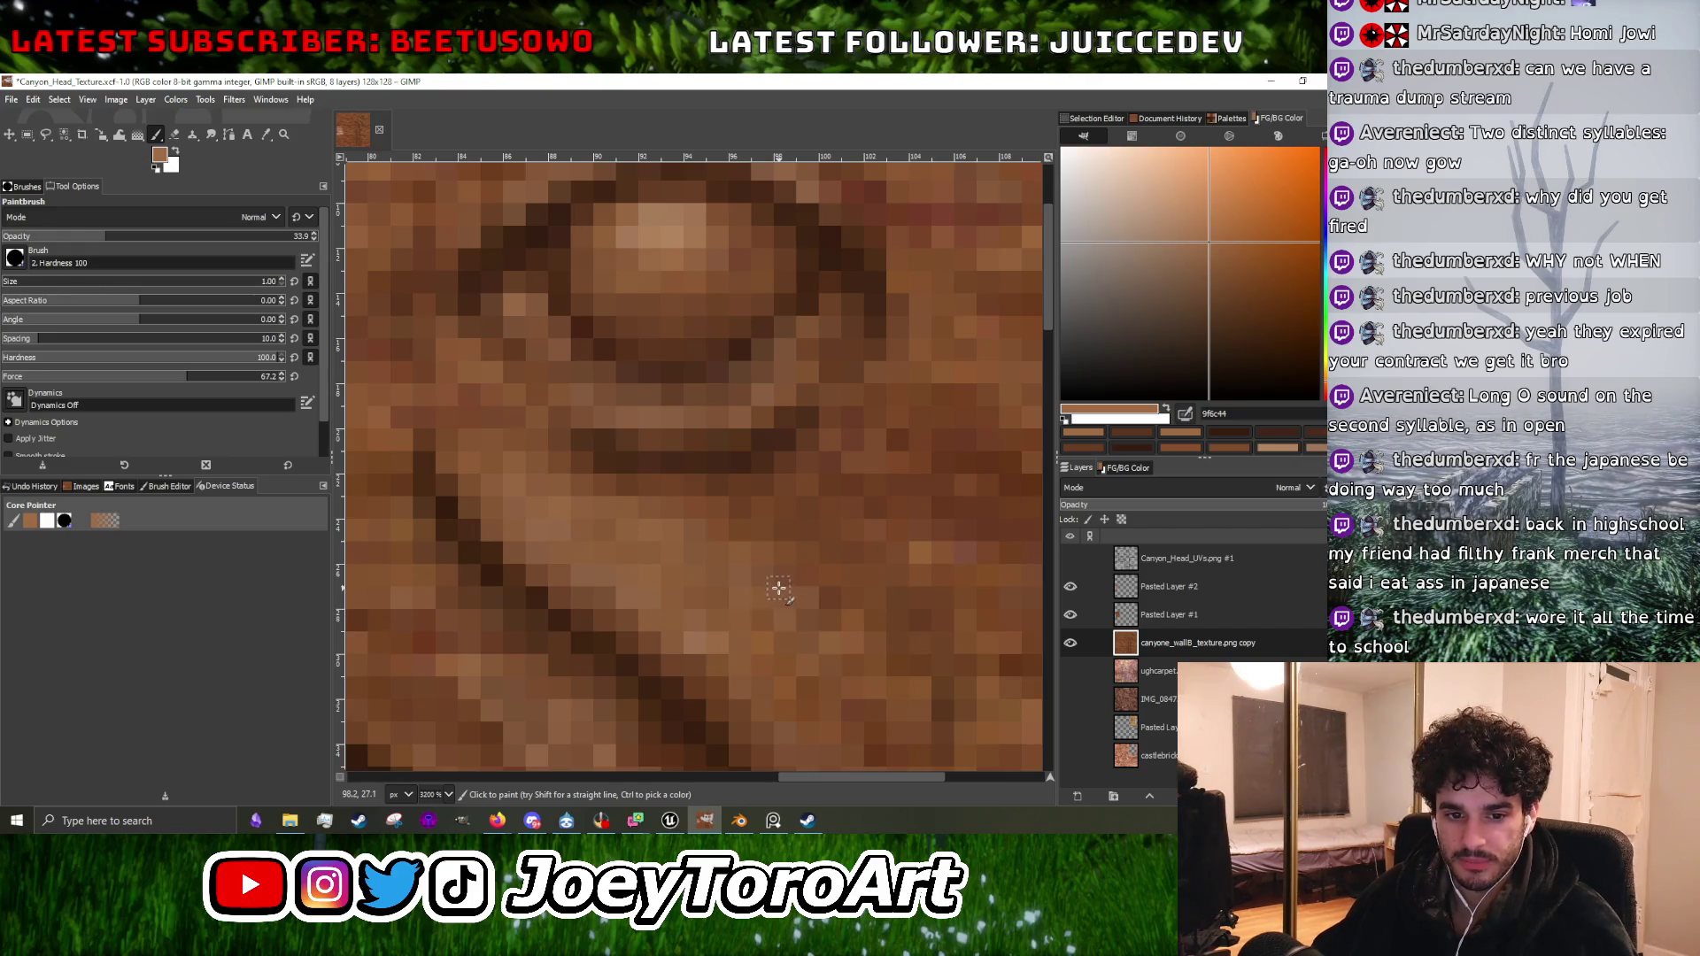
{"action": "scroll", "coordinate": [762, 574], "scroll_direction": "down", "scroll_amount": 3}
{"action": "left_click", "coordinate": [737, 451], "text": "ctrl"}
{"action": "scroll", "coordinate": [619, 602], "scroll_direction": "up", "scroll_amount": 4}
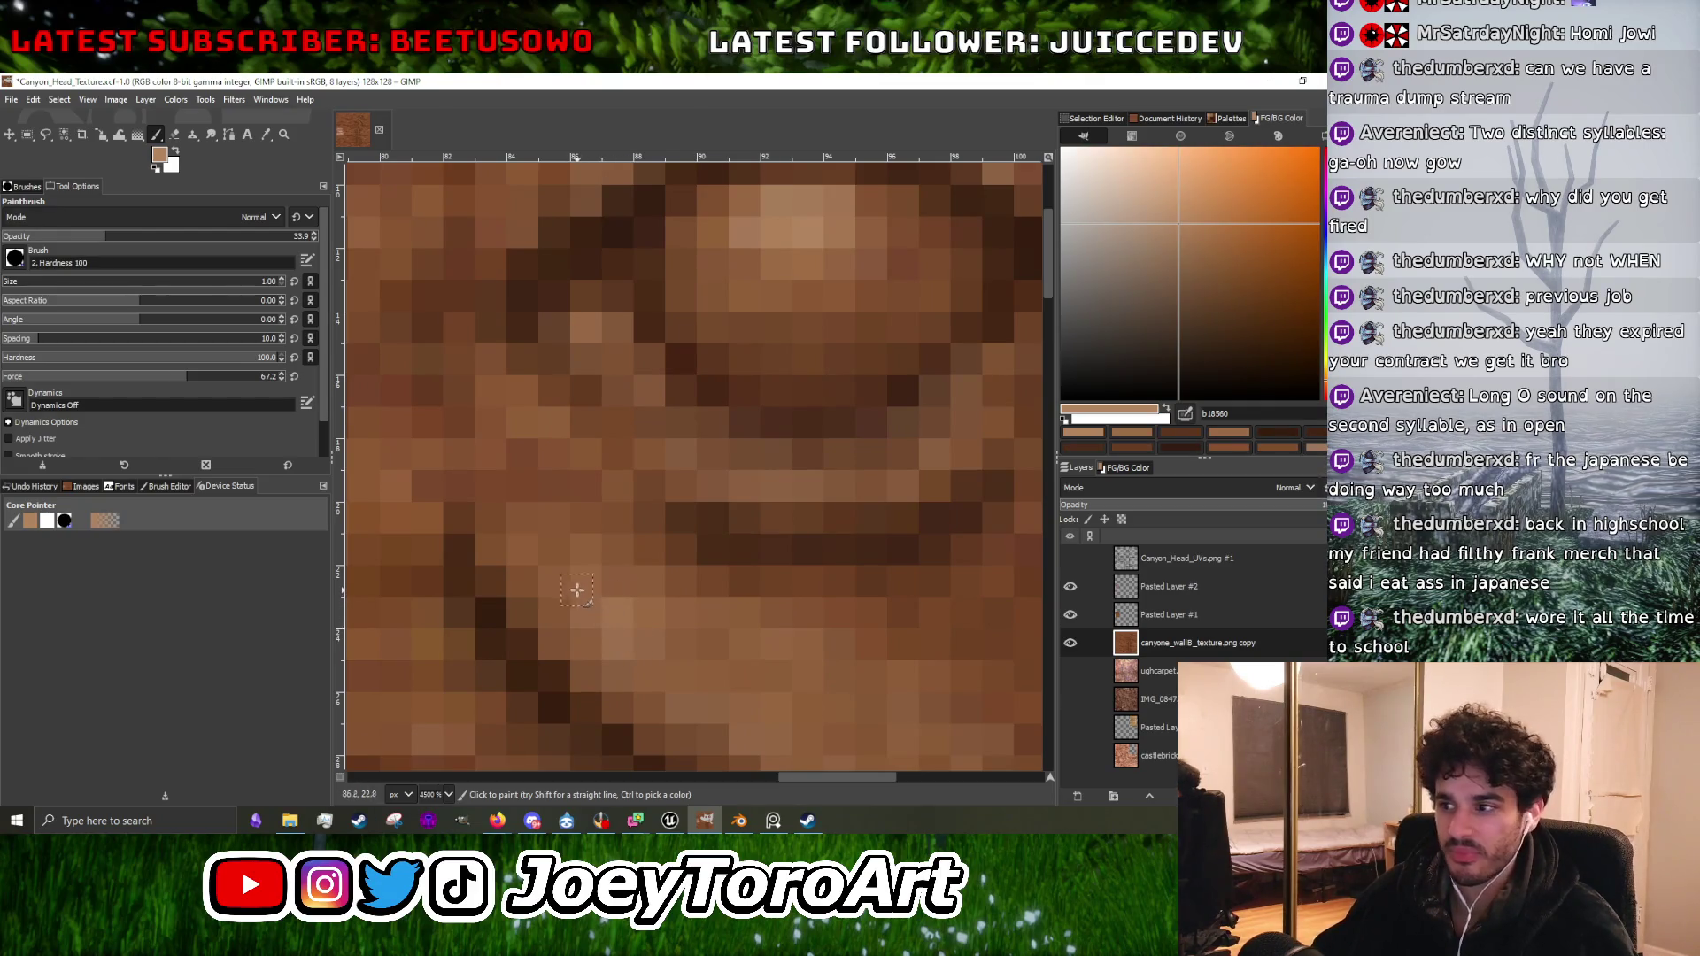
{"action": "scroll", "coordinate": [563, 566], "scroll_direction": "down", "scroll_amount": 3}
{"action": "scroll", "coordinate": [569, 620], "scroll_direction": "up", "scroll_amount": 2}
{"action": "scroll", "coordinate": [584, 611], "scroll_direction": "down", "scroll_amount": 2}
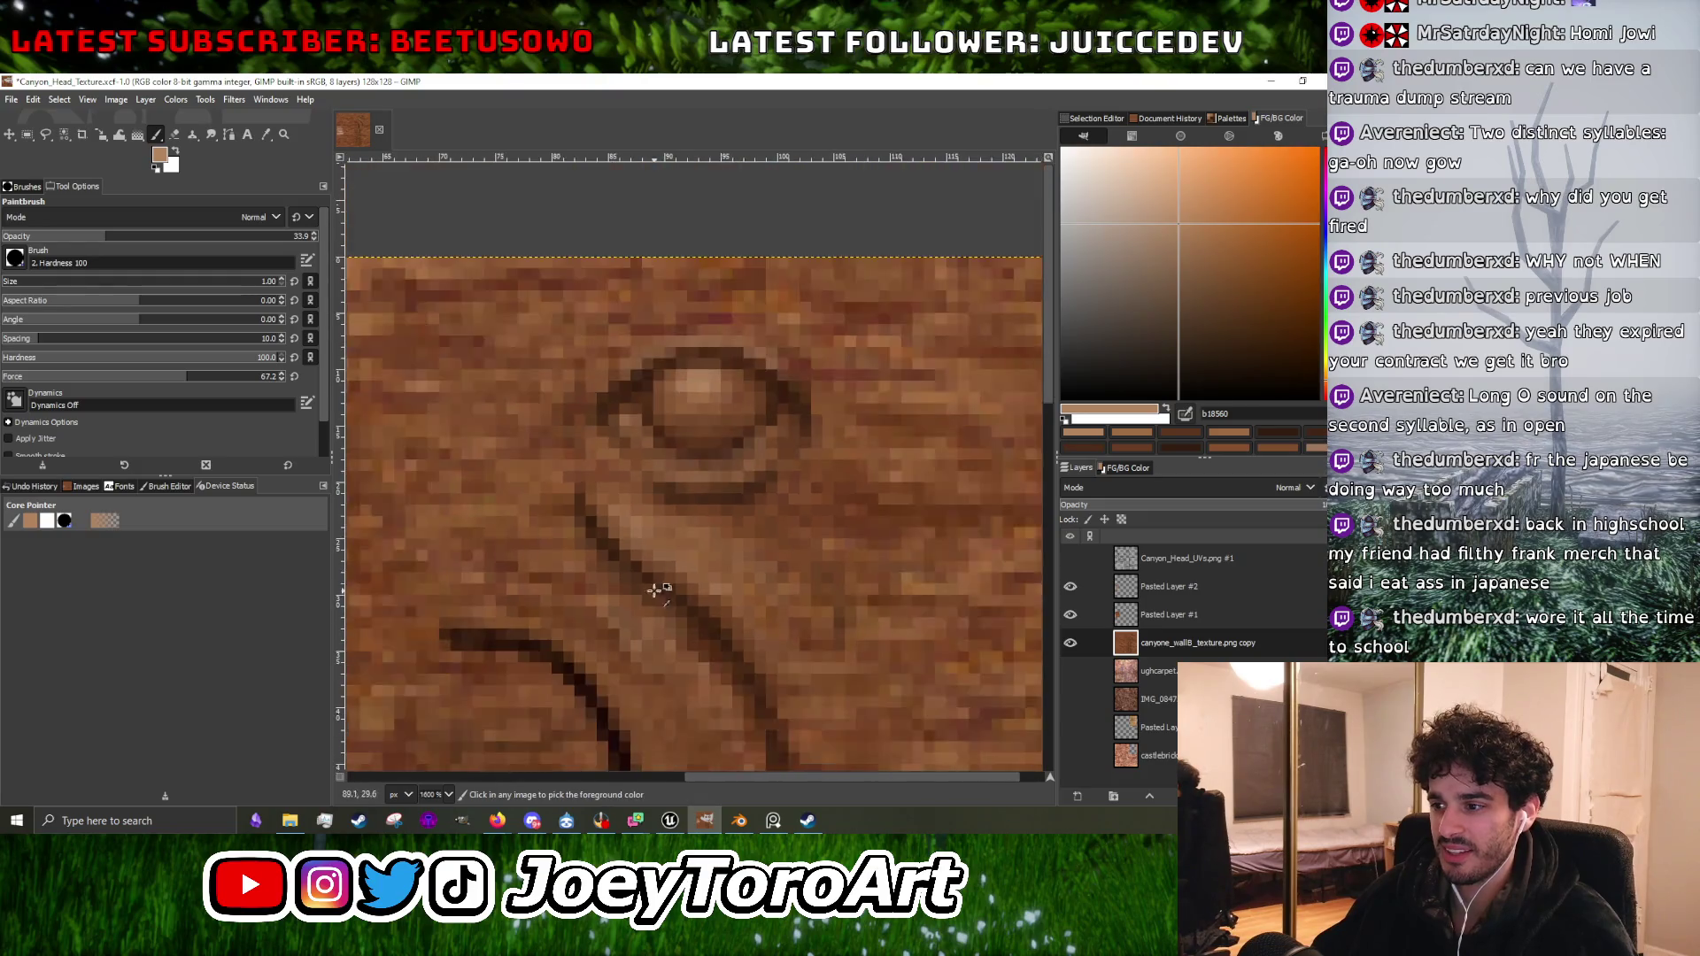
{"action": "scroll", "coordinate": [557, 607], "scroll_direction": "up", "scroll_amount": 1}
{"action": "scroll", "coordinate": [585, 567], "scroll_direction": "up", "scroll_amount": 3}
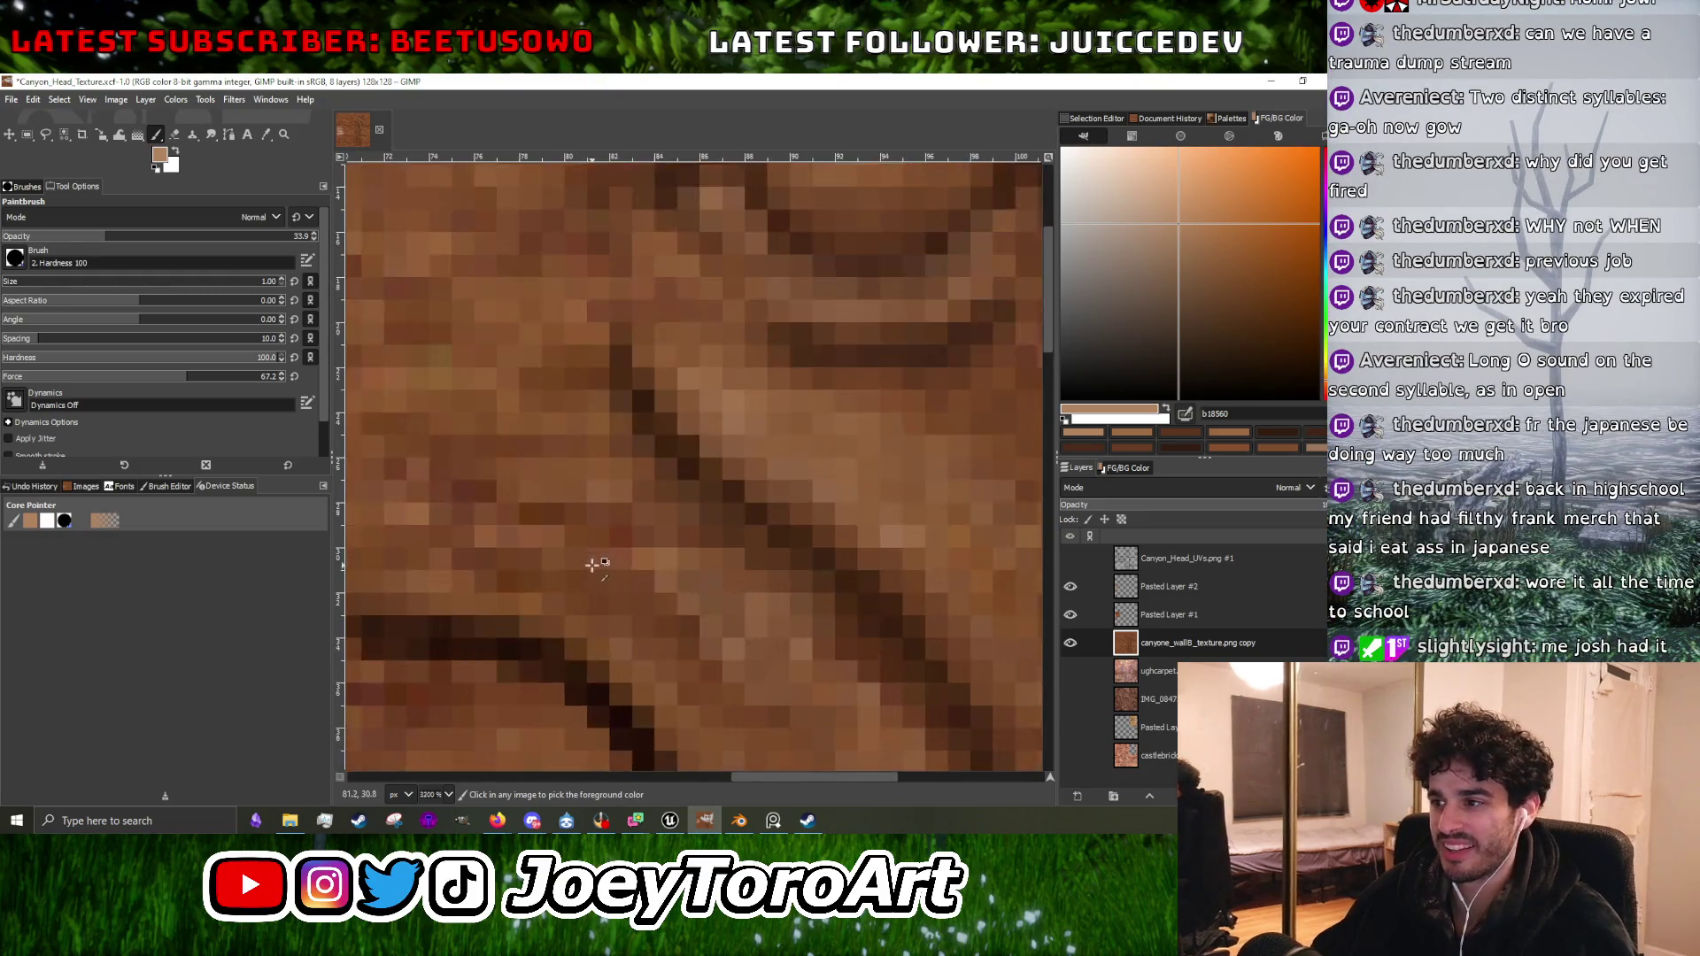
Check placement against the Canyon_Head_UVs outlines, then sample mid brown 774525 below the eye.
{"action": "left_click", "coordinate": [1070, 557]}
{"action": "key", "text": "minus"}
{"action": "key", "text": "minus"}
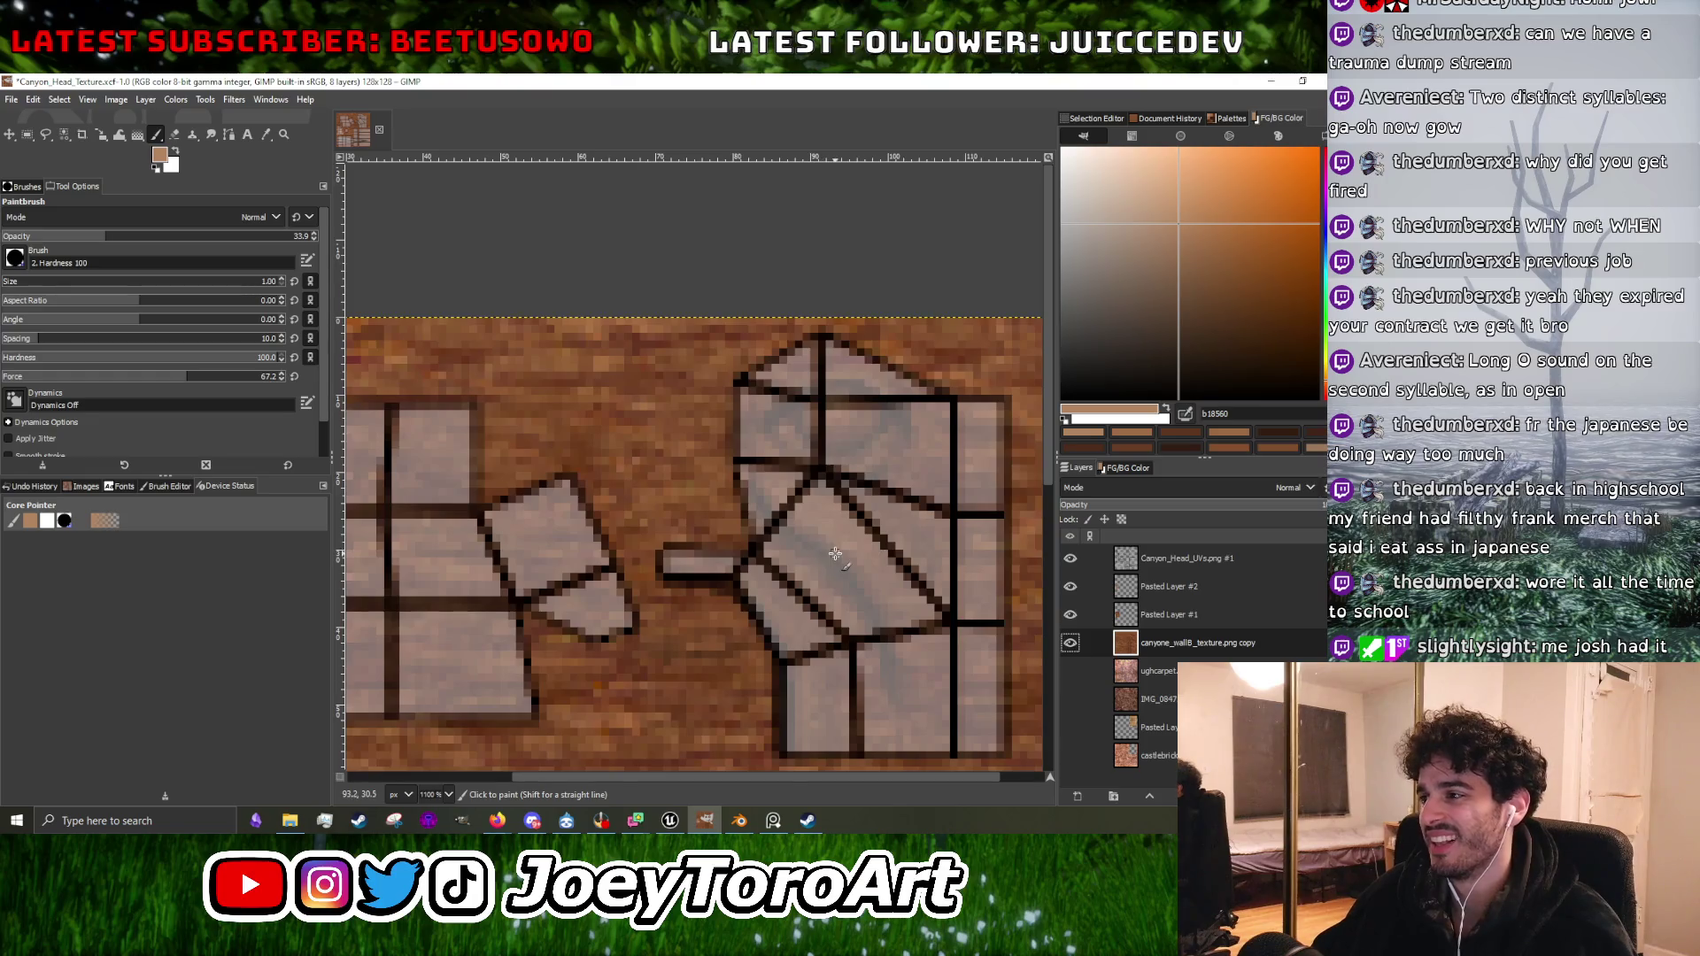
{"action": "left_click", "coordinate": [1070, 558]}
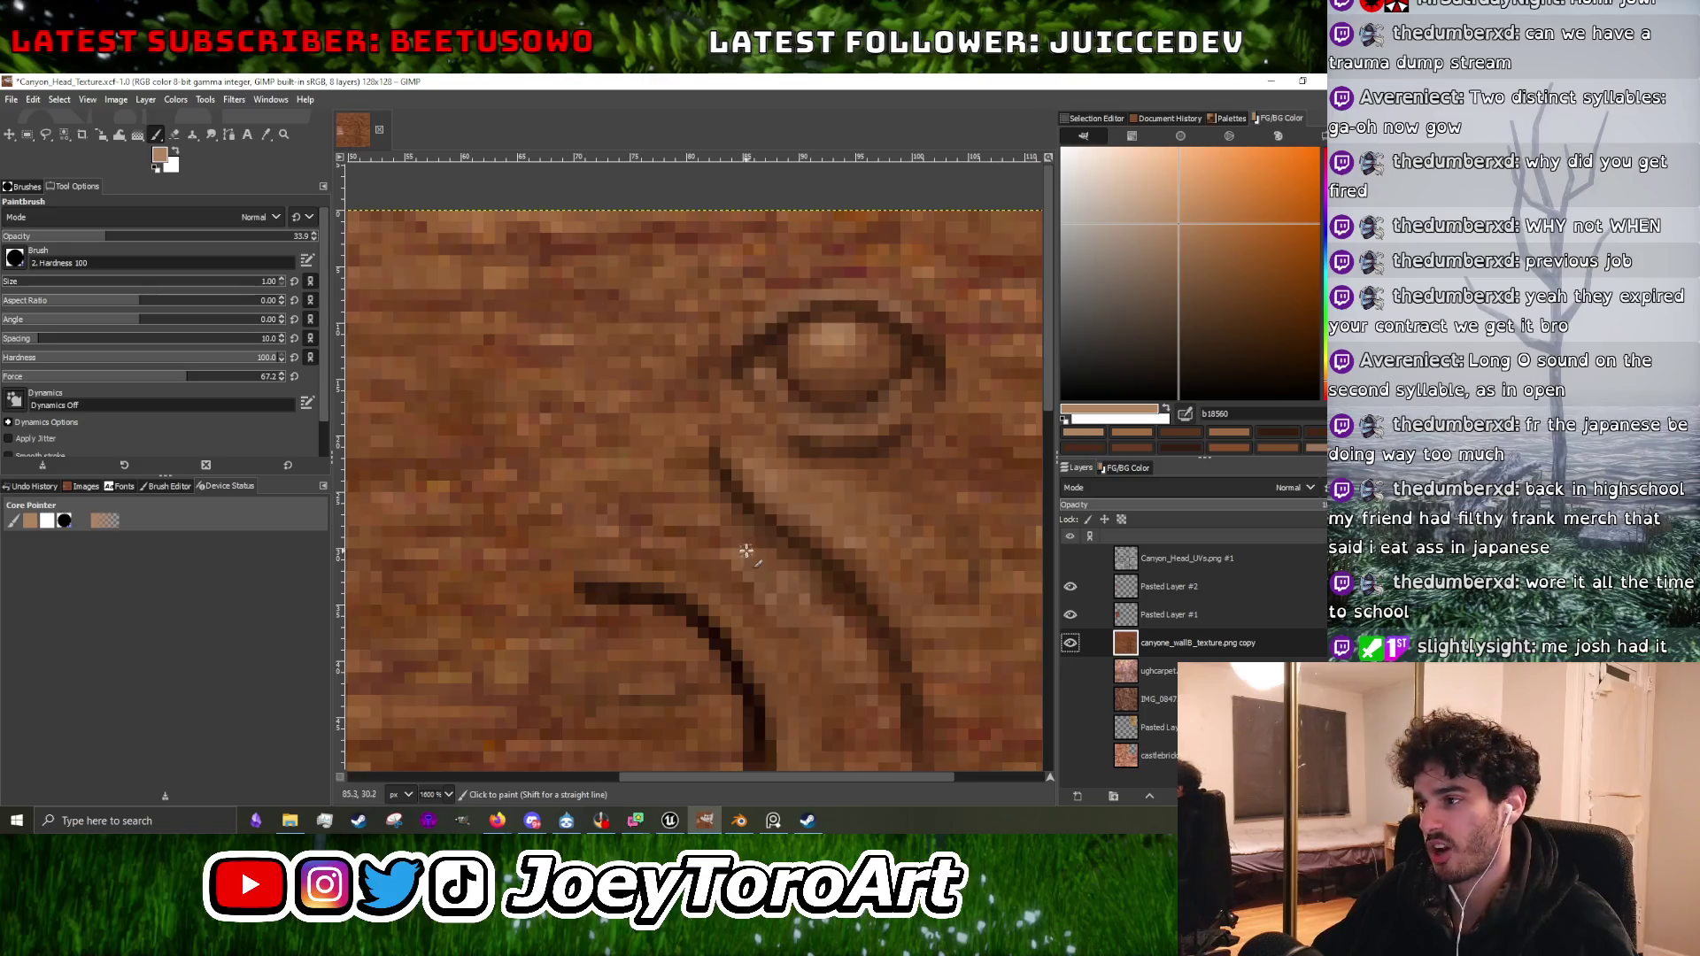
{"action": "key", "text": "plus"}
{"action": "key", "text": "plus"}
{"action": "key", "text": "plus"}
{"action": "left_click", "coordinate": [622, 550], "text": "ctrl"}
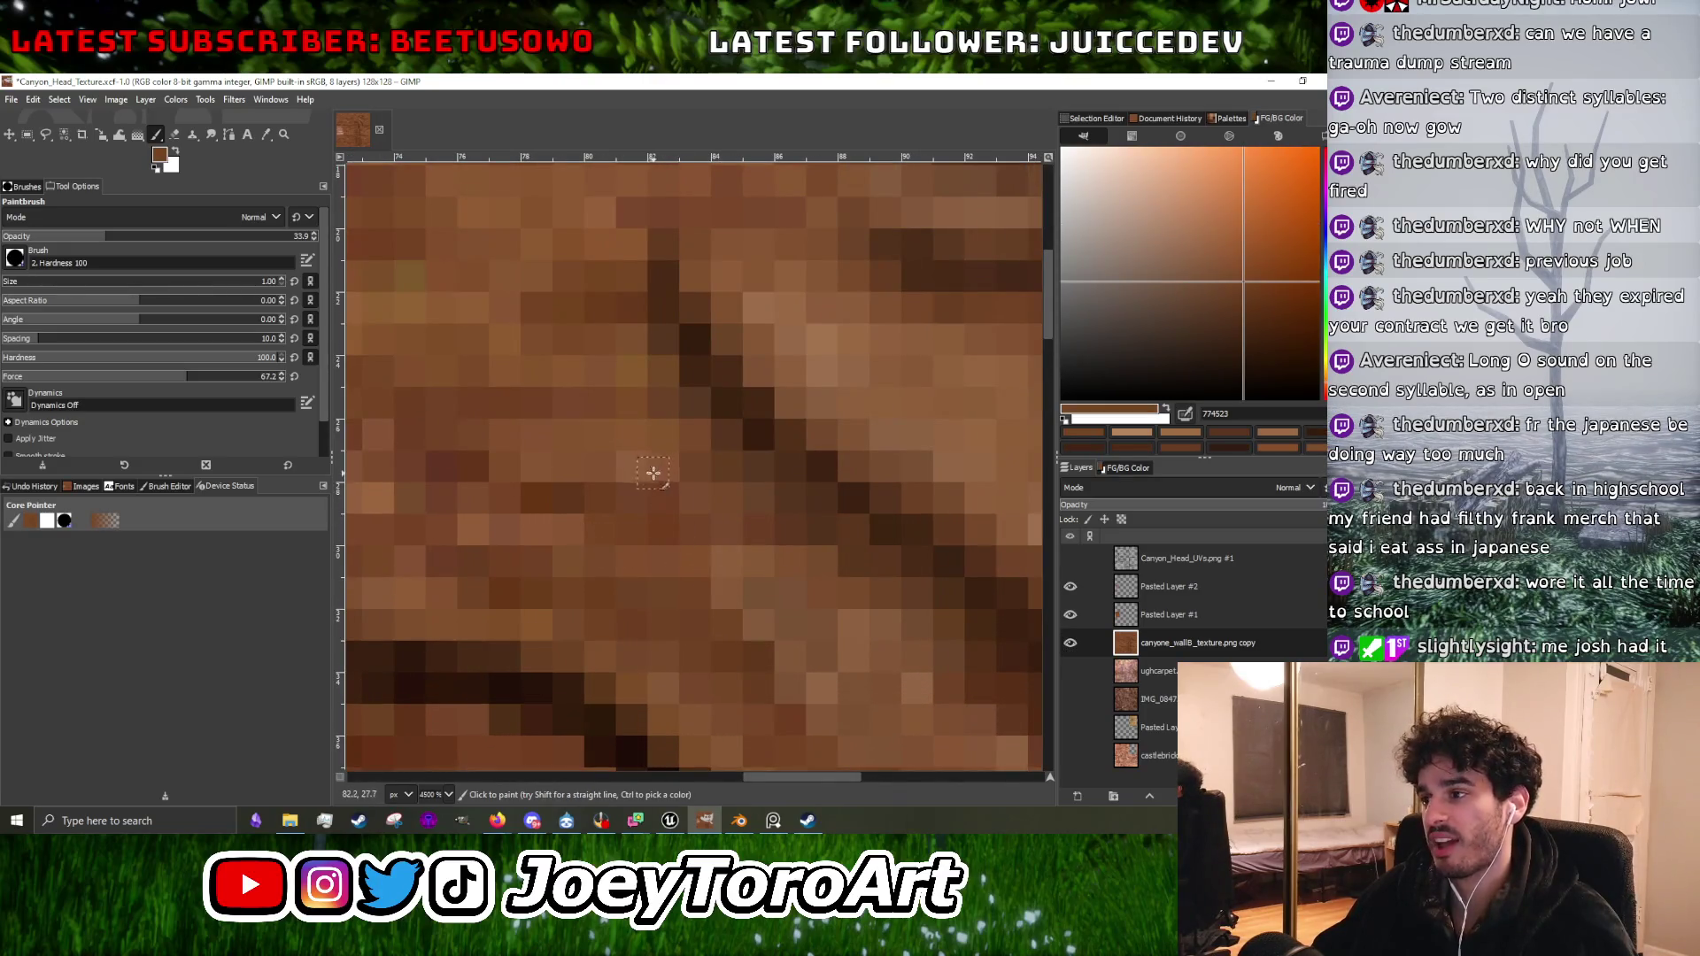
Sample the carved line's dark brown, then lighten a pixel beside the line.
{"action": "scroll", "coordinate": [800, 567], "scroll_direction": "down", "scroll_amount": 3}
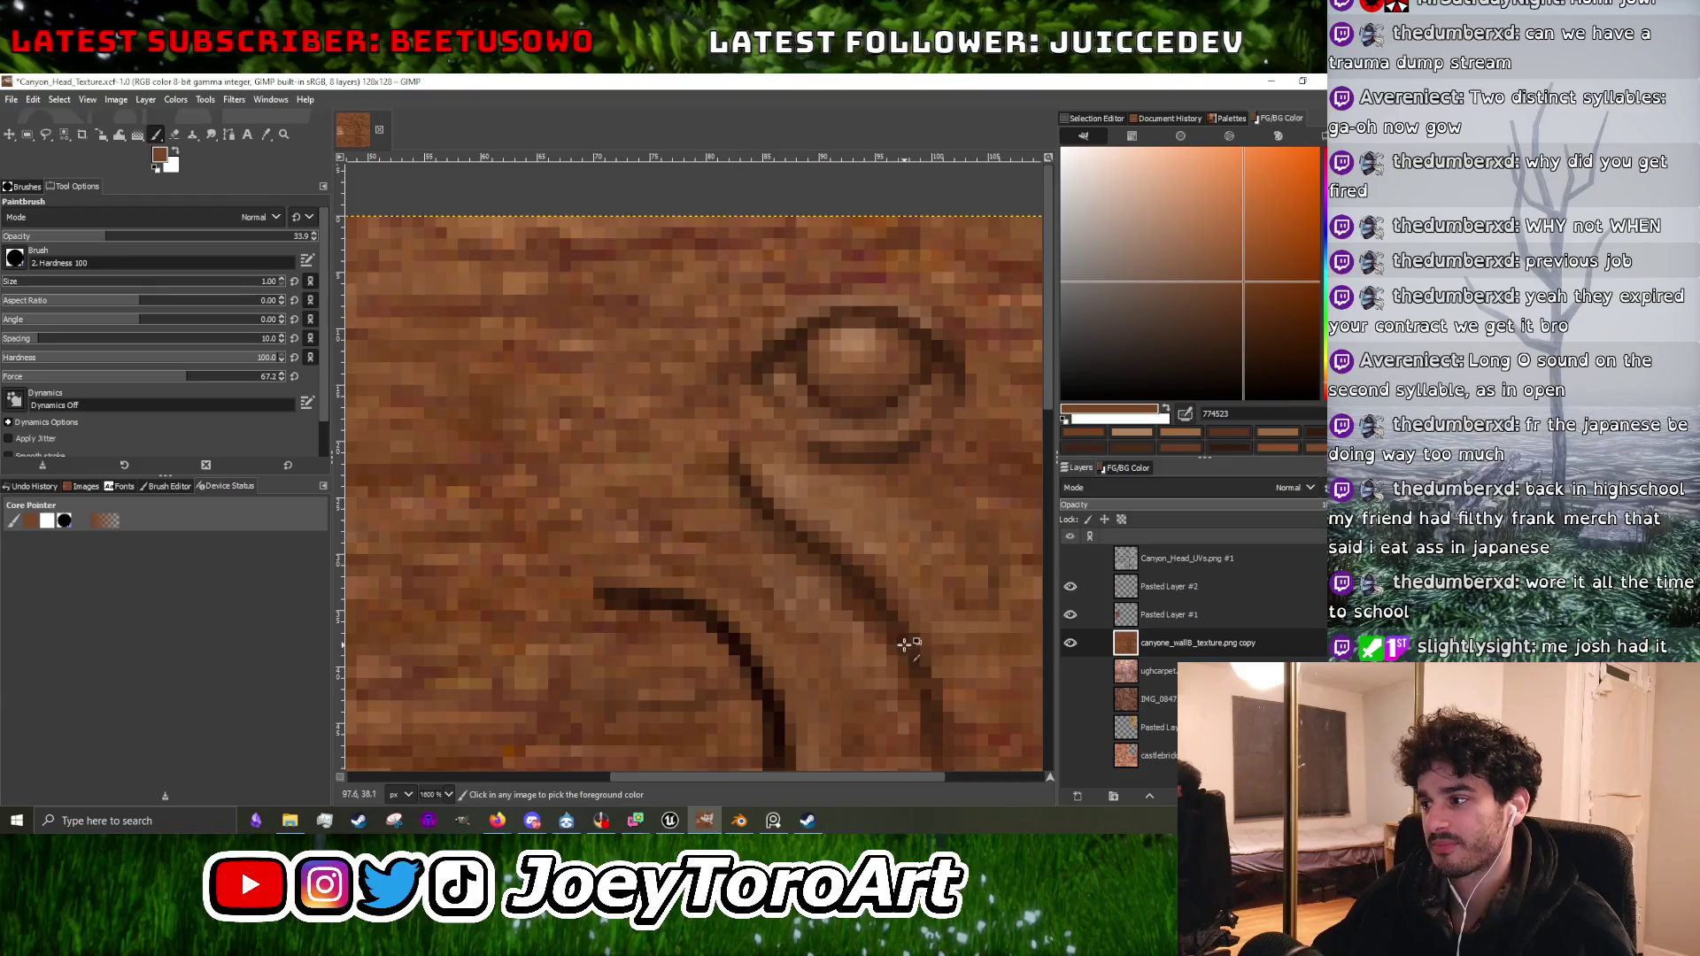
{"action": "left_click", "coordinate": [727, 630], "text": "ctrl"}
{"action": "scroll", "coordinate": [885, 611], "scroll_direction": "up", "scroll_amount": 2}
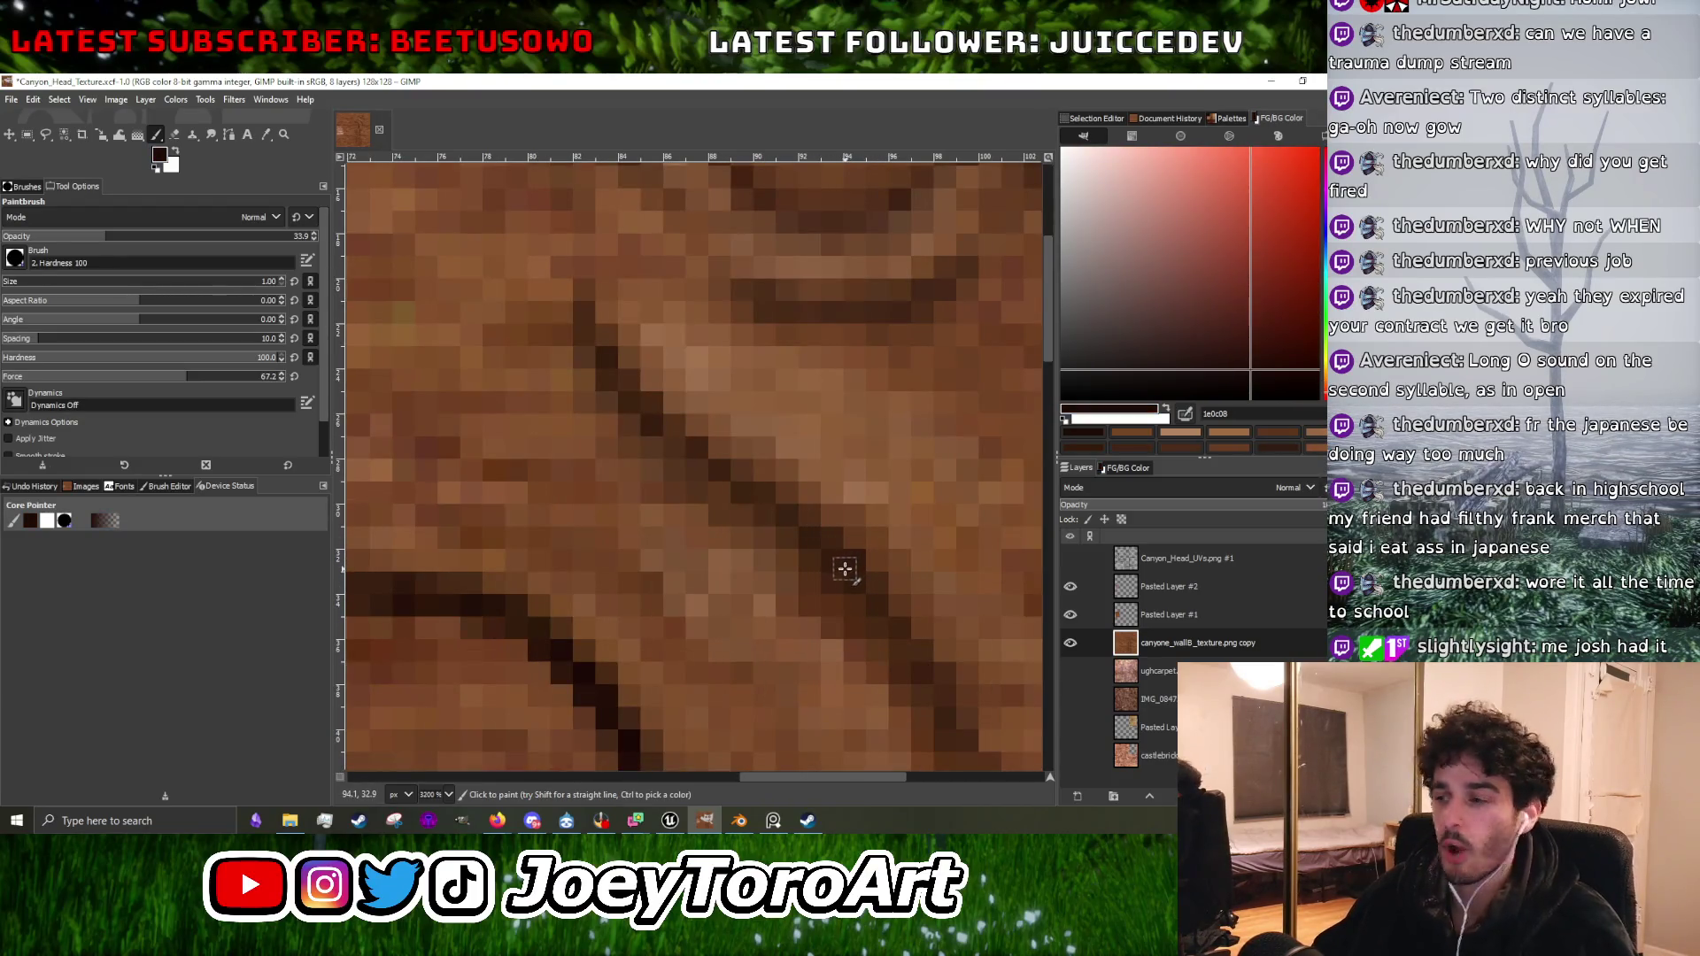
{"action": "scroll", "coordinate": [779, 510], "scroll_direction": "down", "scroll_amount": 2}
{"action": "scroll", "coordinate": [774, 518], "scroll_direction": "up", "scroll_amount": 2}
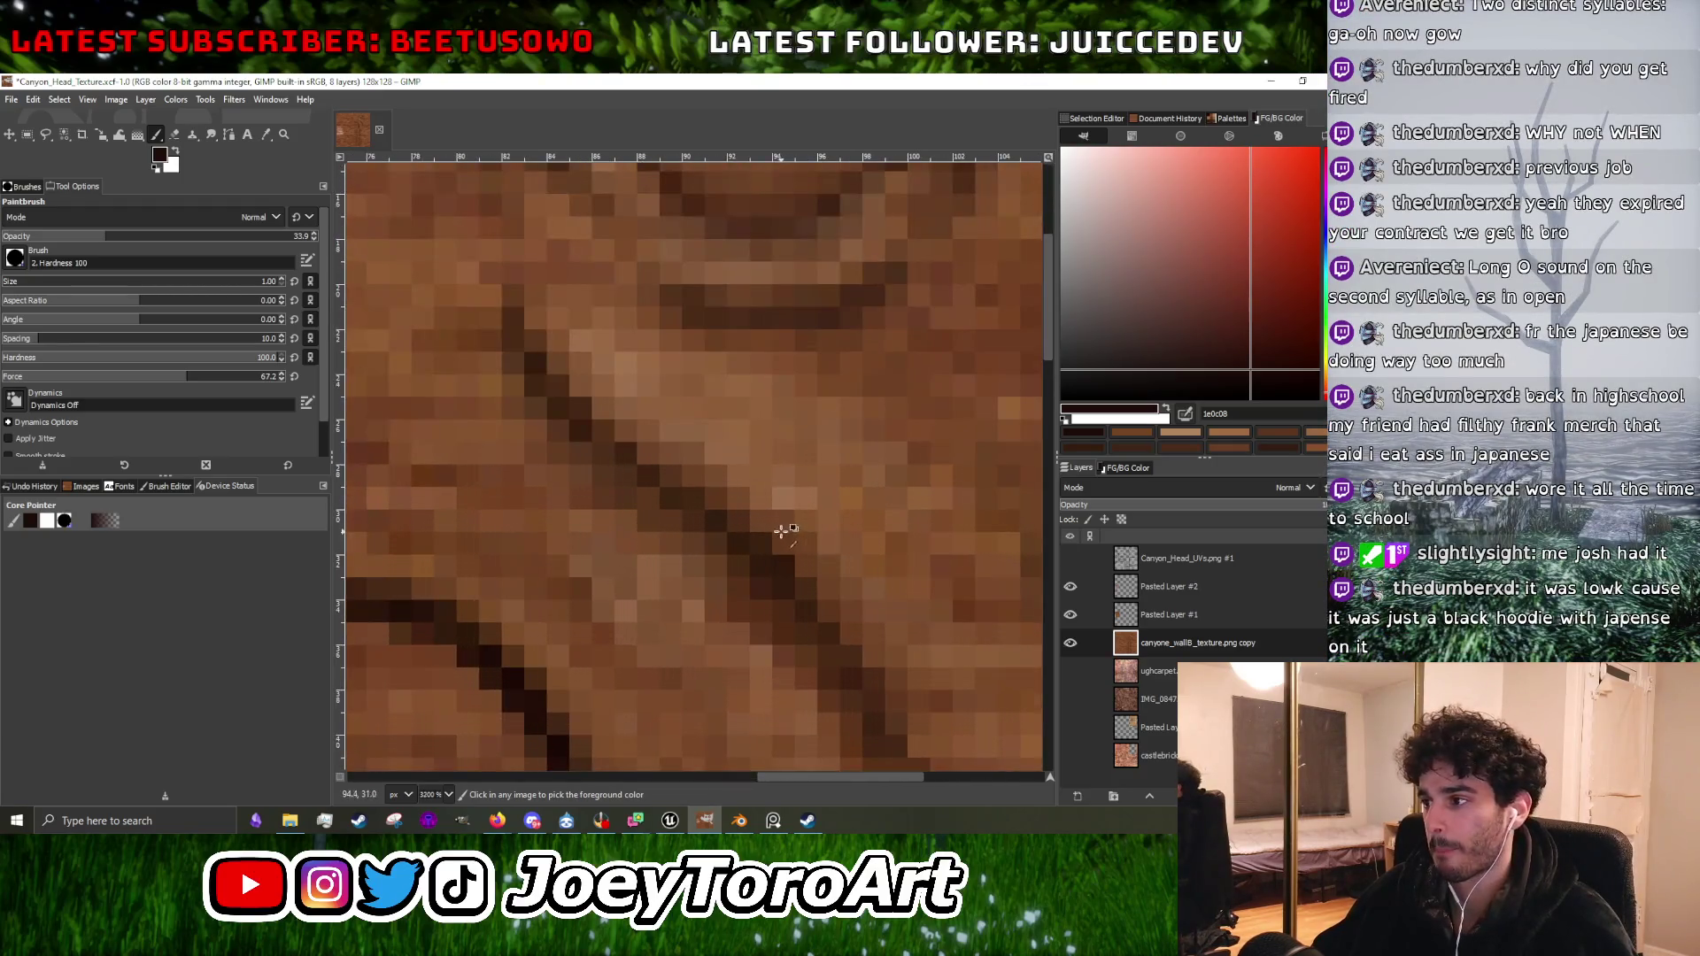
{"action": "left_click", "coordinate": [786, 502], "text": "ctrl"}
{"action": "left_click", "coordinate": [784, 500]}
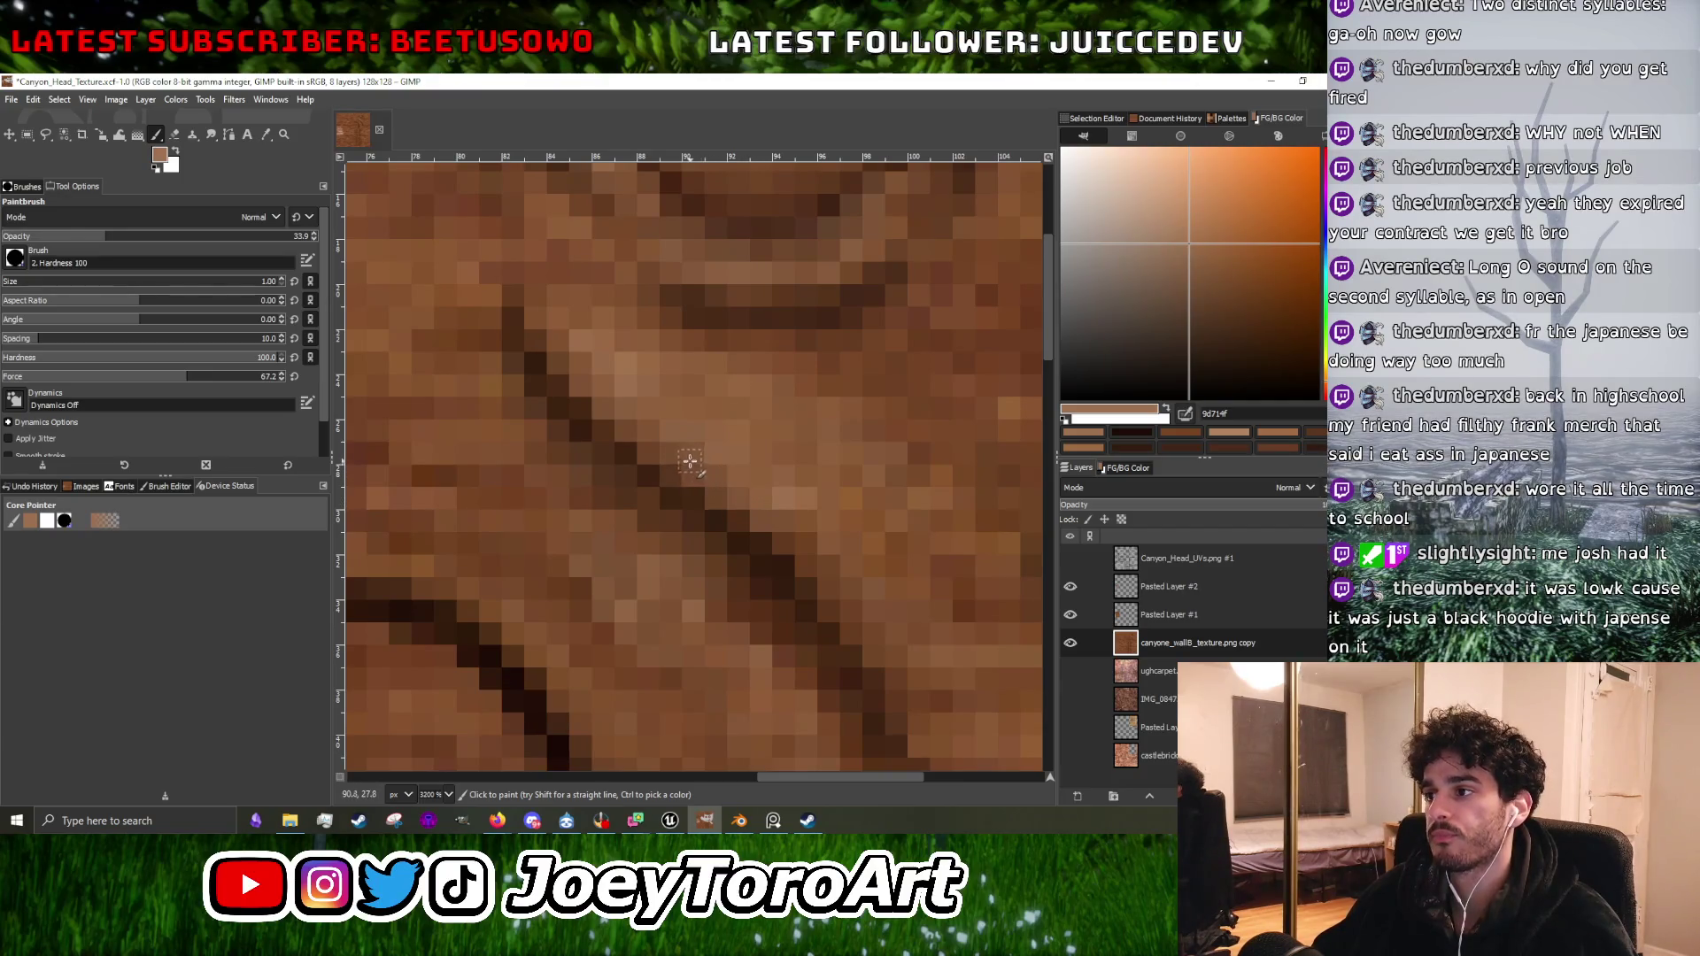
Sample medium and light rock browns, then darken a pixel along the carved groove.
{"action": "left_click", "coordinate": [793, 535], "text": "ctrl"}
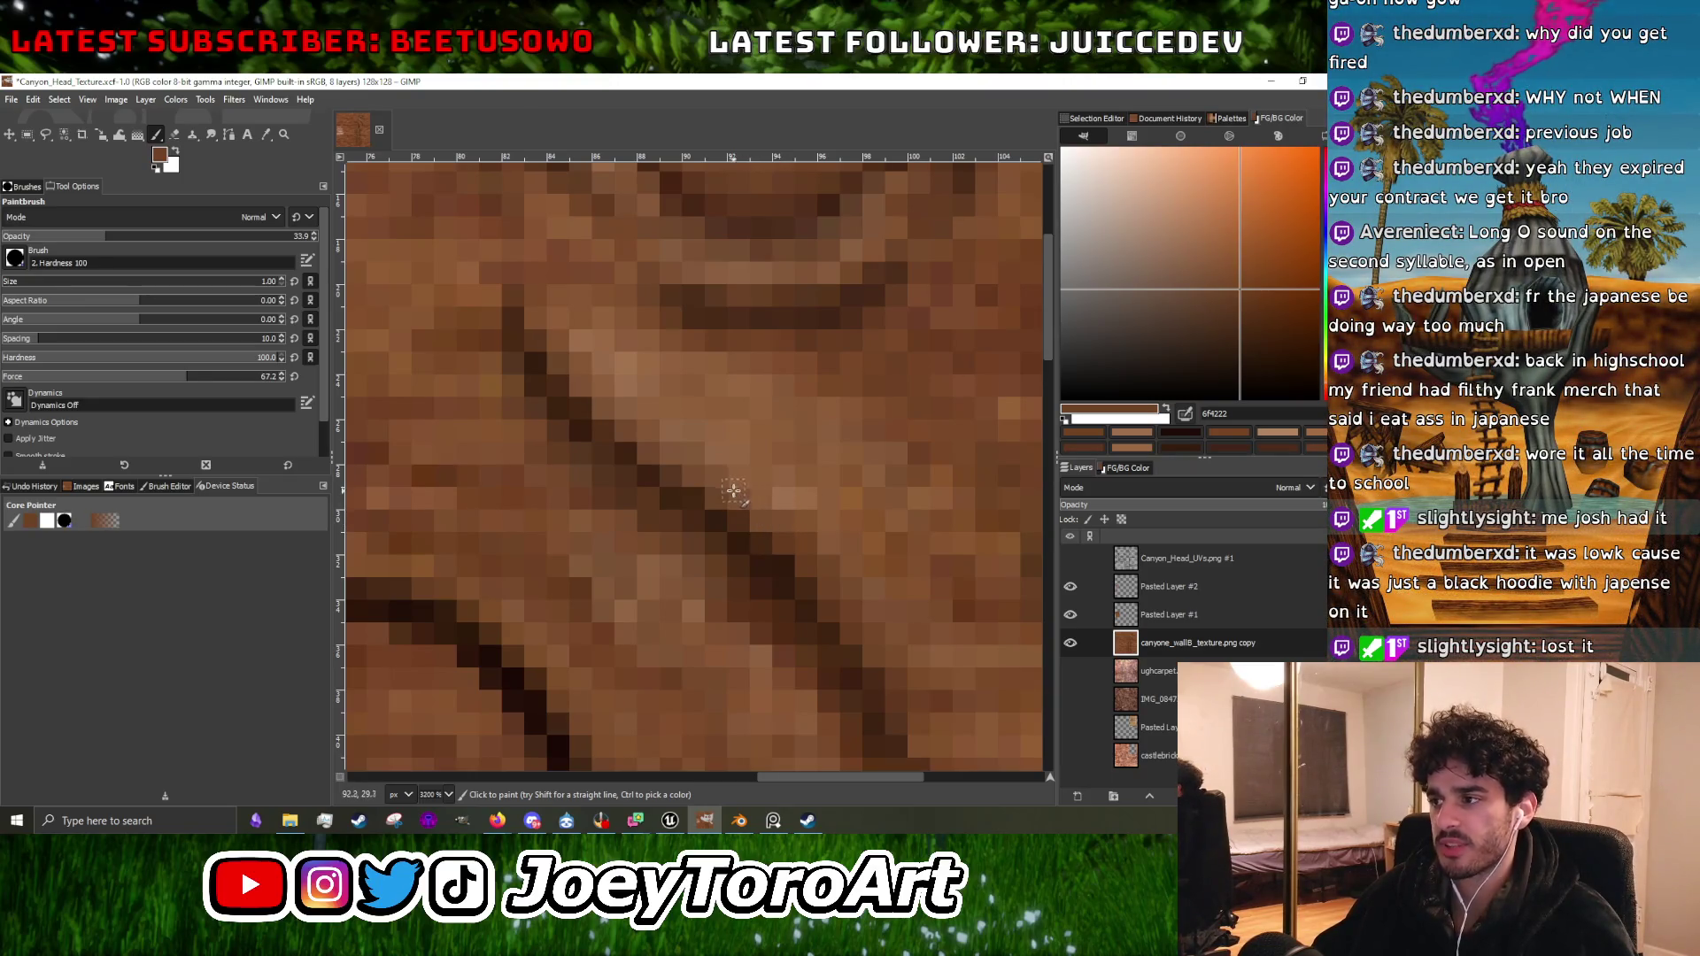
{"action": "left_click", "coordinate": [627, 379], "text": "ctrl"}
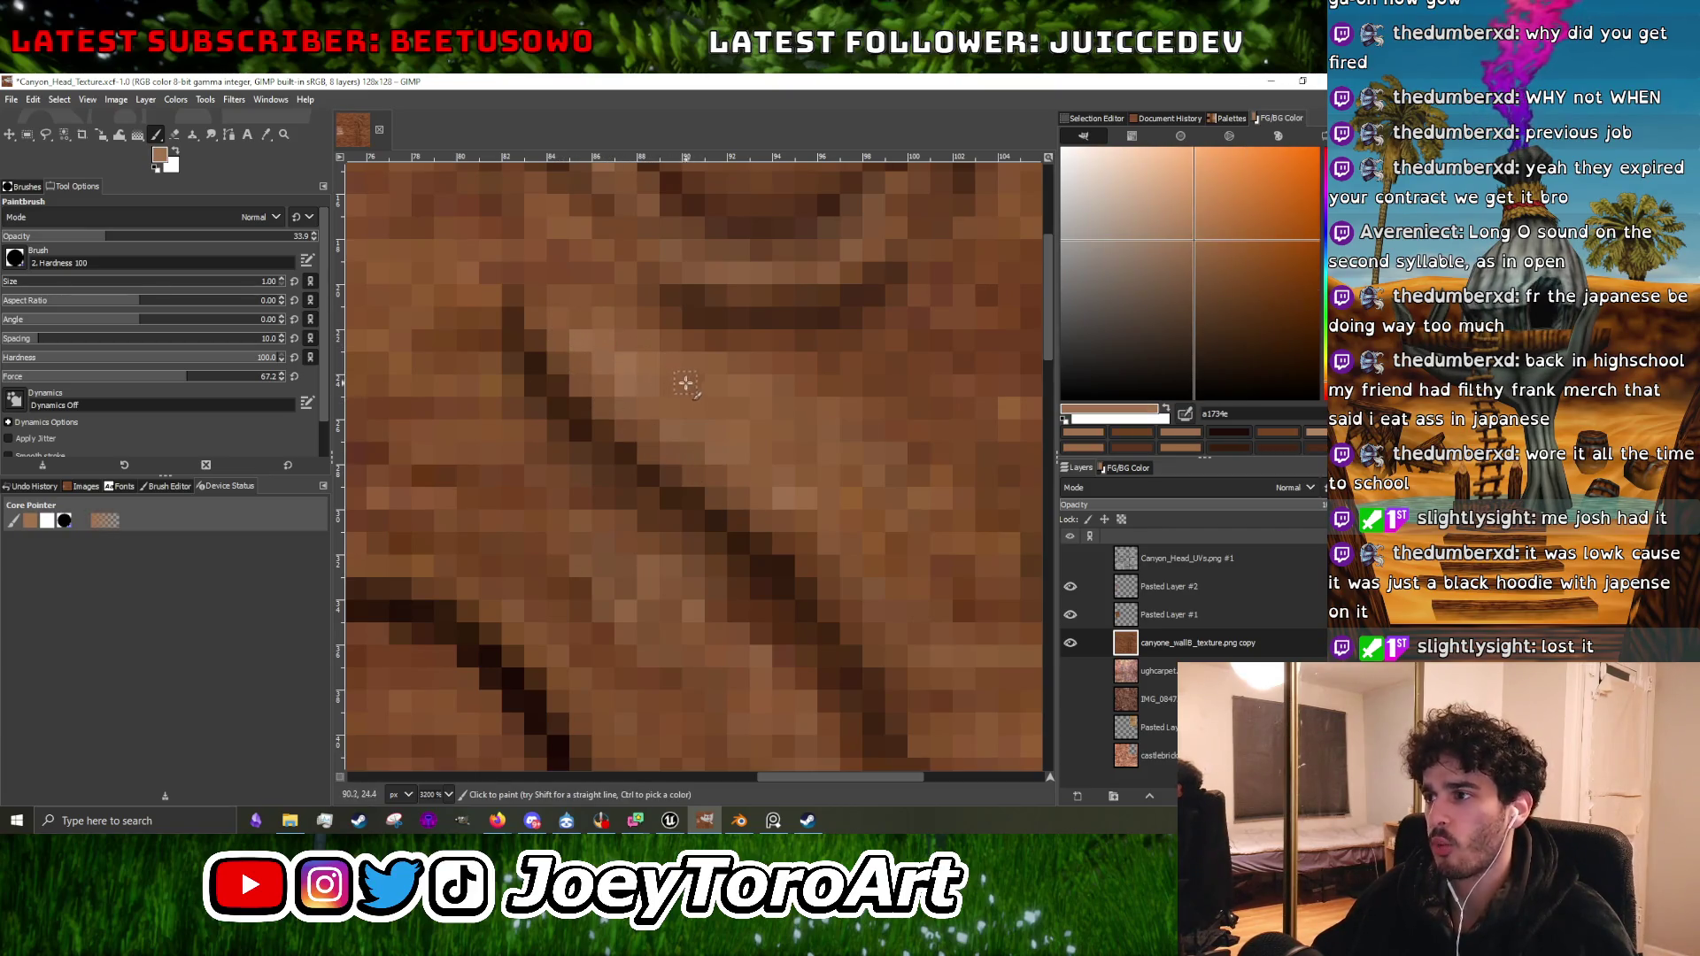
{"action": "scroll", "coordinate": [686, 383], "scroll_direction": "down", "scroll_amount": 2}
{"action": "scroll", "coordinate": [777, 436], "scroll_direction": "up", "scroll_amount": 3}
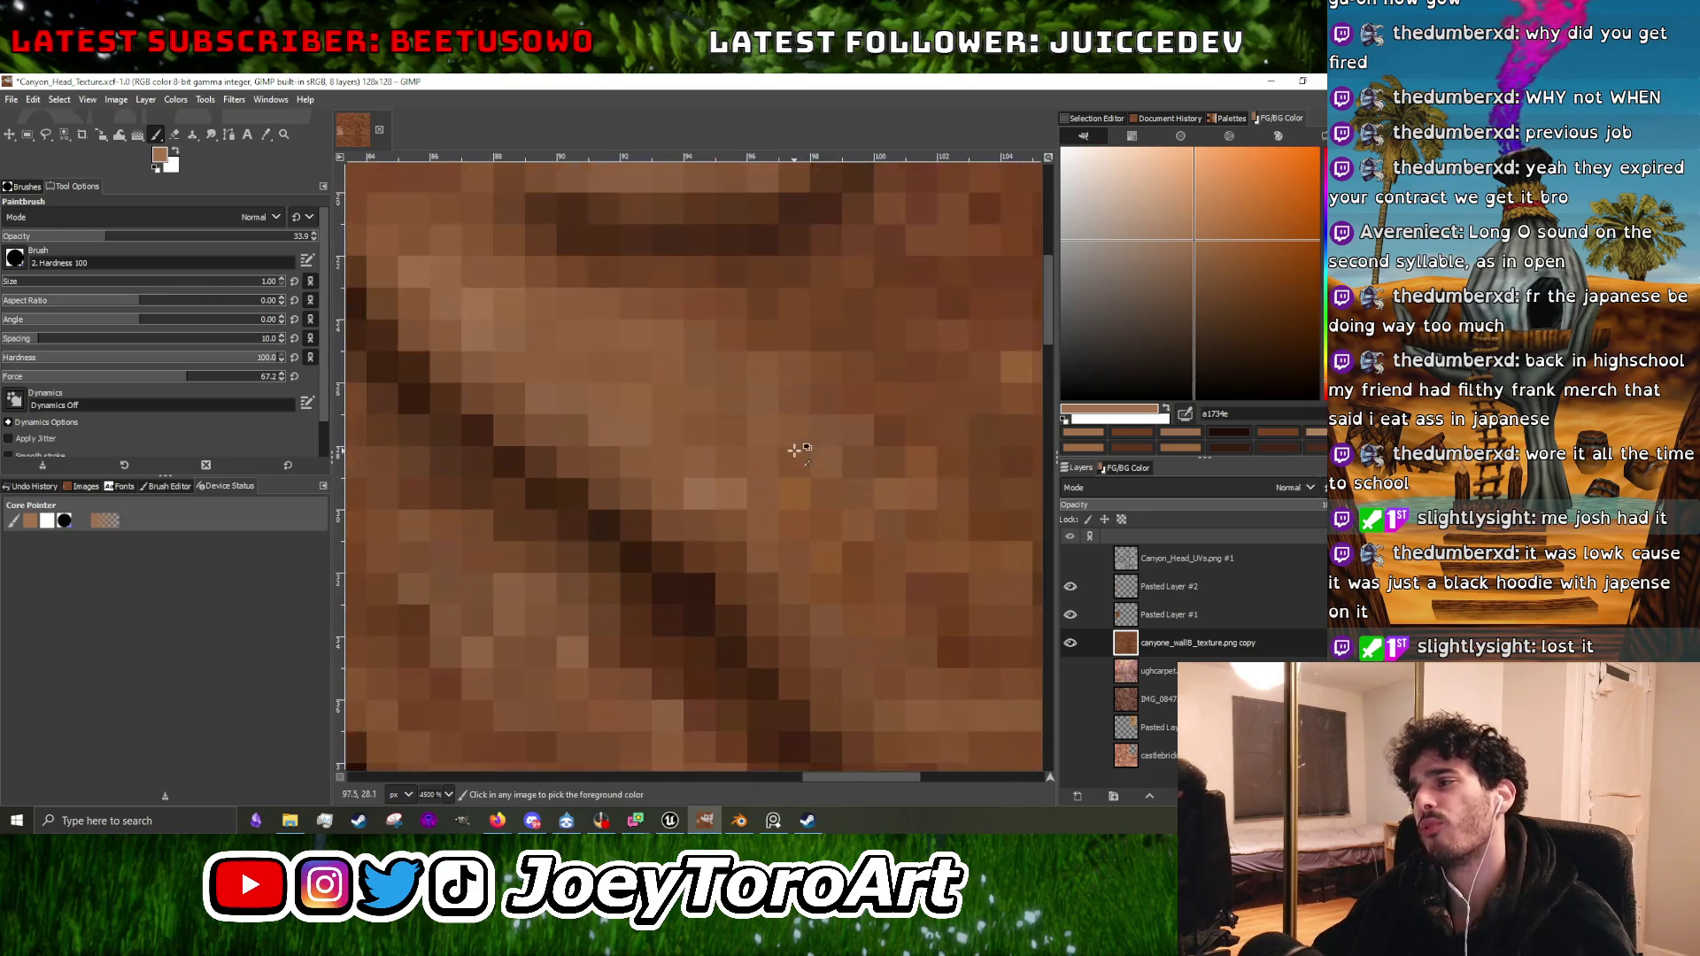
{"action": "left_click", "coordinate": [711, 501], "text": "ctrl"}
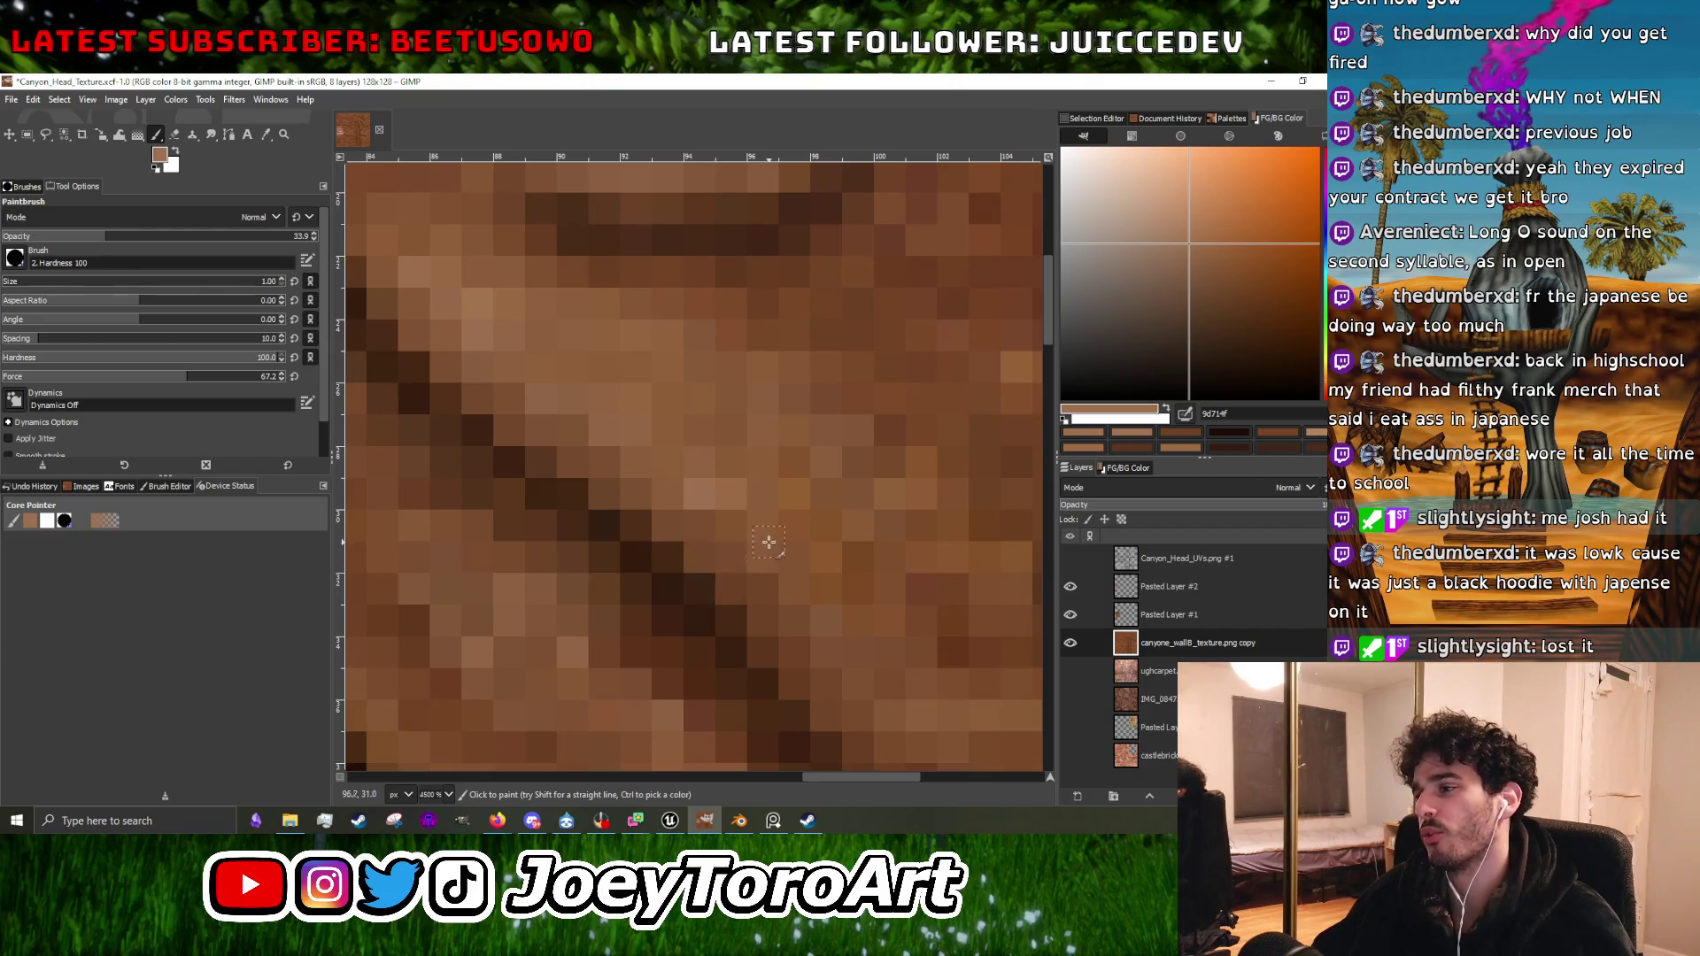
{"action": "scroll", "coordinate": [767, 561], "scroll_direction": "down", "scroll_amount": 4}
{"action": "scroll", "coordinate": [710, 505], "scroll_direction": "up", "scroll_amount": 3}
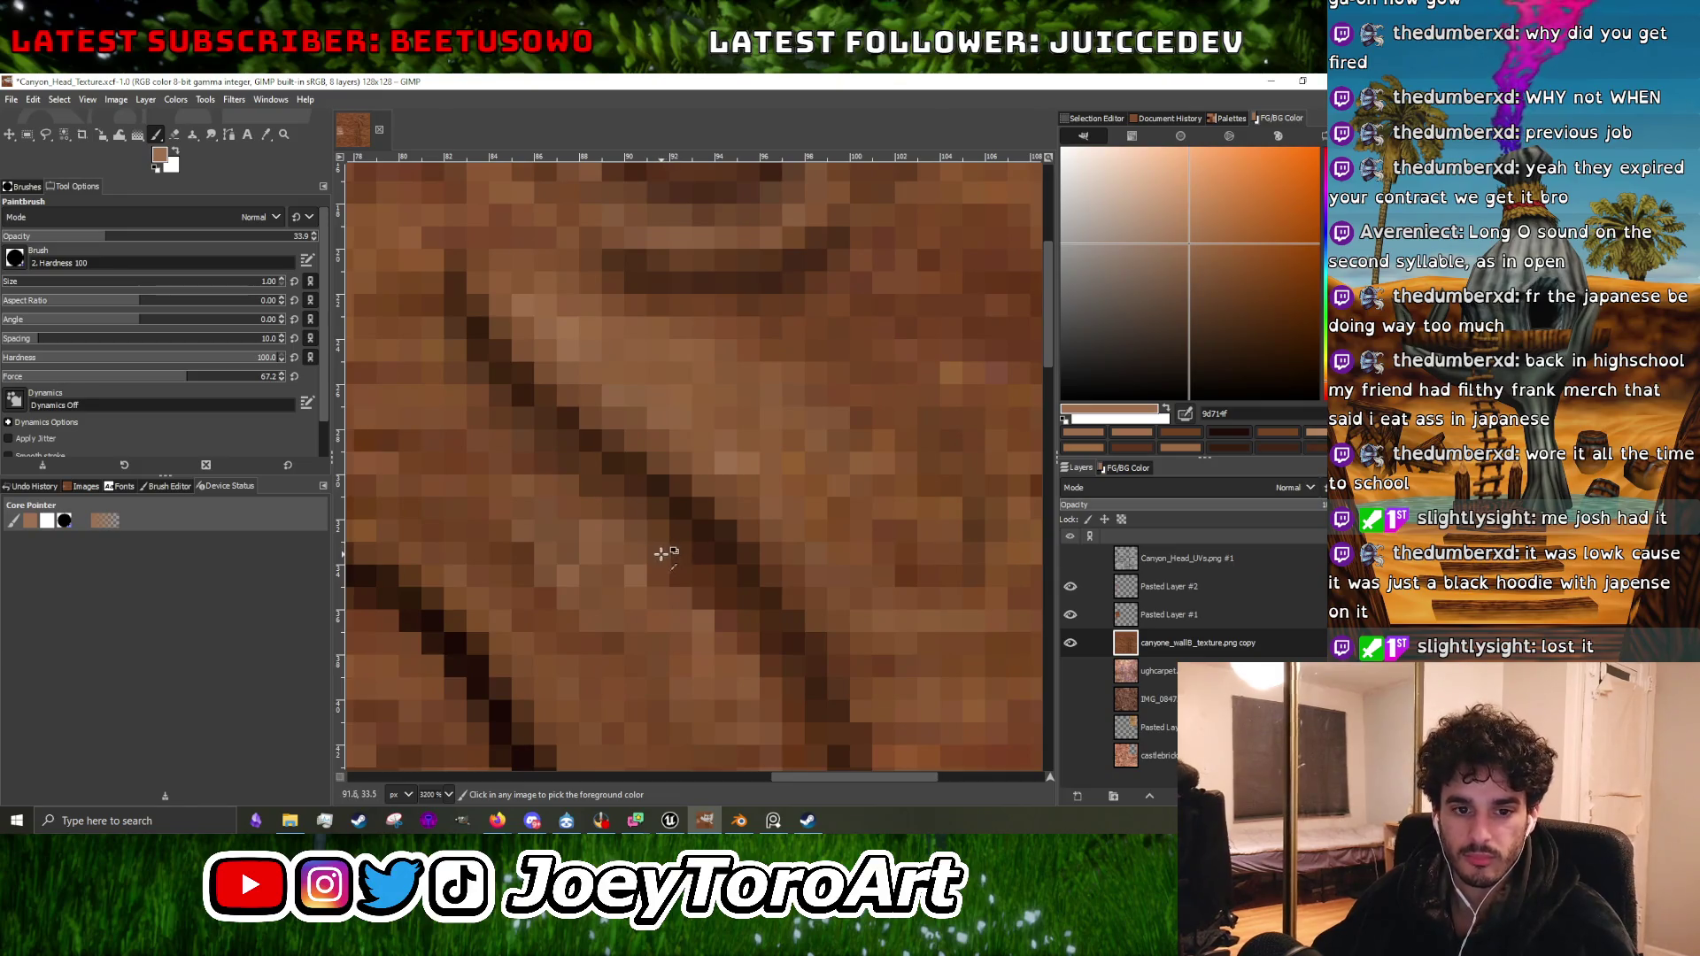
{"action": "scroll", "coordinate": [632, 544], "scroll_direction": "down", "scroll_amount": 3}
{"action": "scroll", "coordinate": [632, 543], "scroll_direction": "up", "scroll_amount": 3}
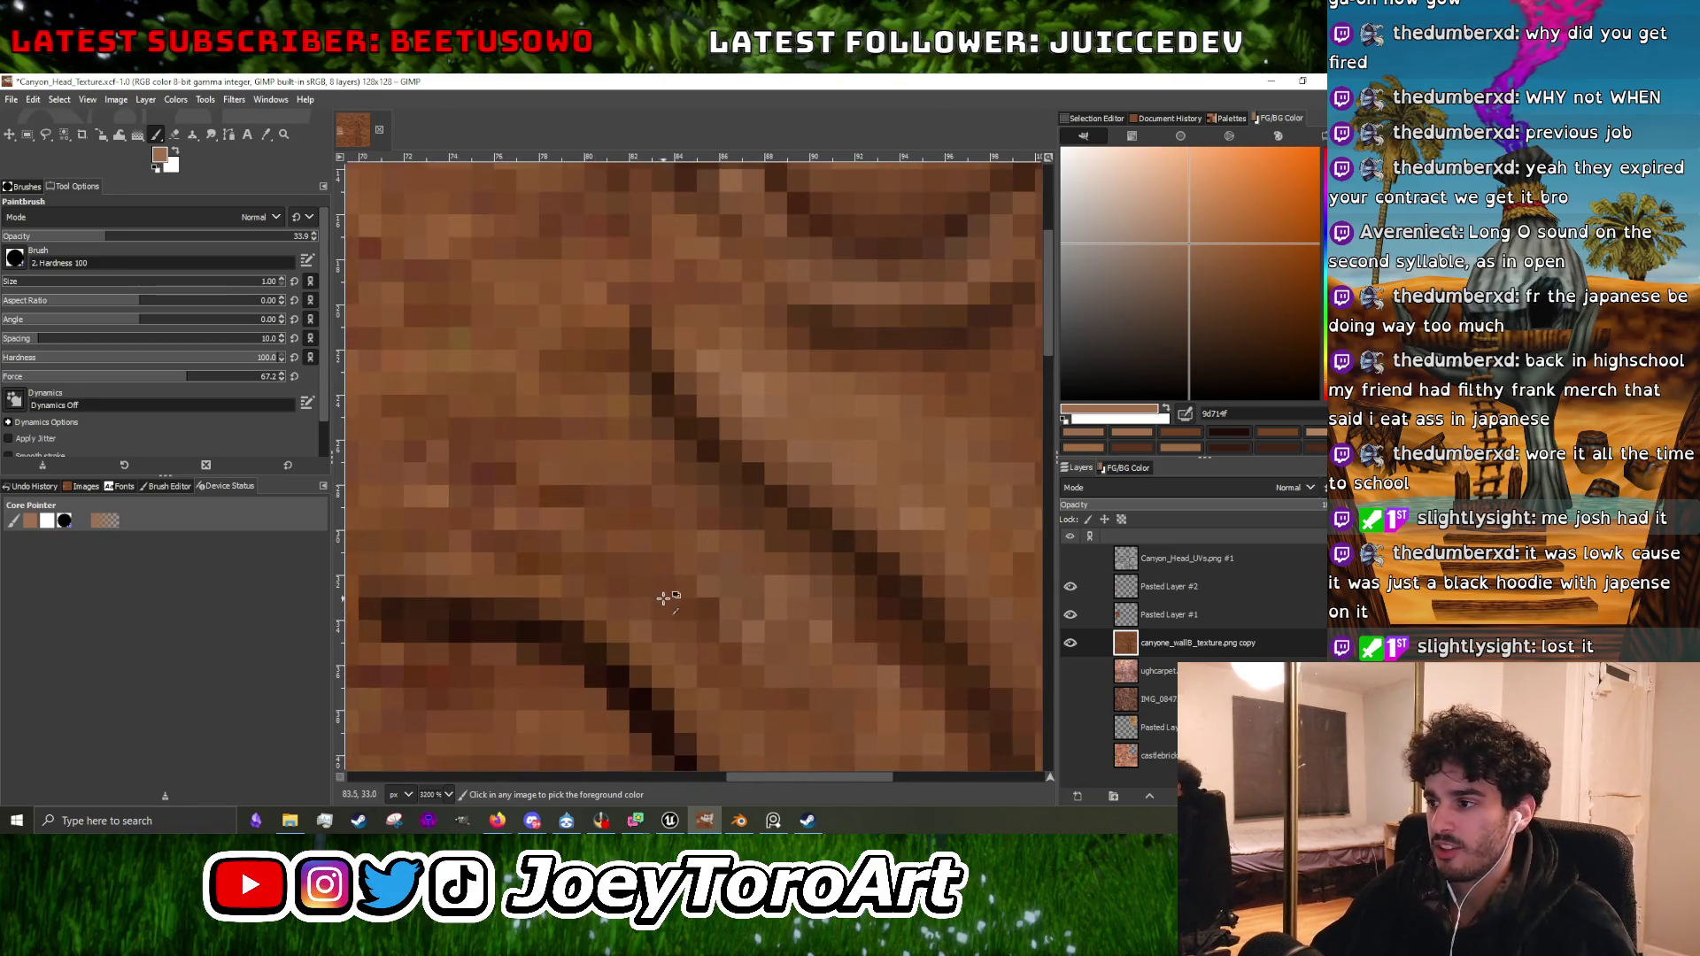
{"action": "left_click", "coordinate": [709, 598], "text": "ctrl"}
{"action": "left_click", "coordinate": [714, 588]}
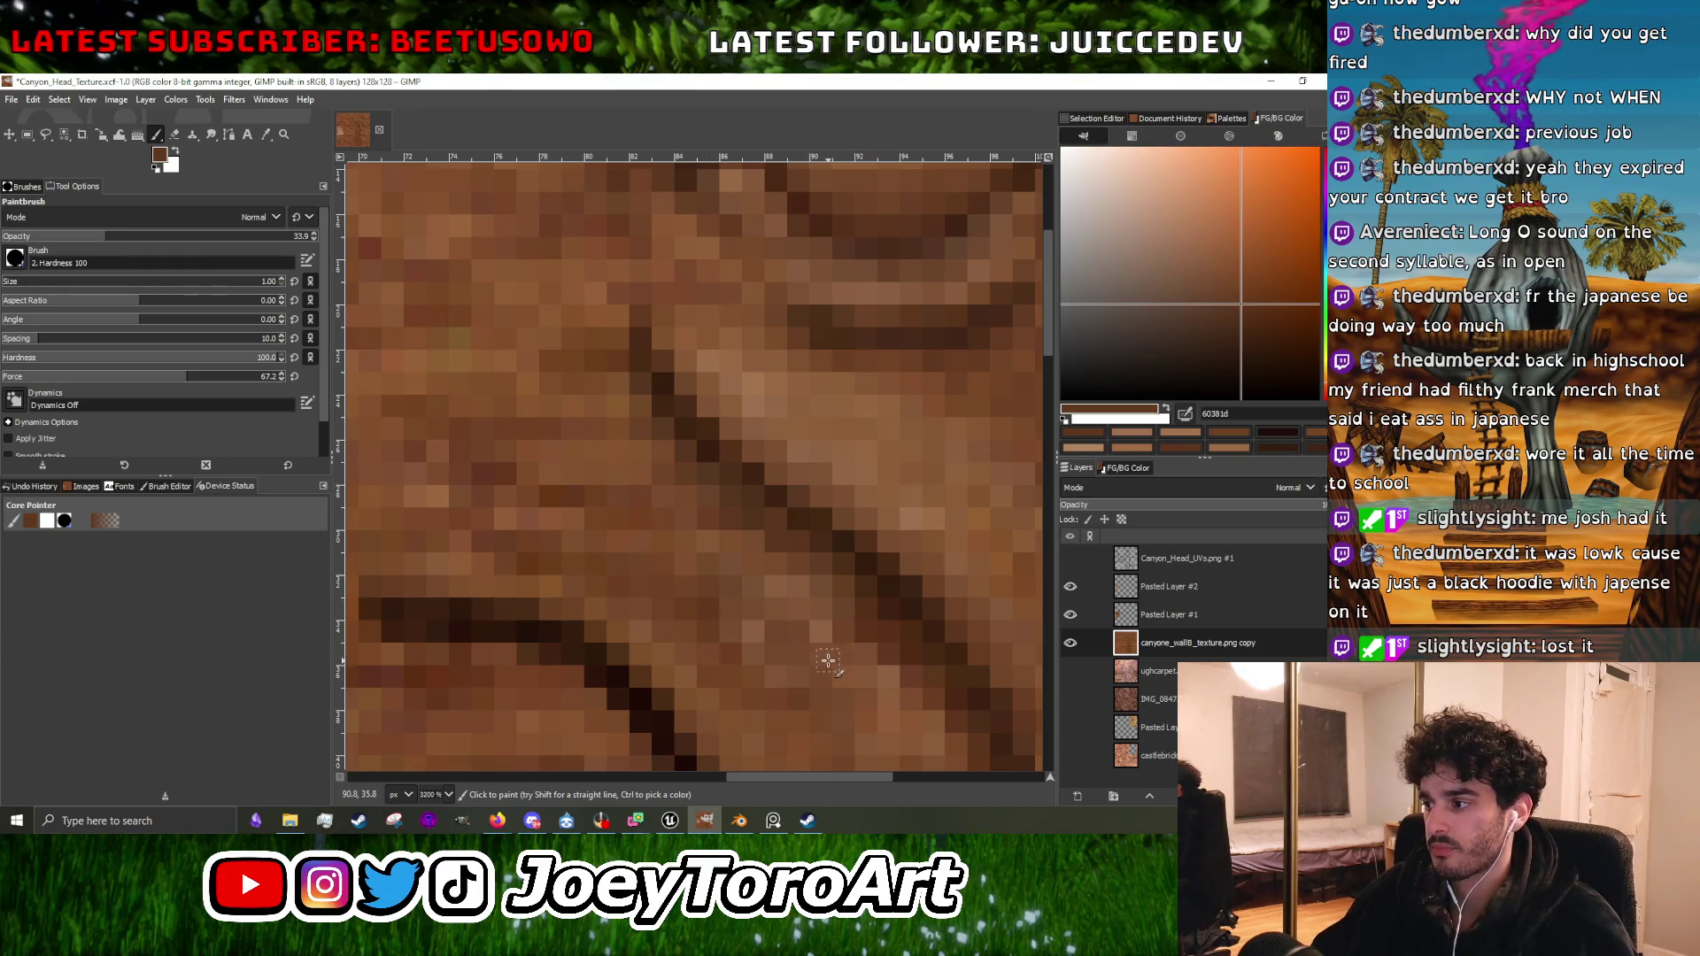
Sample a very dark brown from the groove.
{"action": "scroll", "coordinate": [828, 659], "scroll_direction": "down", "scroll_amount": 3}
{"action": "scroll", "coordinate": [835, 664], "scroll_direction": "up", "scroll_amount": 2}
{"action": "scroll", "coordinate": [852, 632], "scroll_direction": "up", "scroll_amount": 1}
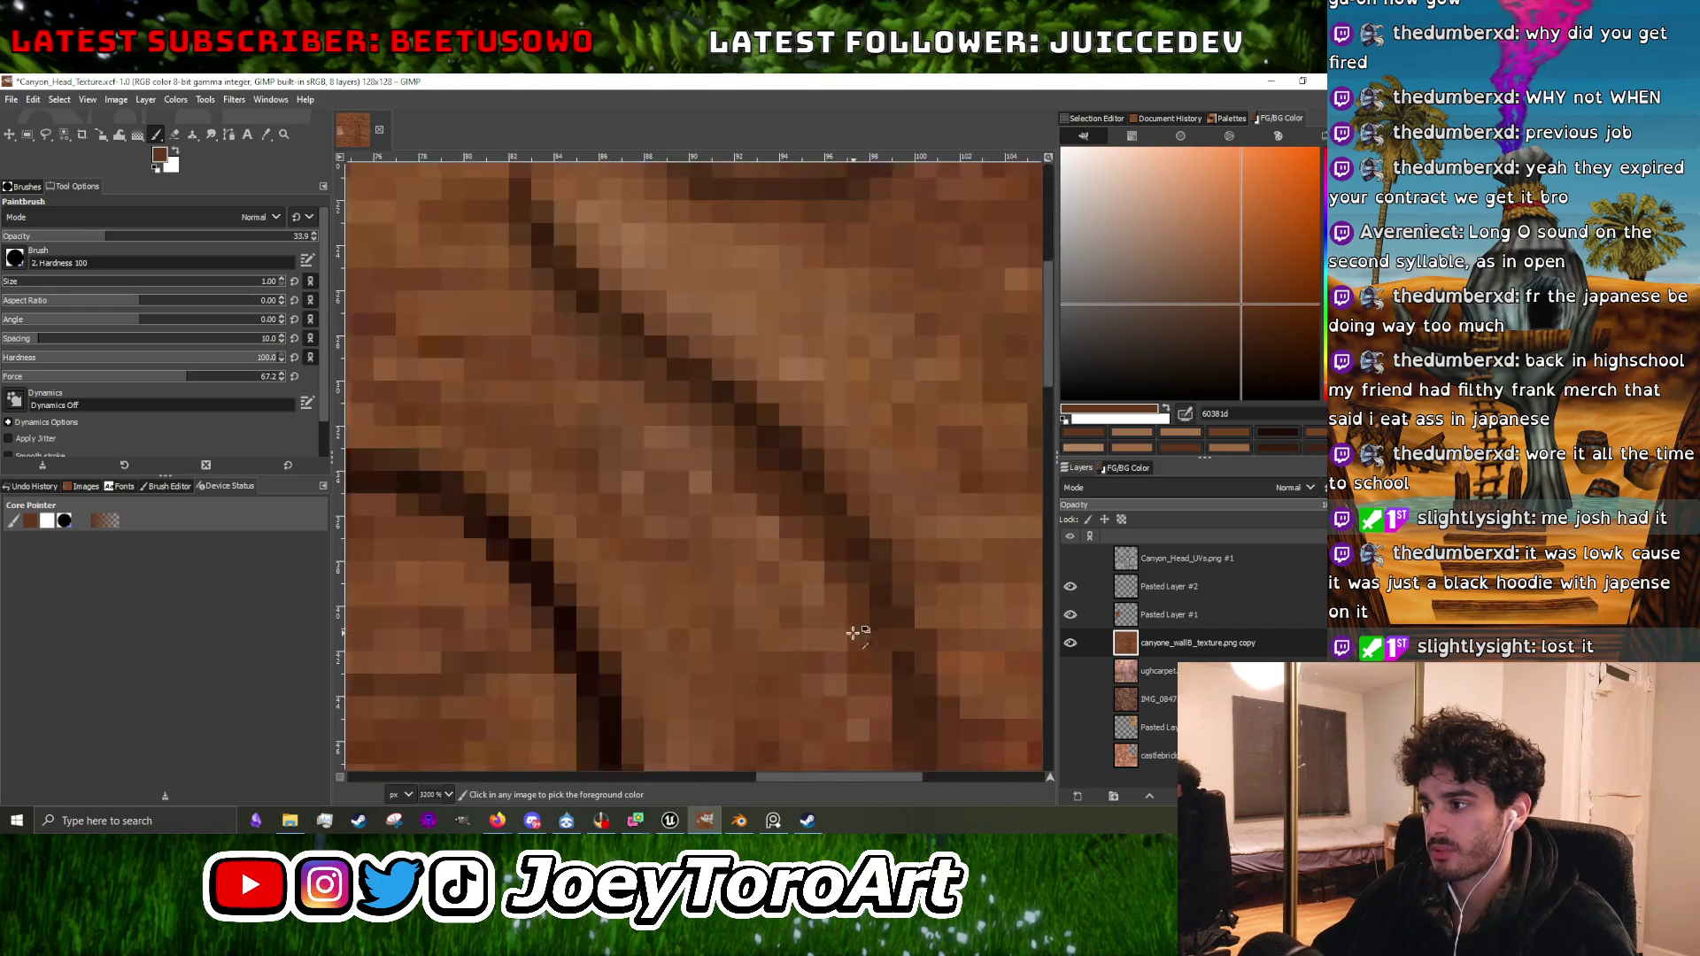
{"action": "scroll", "coordinate": [836, 627], "scroll_direction": "down", "scroll_amount": 3}
{"action": "scroll", "coordinate": [848, 651], "scroll_direction": "up", "scroll_amount": 3}
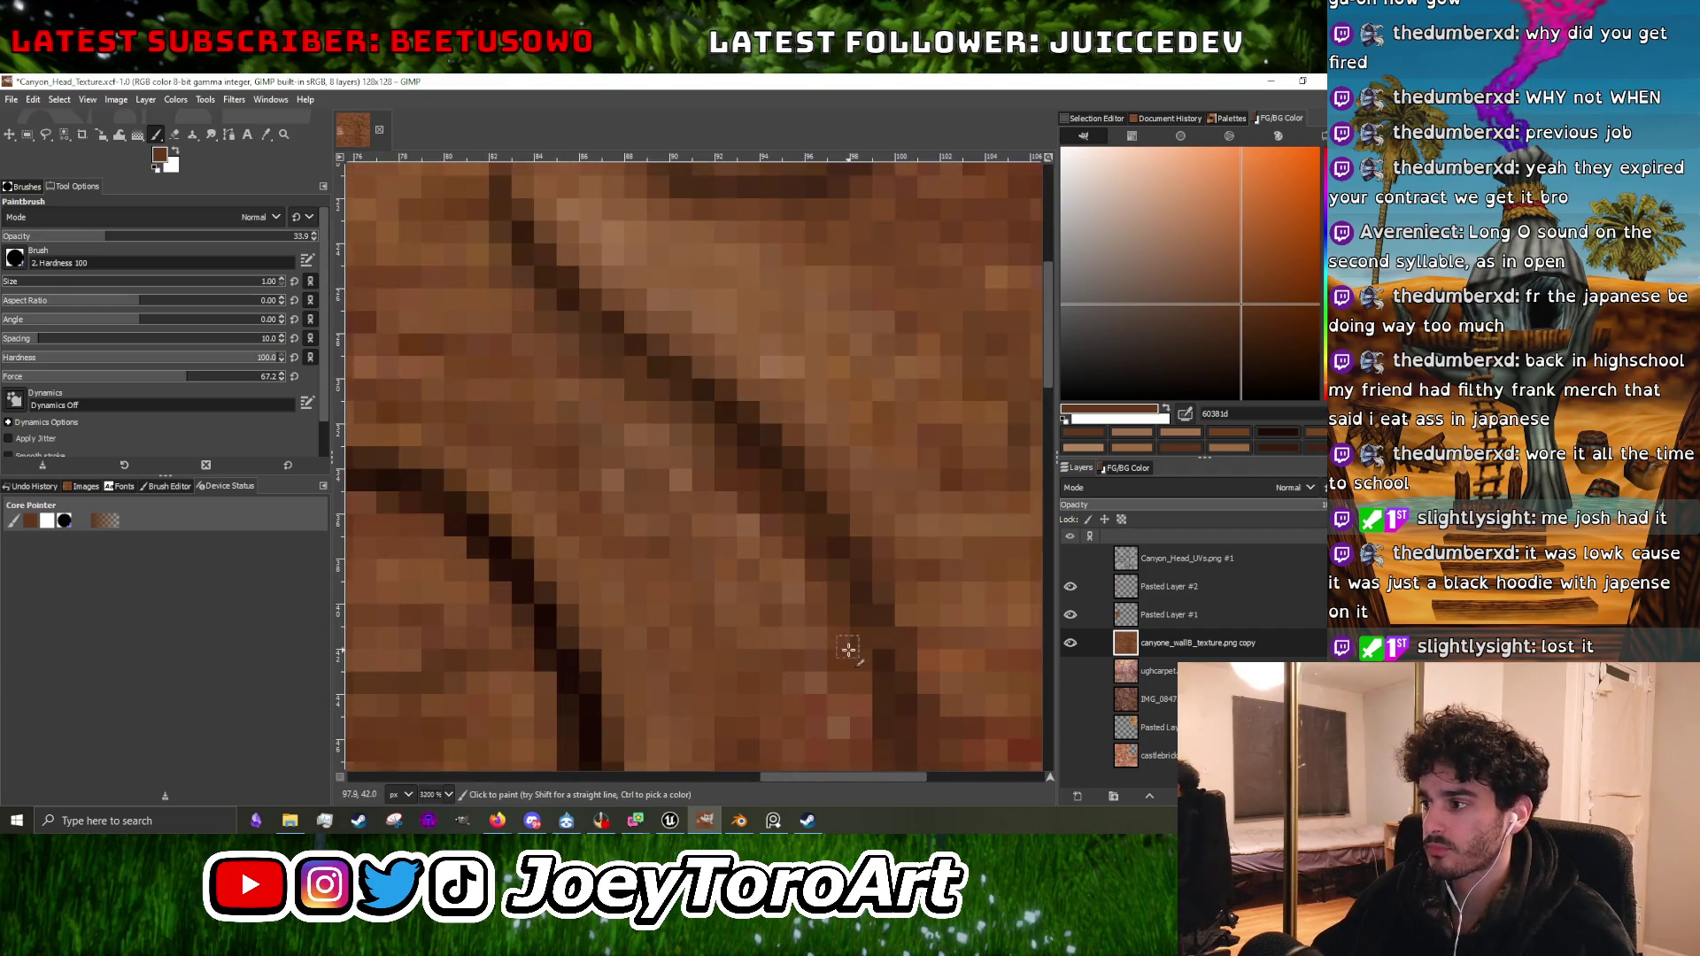
{"action": "scroll", "coordinate": [829, 599], "scroll_direction": "down", "scroll_amount": 2}
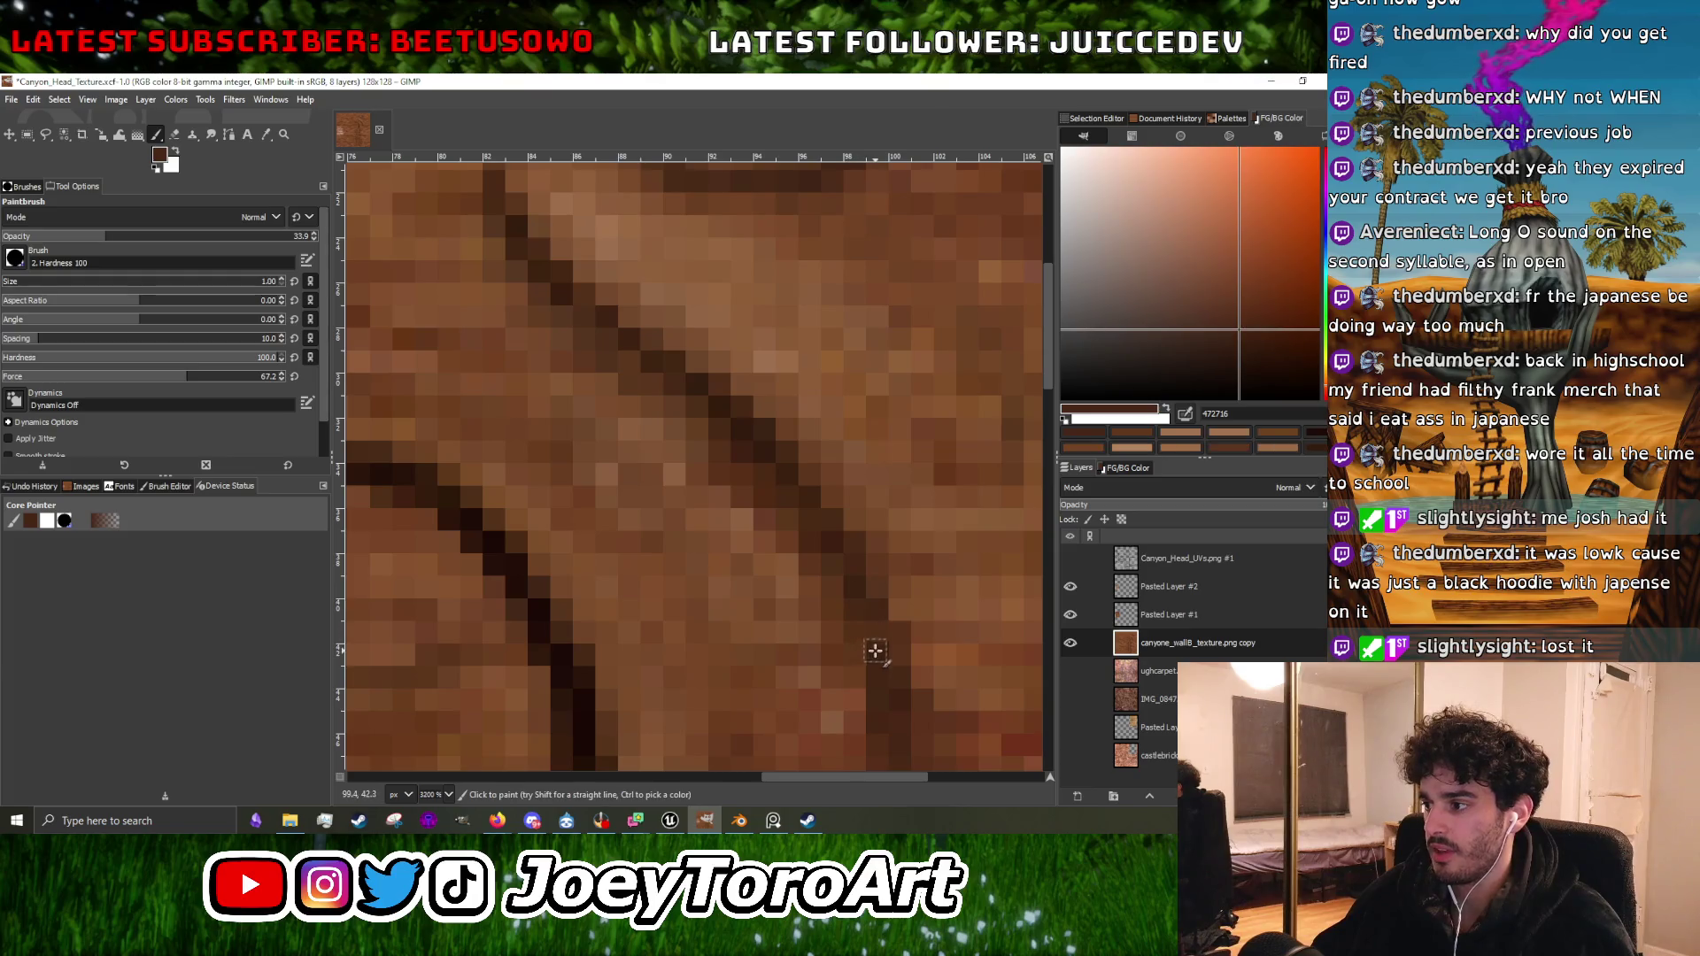
{"action": "scroll", "coordinate": [872, 628], "scroll_direction": "down", "scroll_amount": 5}
{"action": "scroll", "coordinate": [869, 626], "scroll_direction": "up", "scroll_amount": 4}
{"action": "left_click", "coordinate": [850, 628], "text": "ctrl"}
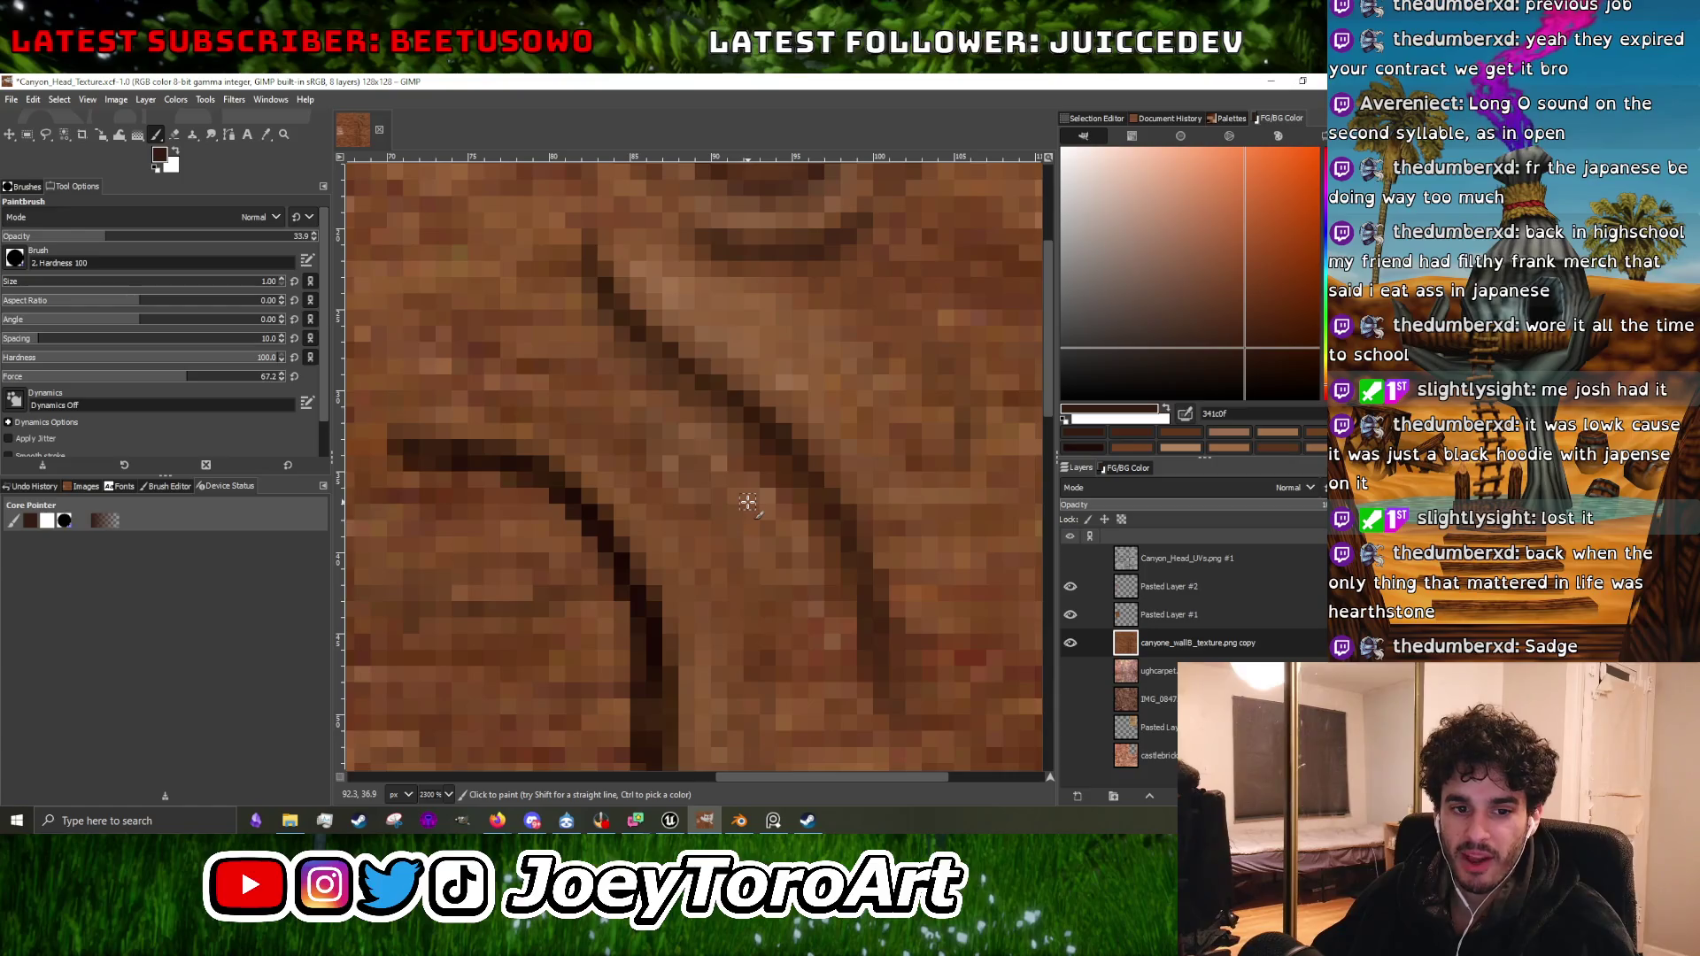
Pick mid brown 6e4123 near the curve and zoom out to check the whole texture.
{"action": "scroll", "coordinate": [760, 546], "scroll_direction": "down", "scroll_amount": 4}
{"action": "scroll", "coordinate": [809, 532], "scroll_direction": "up", "scroll_amount": 5}
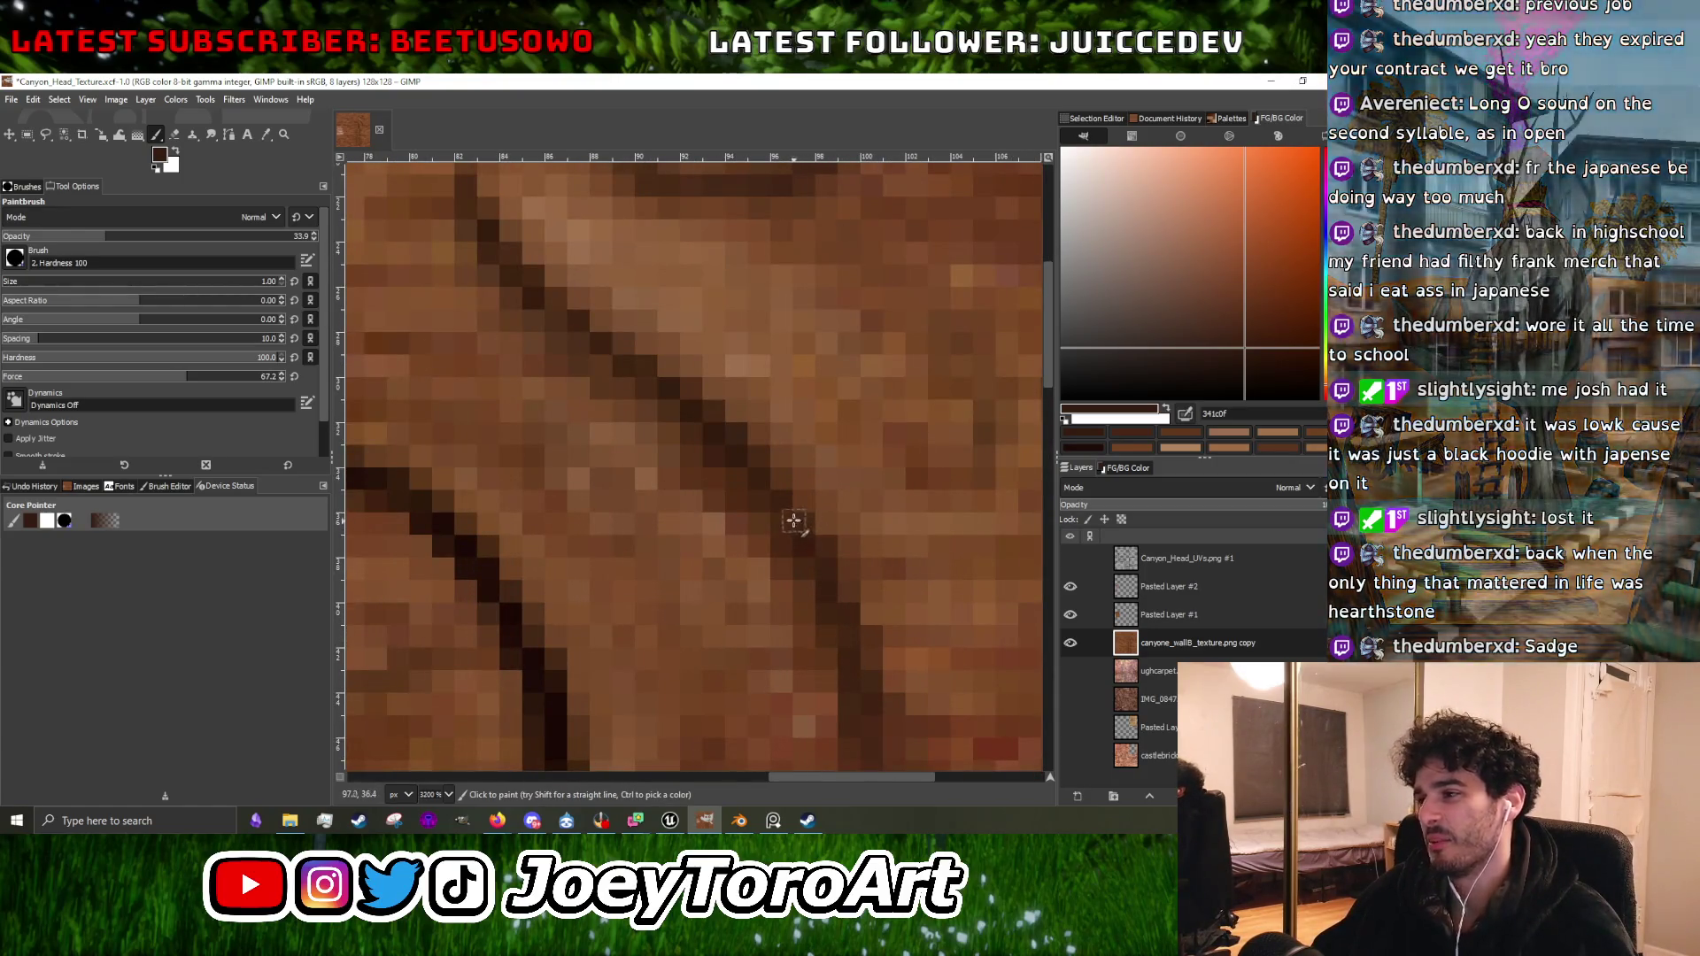
{"action": "scroll", "coordinate": [776, 537], "scroll_direction": "down", "scroll_amount": 4}
{"action": "scroll", "coordinate": [840, 531], "scroll_direction": "down", "scroll_amount": 3}
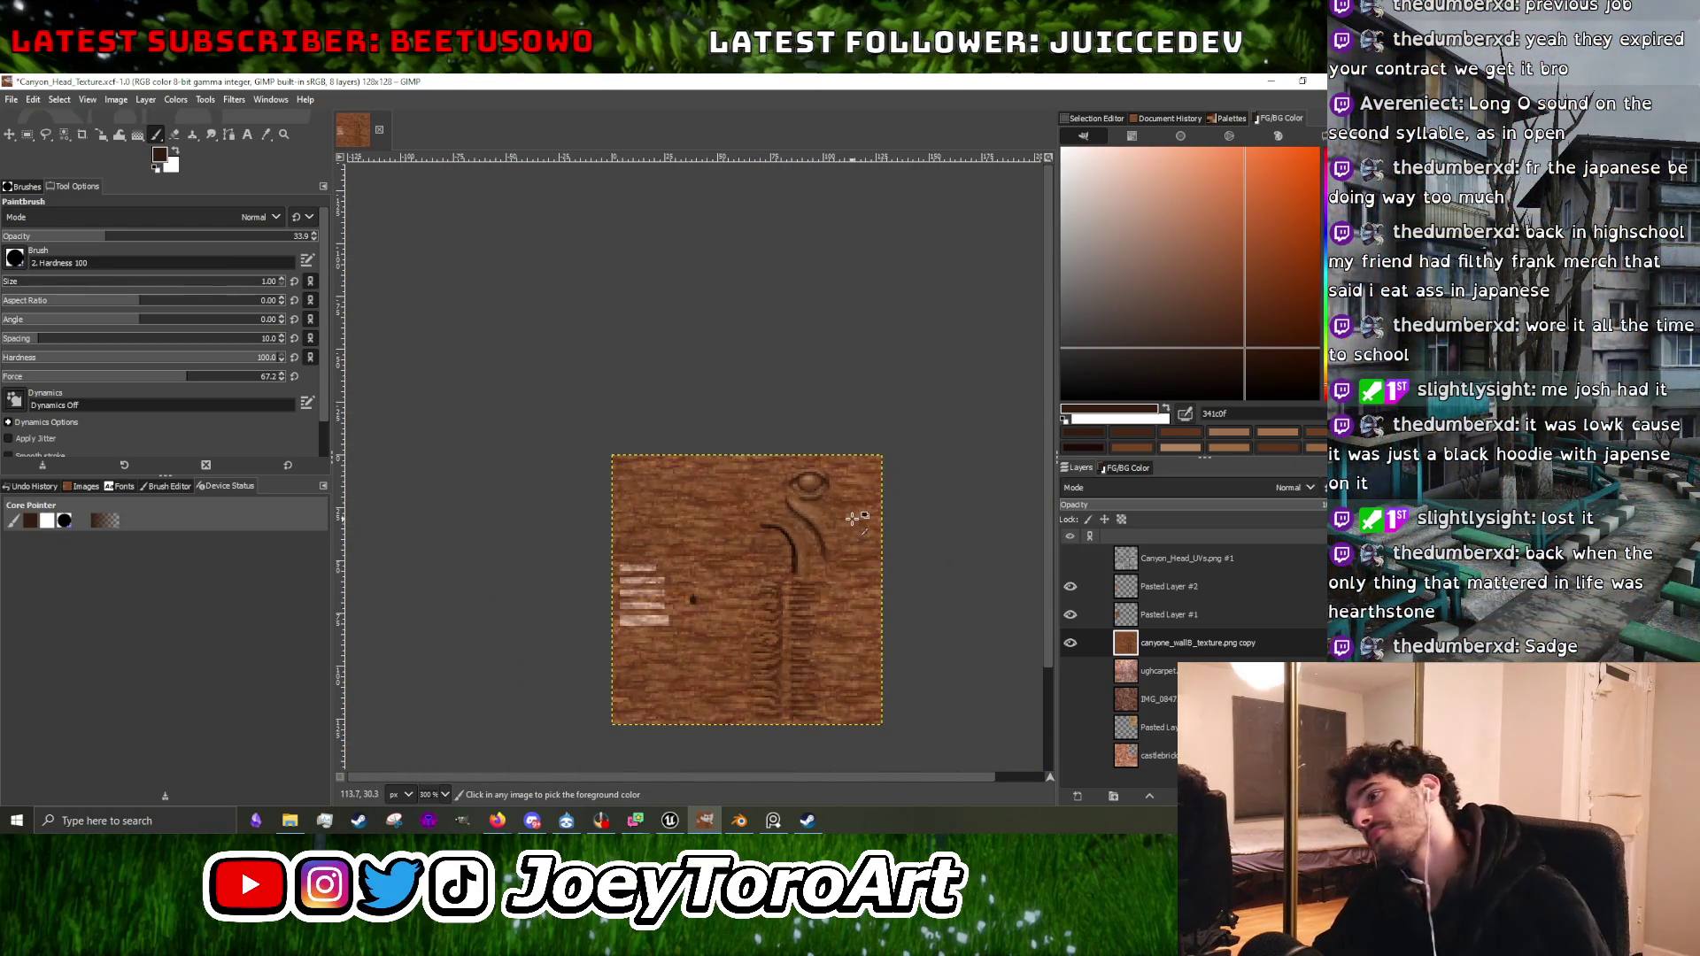
{"action": "scroll", "coordinate": [850, 513], "scroll_direction": "up", "scroll_amount": 5}
{"action": "scroll", "coordinate": [714, 493], "scroll_direction": "up", "scroll_amount": 2}
{"action": "scroll", "coordinate": [744, 466], "scroll_direction": "up", "scroll_amount": 1}
{"action": "left_click", "coordinate": [744, 467], "text": "ctrl"}
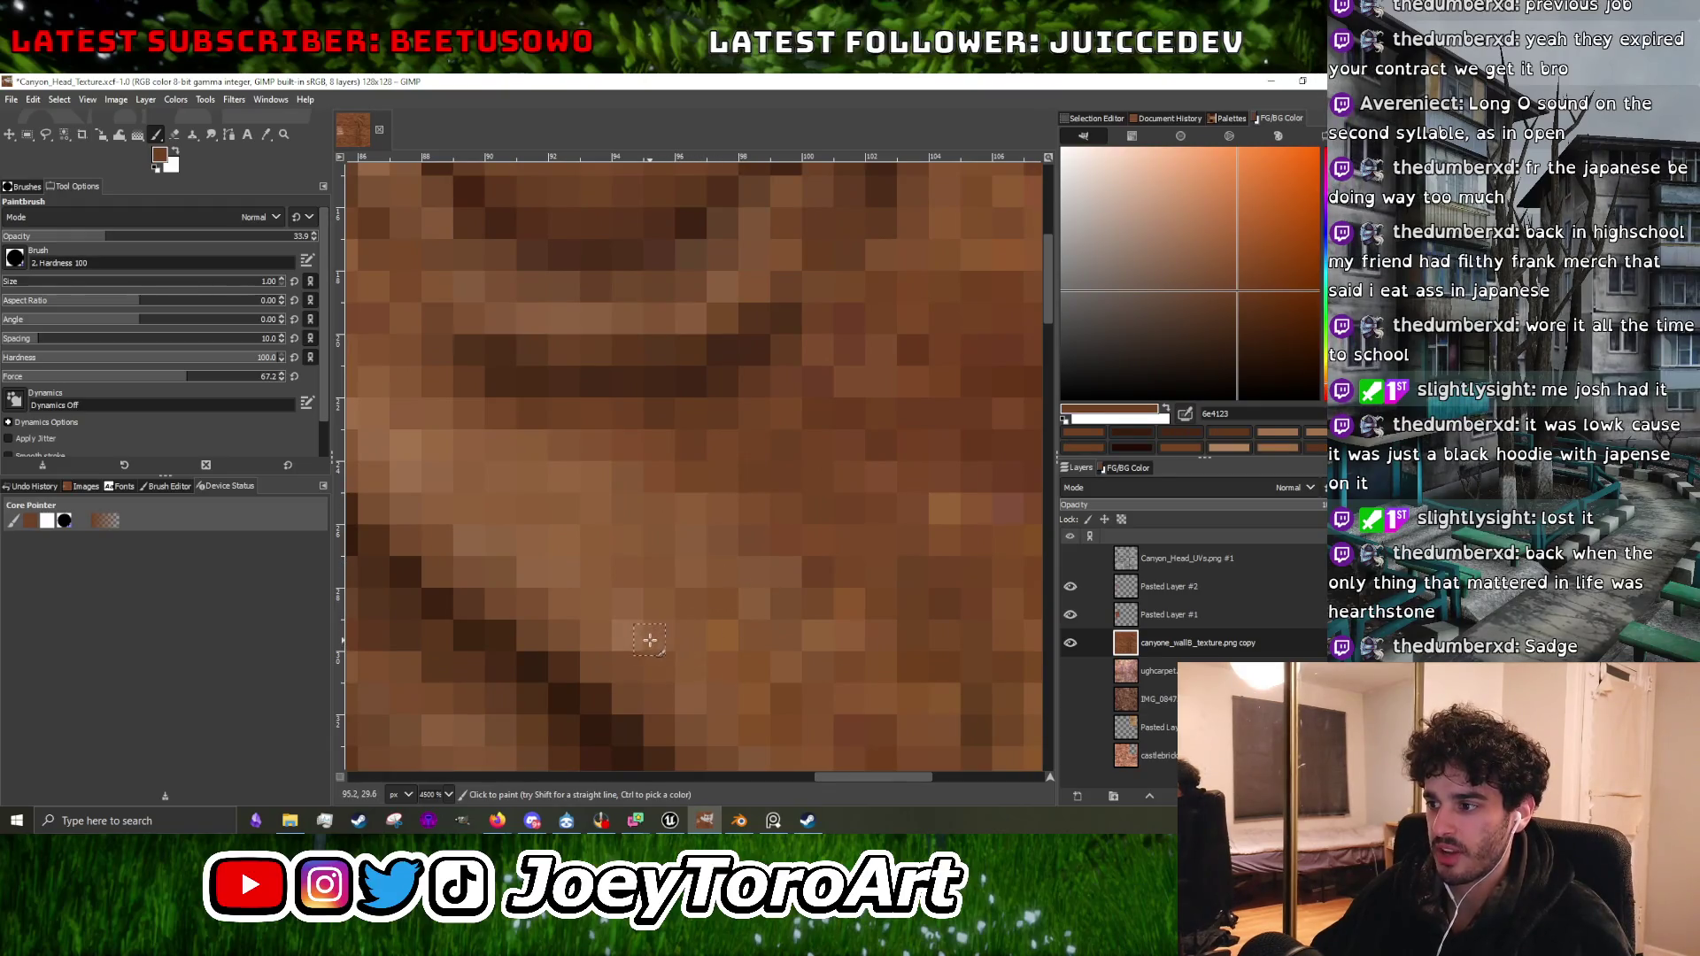
{"action": "scroll", "coordinate": [739, 556], "scroll_direction": "down", "scroll_amount": 1}
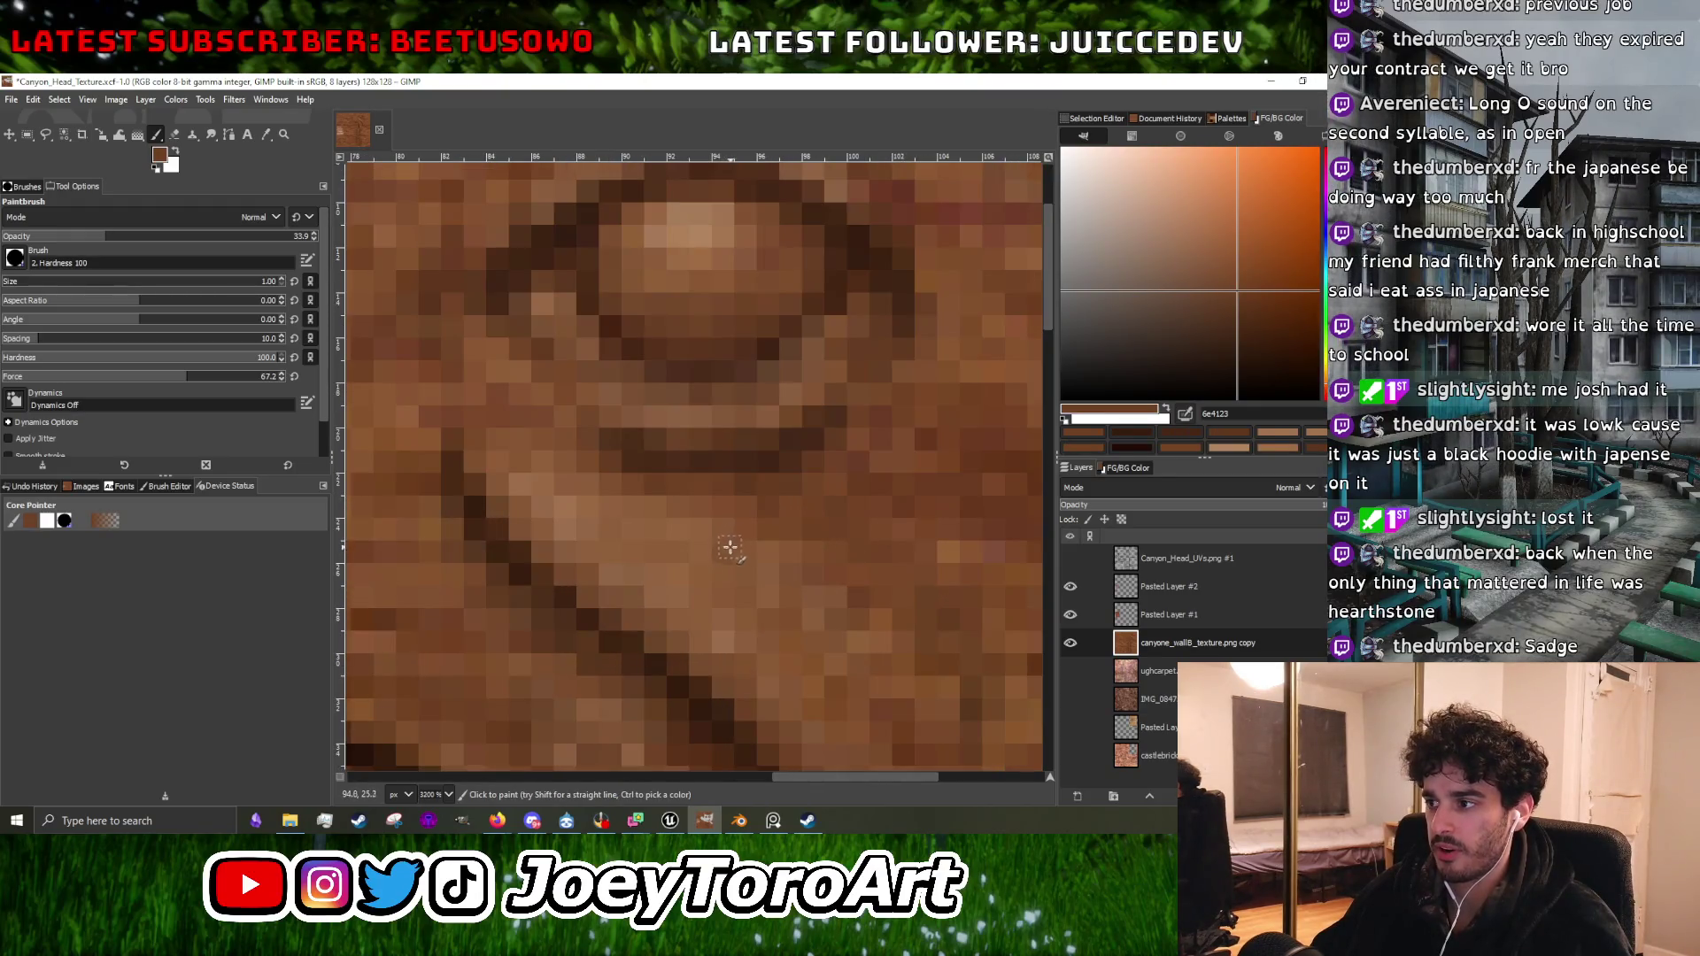
{"action": "scroll", "coordinate": [751, 567], "scroll_direction": "down", "scroll_amount": 2}
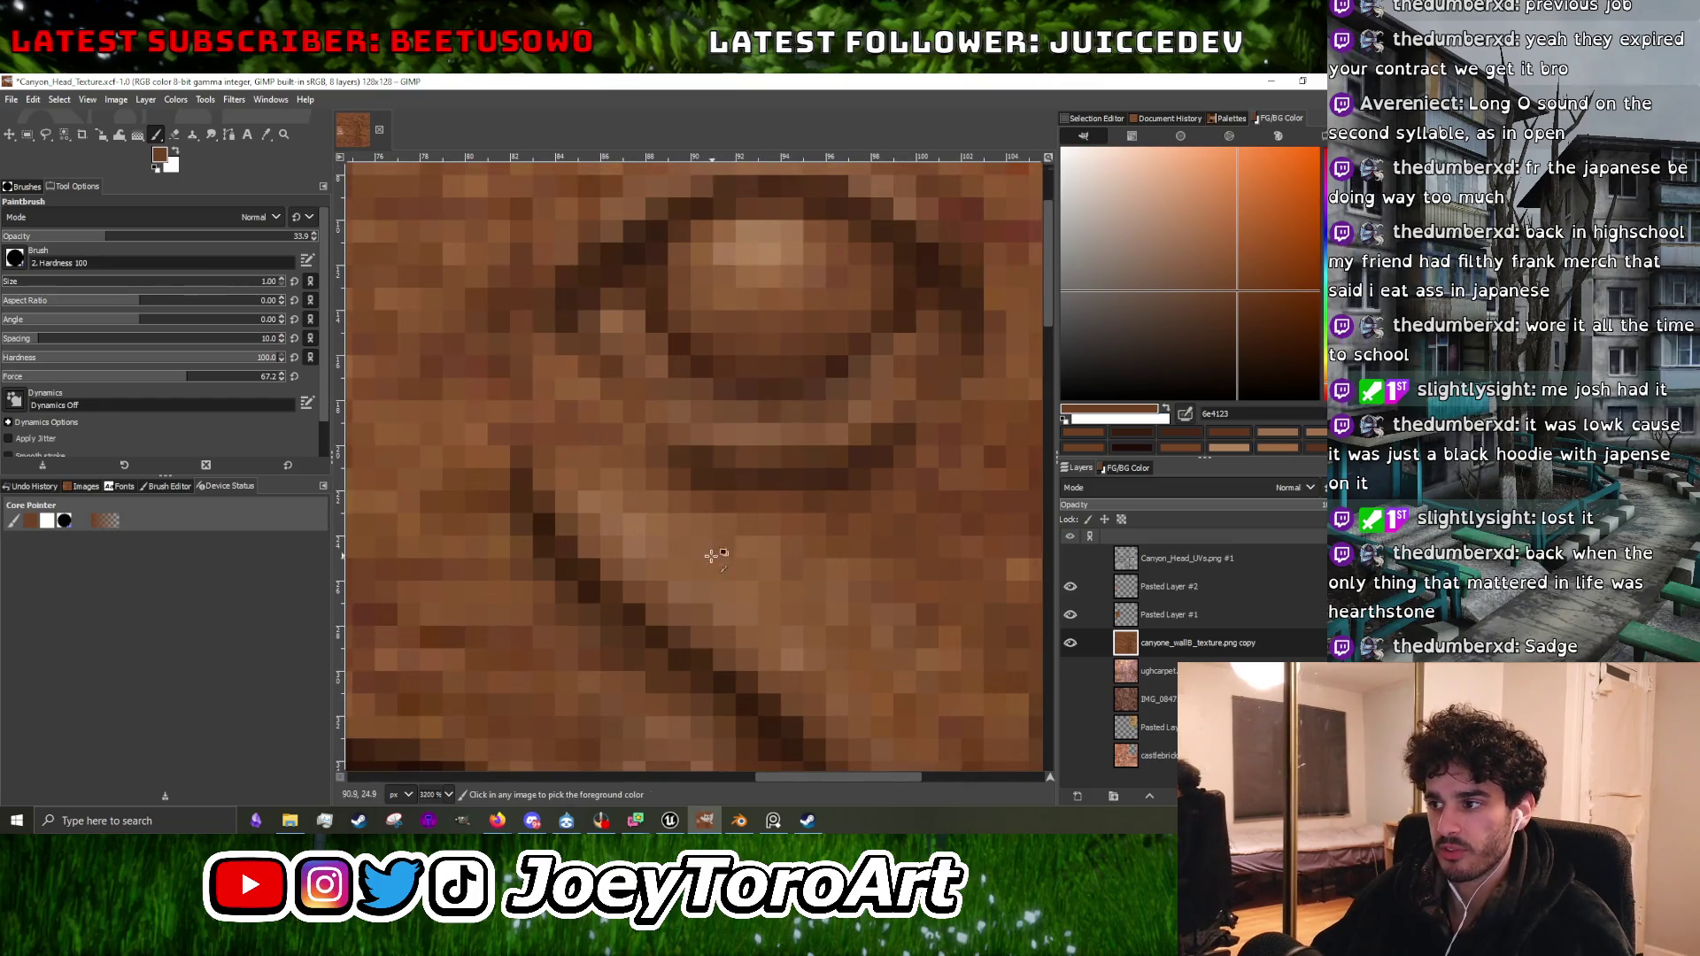
{"action": "scroll", "coordinate": [714, 558], "scroll_direction": "up", "scroll_amount": 2}
{"action": "scroll", "coordinate": [674, 587], "scroll_direction": "down", "scroll_amount": 2}
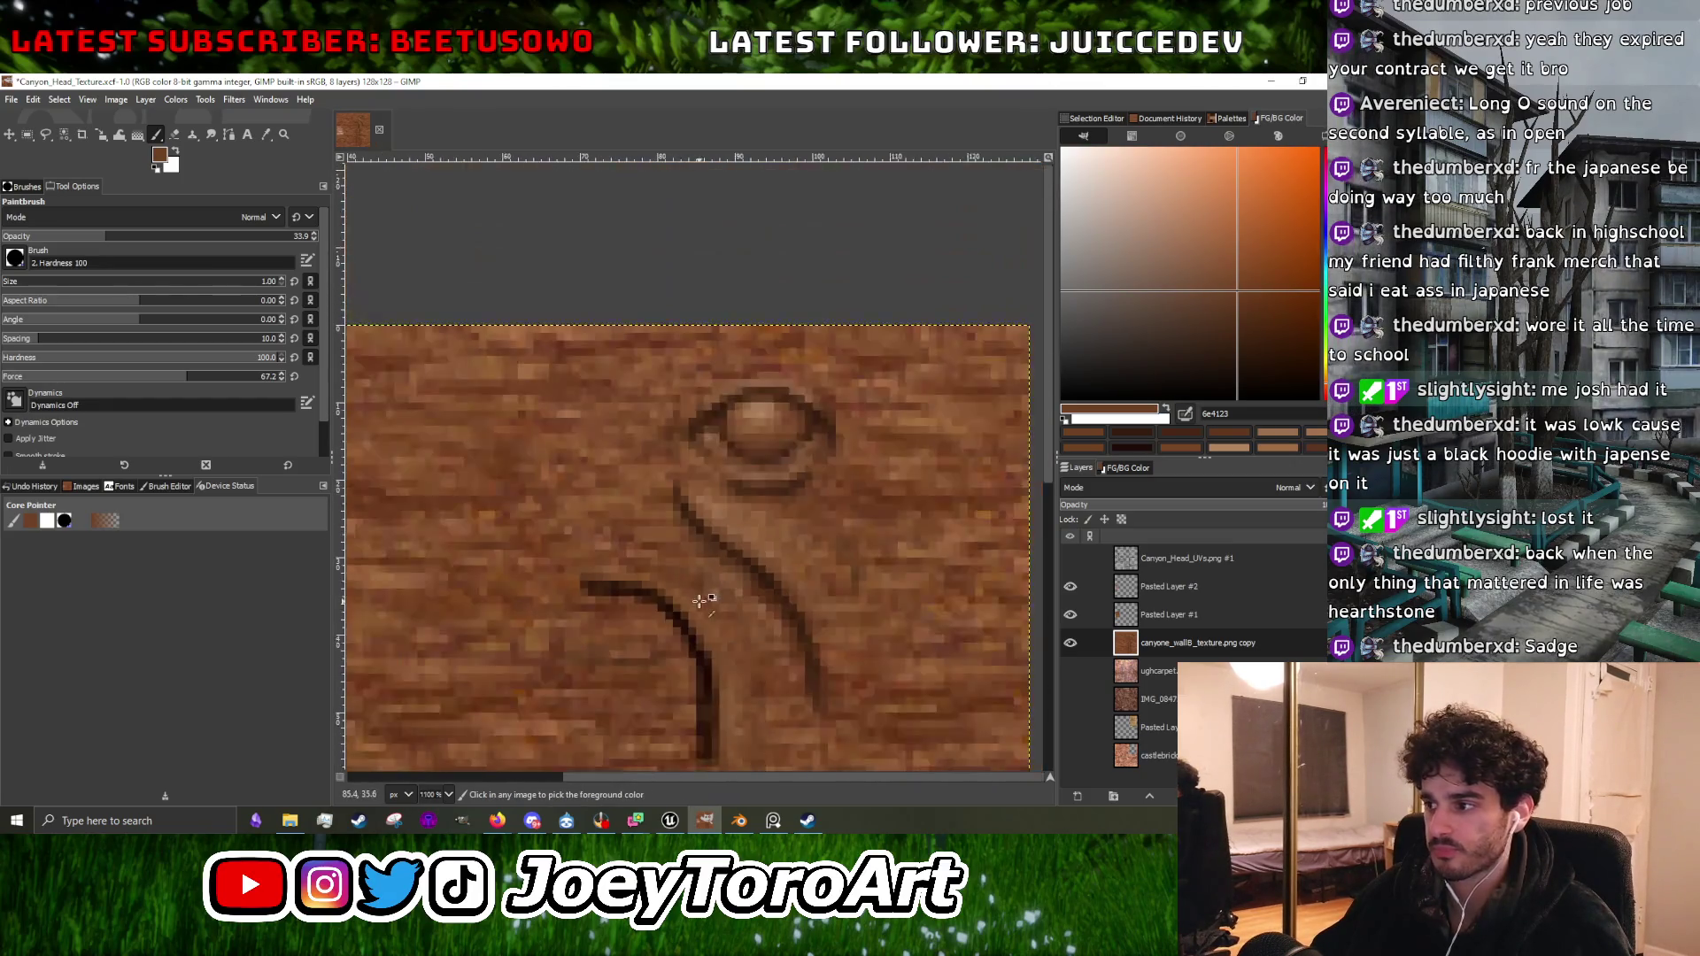
{"action": "scroll", "coordinate": [702, 595], "scroll_direction": "up", "scroll_amount": 1}
{"action": "scroll", "coordinate": [729, 569], "scroll_direction": "down", "scroll_amount": 4}
{"action": "scroll", "coordinate": [798, 468], "scroll_direction": "up", "scroll_amount": 5}
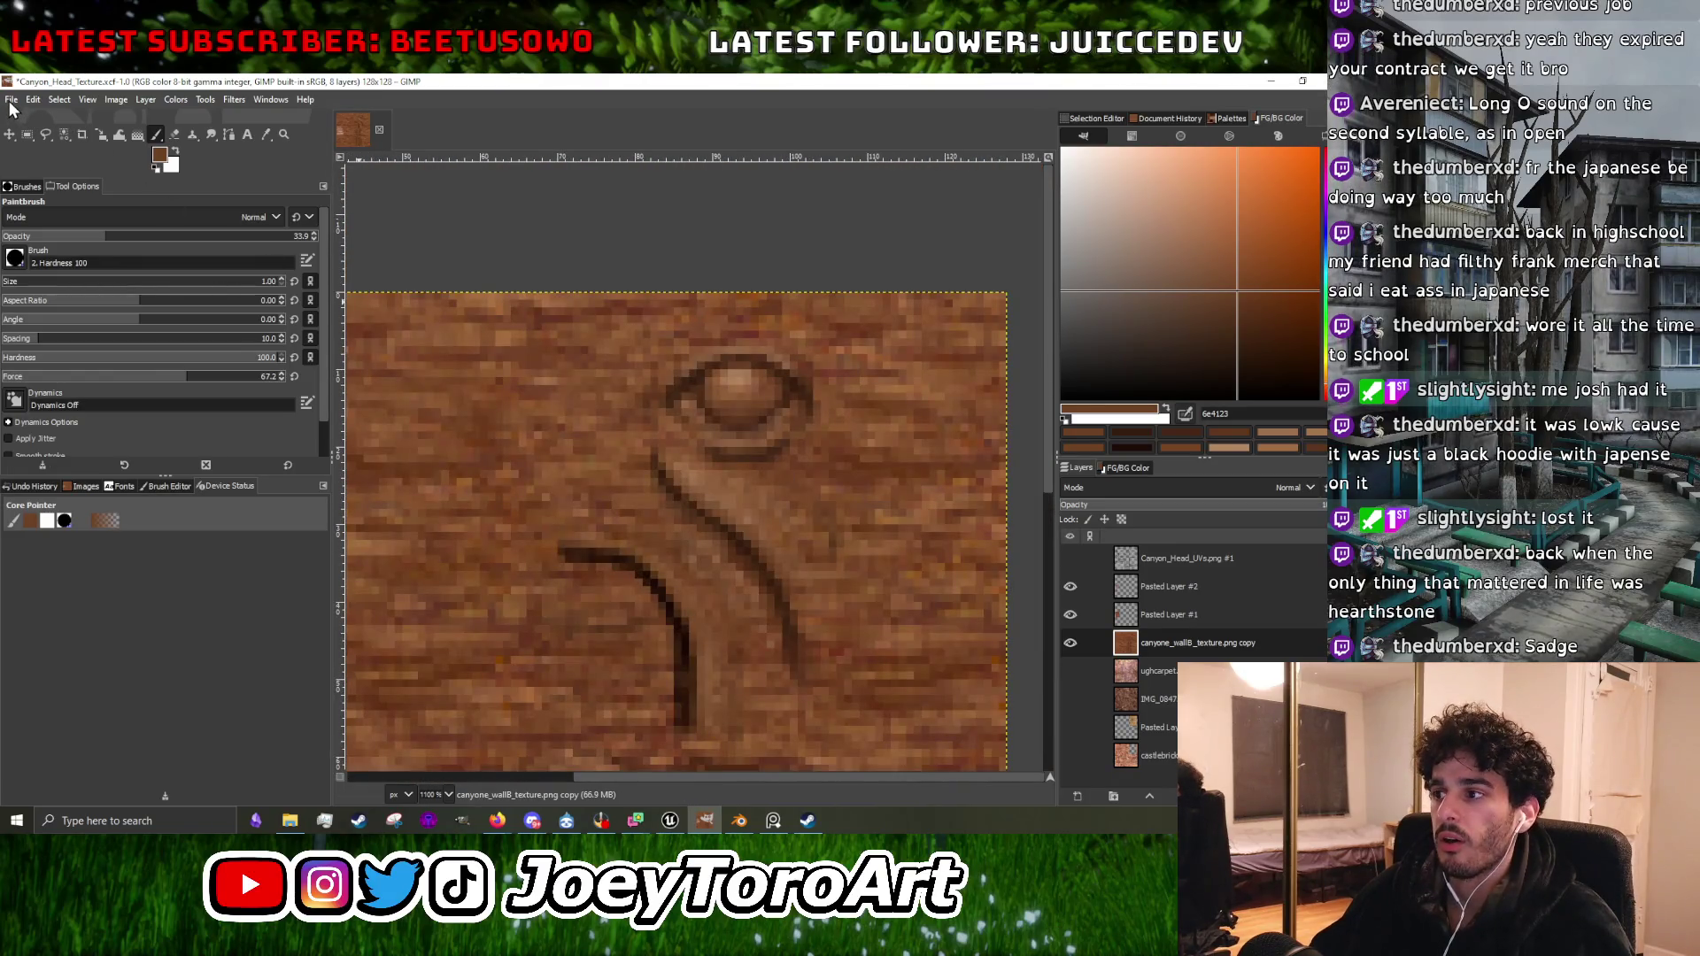
Export the texture as PNG, replacing the existing Canyon_Head_Texture.png.
{"action": "left_click", "coordinate": [12, 100]}
{"action": "left_click", "coordinate": [62, 322]}
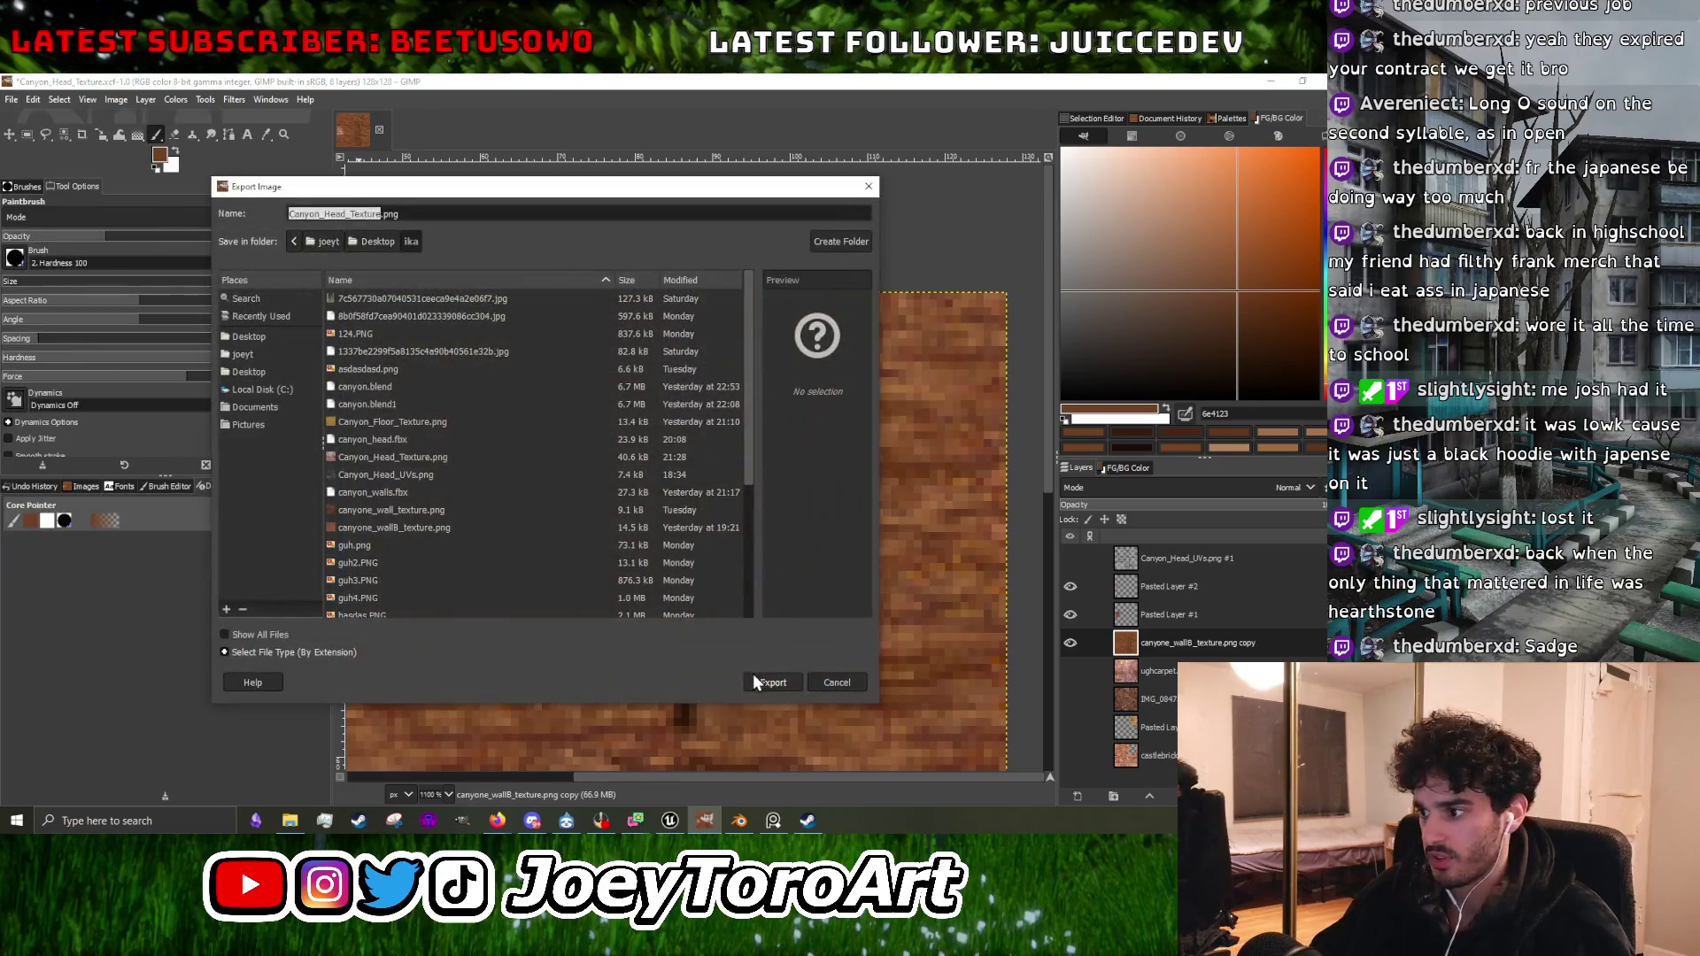
{"action": "left_click", "coordinate": [755, 682]}
{"action": "left_click", "coordinate": [595, 512]}
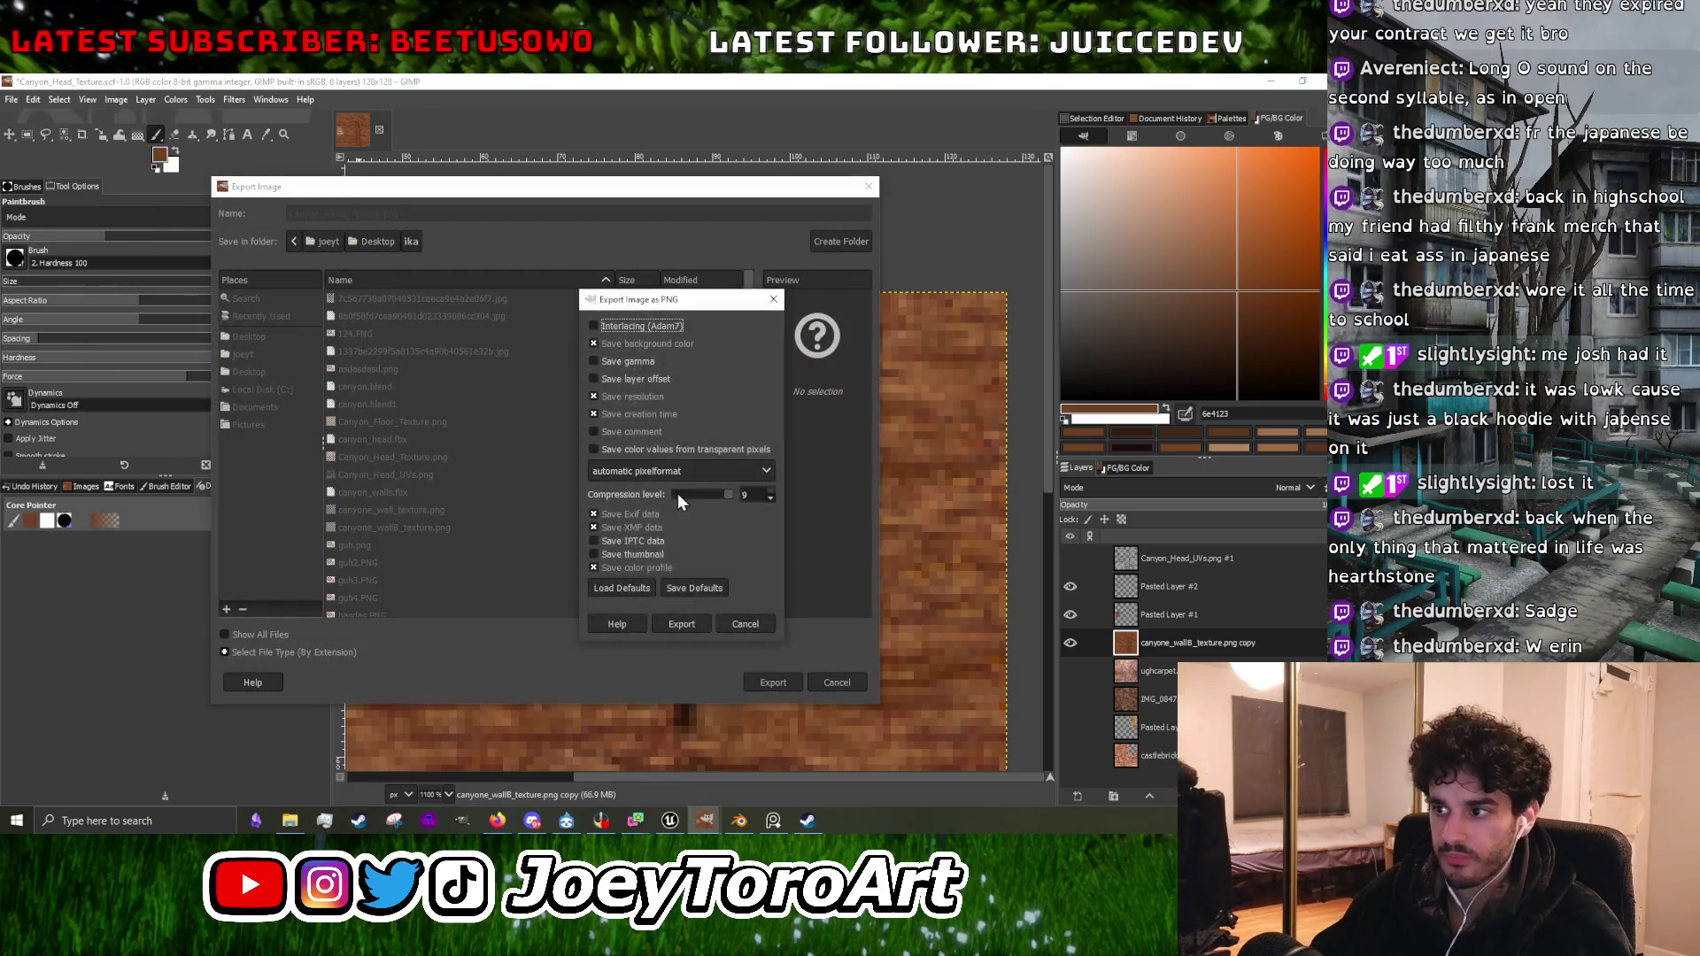
{"action": "left_click", "coordinate": [689, 628]}
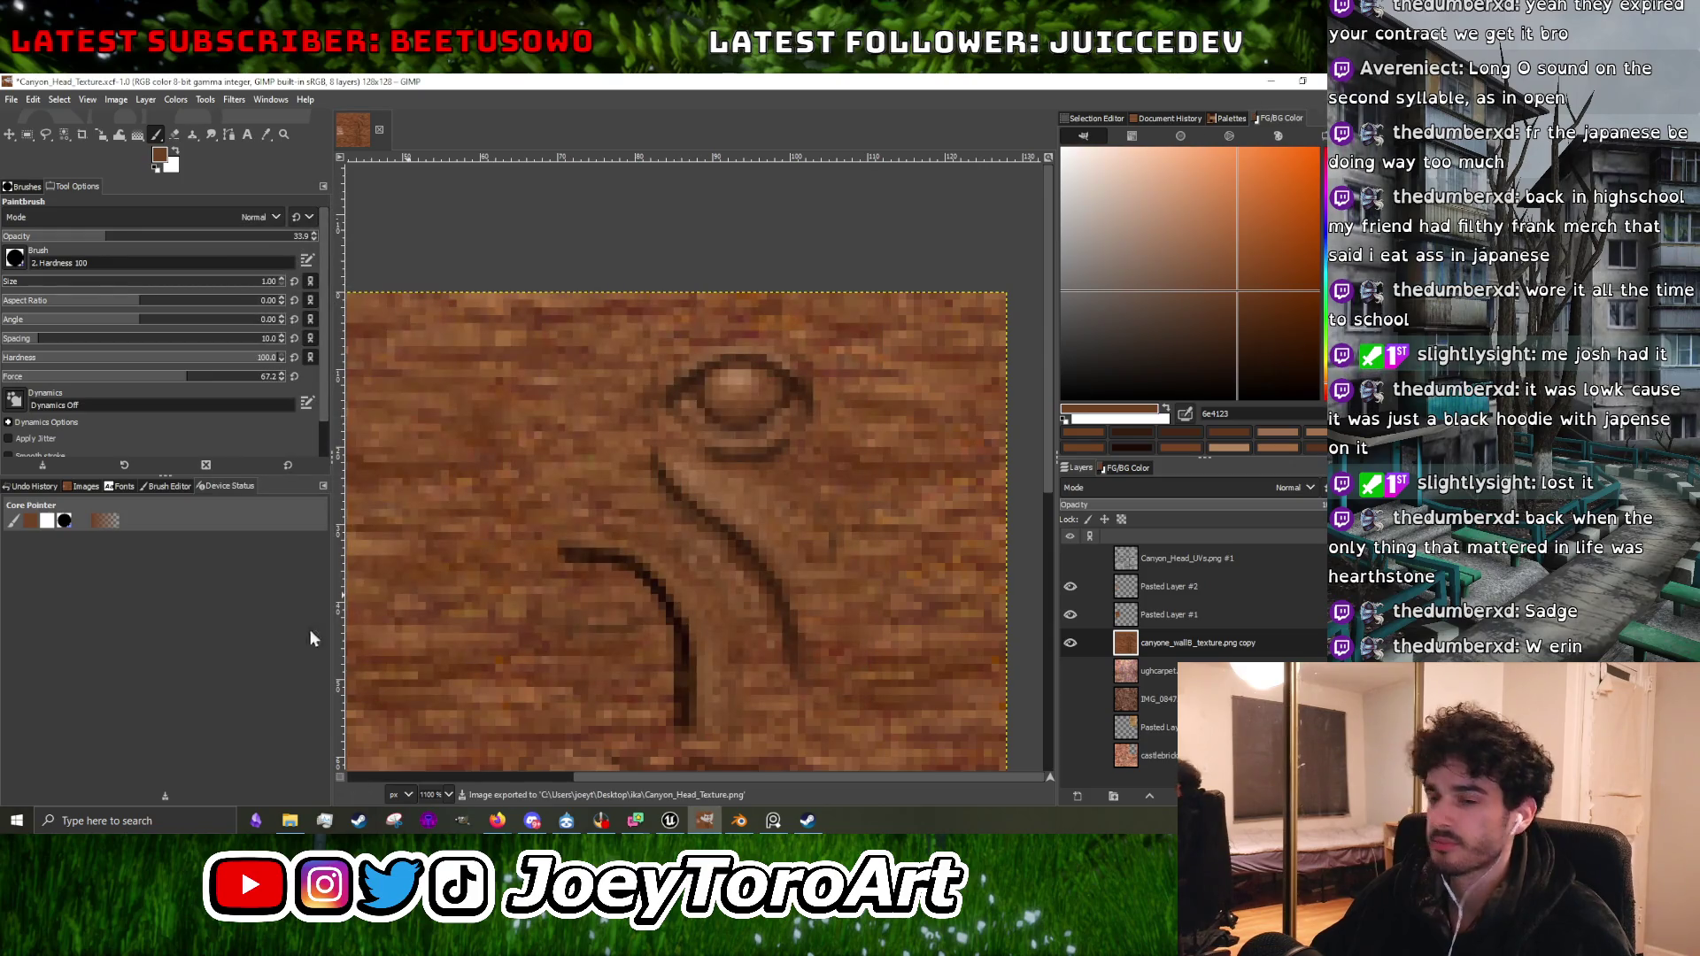
Return to Unreal Engine and enlarge the Content Browser to show the textures.
{"action": "key", "text": "alt+Tab"}
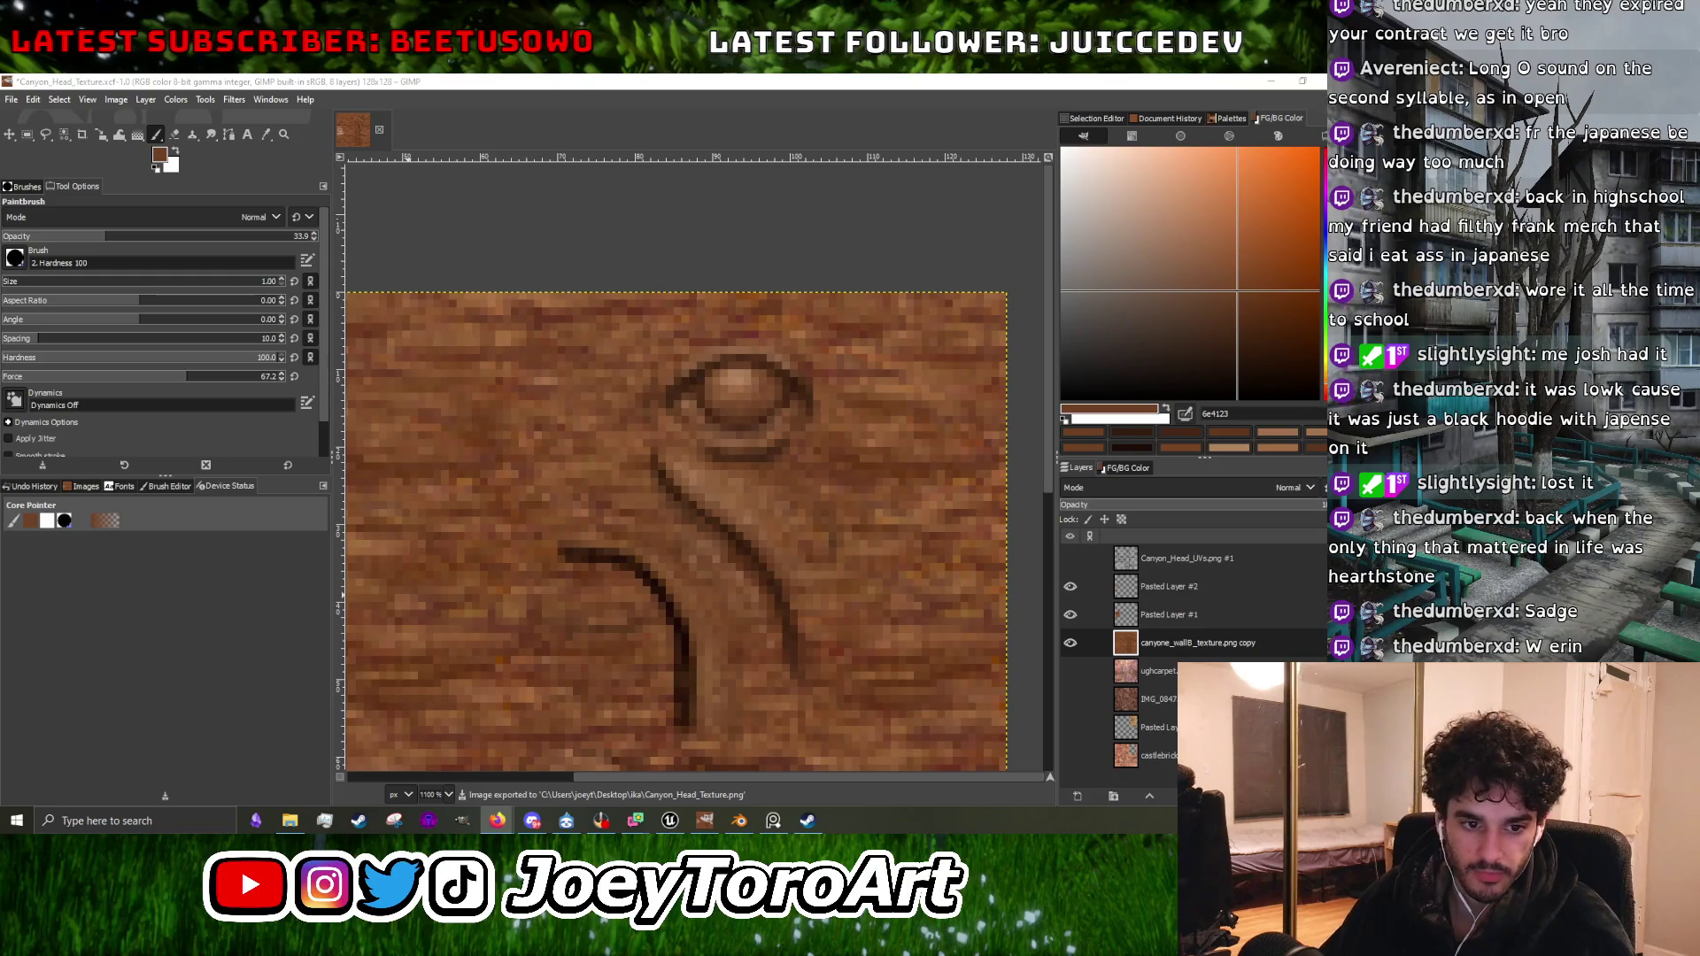
{"action": "left_click", "coordinate": [1271, 82]}
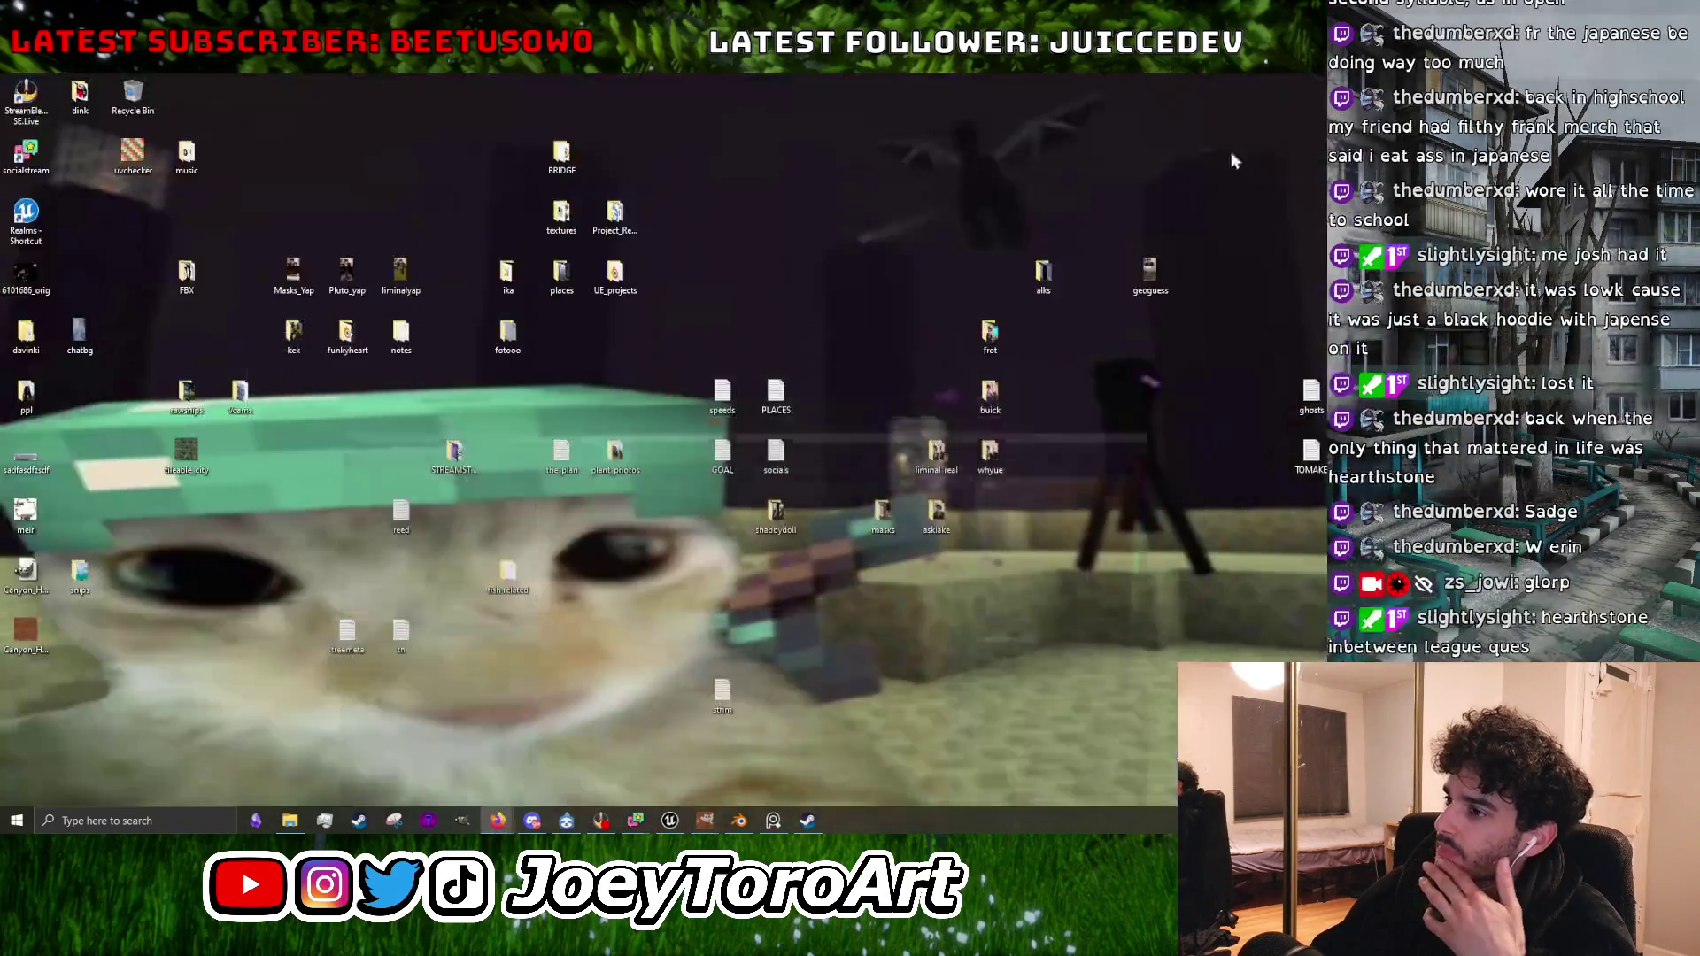
{"action": "left_click", "coordinate": [670, 820]}
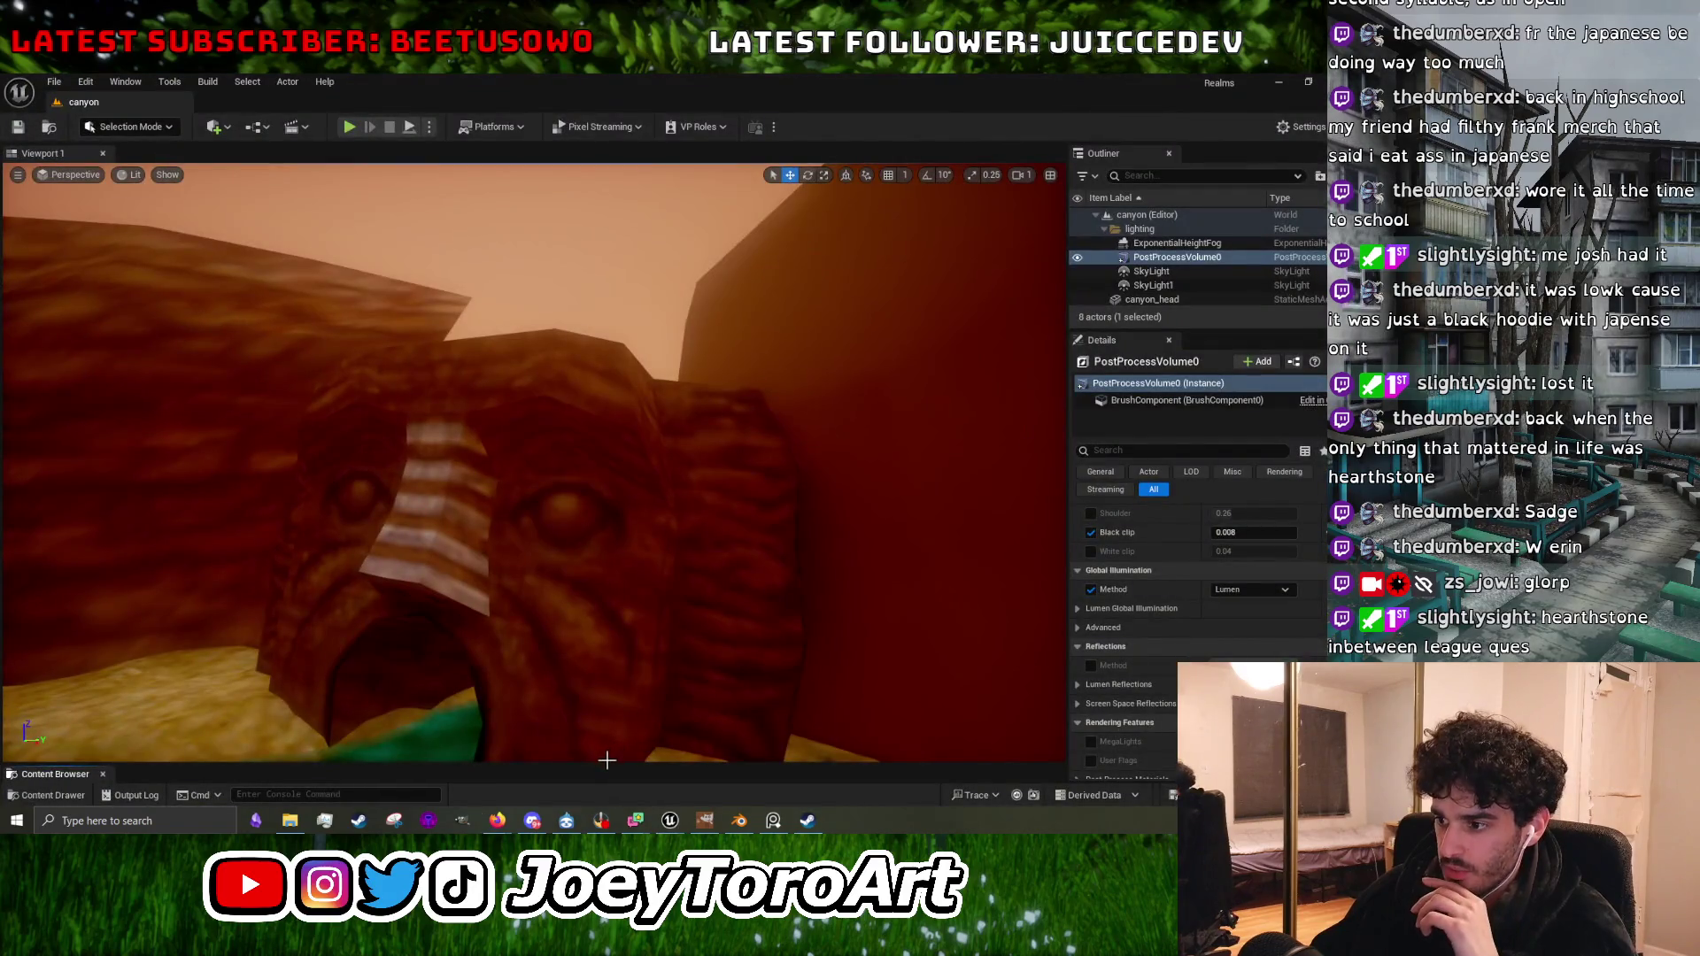
{"action": "left_click_drag", "start_coordinate": [608, 762], "coordinate": [611, 469]}
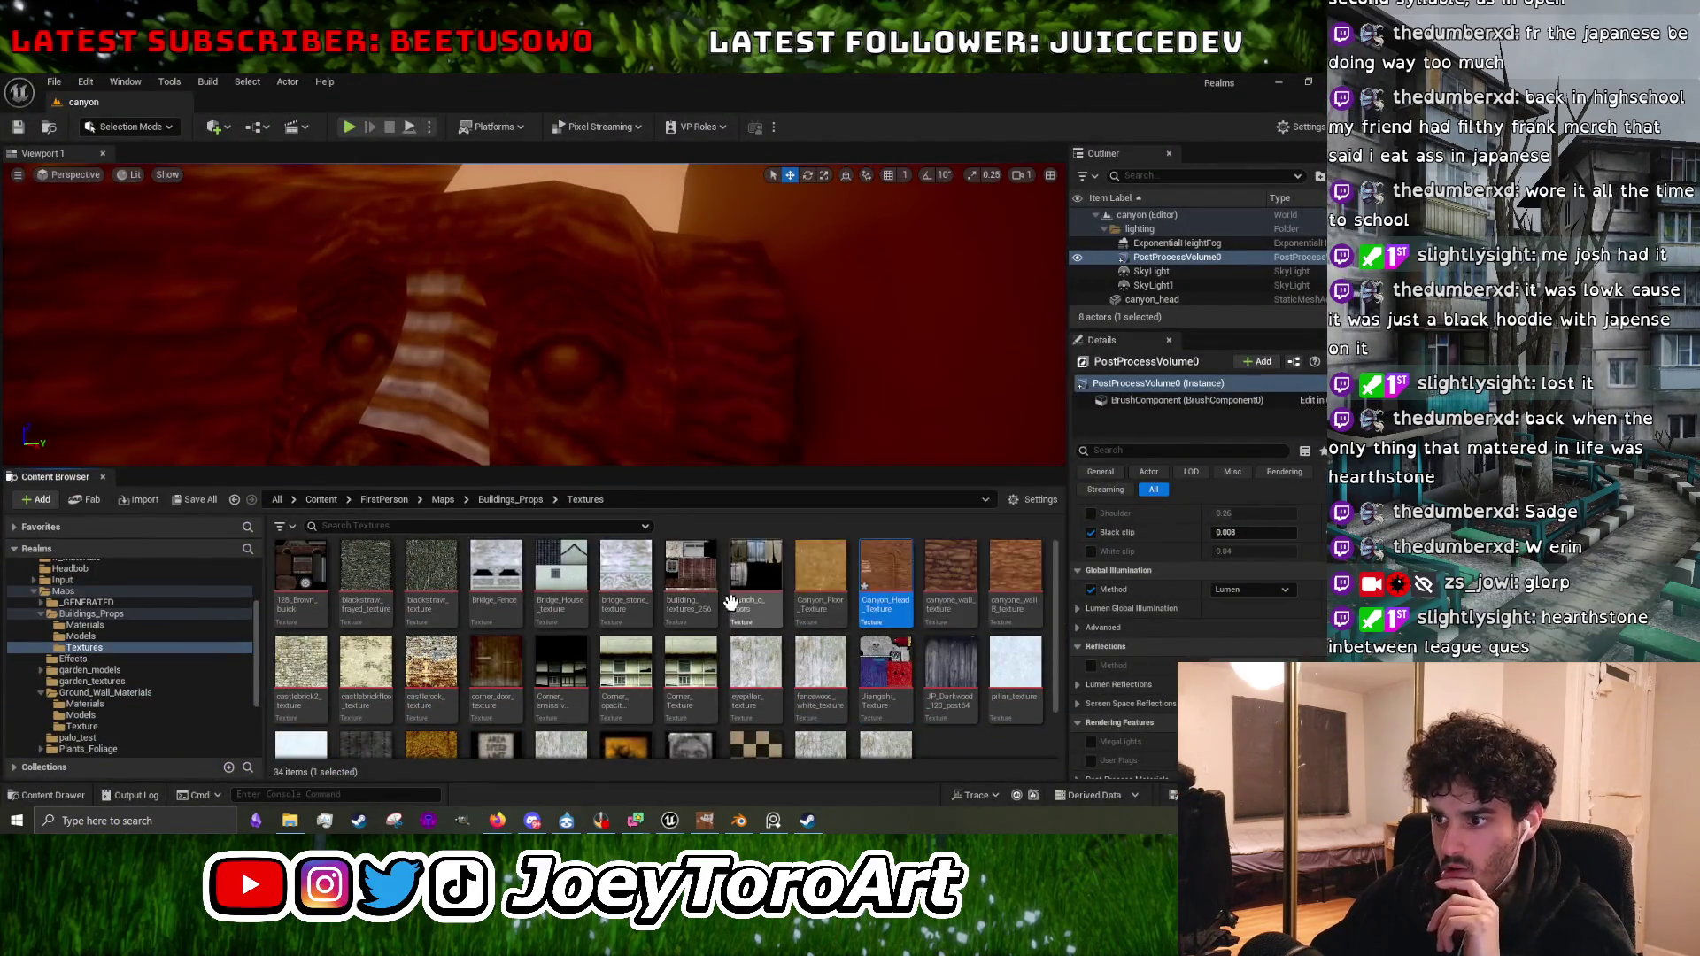
Reimport Canyon_Head_Texture and enlarge the viewport to see the updated canyon head.
{"action": "right_click", "coordinate": [888, 589]}
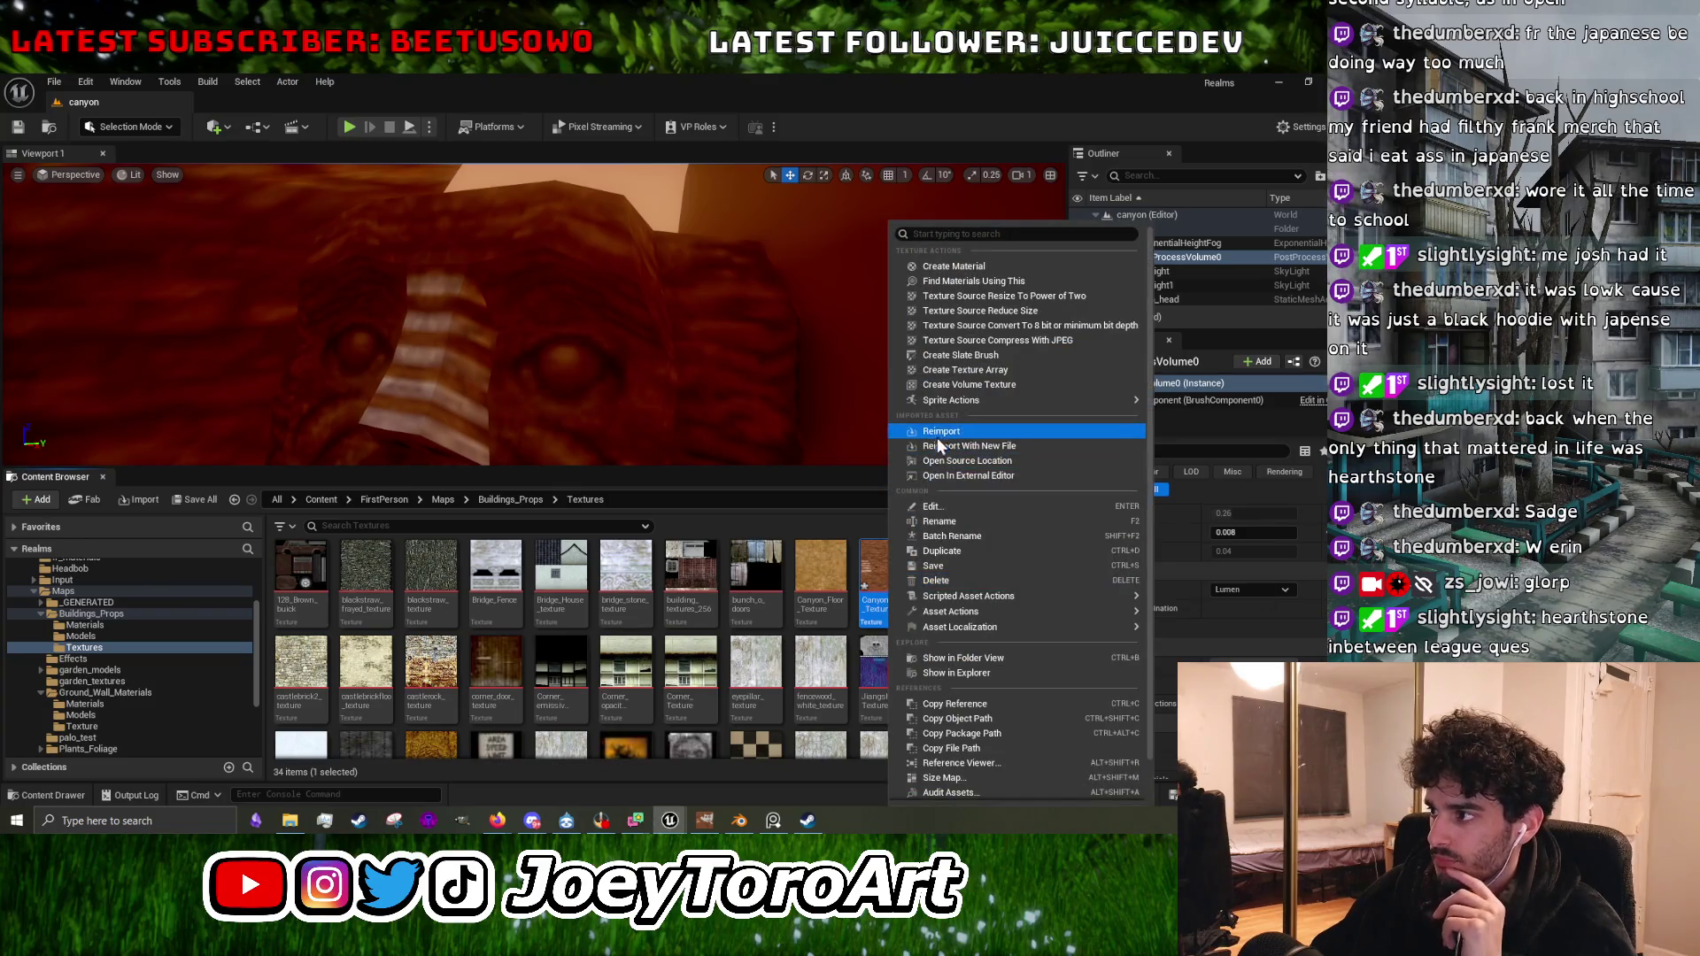
{"action": "left_click", "coordinate": [937, 438]}
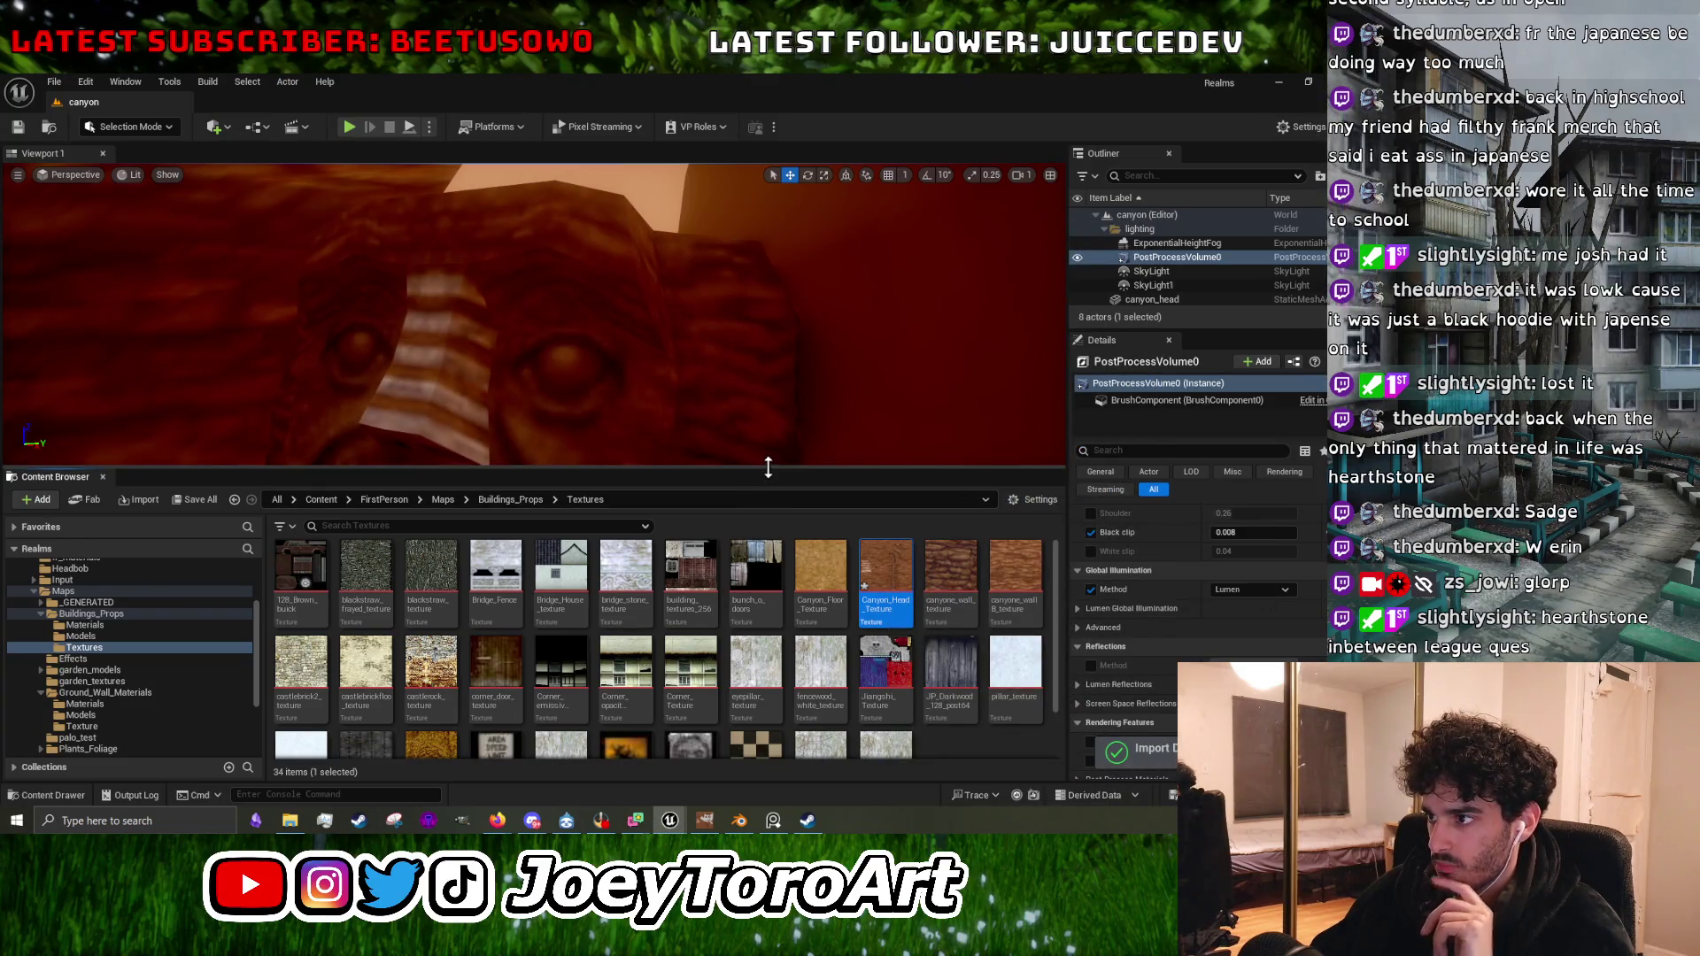
{"action": "left_click_drag", "start_coordinate": [768, 467], "coordinate": [767, 735]}
{"action": "scroll", "coordinate": [531, 443], "scroll_direction": "down", "scroll_amount": 6}
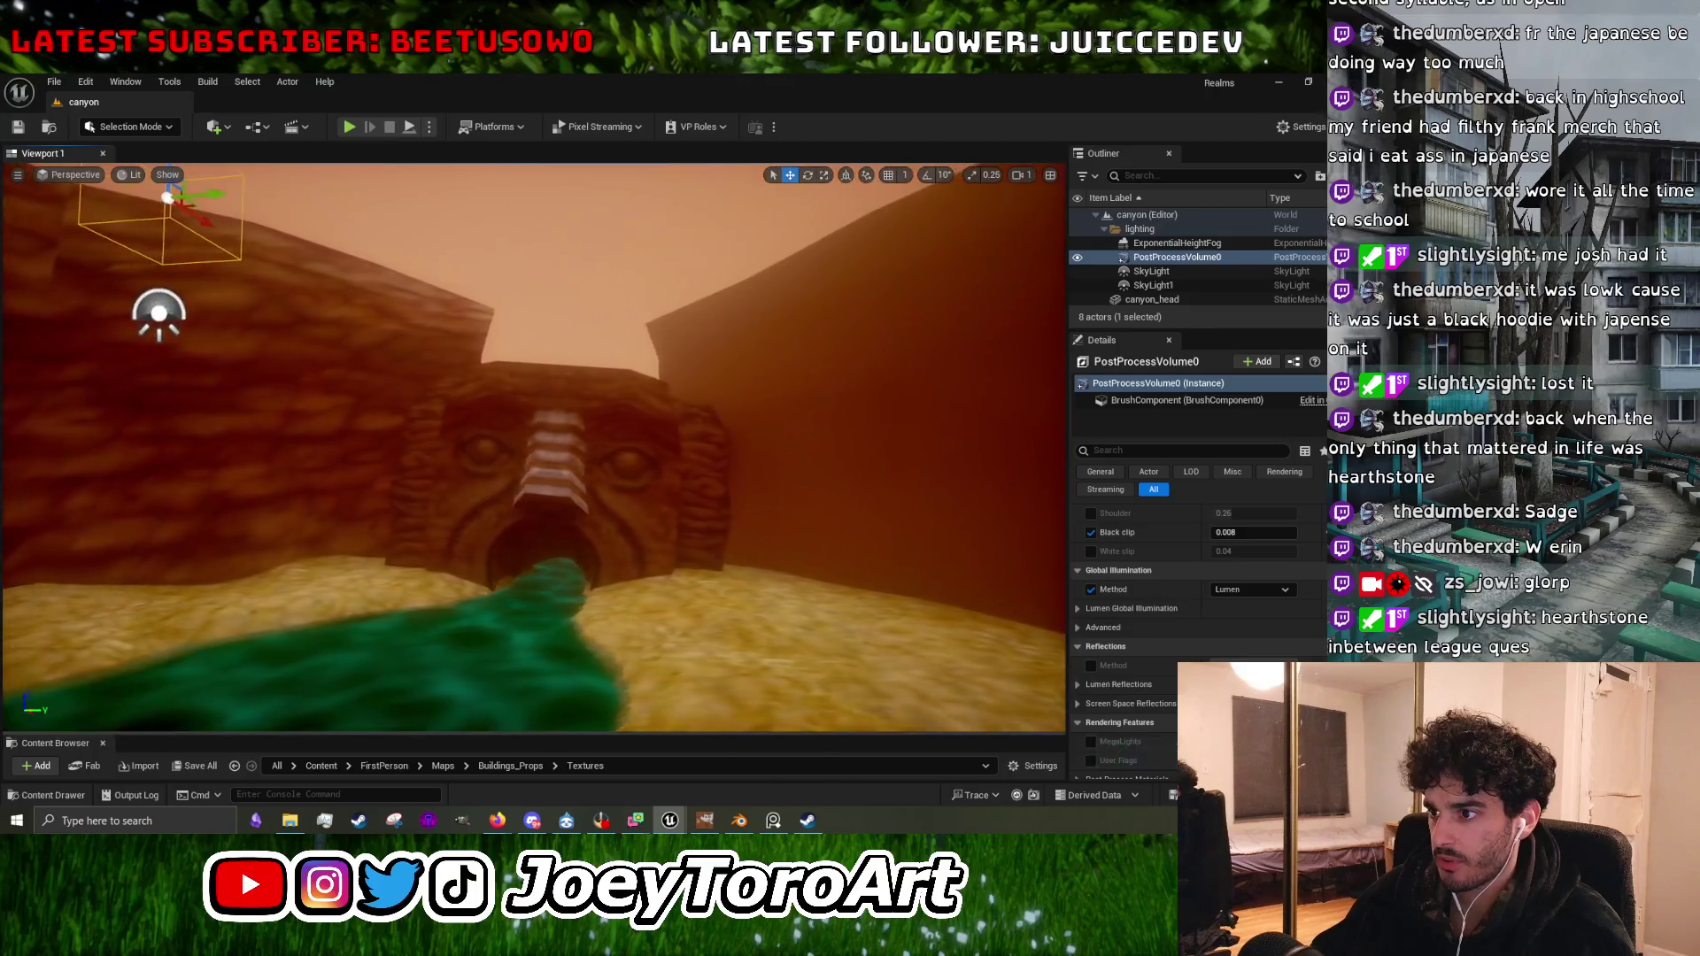
{"action": "scroll", "coordinate": [531, 442], "scroll_direction": "up", "scroll_amount": 8}
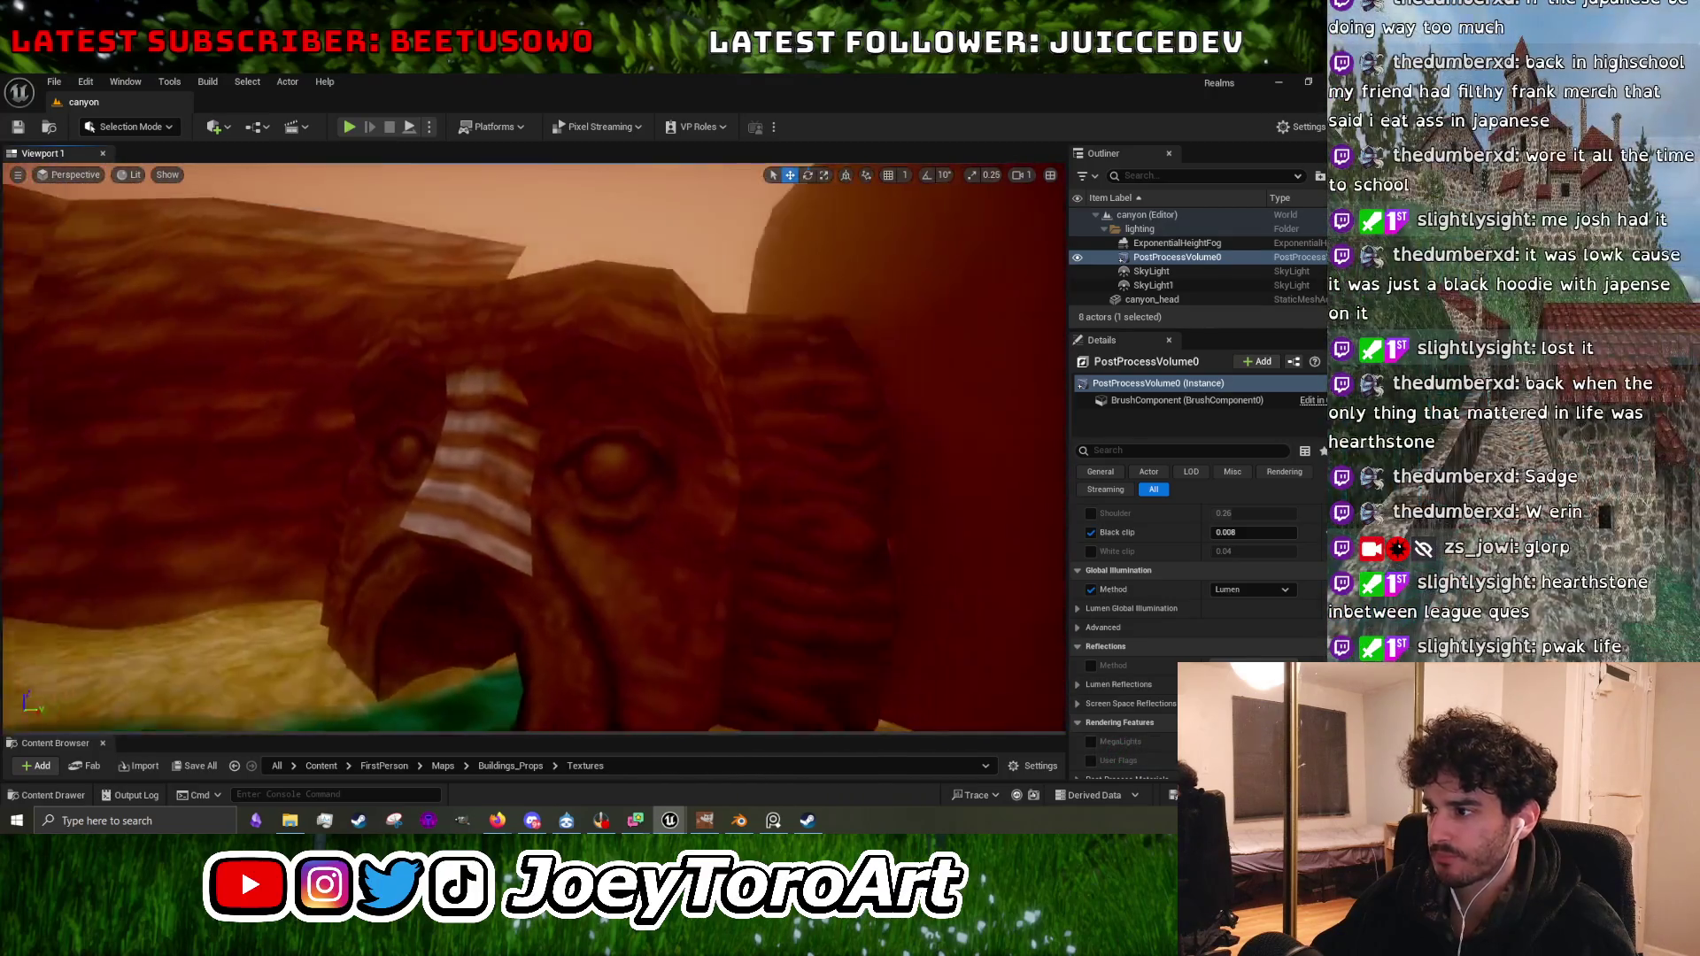
{"action": "scroll", "coordinate": [531, 442], "scroll_direction": "down", "scroll_amount": 5}
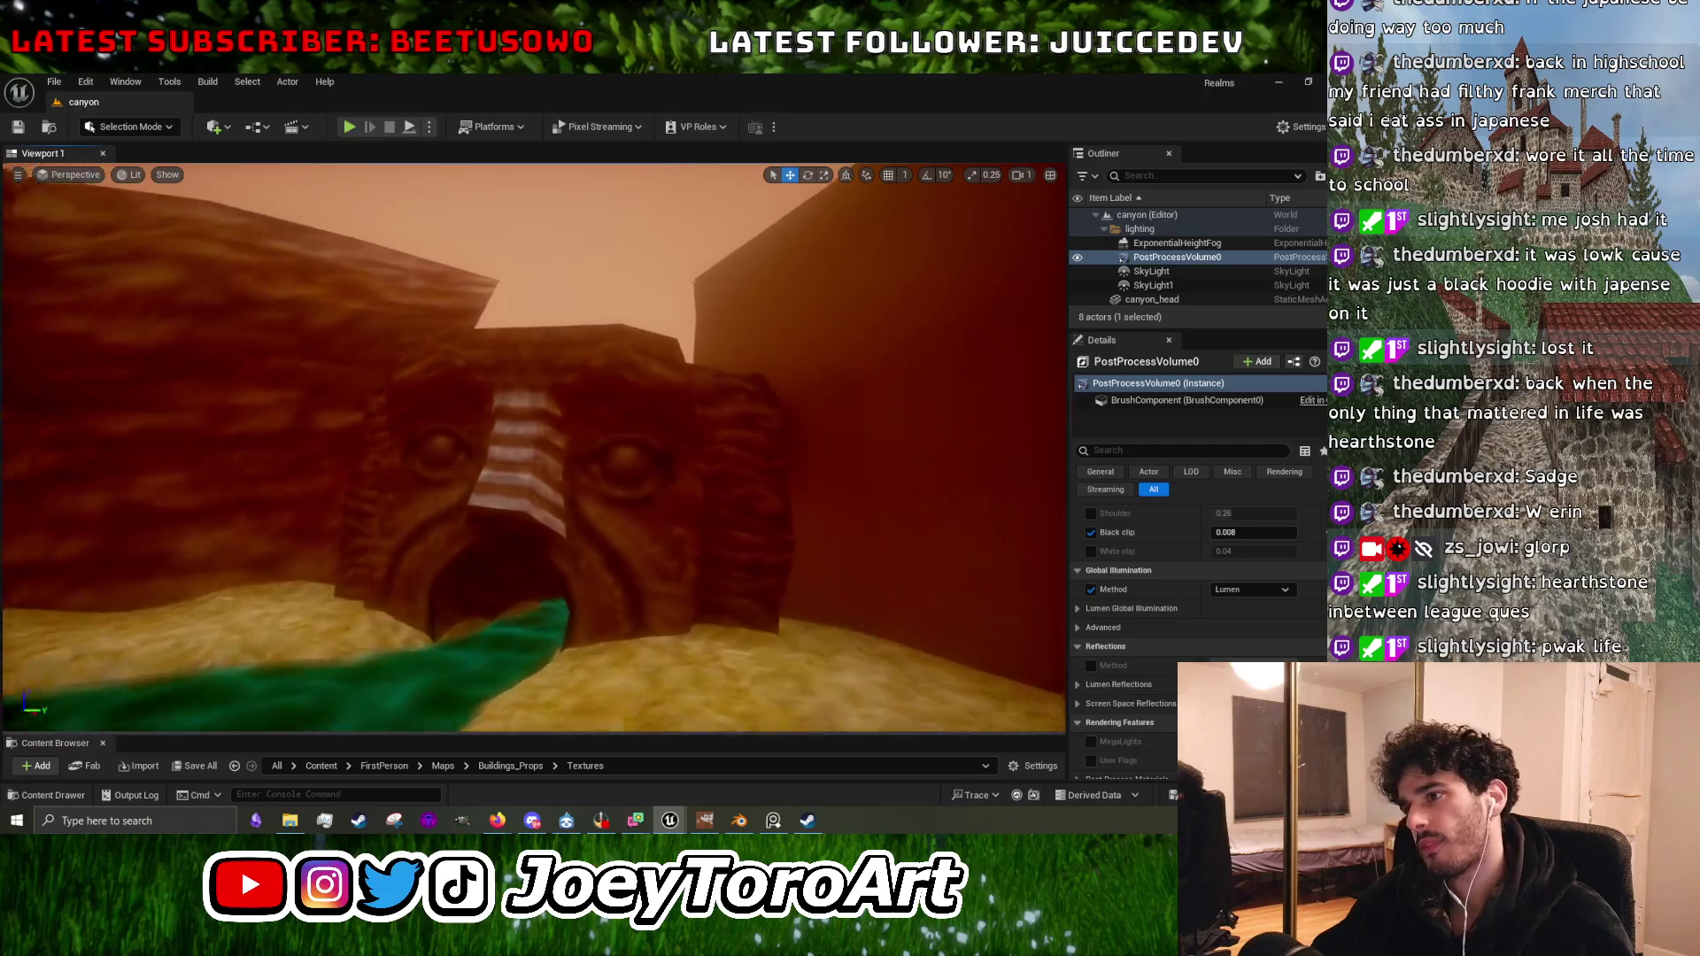
{"action": "scroll", "coordinate": [531, 443], "scroll_direction": "down", "scroll_amount": 4}
{"action": "scroll", "coordinate": [531, 443], "scroll_direction": "up", "scroll_amount": 4}
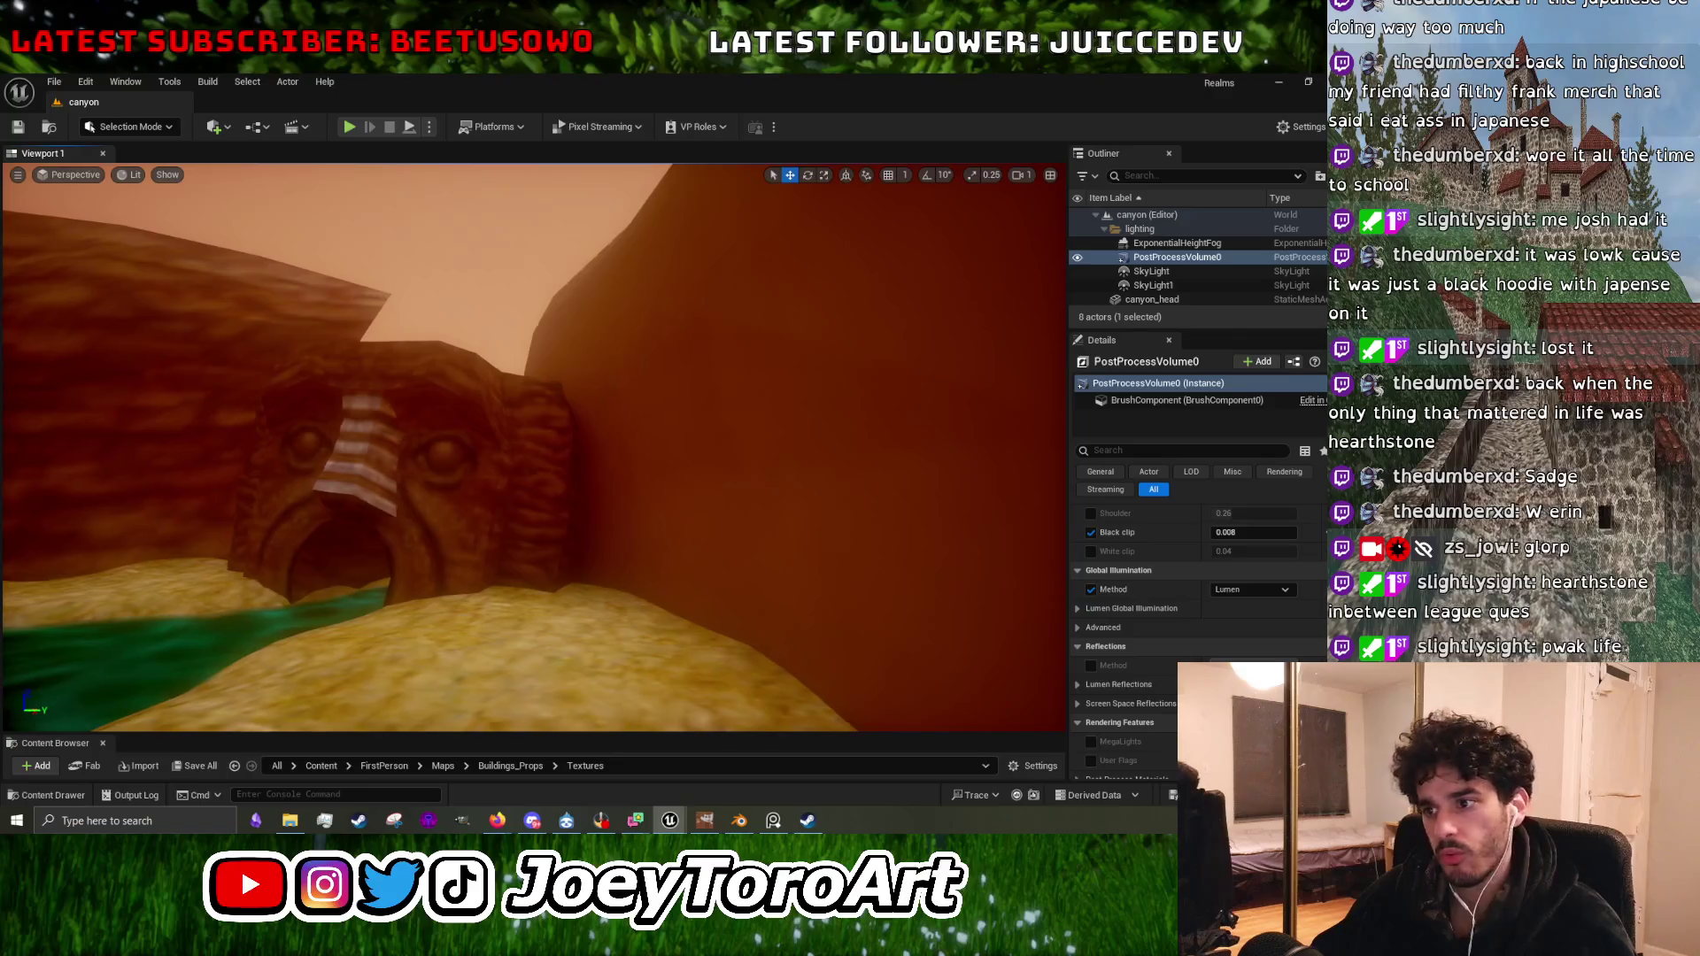
{"action": "scroll", "coordinate": [531, 442], "scroll_direction": "down", "scroll_amount": 3}
{"action": "scroll", "coordinate": [531, 443], "scroll_direction": "up", "scroll_amount": 6}
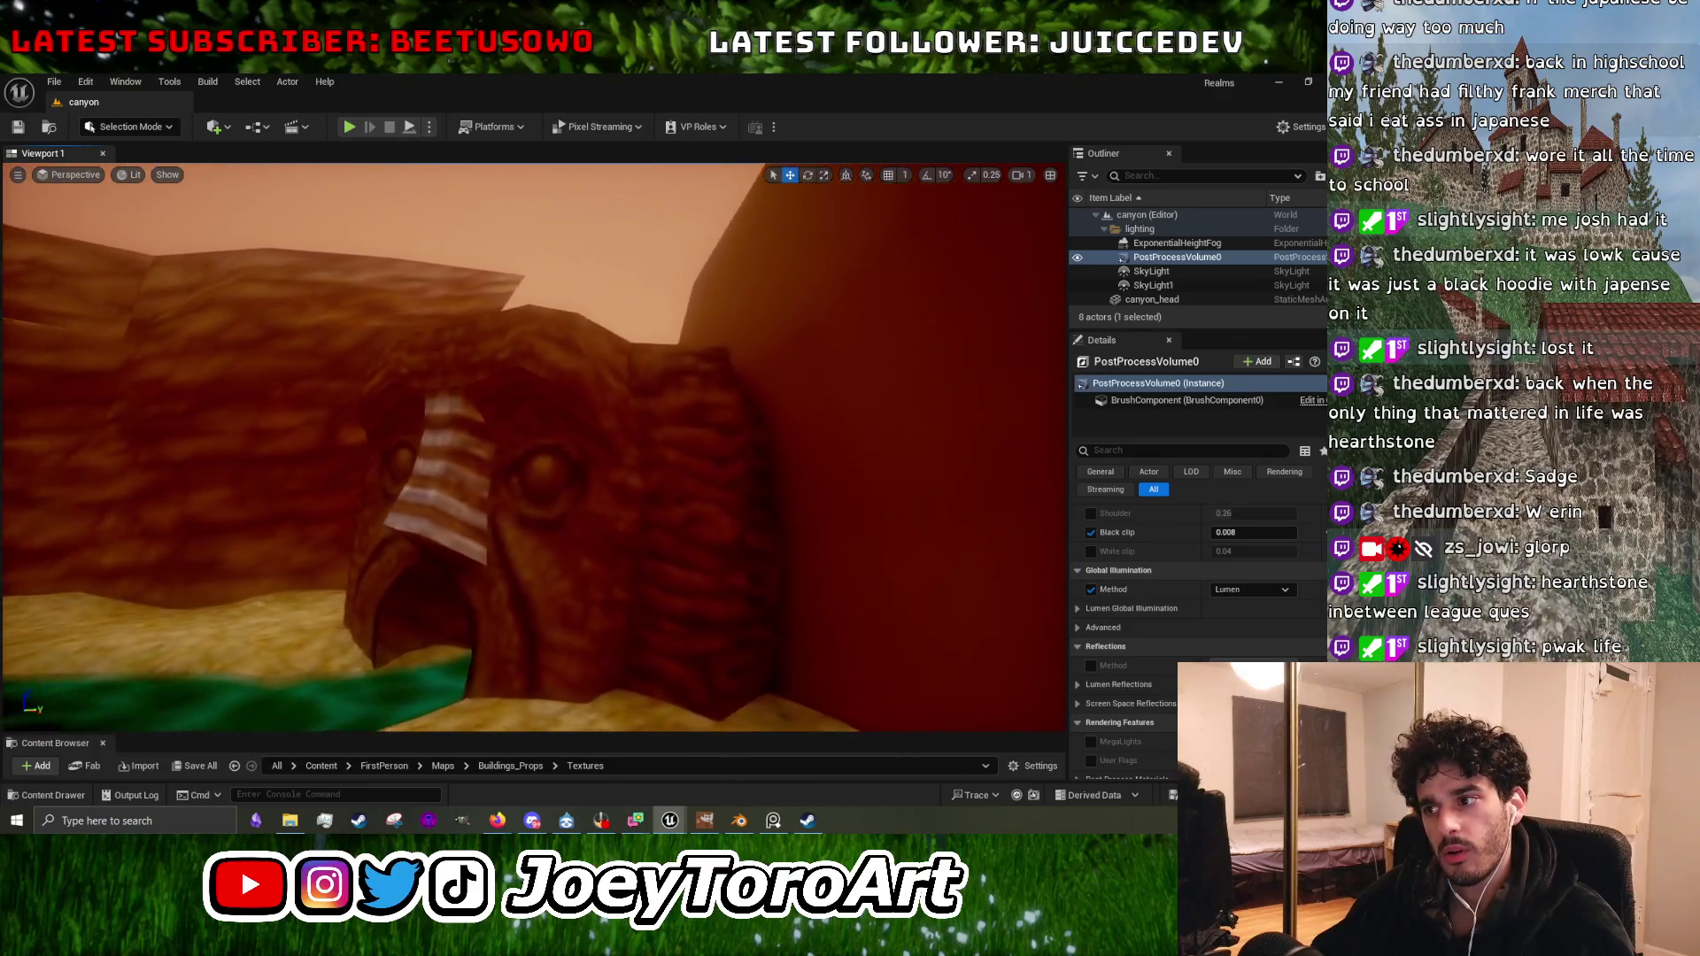
{"action": "scroll", "coordinate": [531, 442], "scroll_direction": "down", "scroll_amount": 3}
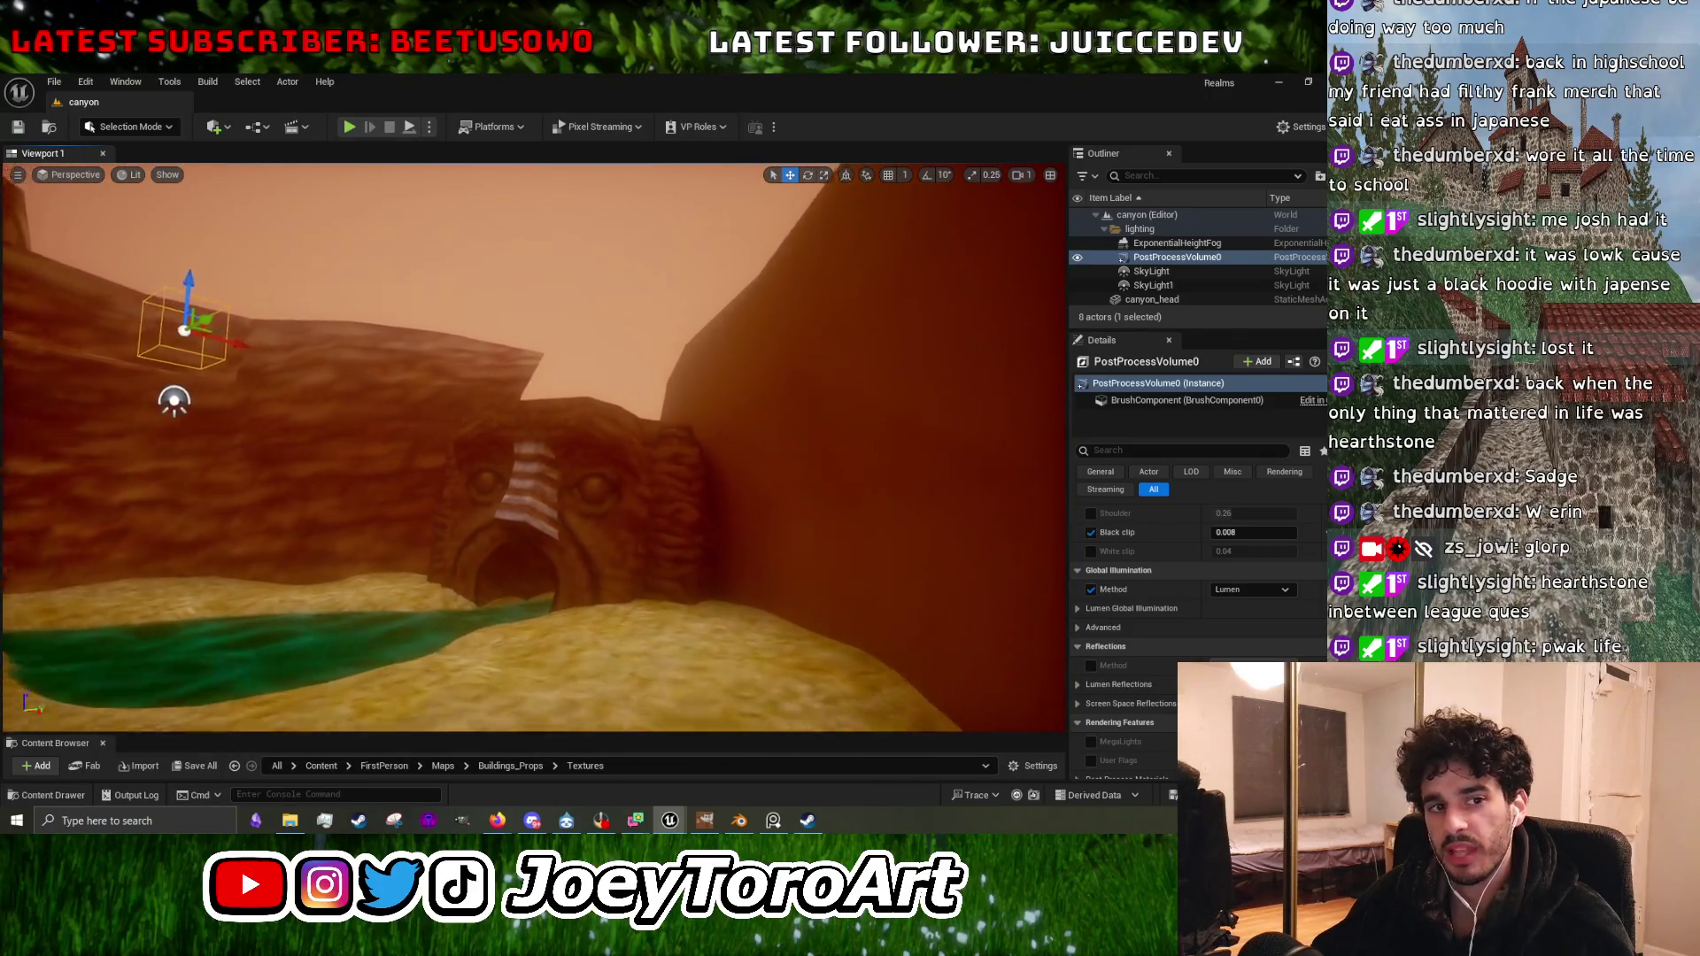
{"action": "scroll", "coordinate": [531, 442], "scroll_direction": "up", "scroll_amount": 4}
{"action": "scroll", "coordinate": [531, 442], "scroll_direction": "down", "scroll_amount": 3}
{"action": "scroll", "coordinate": [532, 443], "scroll_direction": "up", "scroll_amount": 3}
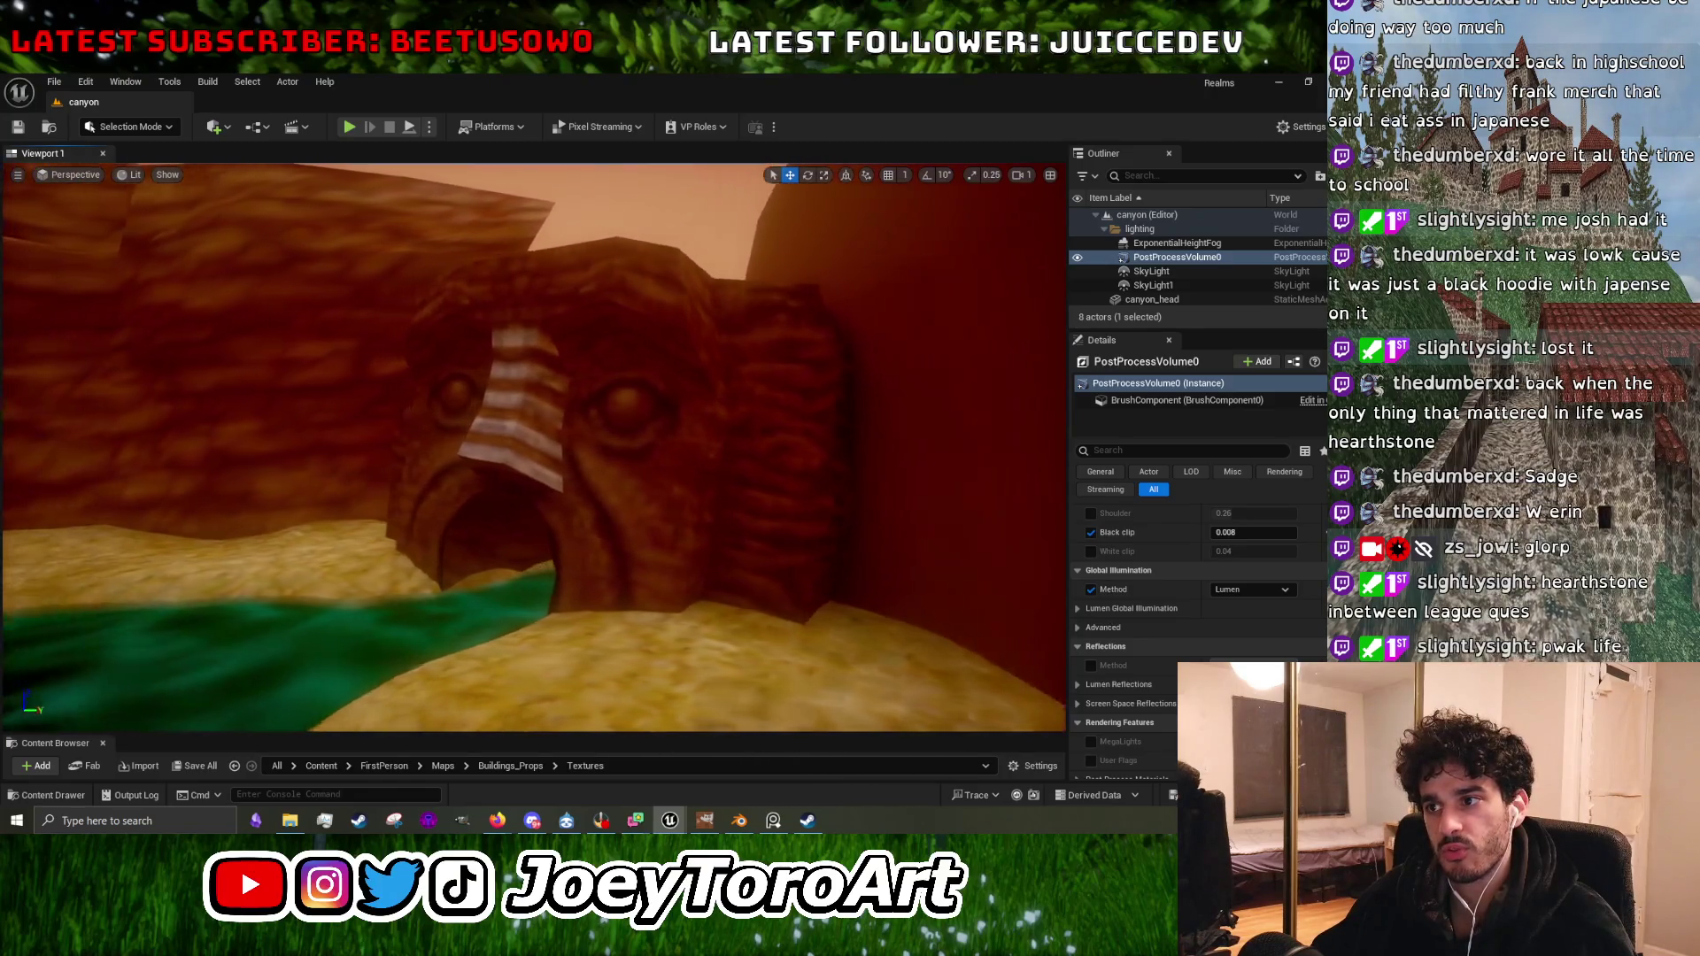
{"action": "scroll", "coordinate": [531, 443], "scroll_direction": "down", "scroll_amount": 2}
{"action": "scroll", "coordinate": [532, 443], "scroll_direction": "up", "scroll_amount": 3}
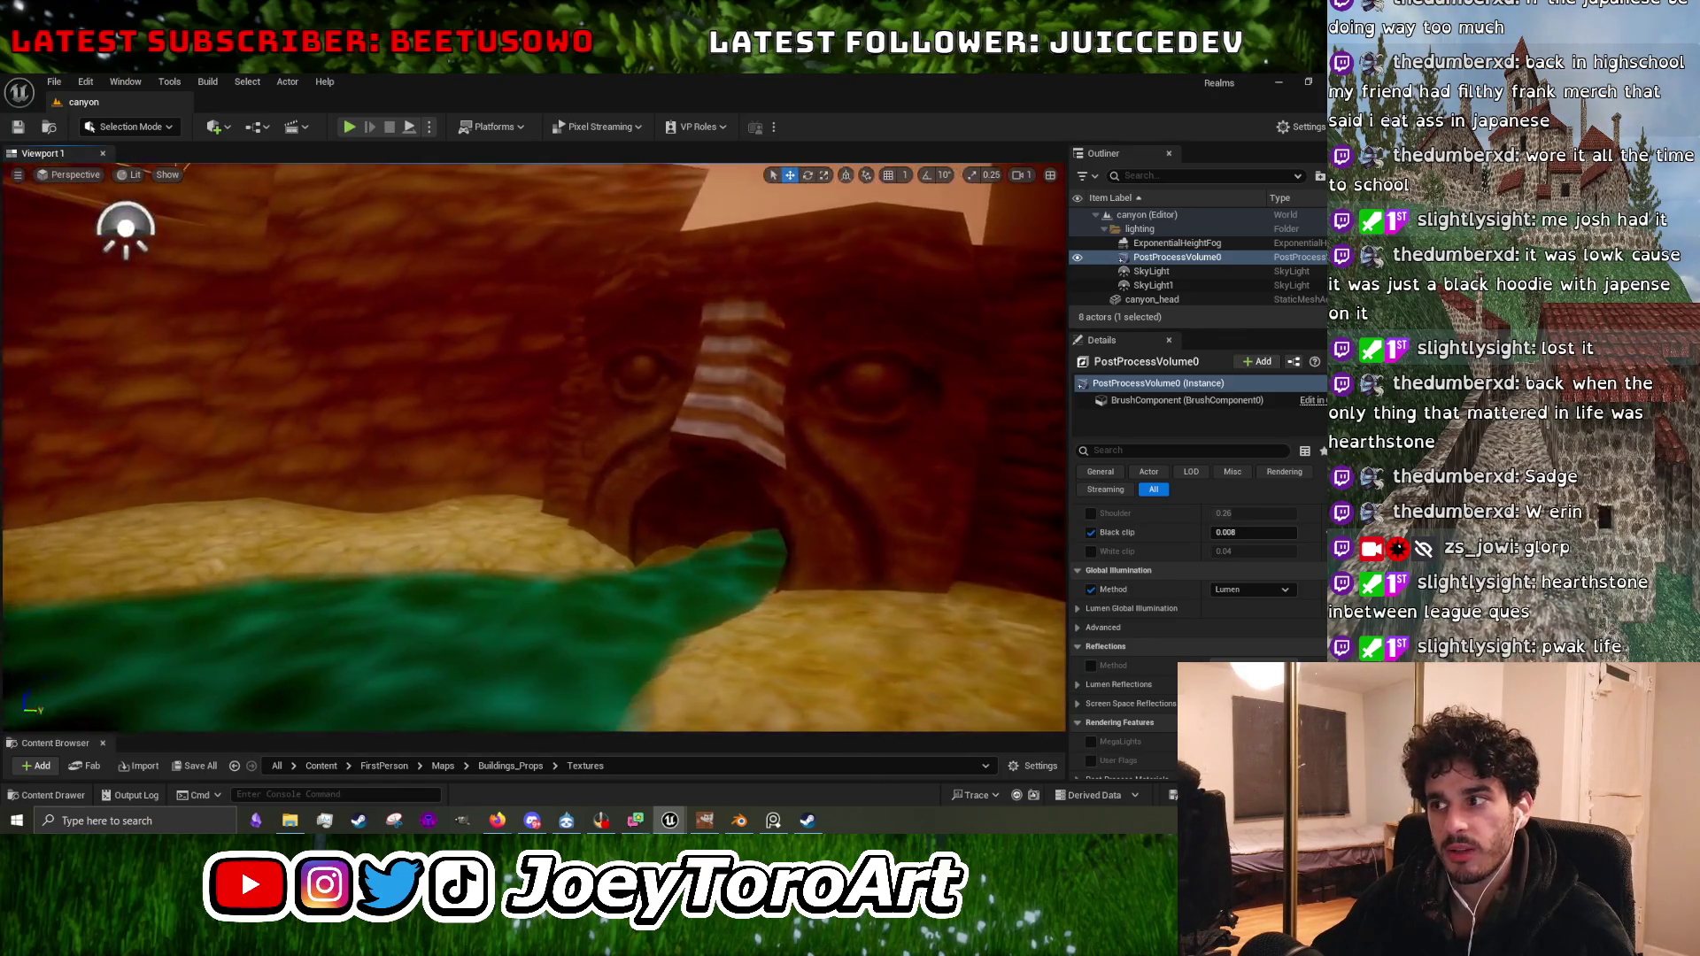
{"action": "scroll", "coordinate": [472, 489], "scroll_direction": "up", "scroll_amount": 3}
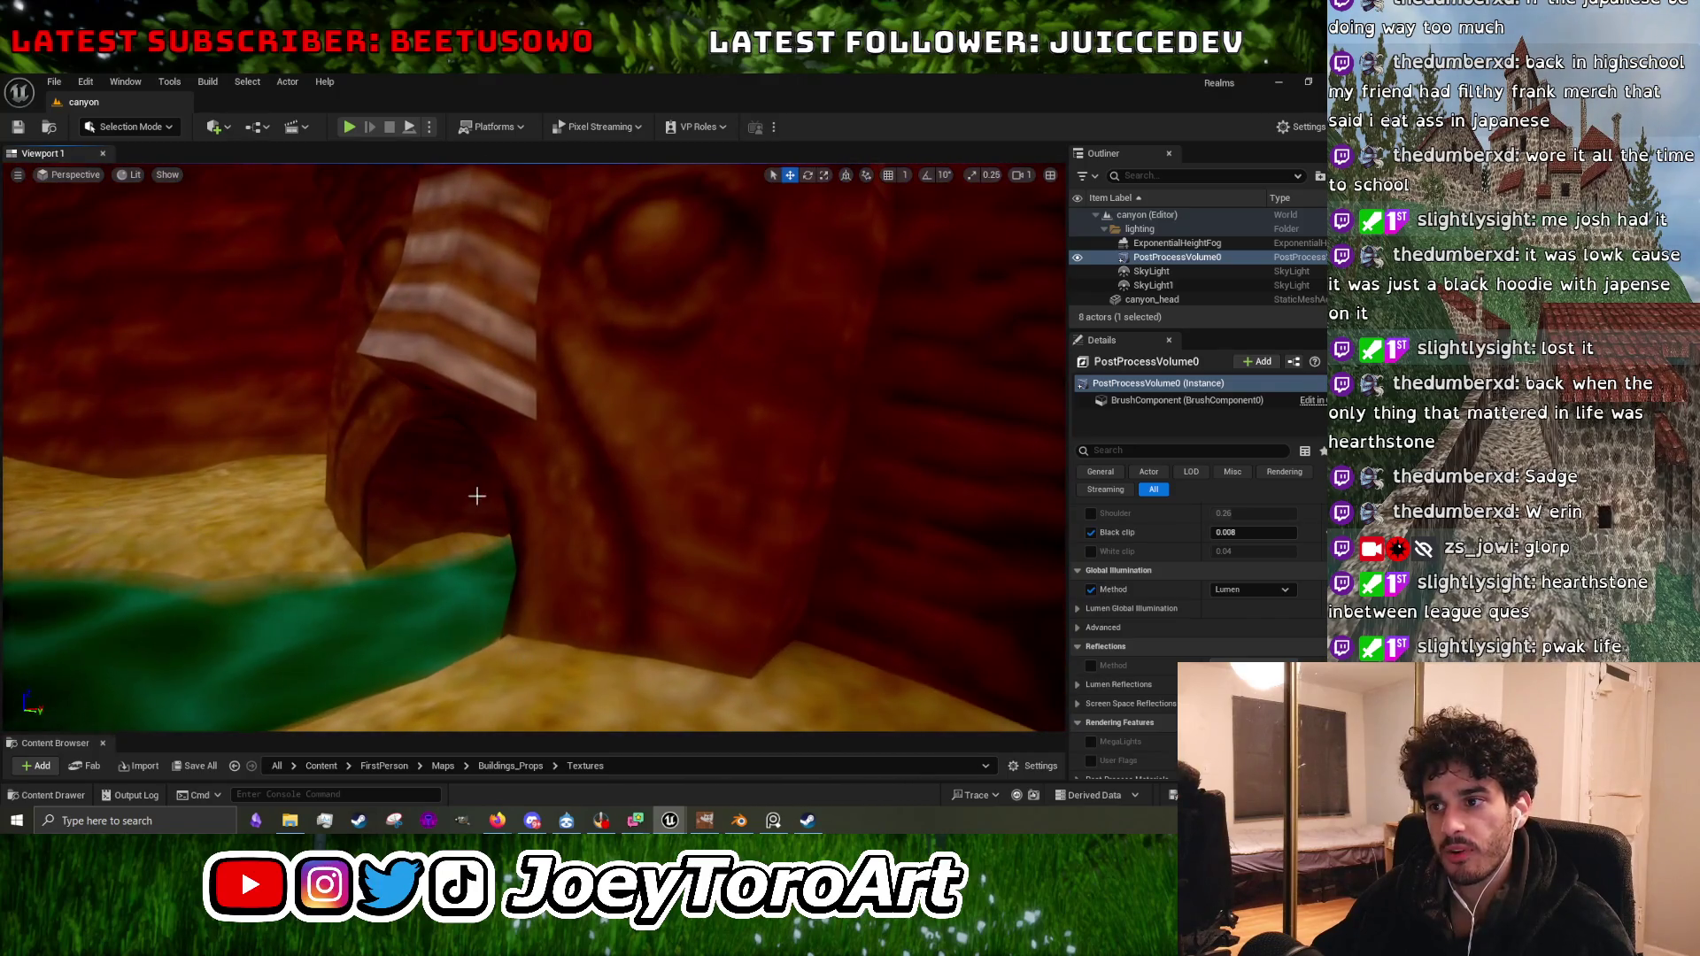
{"action": "scroll", "coordinate": [499, 587], "scroll_direction": "down", "scroll_amount": 5}
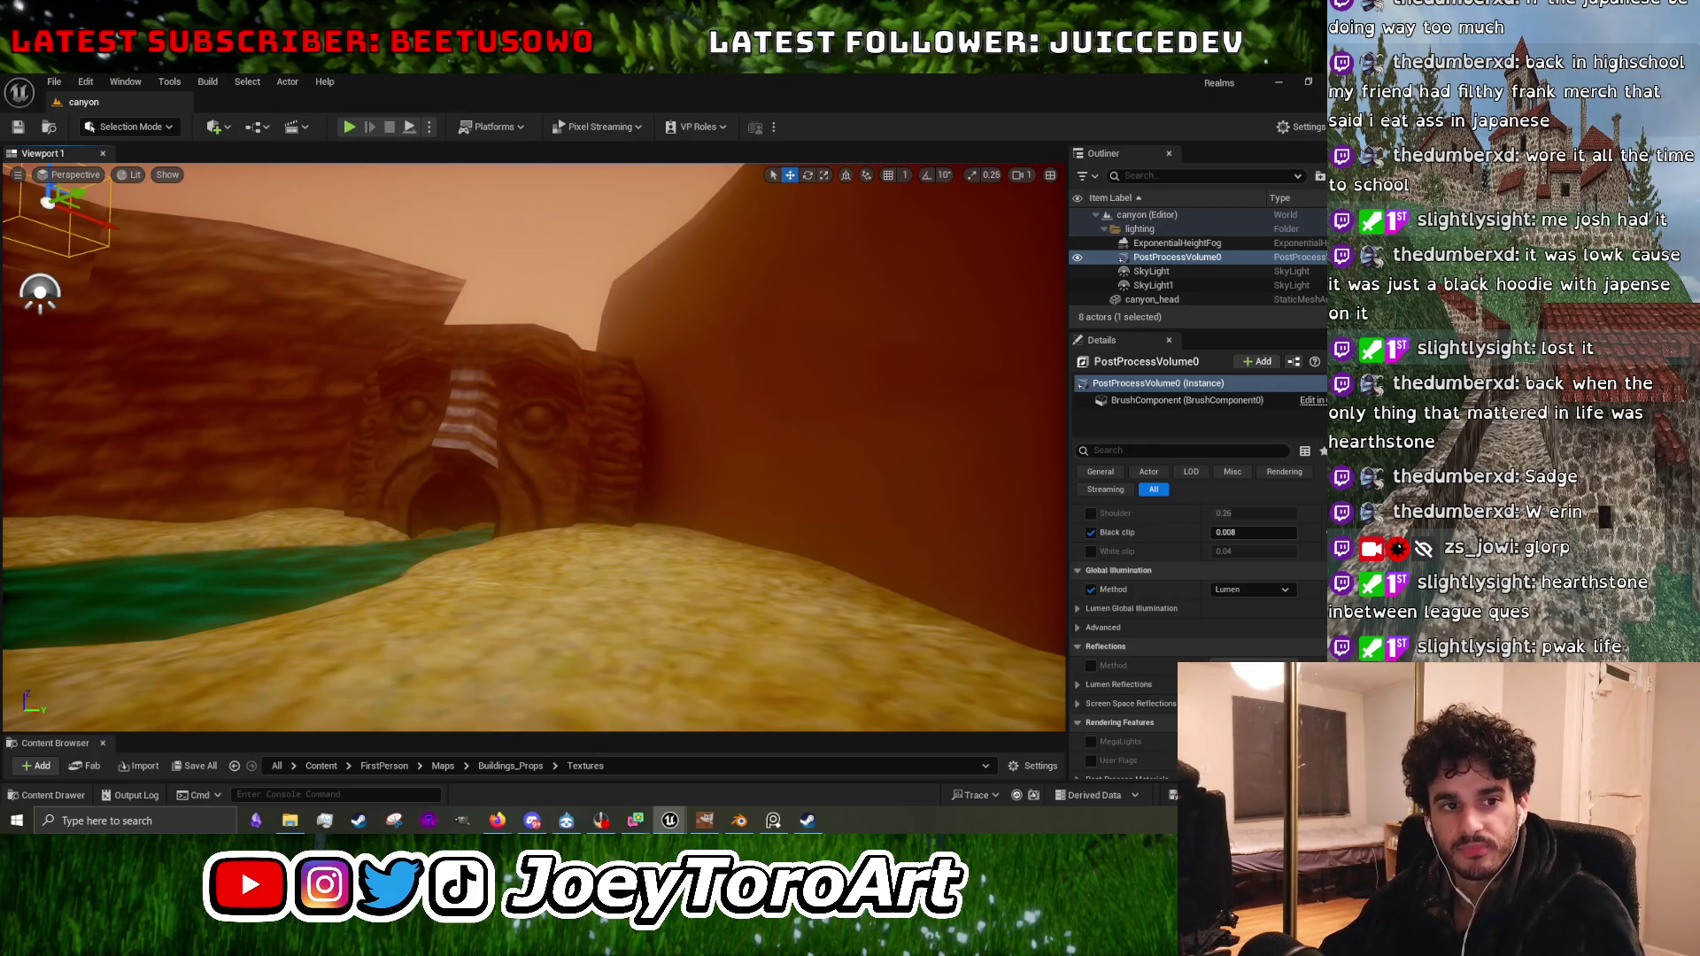
{"action": "mouse_move", "coordinate": [387, 329]}
{"action": "left_mouse_down"}
{"action": "mouse_move", "coordinate": [390, 355]}
{"action": "mouse_move", "coordinate": [387, 332]}
{"action": "mouse_move", "coordinate": [409, 332]}
{"action": "mouse_move", "coordinate": [292, 266]}
{"action": "mouse_move", "coordinate": [144, 216]}
{"action": "mouse_move", "coordinate": [9, 283]}
{"action": "mouse_move", "coordinate": [89, 293]}
{"action": "mouse_move", "coordinate": [62, 301]}
{"action": "mouse_move", "coordinate": [62, 248]}
{"action": "mouse_move", "coordinate": [89, 248]}
{"action": "mouse_move", "coordinate": [62, 248]}
{"action": "left_mouse_up"}
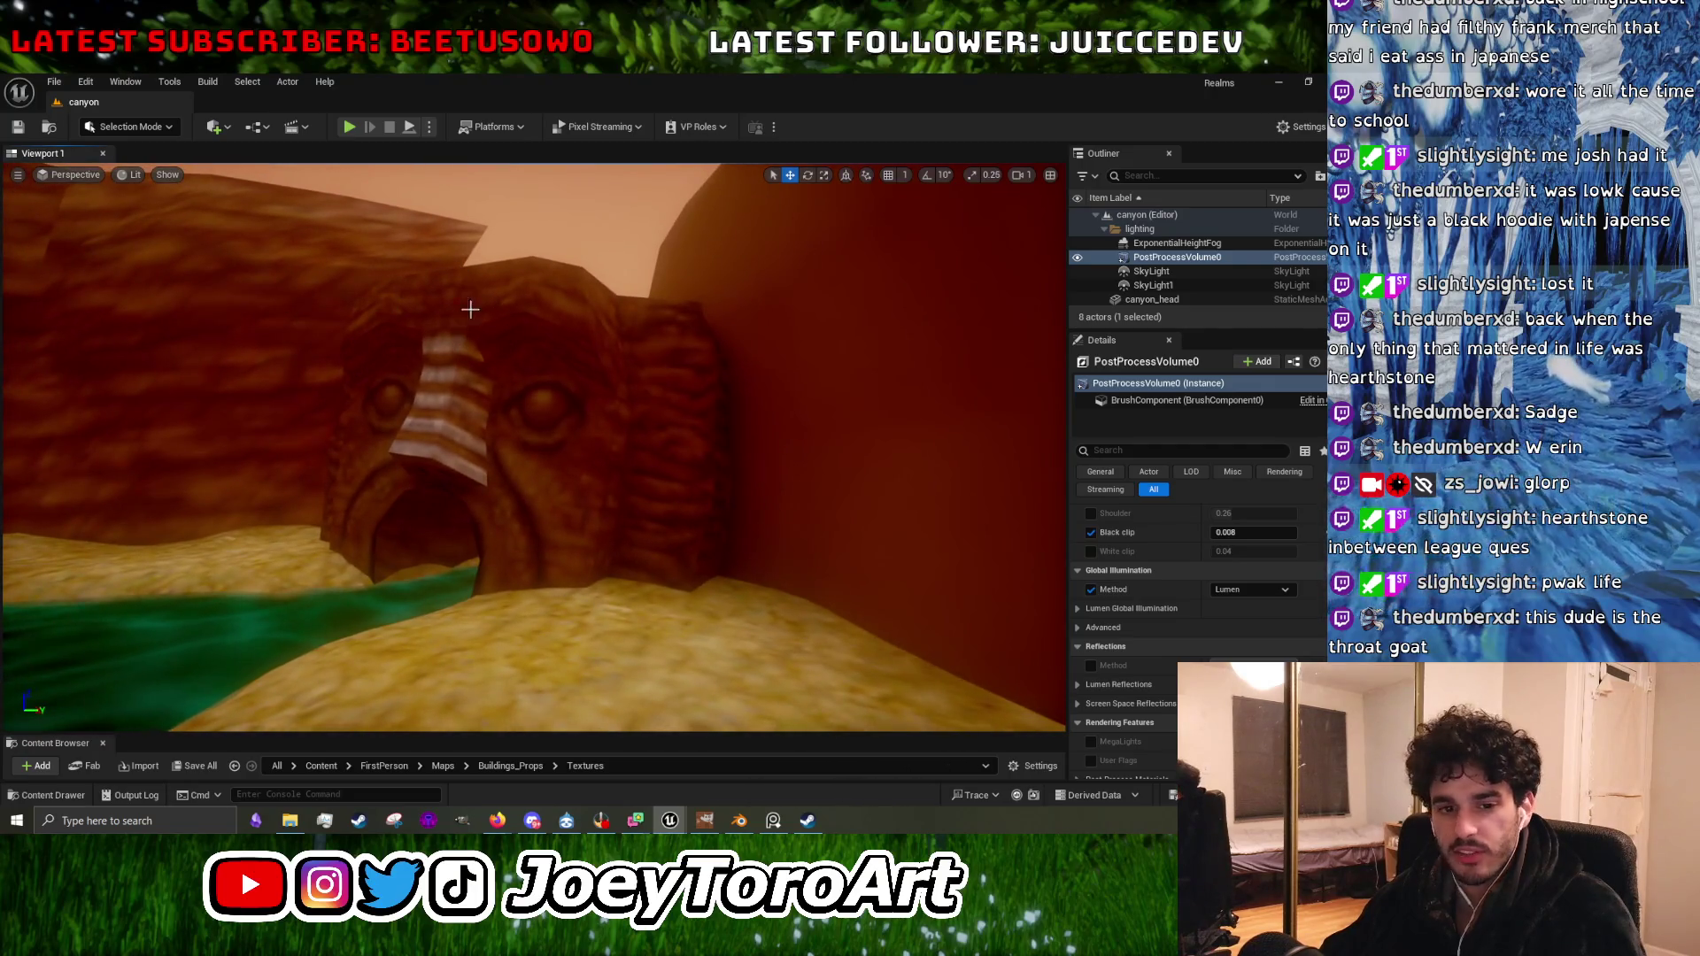
{"action": "key", "text": "w"}
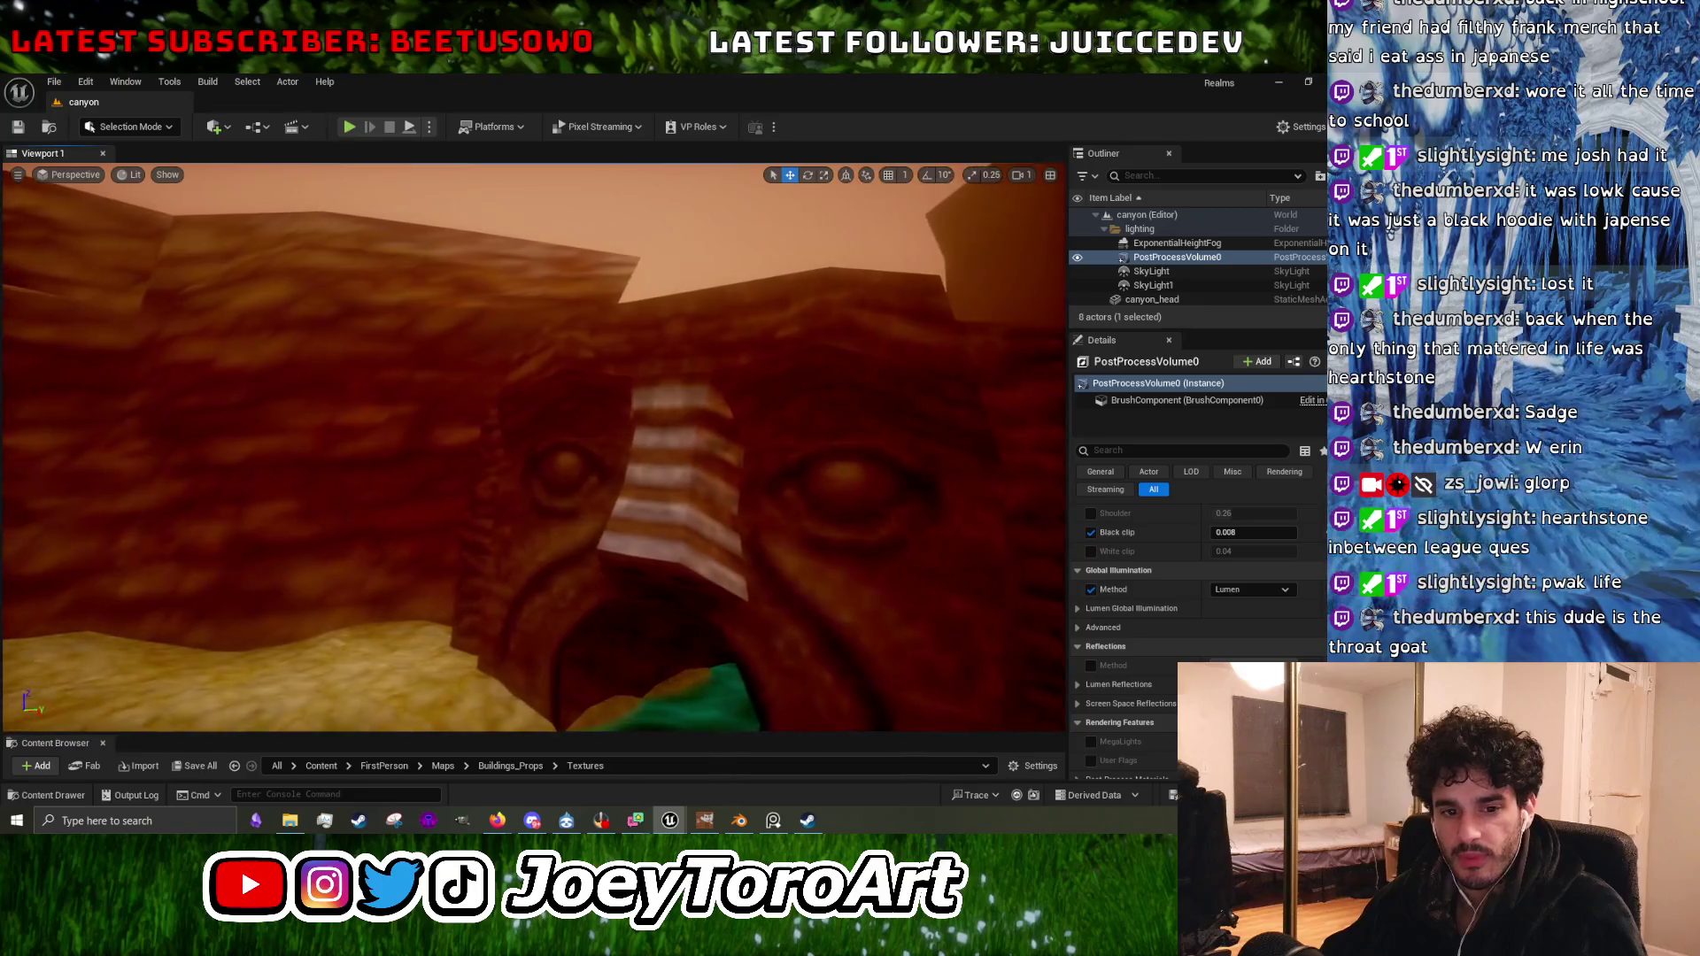
{"action": "key", "text": "w"}
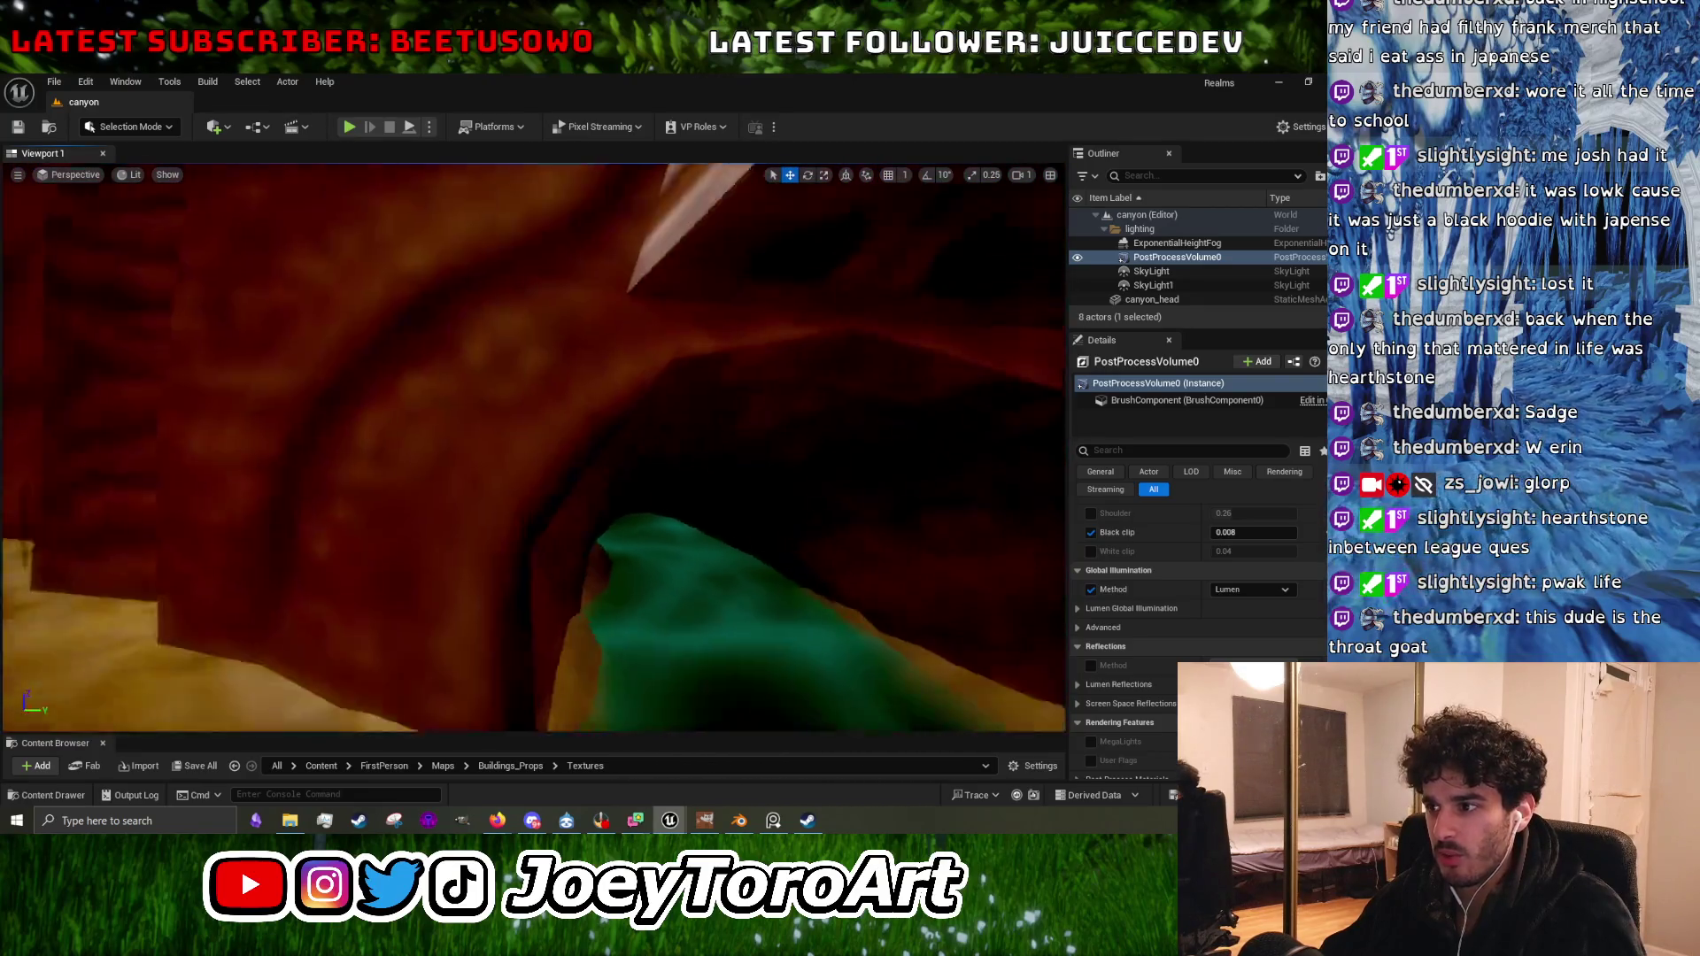
{"action": "key", "text": "a"}
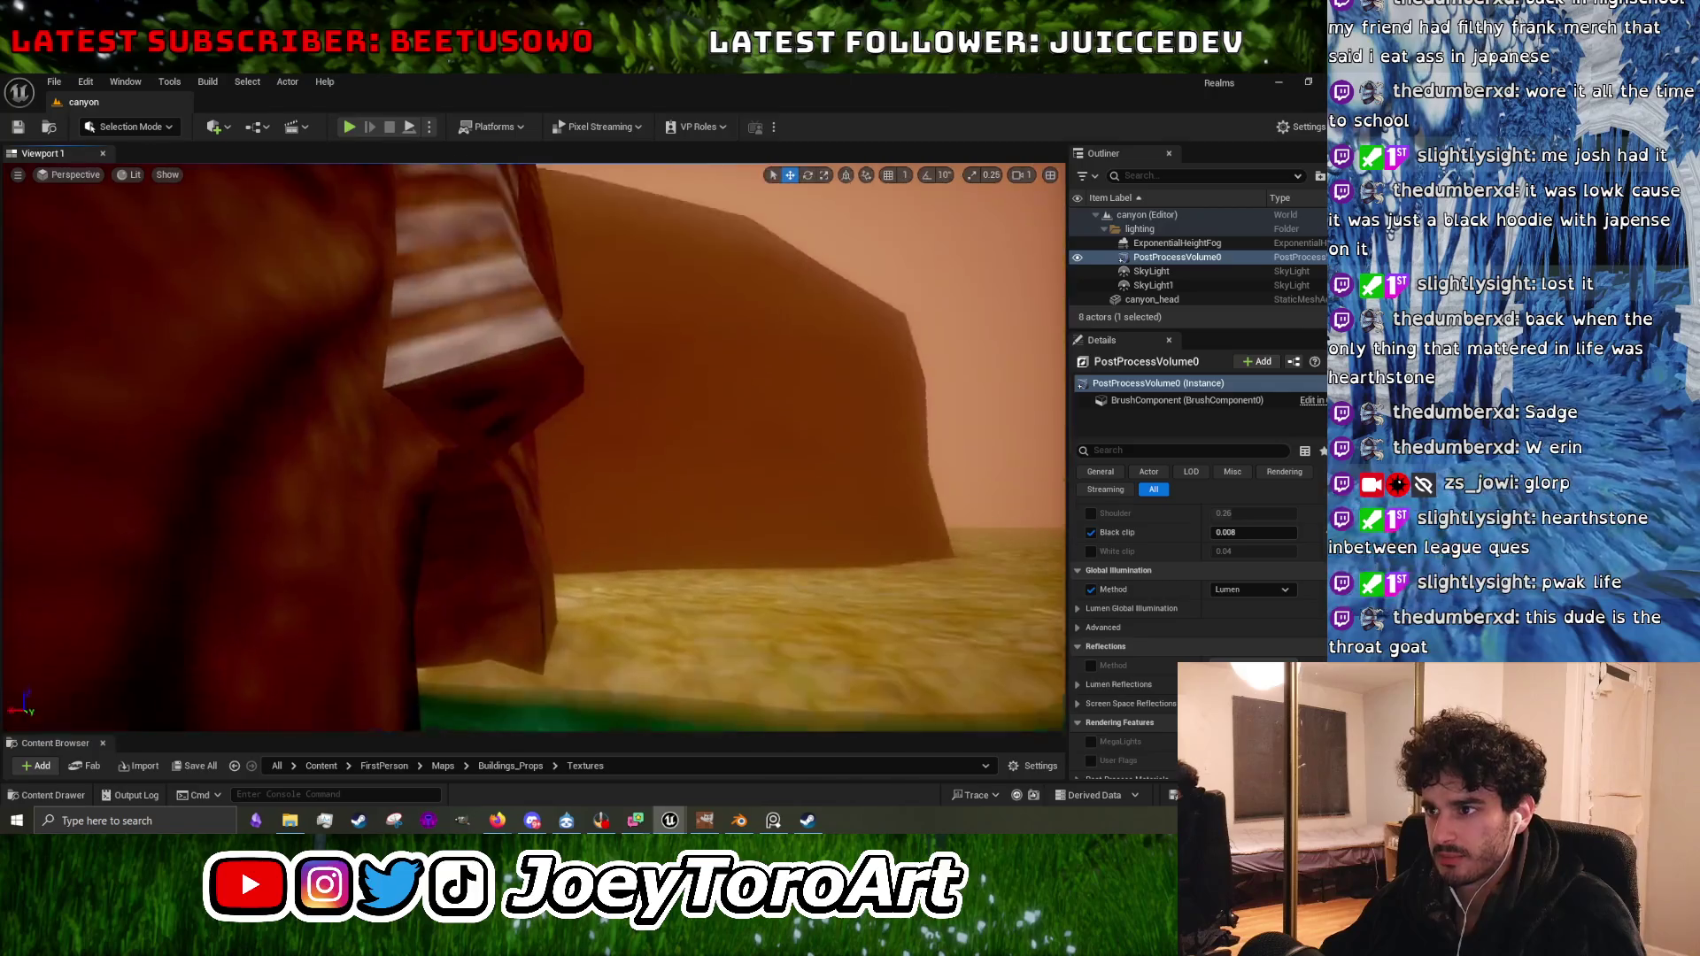
{"action": "key", "text": "s"}
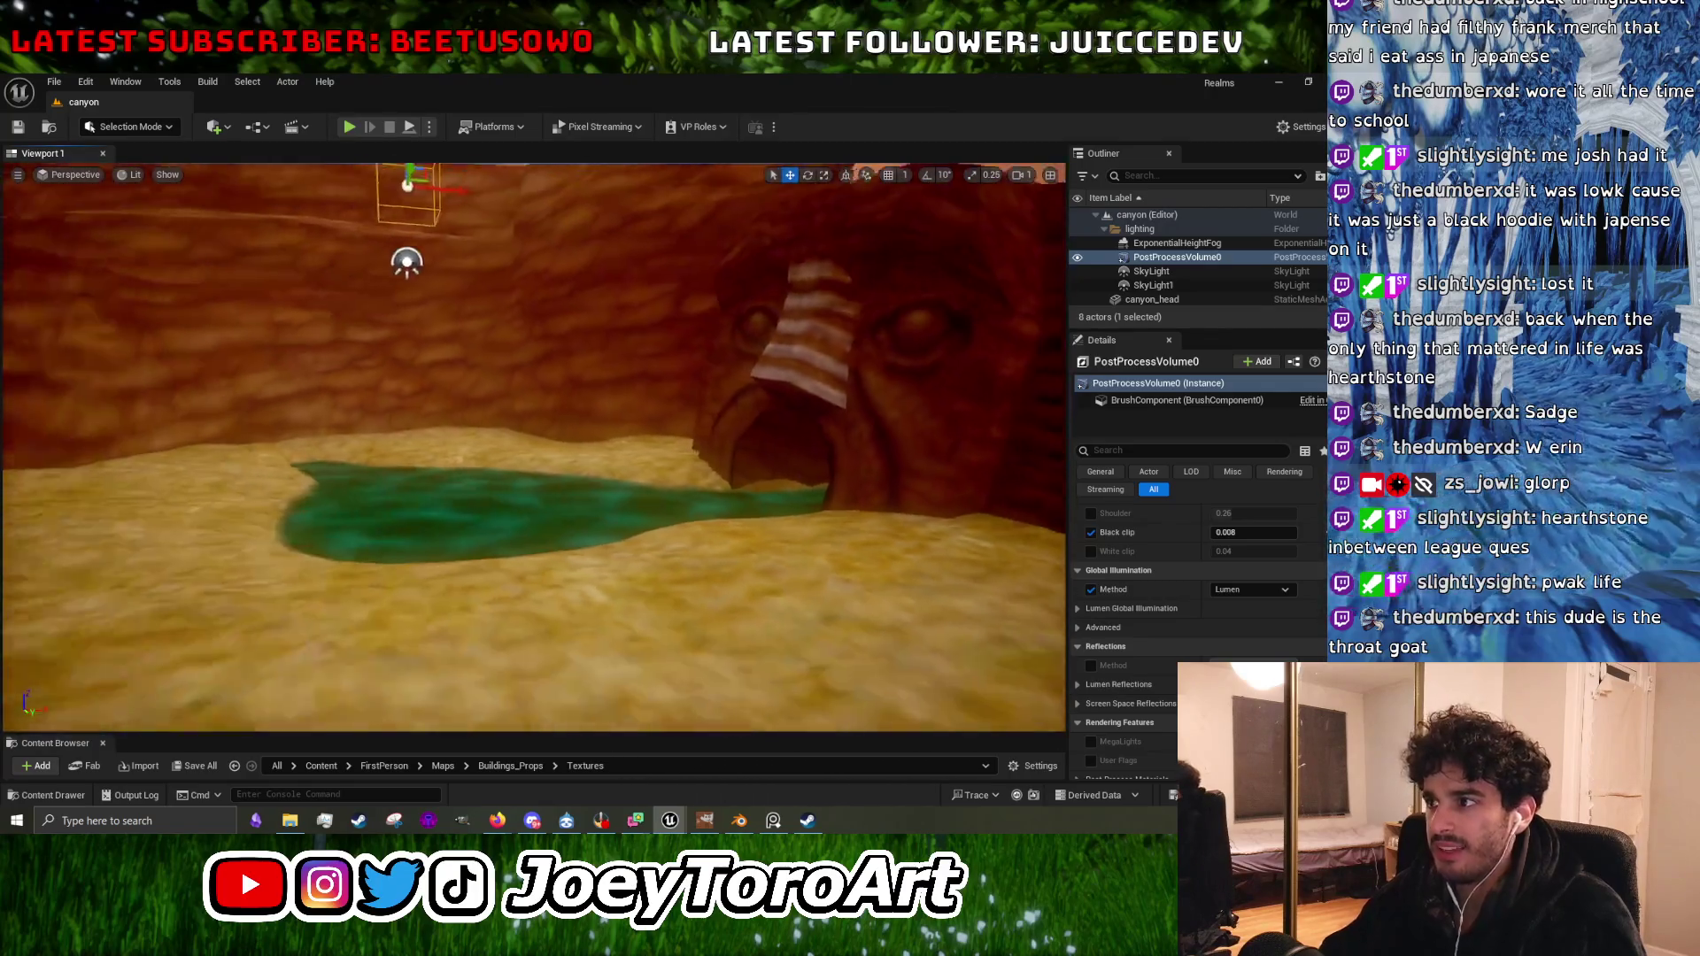
{"action": "key", "text": "w"}
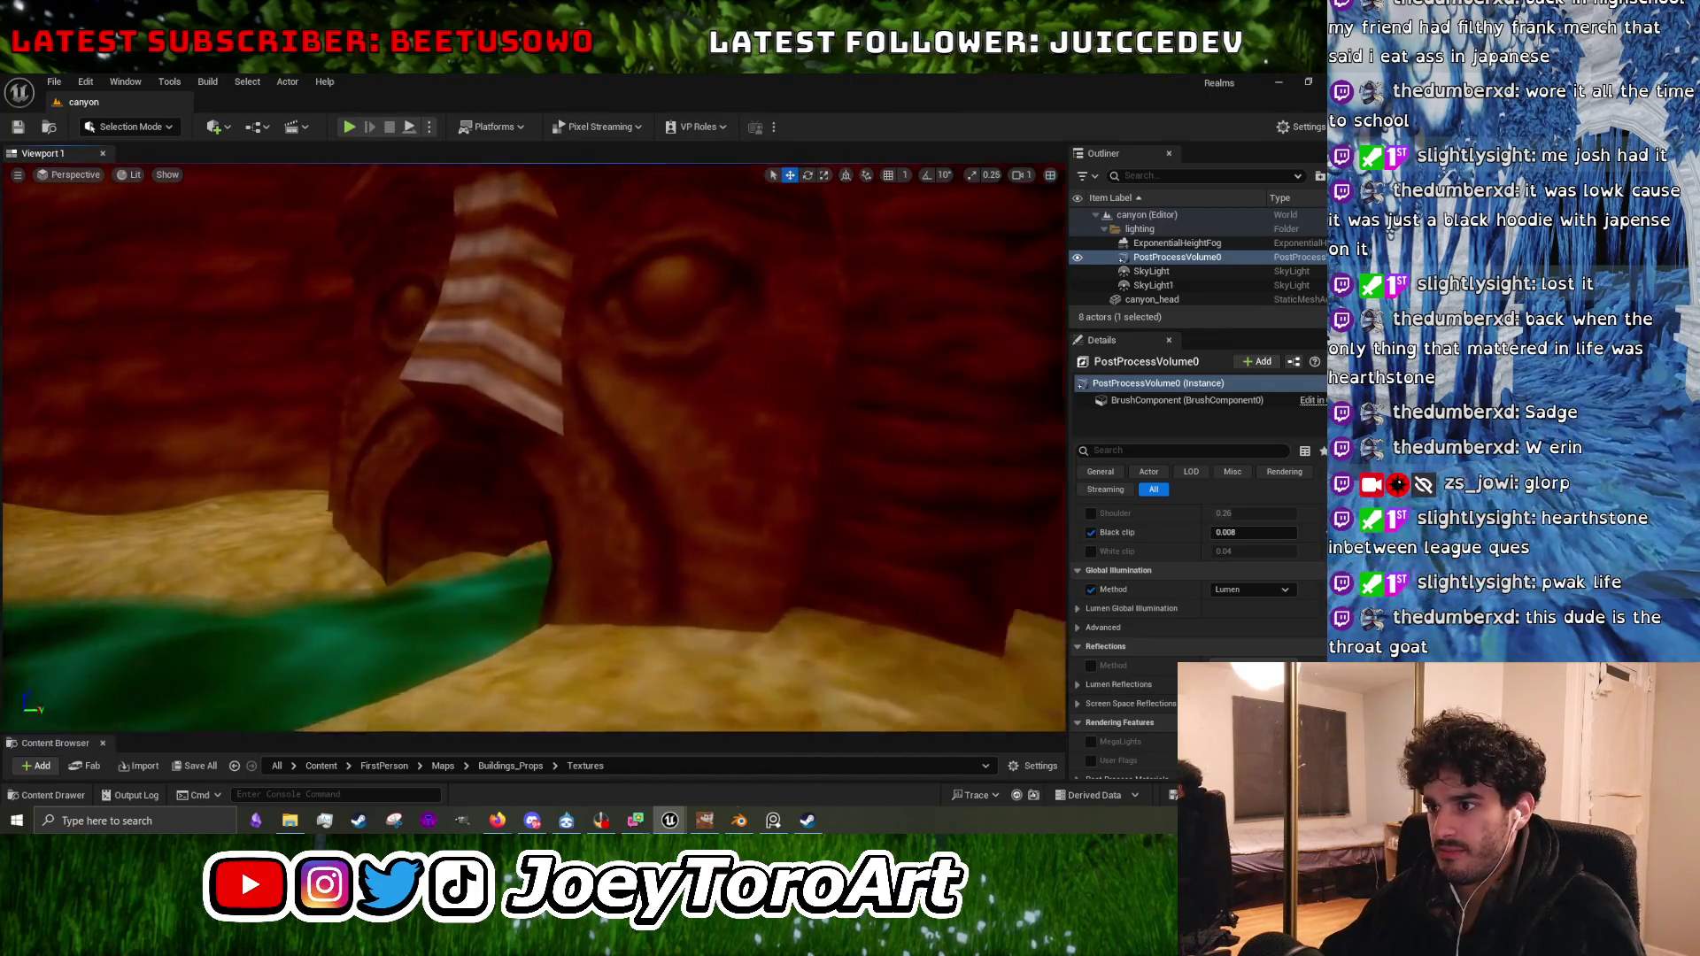
{"action": "key", "text": "w"}
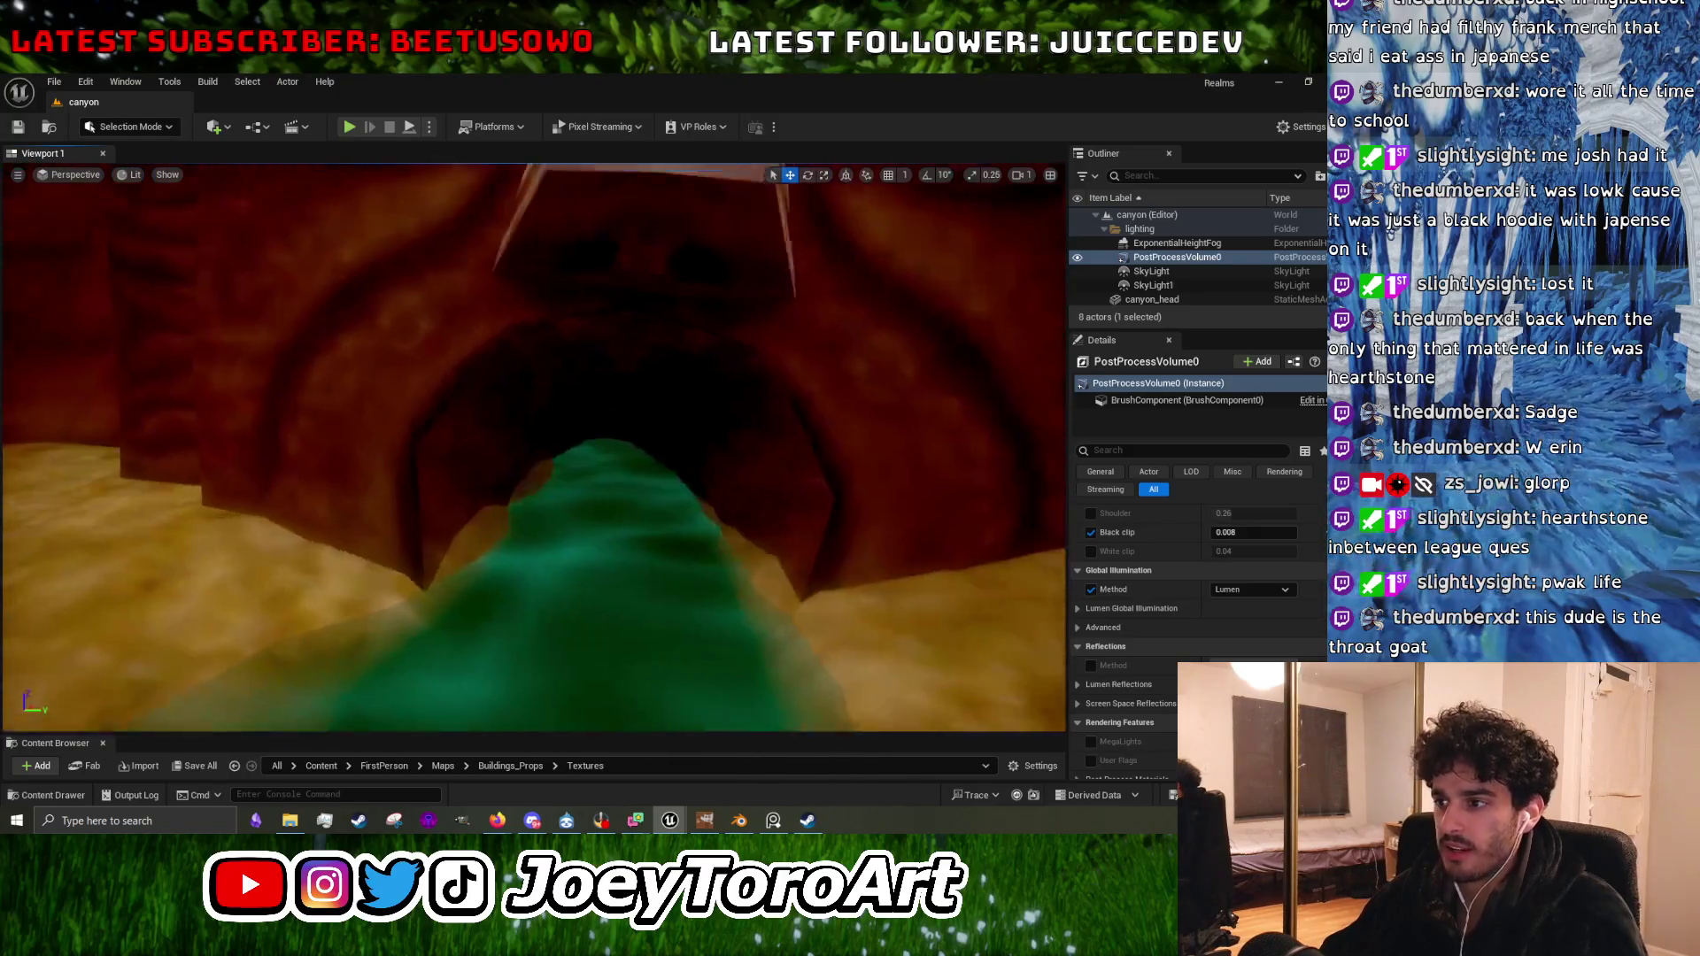
{"action": "key", "text": "s"}
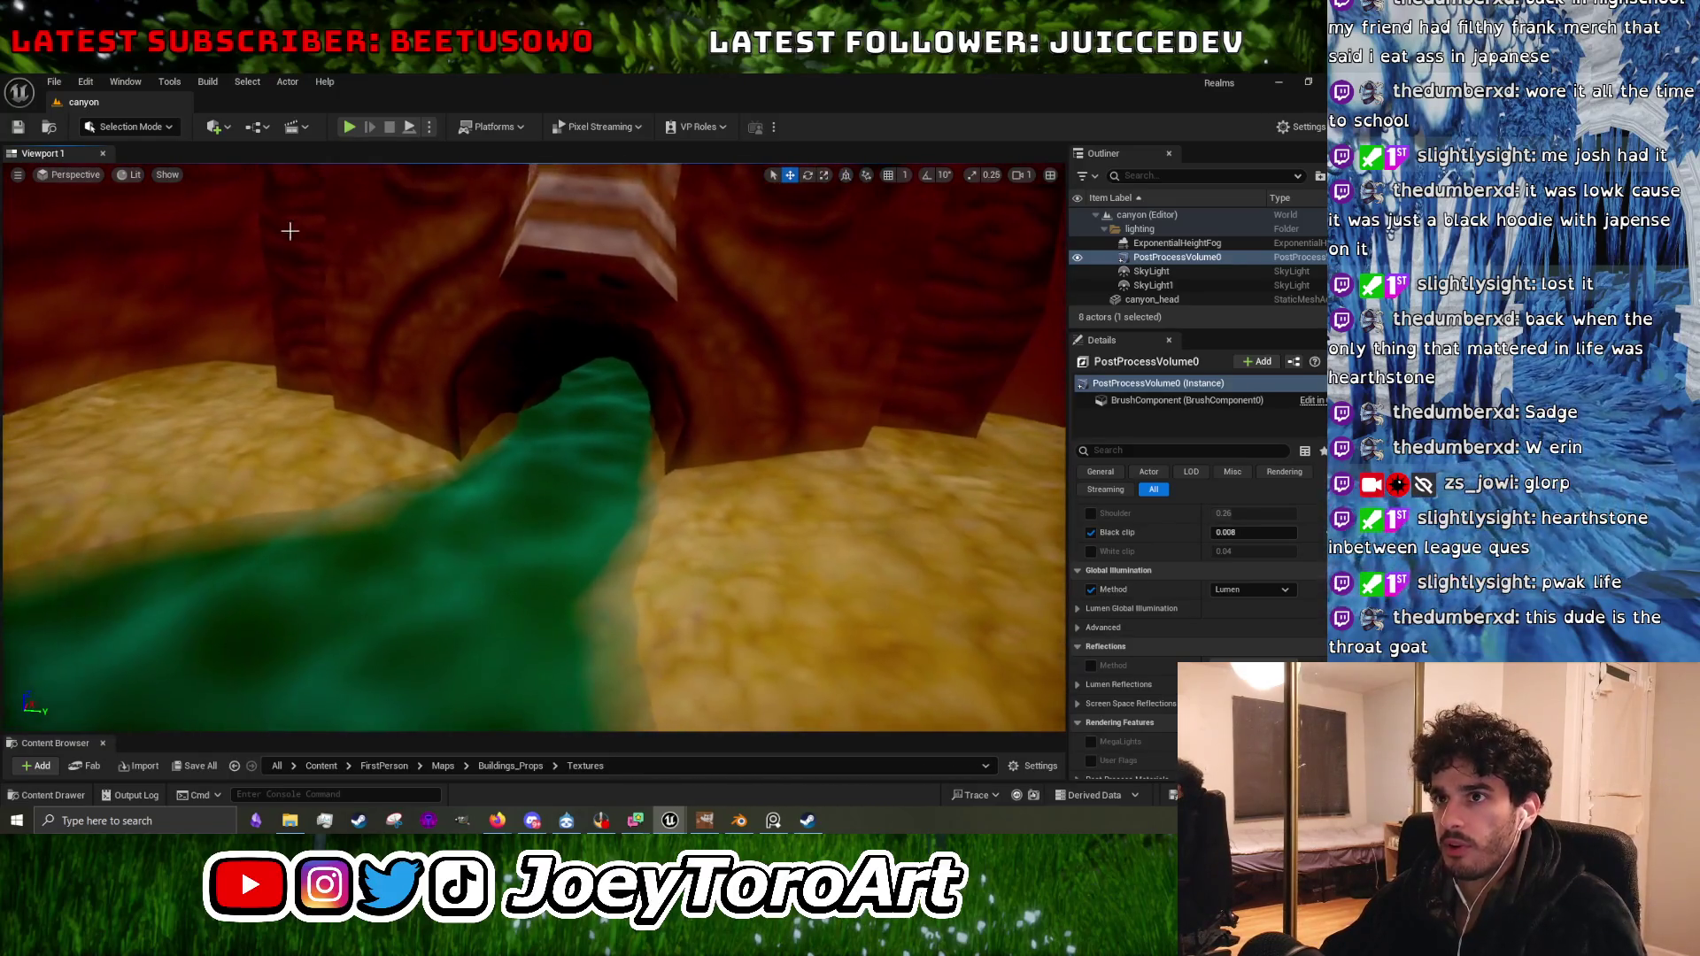
{"action": "left_click", "coordinate": [215, 130]}
Select the sandy ground plane and fly around the carved eye, arch, cave and river.
{"action": "left_click", "coordinate": [257, 190]}
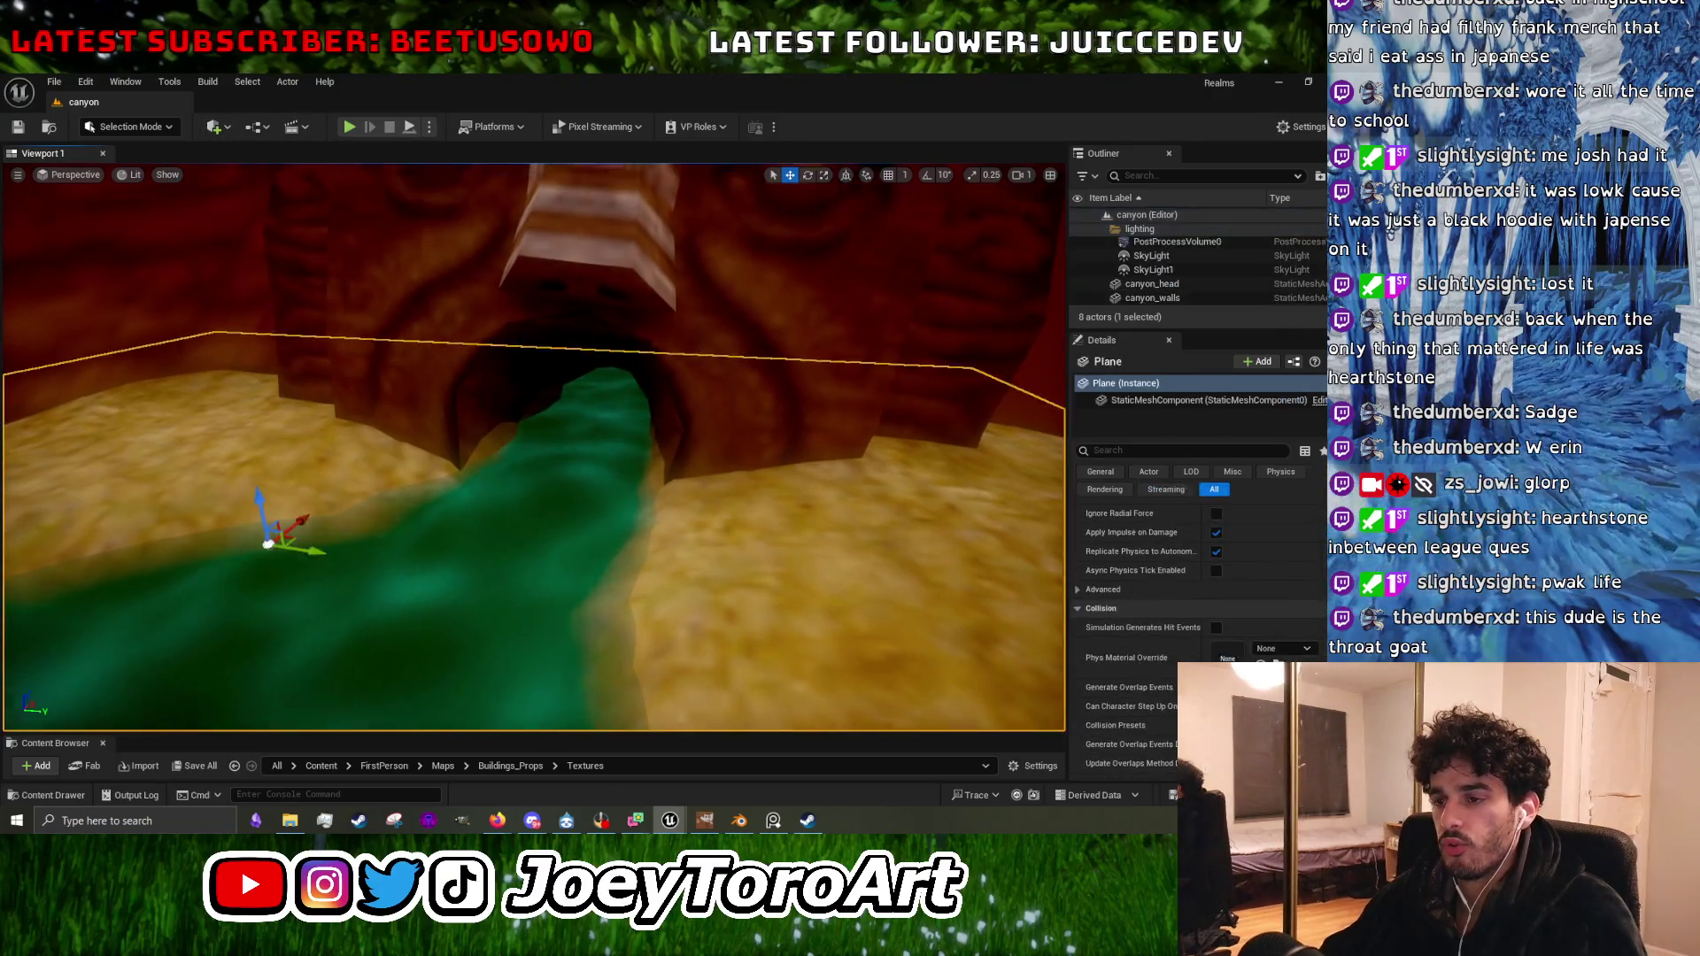
{"action": "key", "text": "s"}
{"action": "key", "text": "w"}
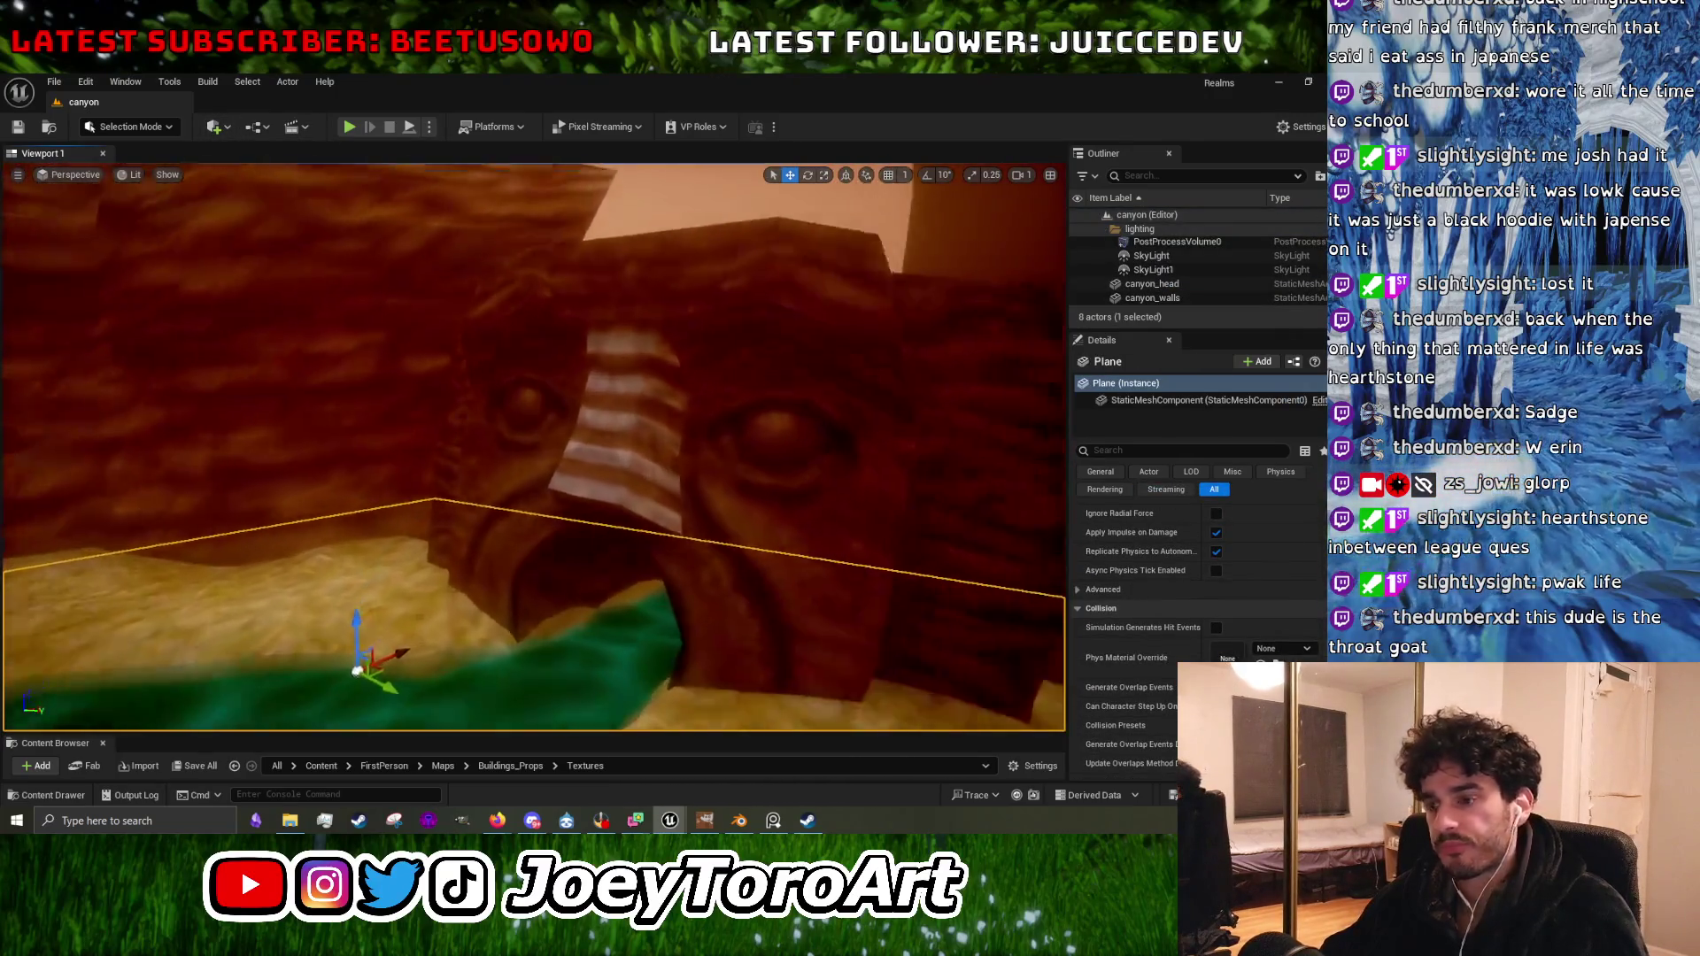
{"action": "key", "text": "s"}
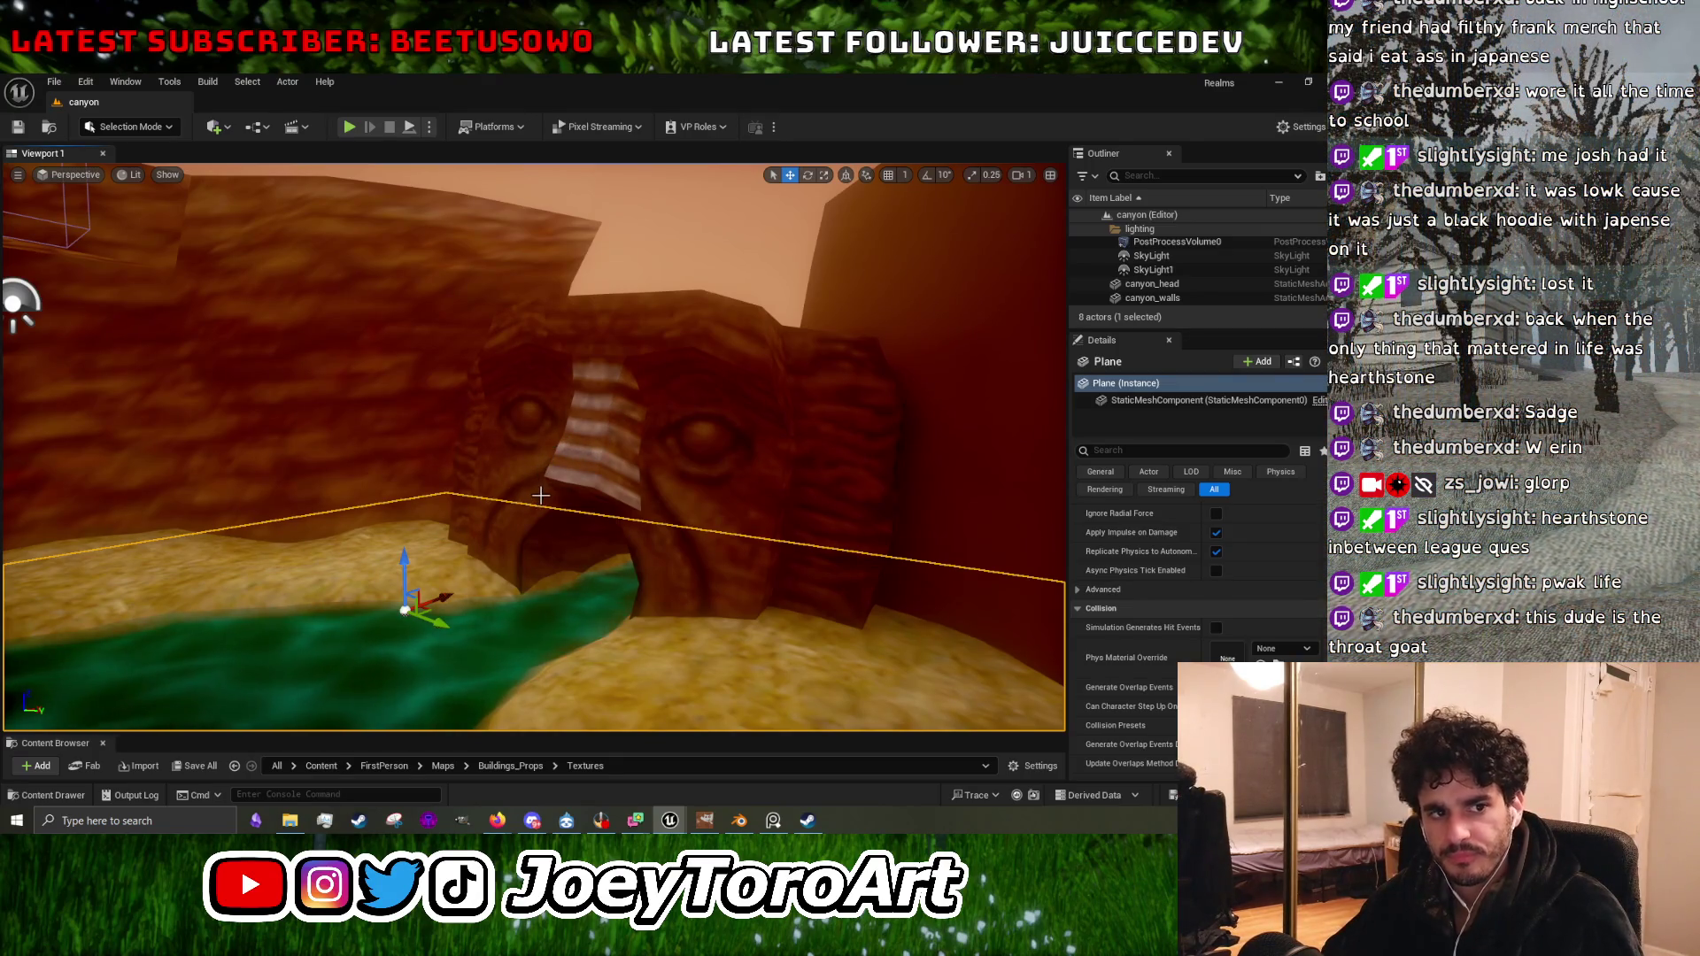
{"action": "scroll", "coordinate": [608, 559], "scroll_direction": "up", "scroll_amount": 5}
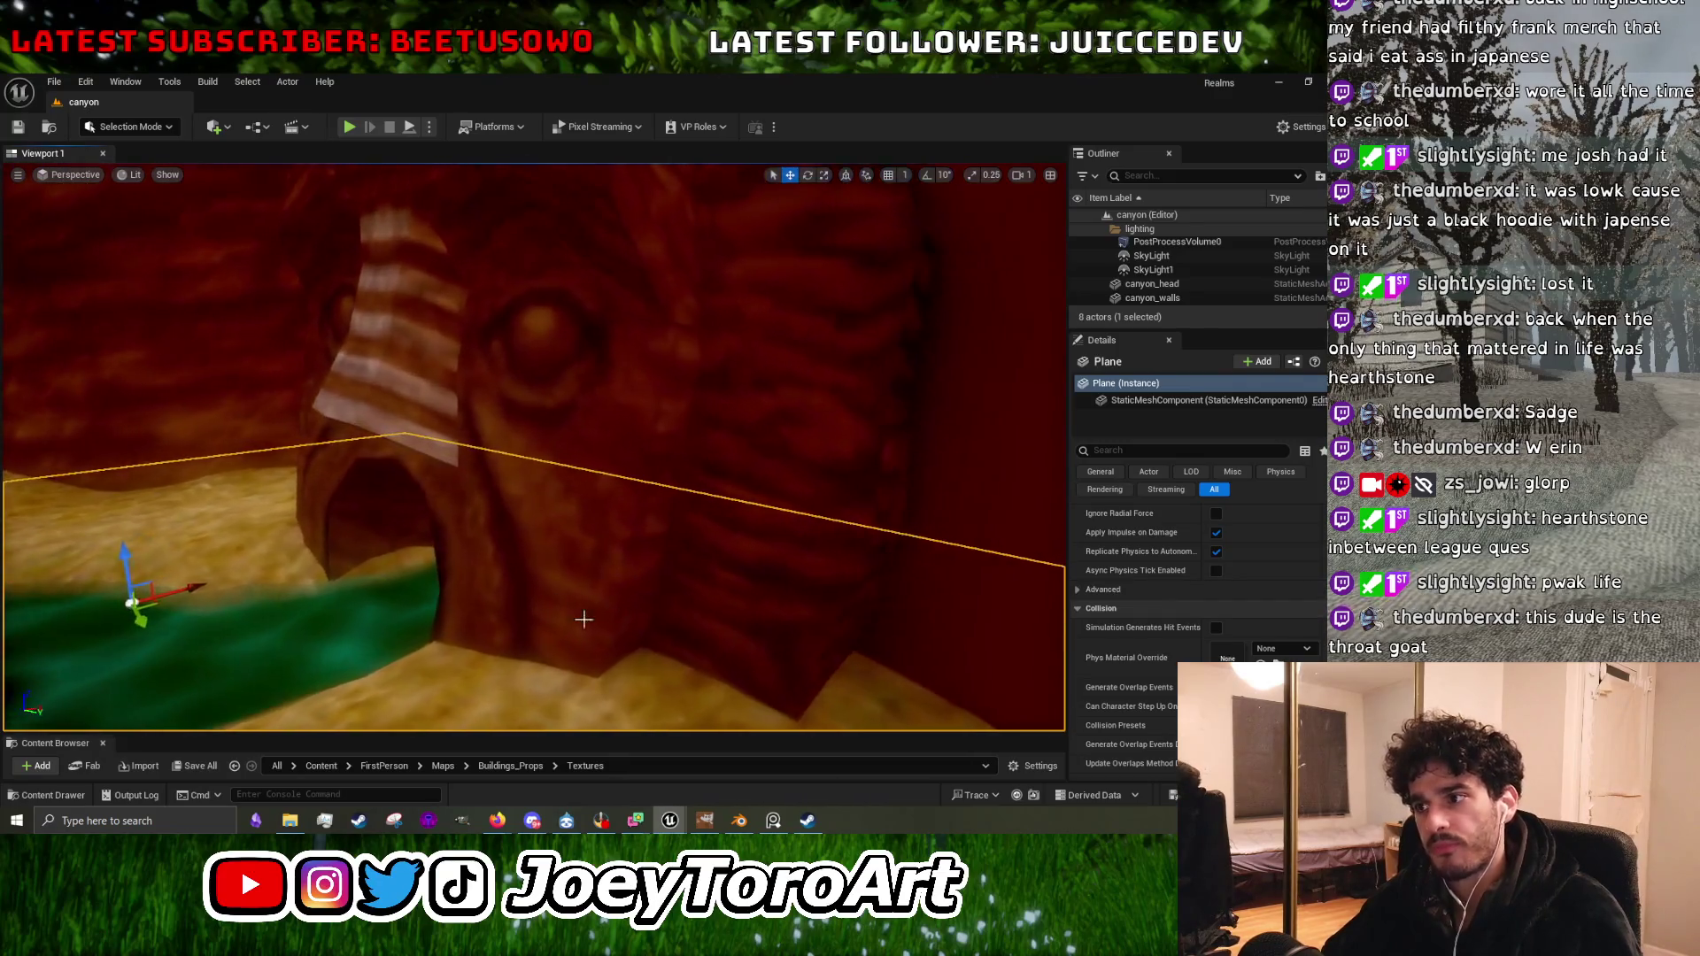
{"action": "scroll", "coordinate": [627, 644], "scroll_direction": "down", "scroll_amount": 5}
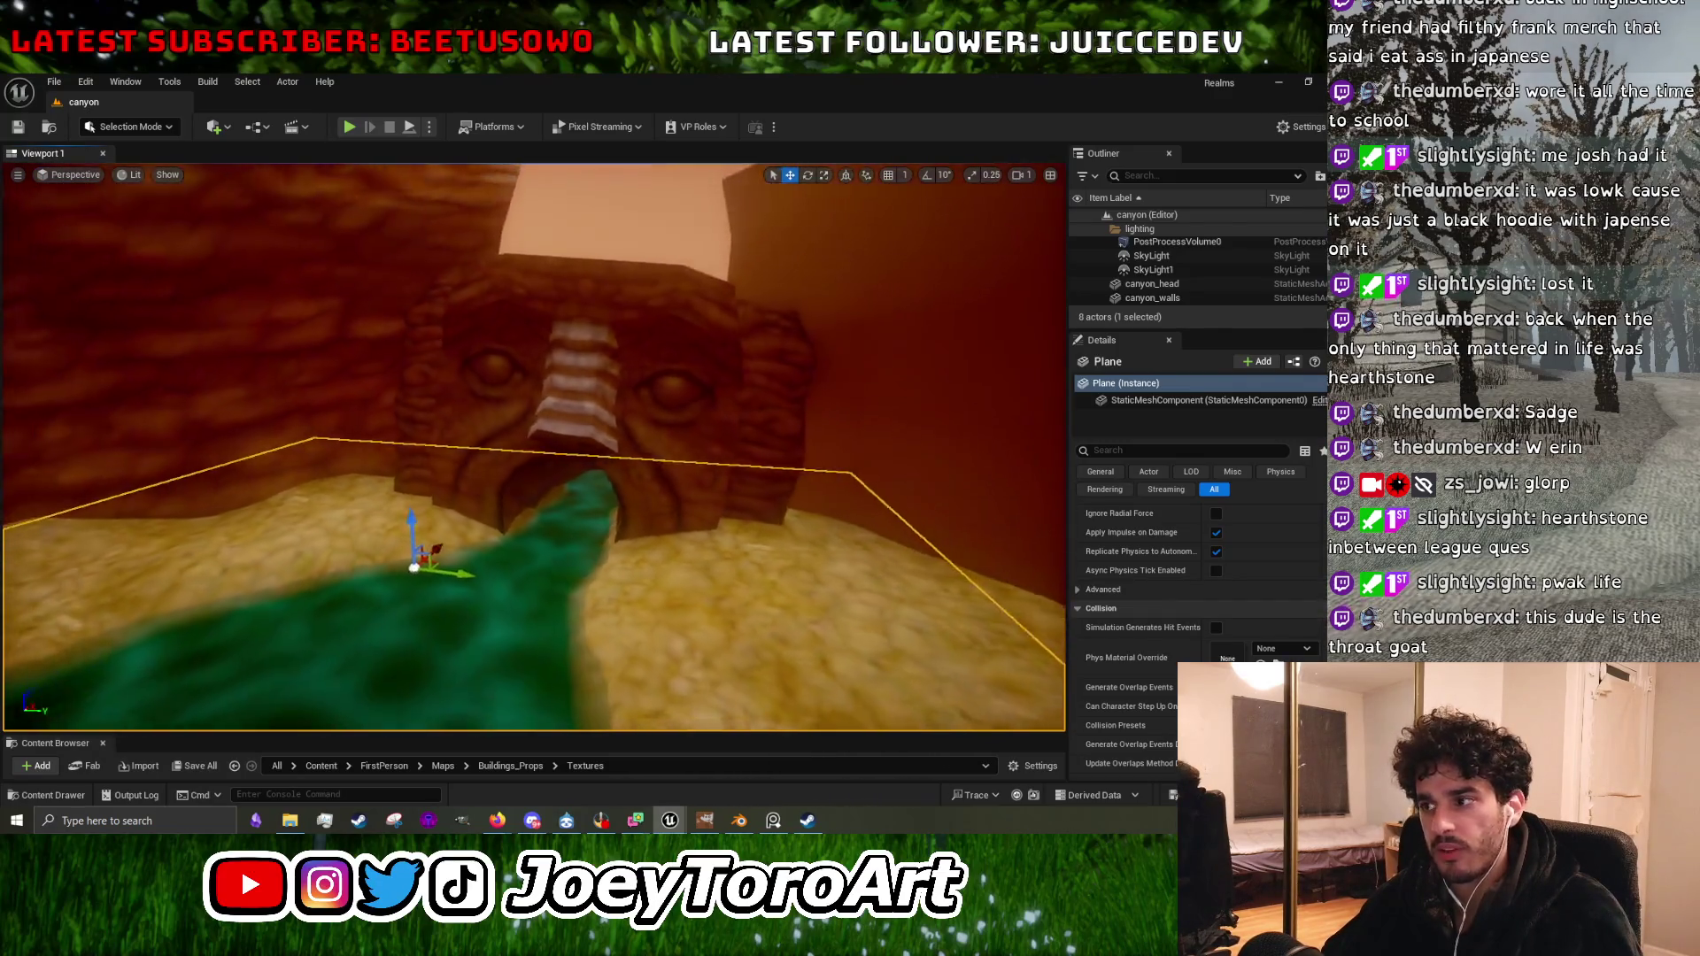
{"action": "left_click_drag", "start_coordinate": [561, 410], "coordinate": [561, 410]}
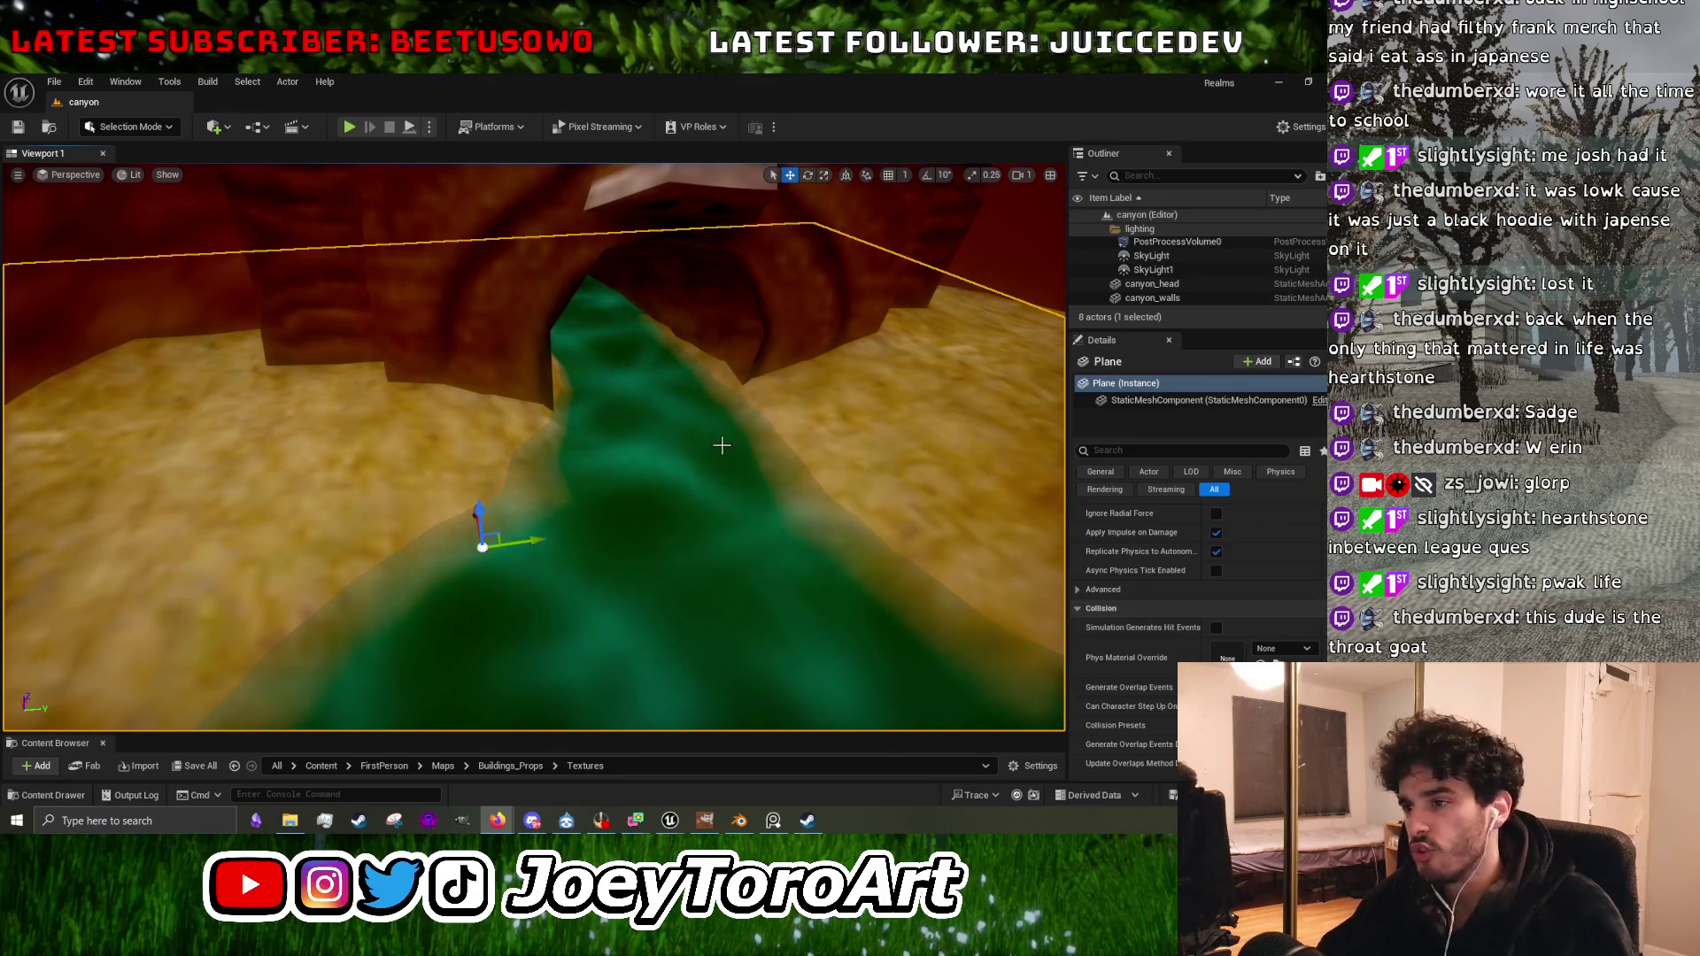
{"action": "mouse_move", "coordinate": [780, 477]}
{"action": "left_mouse_down"}
{"action": "mouse_move", "coordinate": [774, 389]}
{"action": "mouse_move", "coordinate": [777, 451]}
{"action": "mouse_move", "coordinate": [753, 462]}
{"action": "left_mouse_up"}
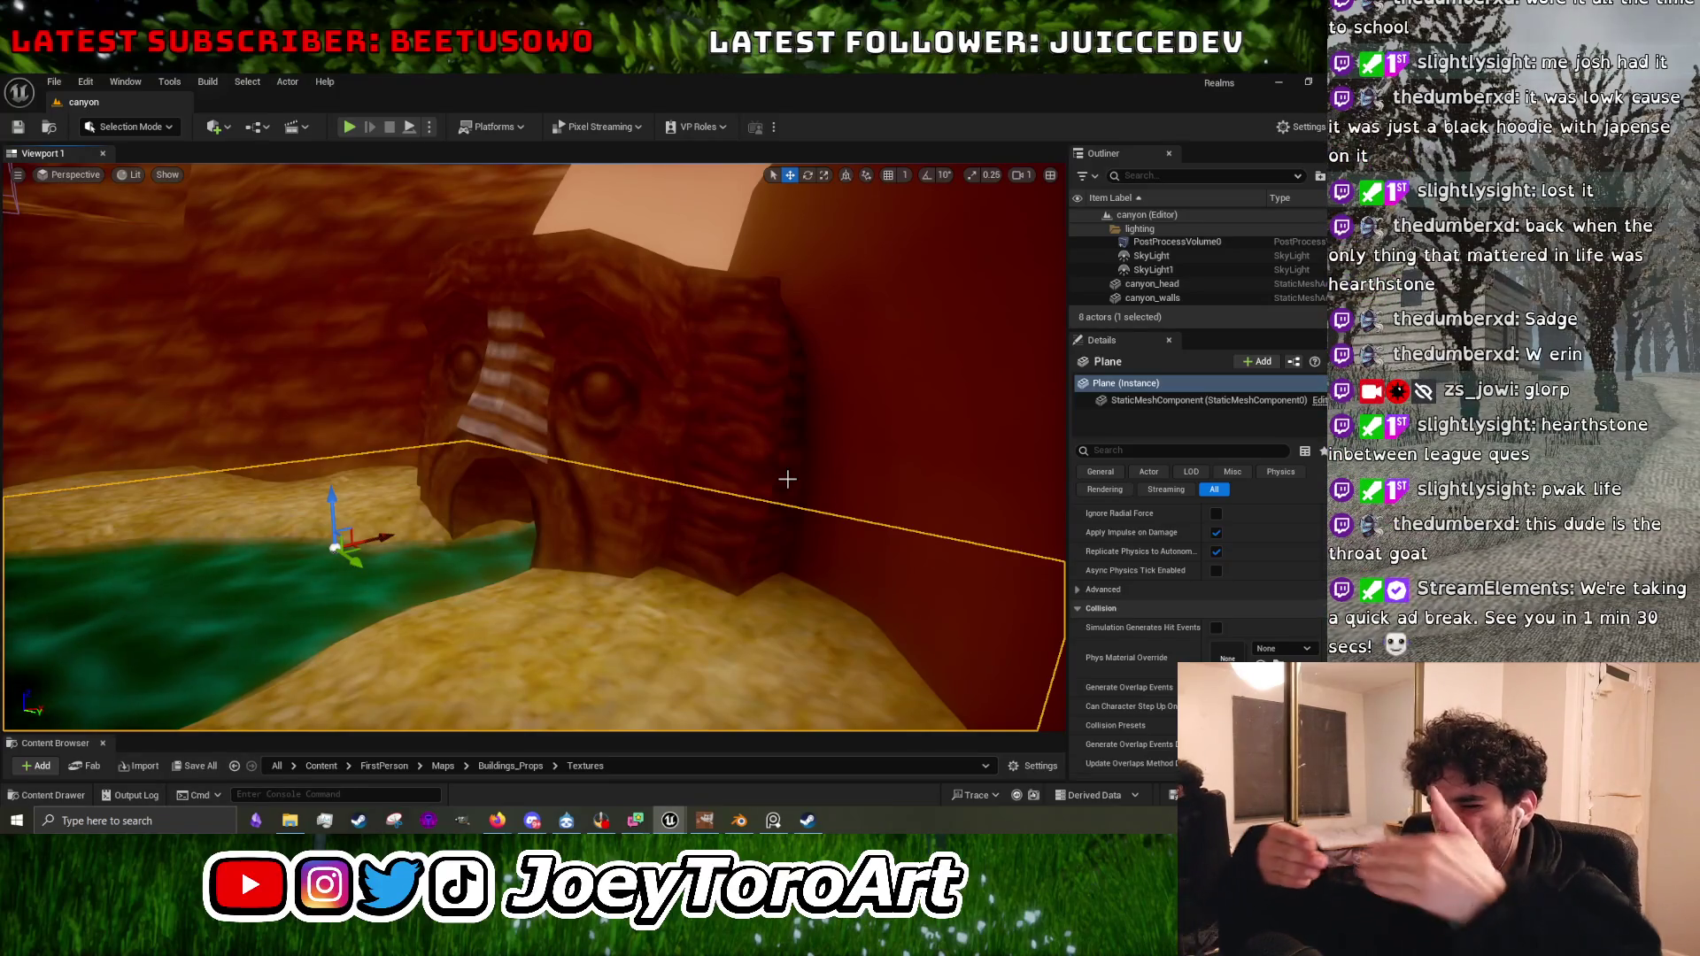
Switch to GIMP, then bring up the r/LivestreamFail browser window at full width.
{"action": "key", "text": "alt+Tab"}
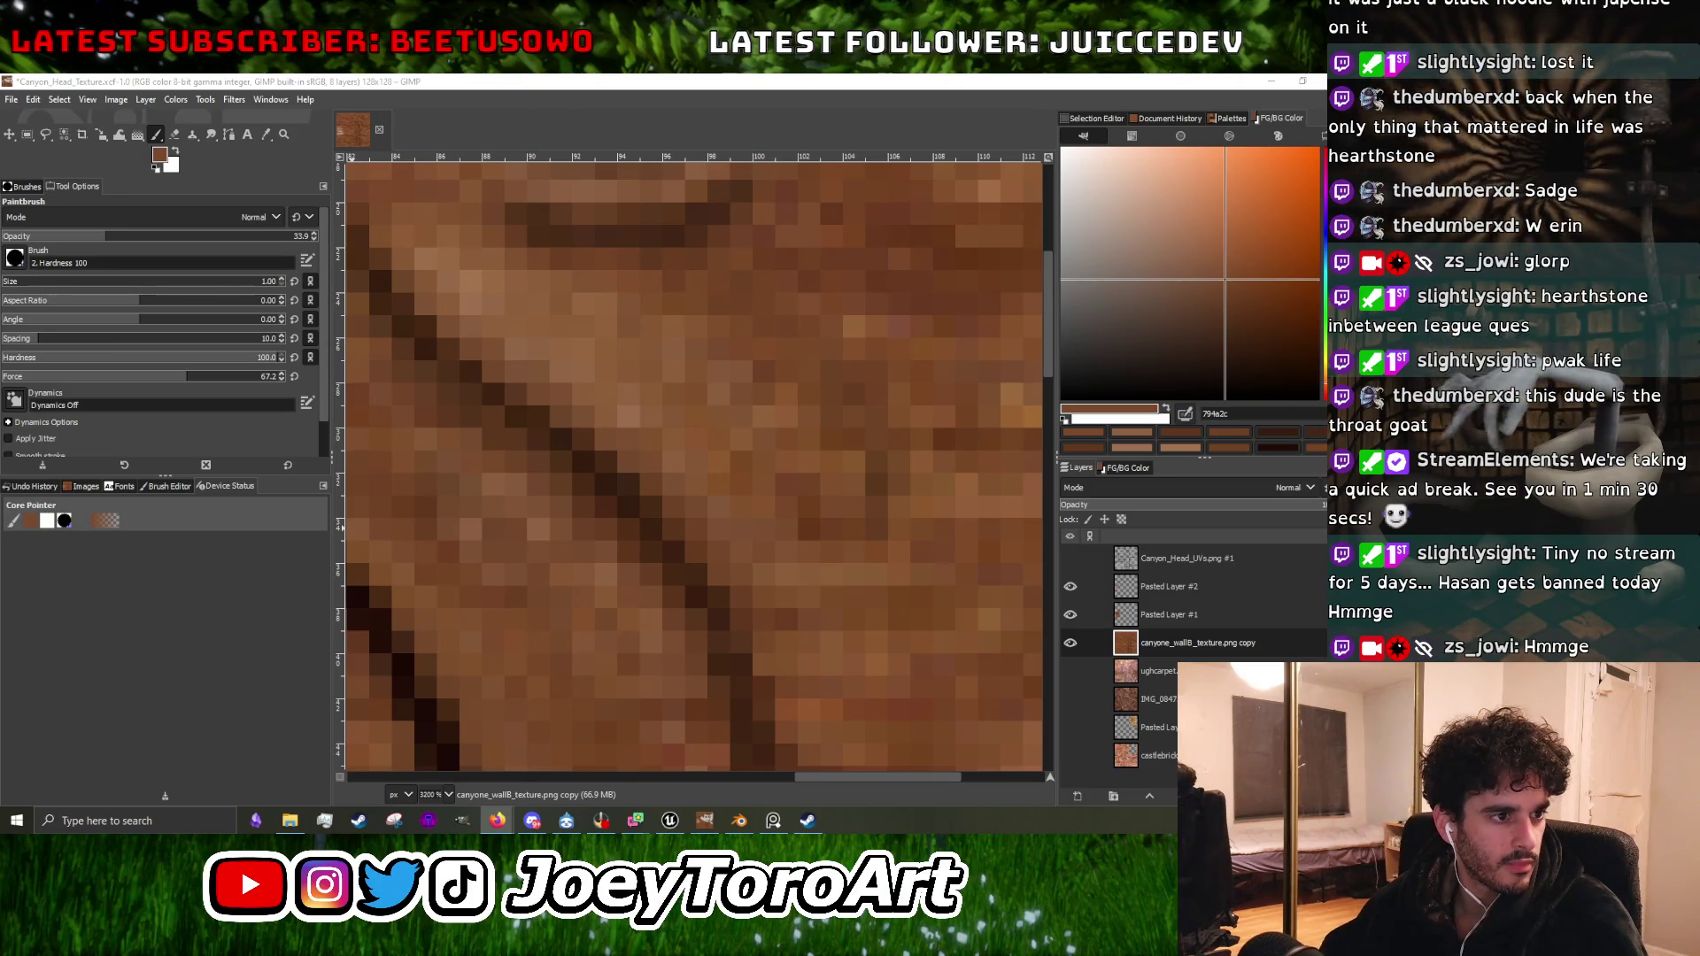
{"action": "key", "text": "alt+Tab"}
{"action": "scroll", "coordinate": [772, 485], "scroll_direction": "down", "scroll_amount": 5}
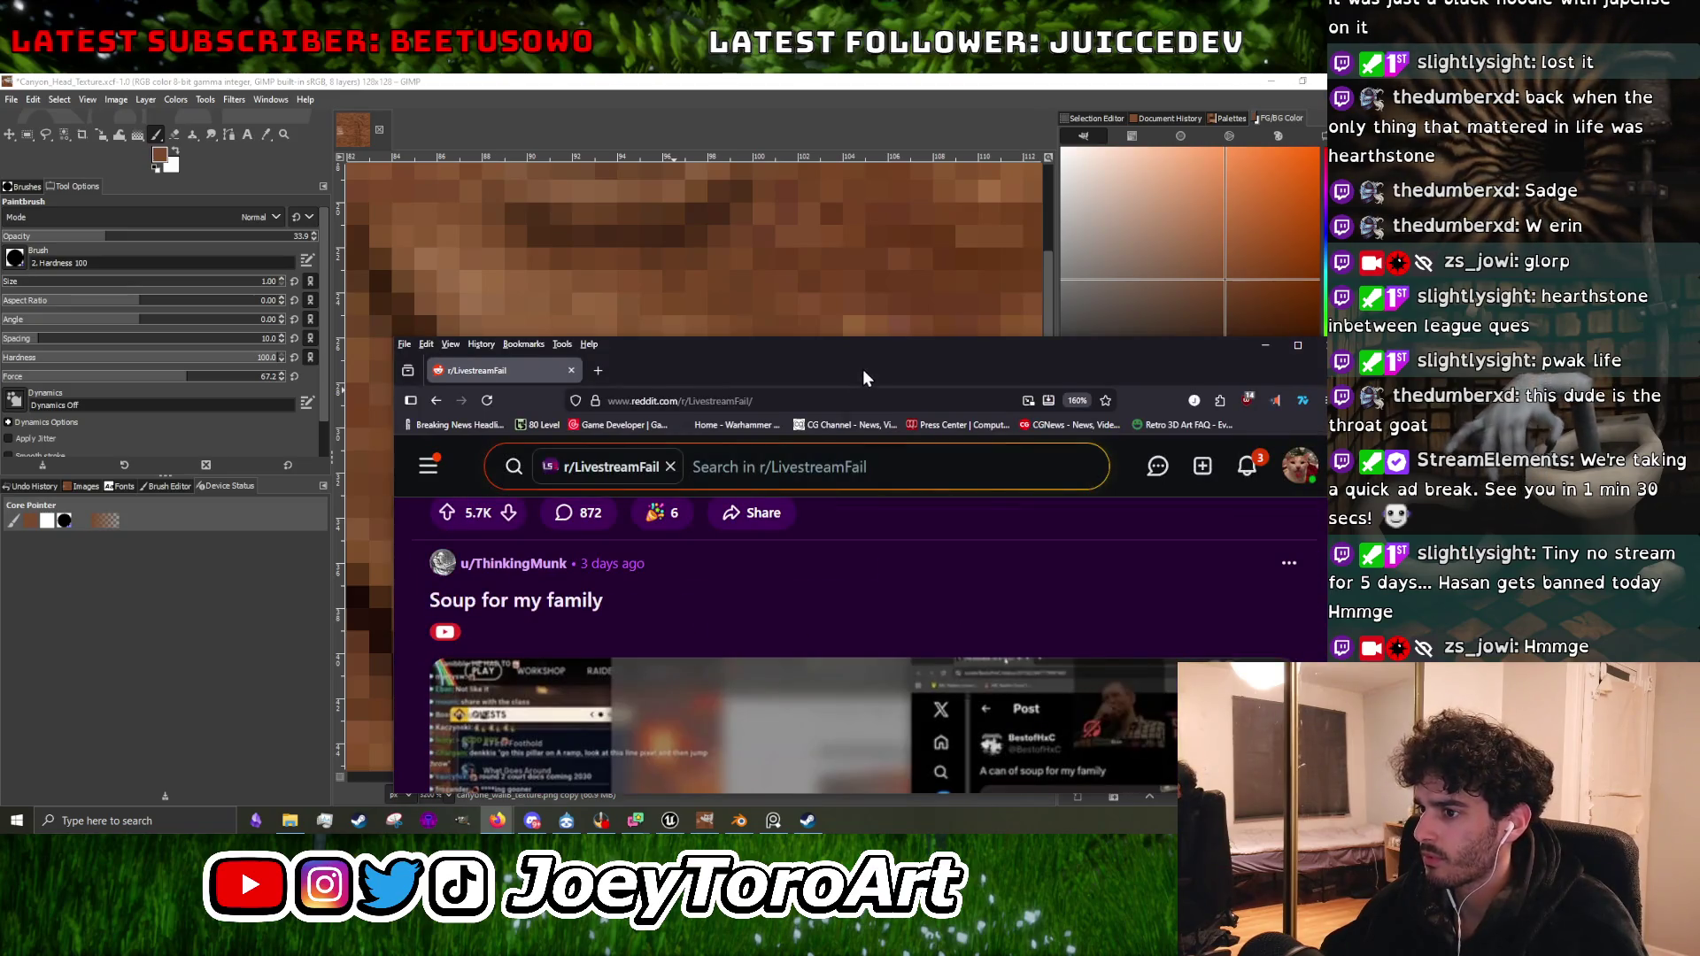
{"action": "left_click_drag", "start_coordinate": [863, 369], "coordinate": [610, 139]}
{"action": "left_click", "coordinate": [1043, 114]}
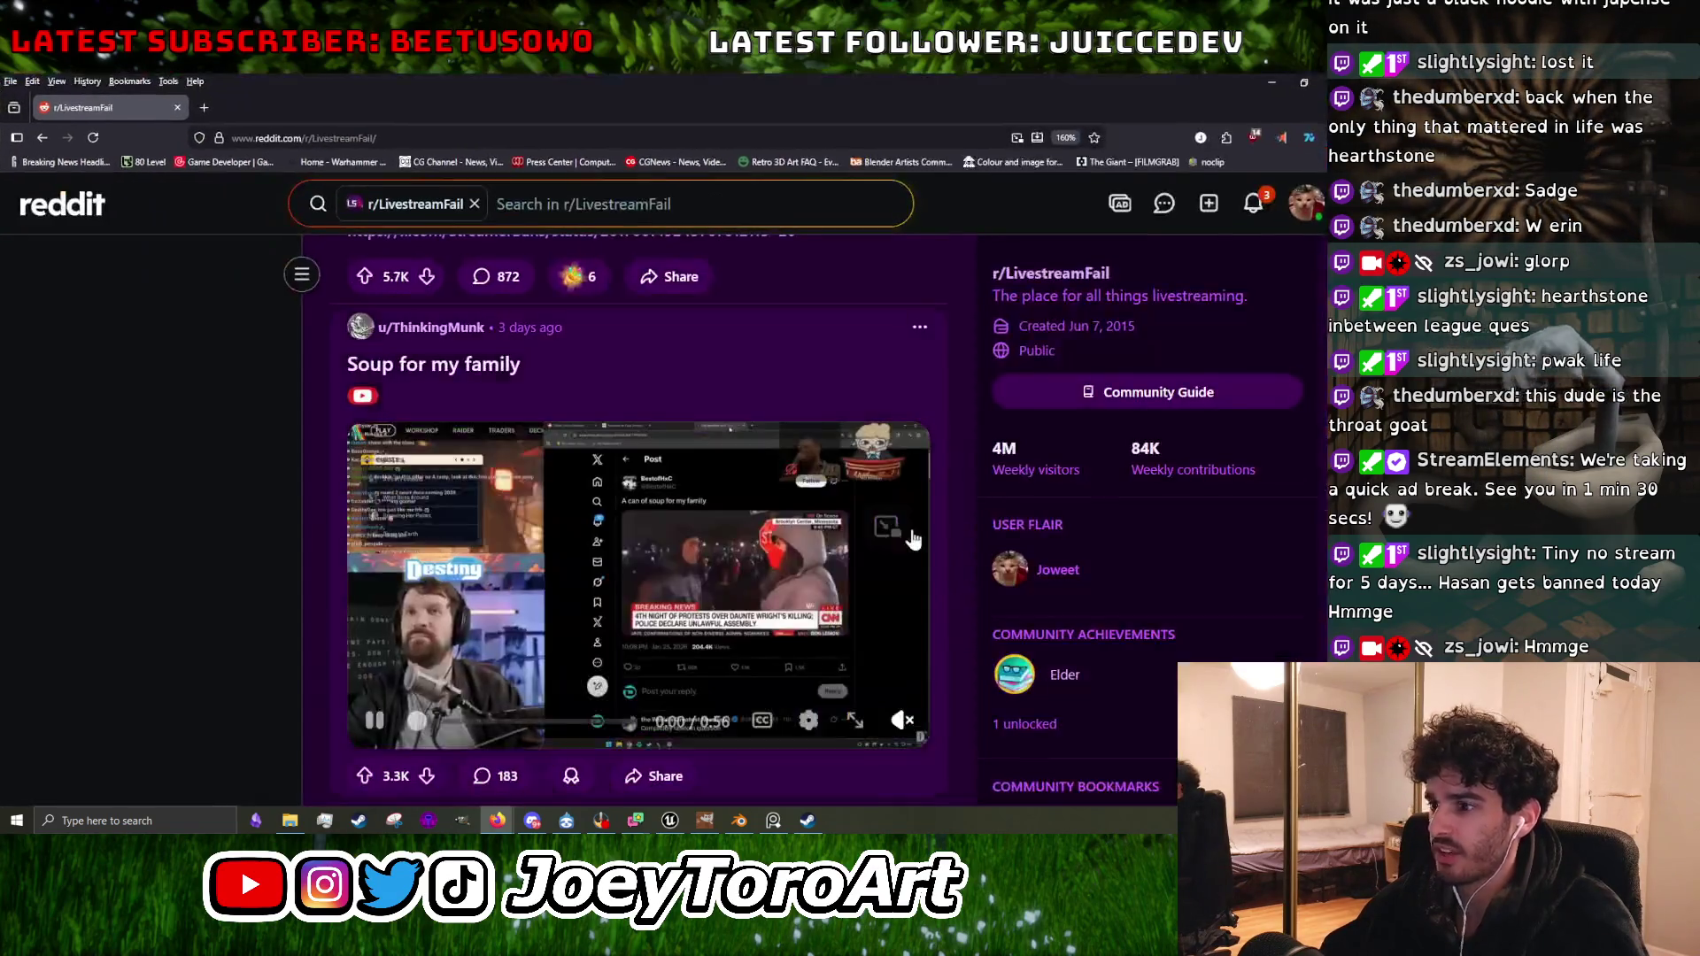
Unmute the Soup for my family video and set its volume slightly below maximum.
{"action": "mouse_move", "coordinate": [902, 720]}
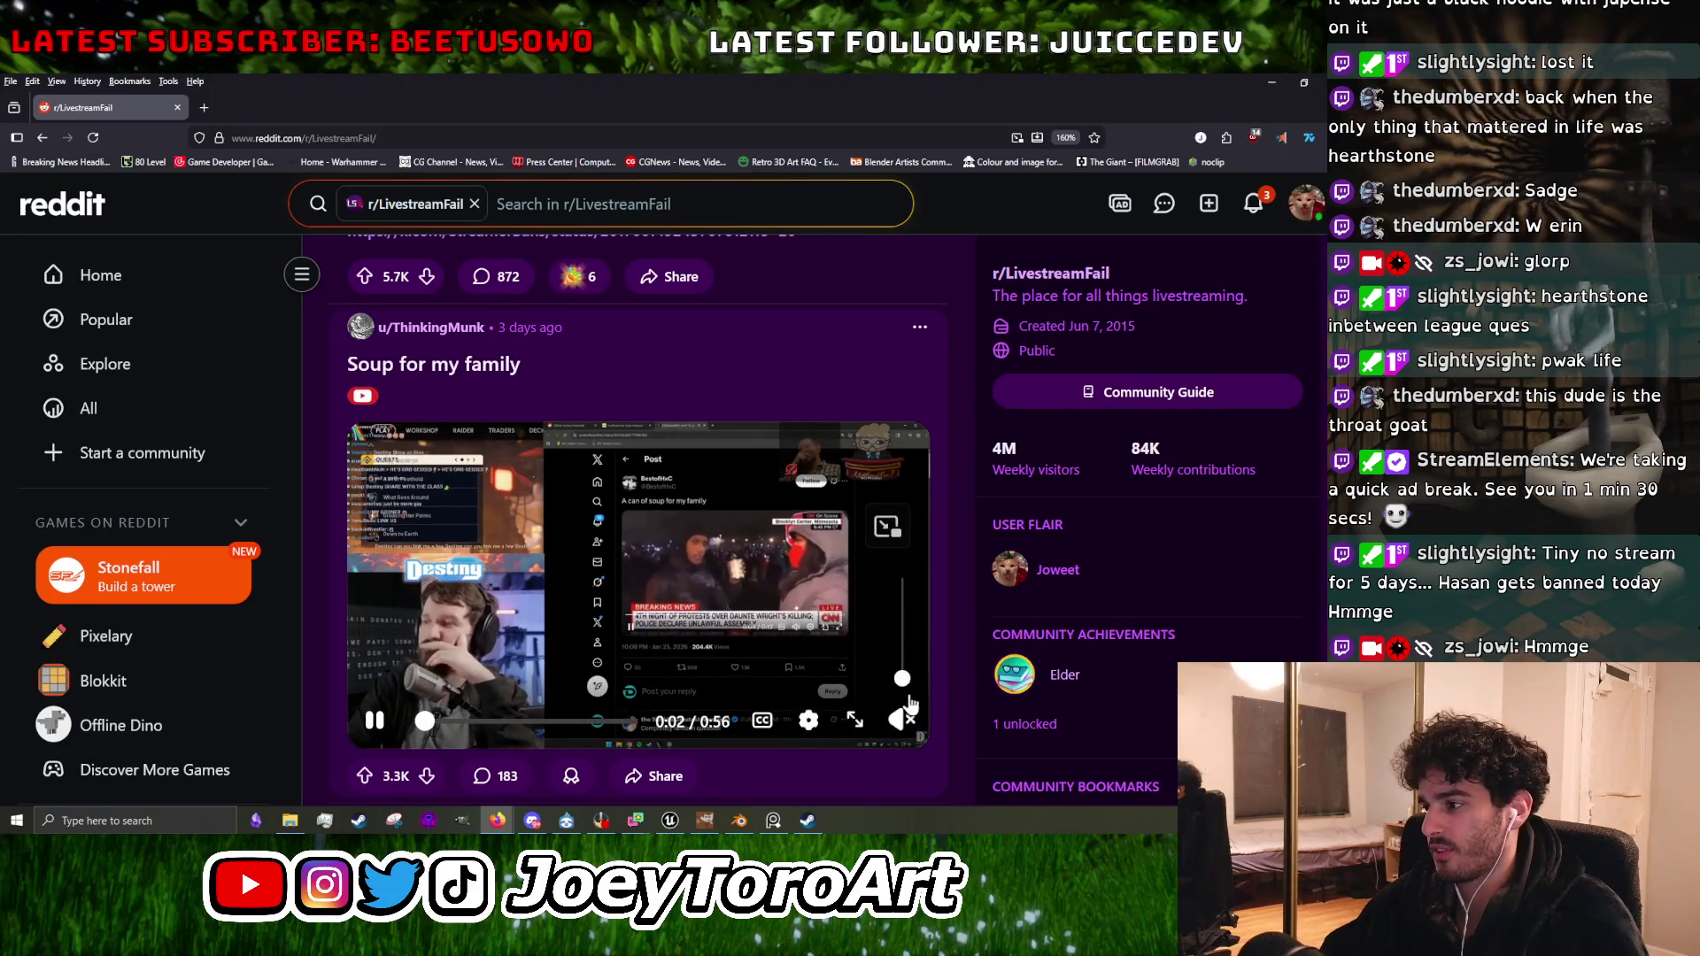
{"action": "left_click", "coordinate": [909, 641]}
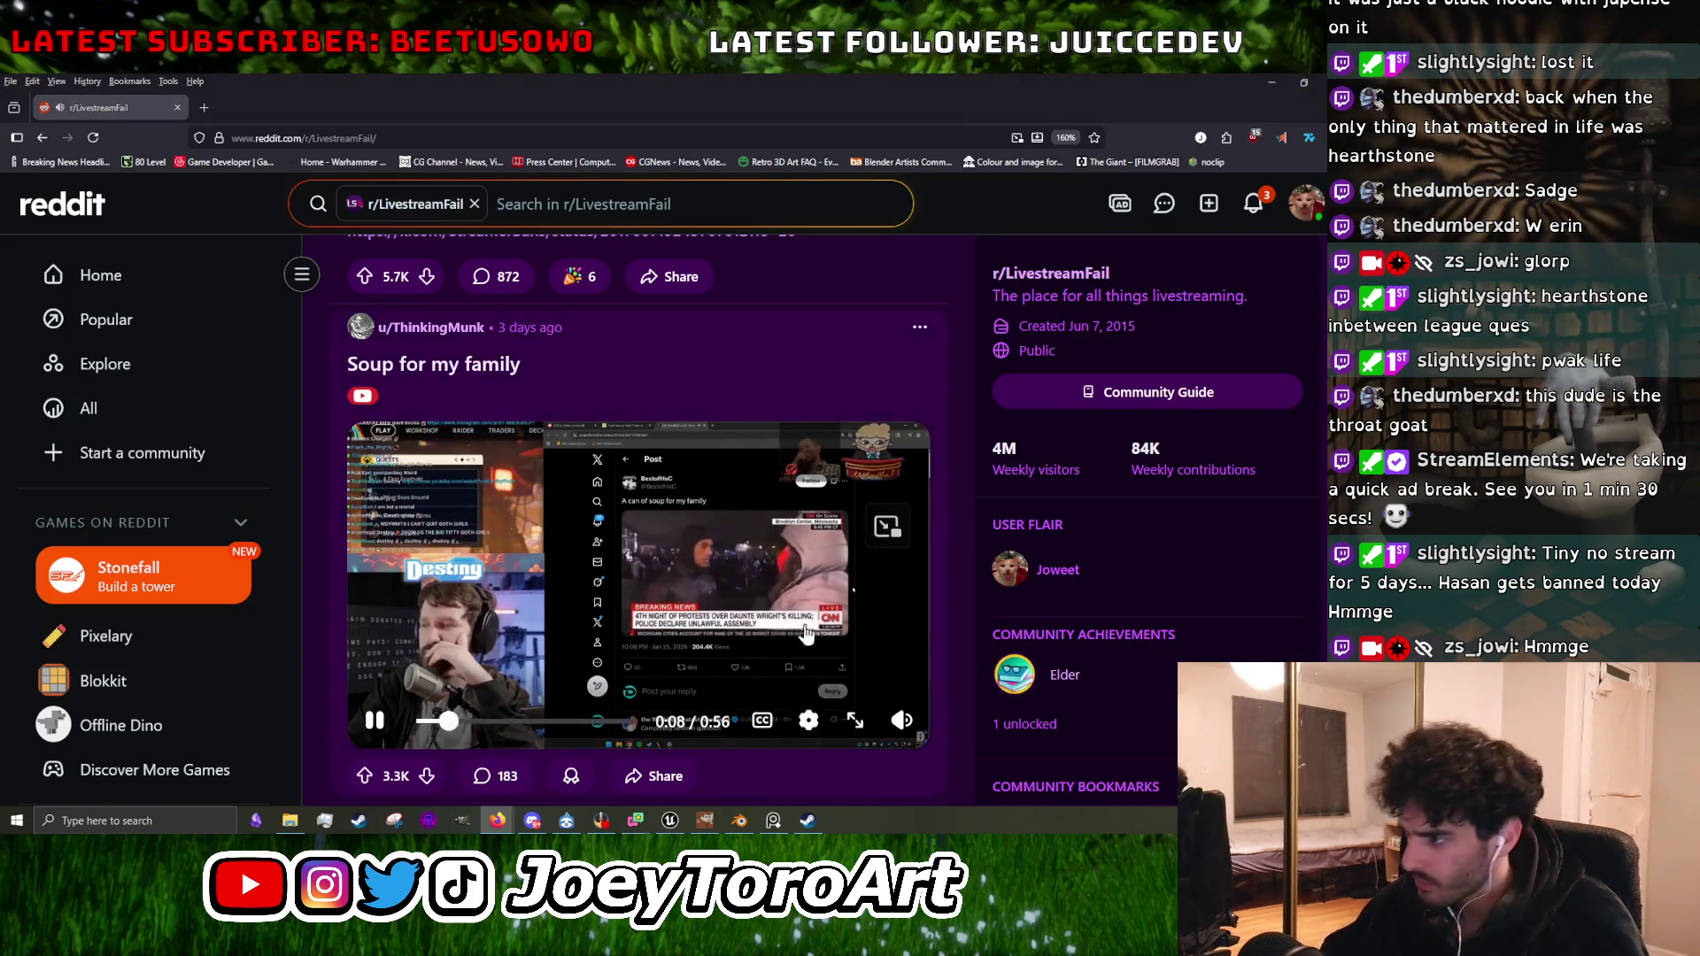
{"action": "mouse_move", "coordinate": [892, 711]}
{"action": "left_click", "coordinate": [903, 579]}
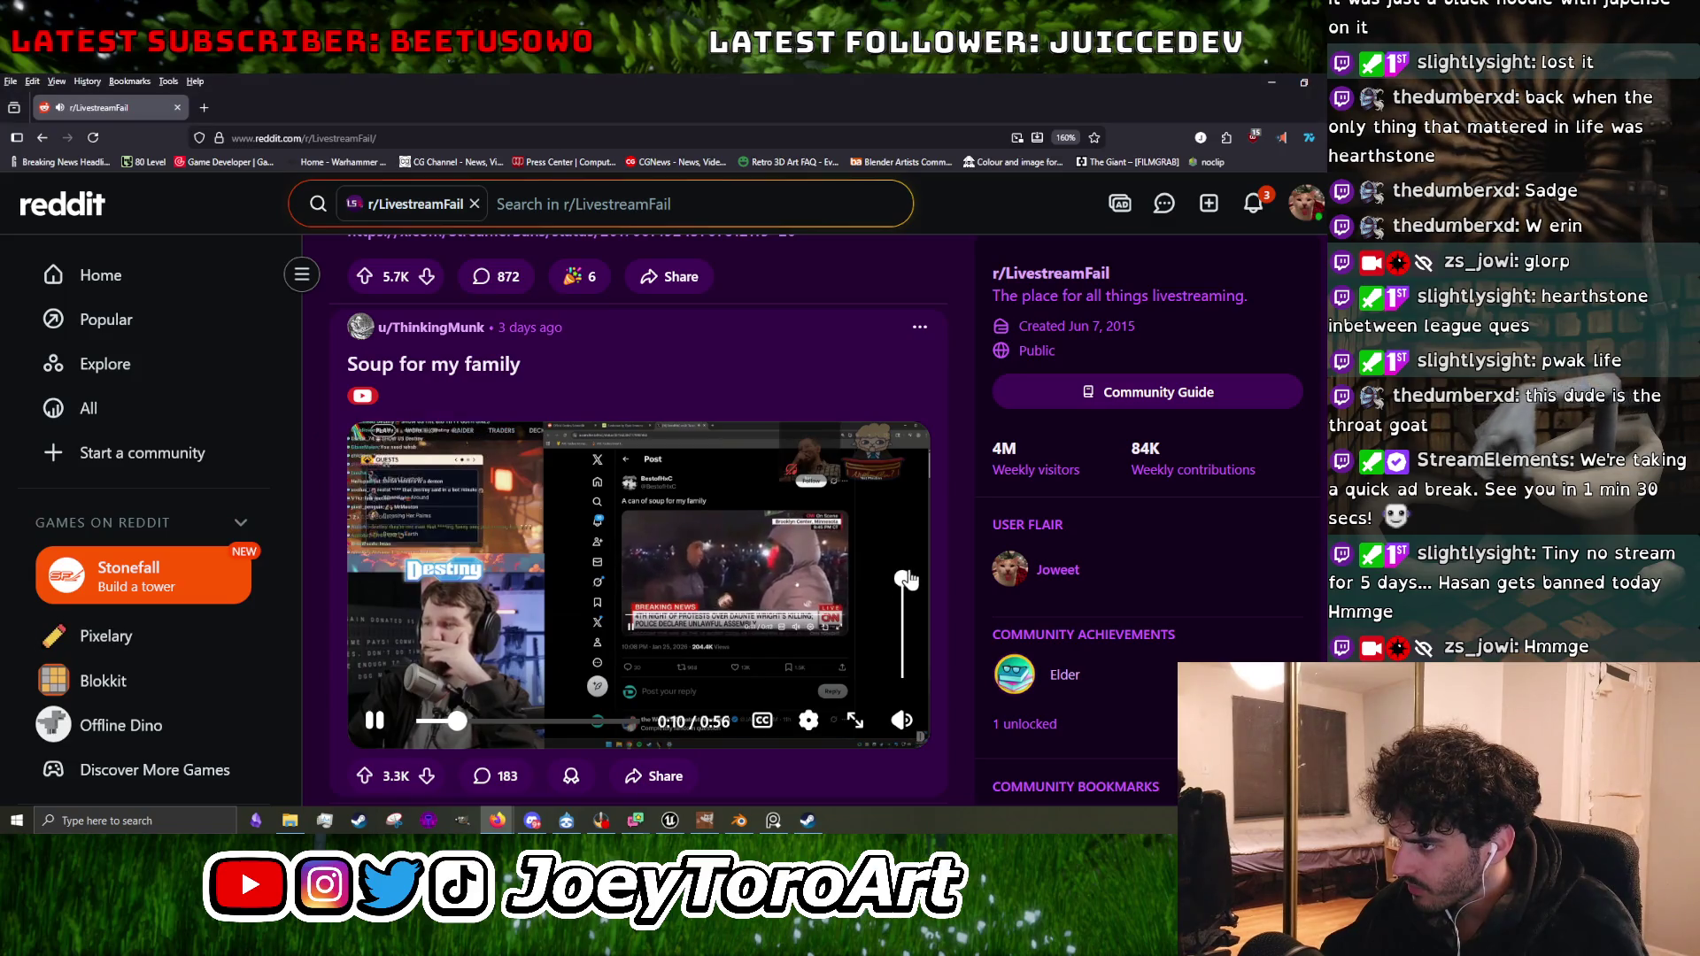
{"action": "left_click_drag", "start_coordinate": [904, 579], "coordinate": [904, 602]}
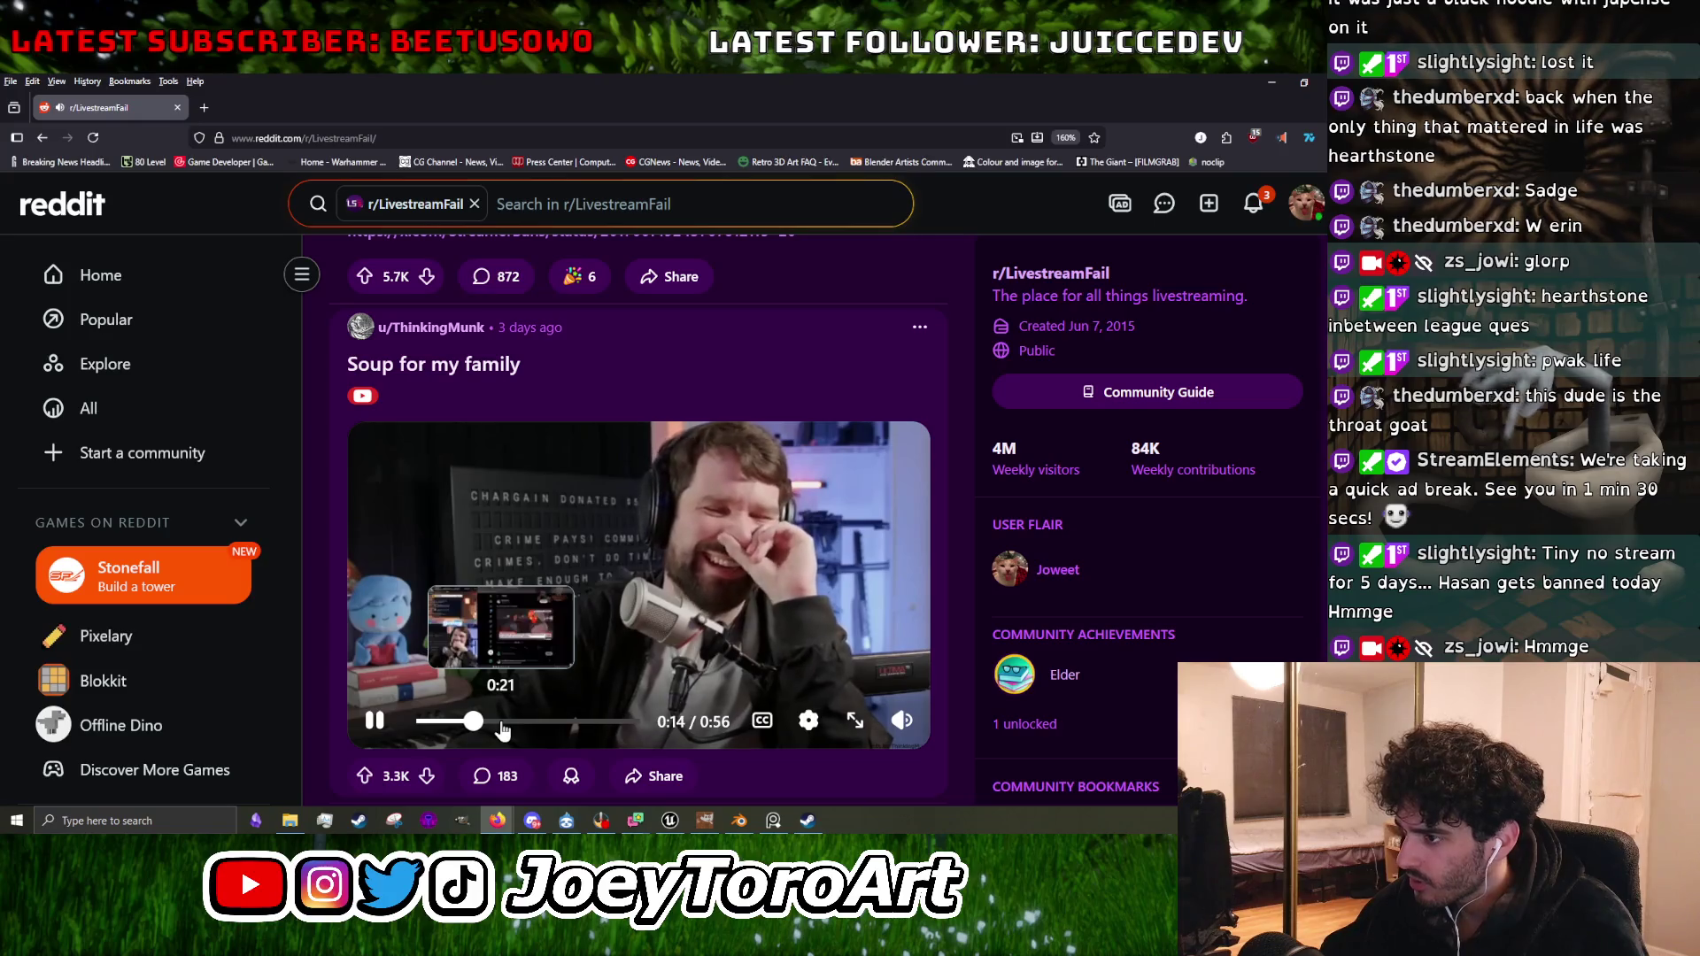
Open a new browser tab beside the Reddit tab.
{"action": "scroll", "coordinate": [502, 727], "scroll_direction": "down", "scroll_amount": 2}
{"action": "scroll", "coordinate": [502, 728], "scroll_direction": "up", "scroll_amount": 2}
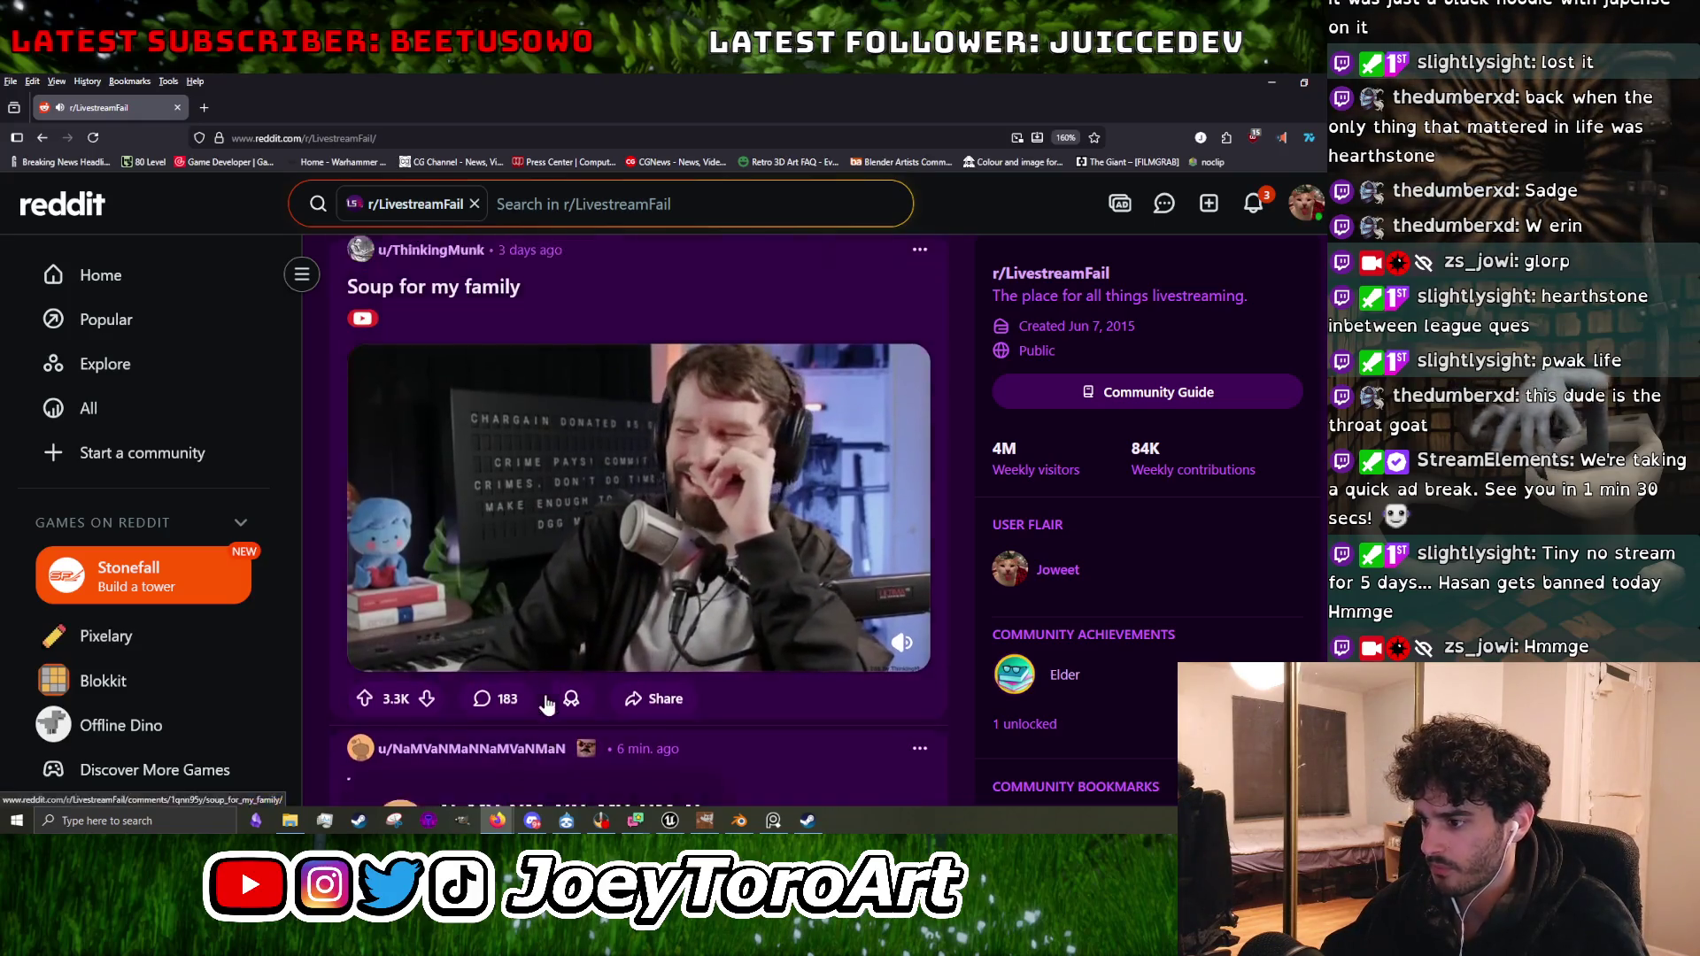
{"action": "left_click", "coordinate": [203, 107]}
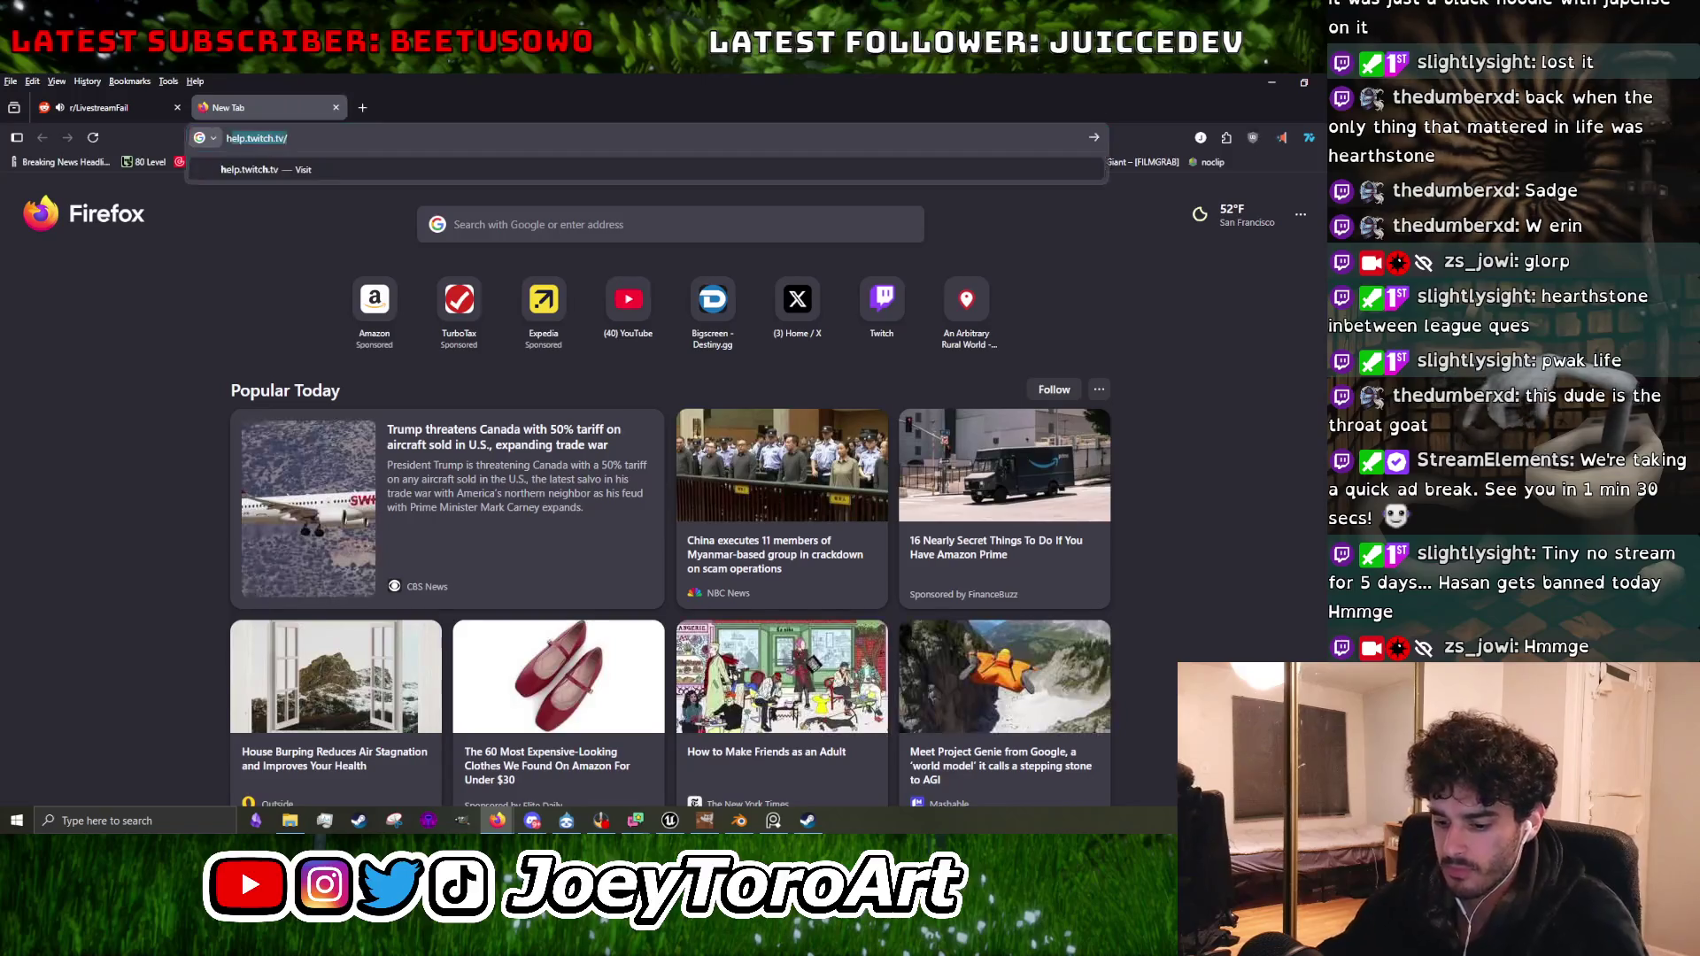
Search the web for the streamer's ban news and open the ban announcement post on X.
{"action": "type", "text": "hasan banned"}
{"action": "key", "text": "Return"}
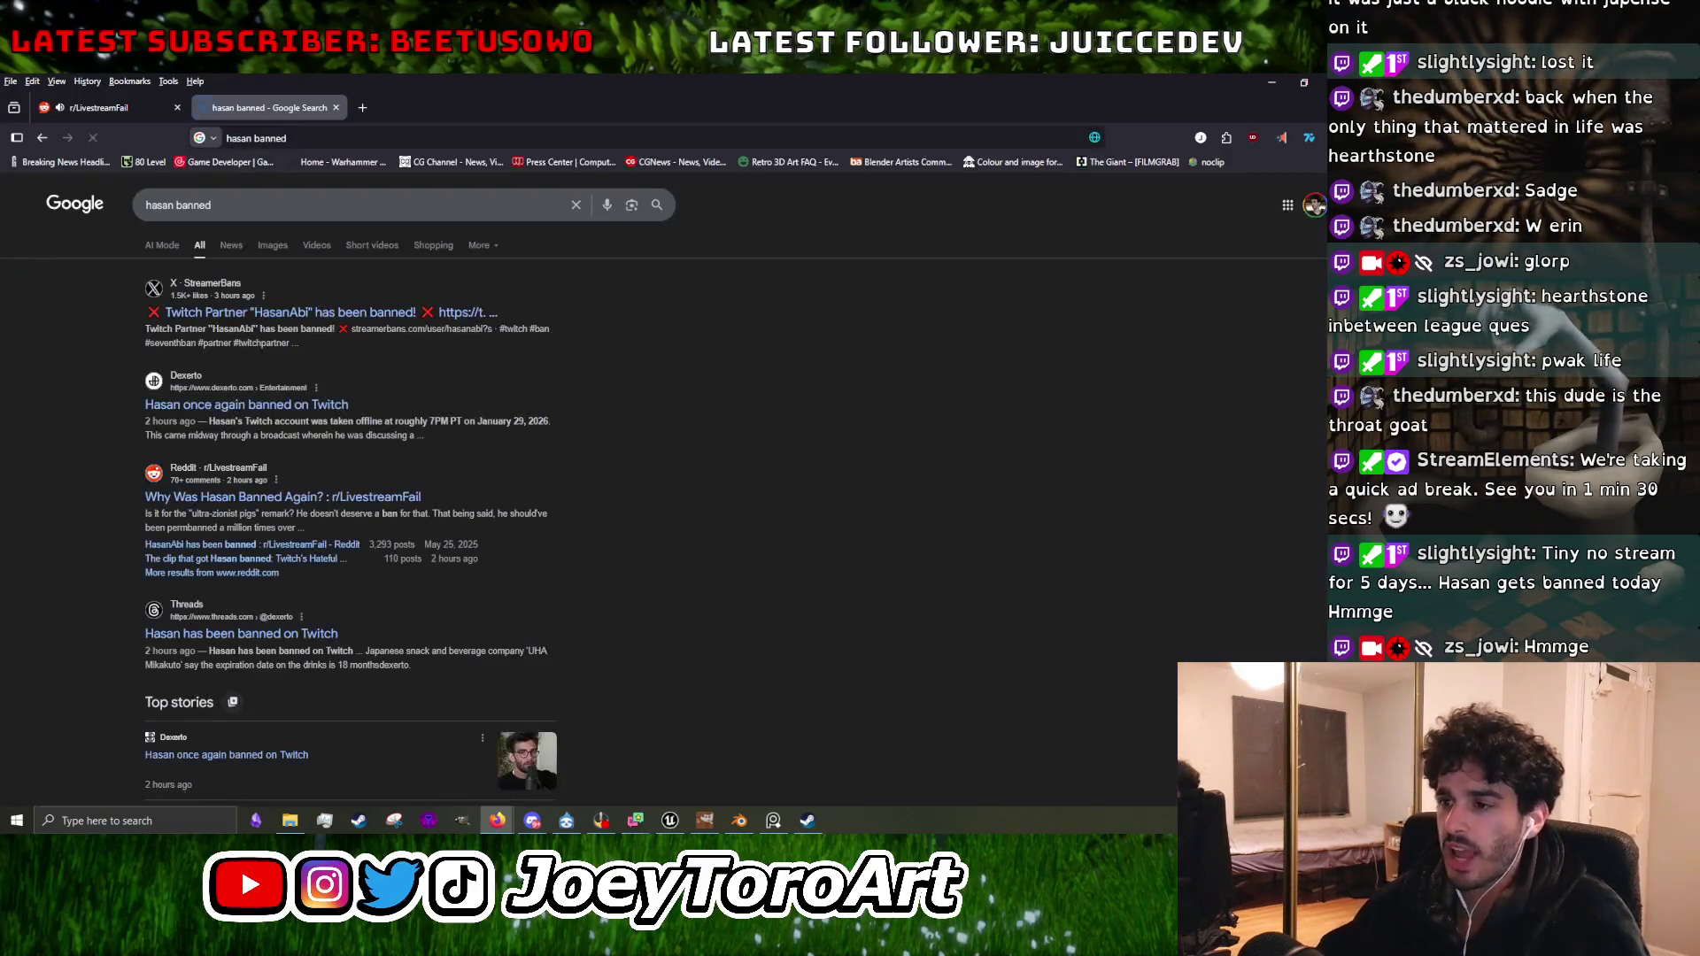
{"action": "left_click", "coordinate": [301, 317]}
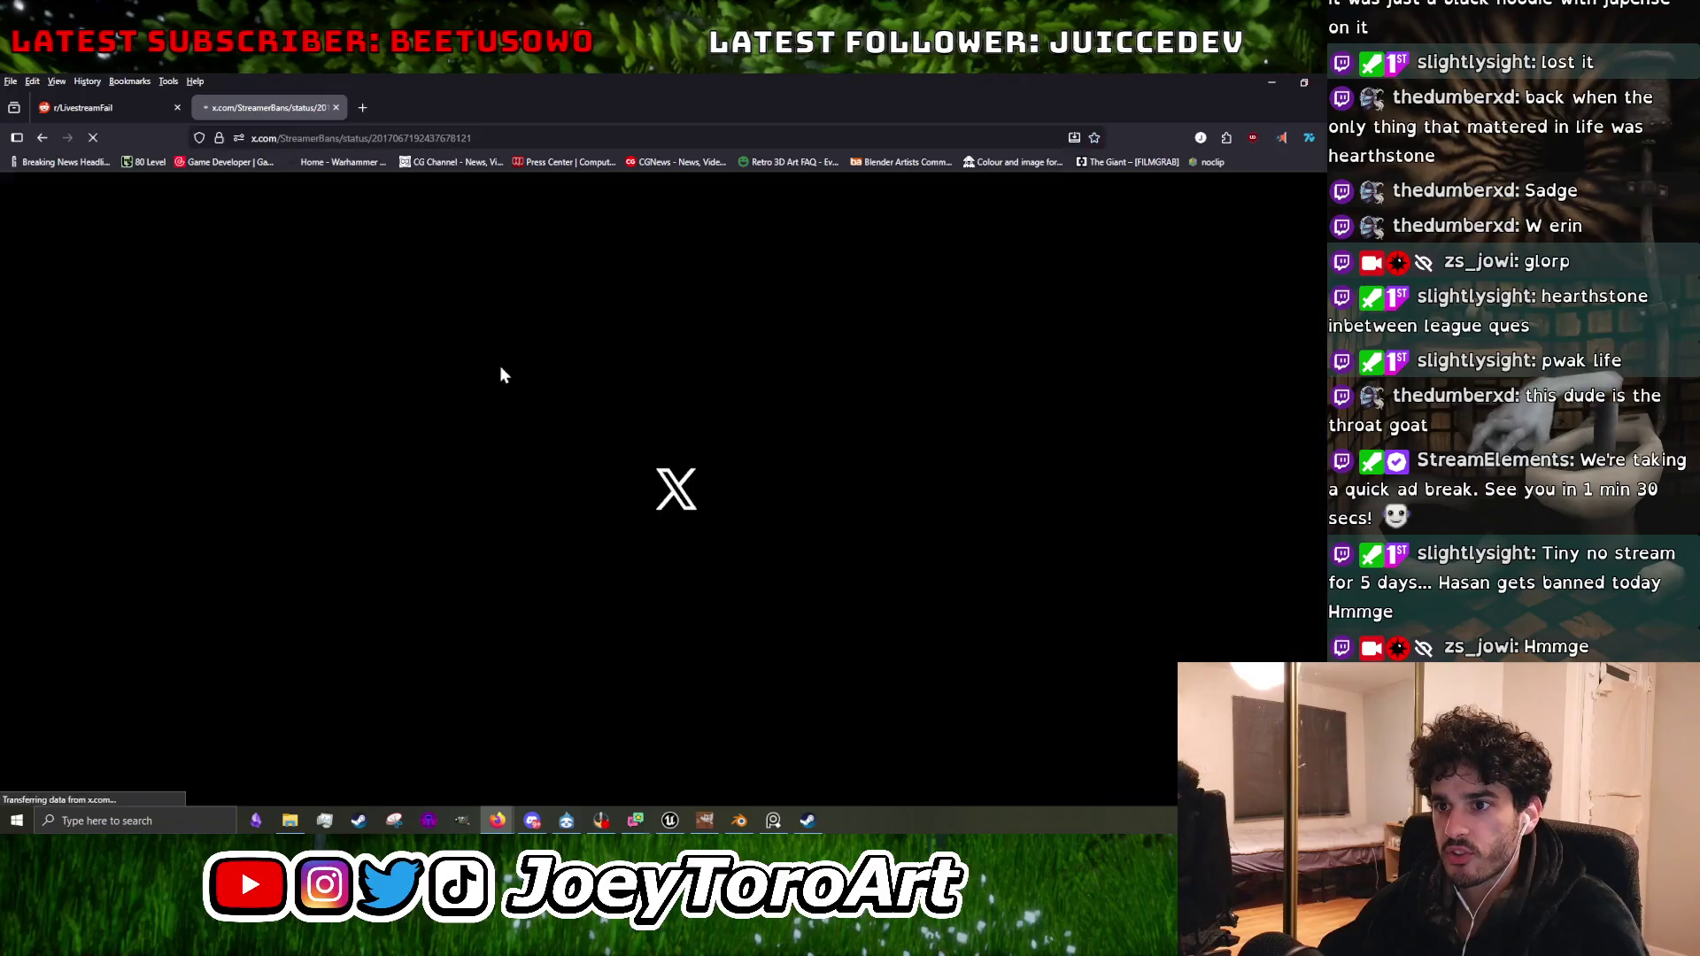
Unmute the embedded reaction video on the X post, then go back to r/LivestreamFail.
{"action": "left_click", "coordinate": [164, 110]}
{"action": "left_click", "coordinate": [295, 111]}
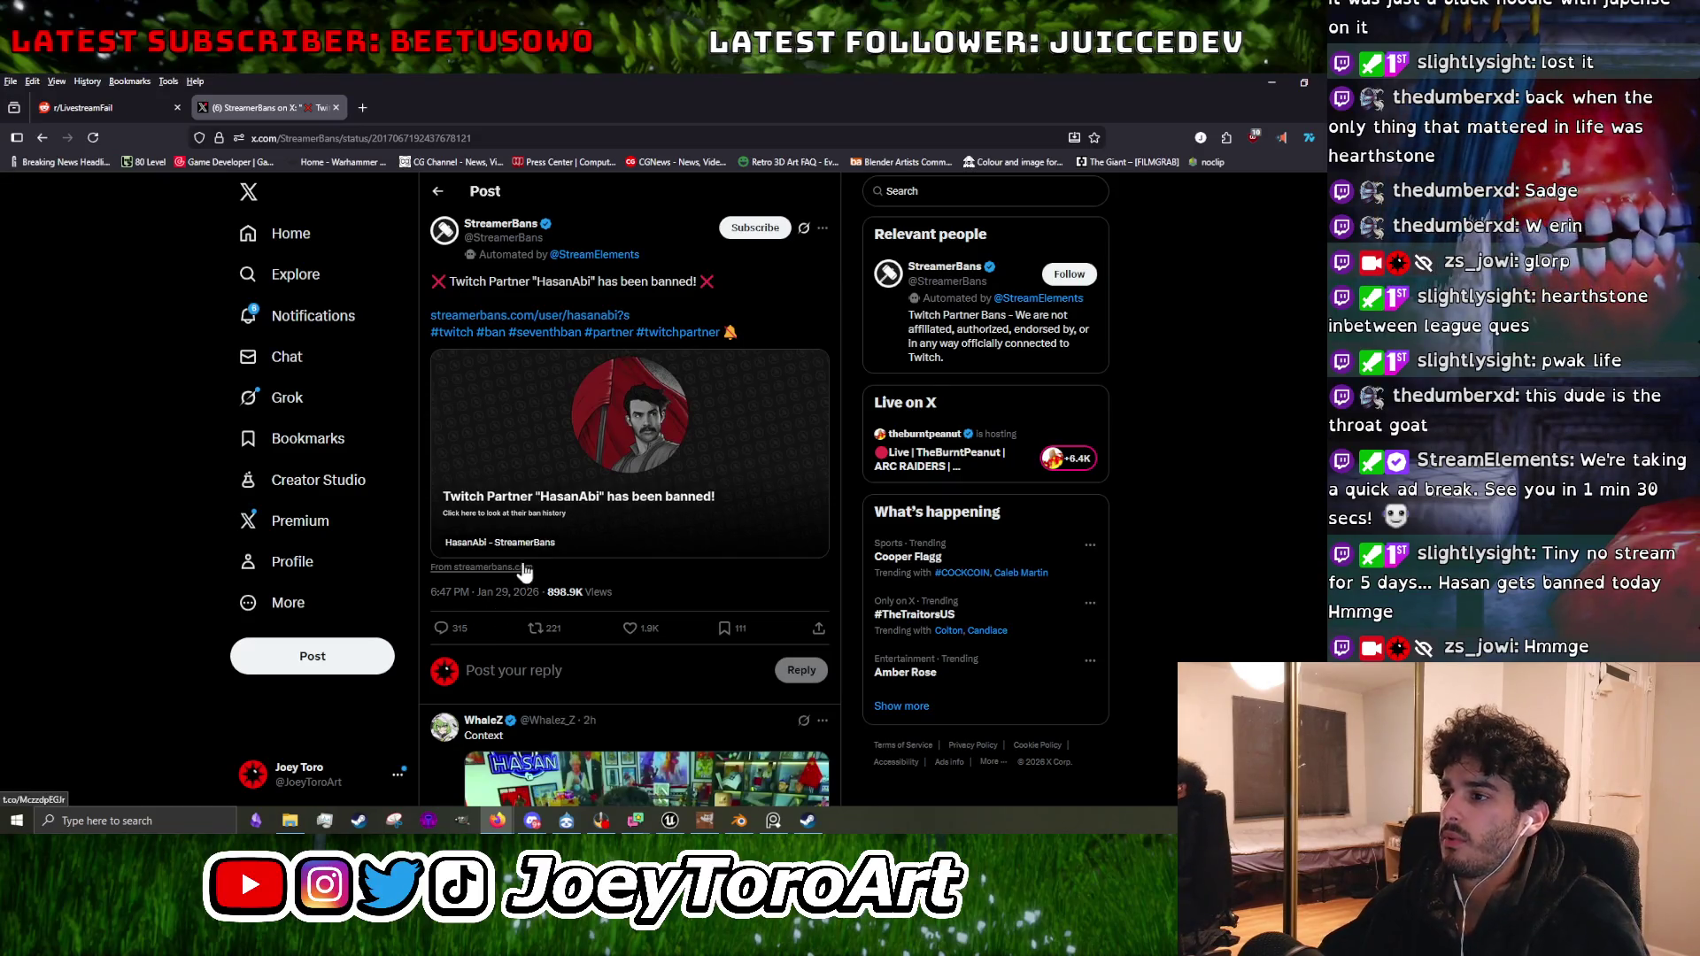
{"action": "scroll", "coordinate": [496, 609], "scroll_direction": "down", "scroll_amount": 3}
{"action": "left_click", "coordinate": [764, 680]}
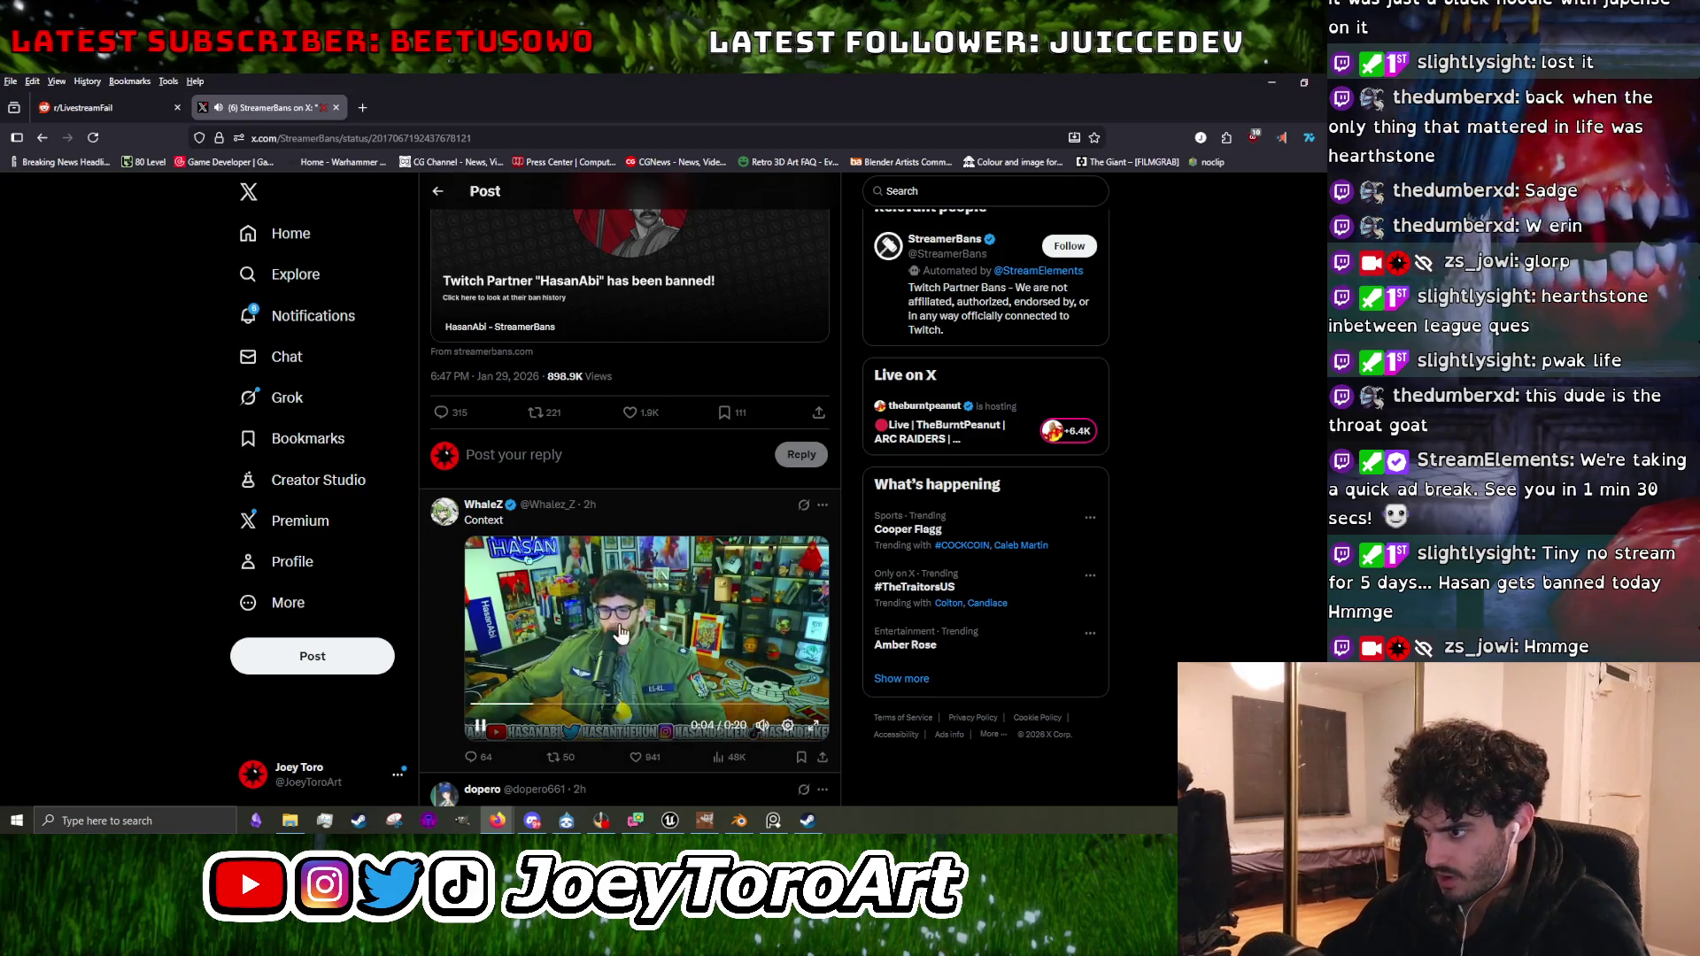
{"action": "left_click", "coordinate": [92, 108]}
{"action": "scroll", "coordinate": [534, 611], "scroll_direction": "down", "scroll_amount": 2}
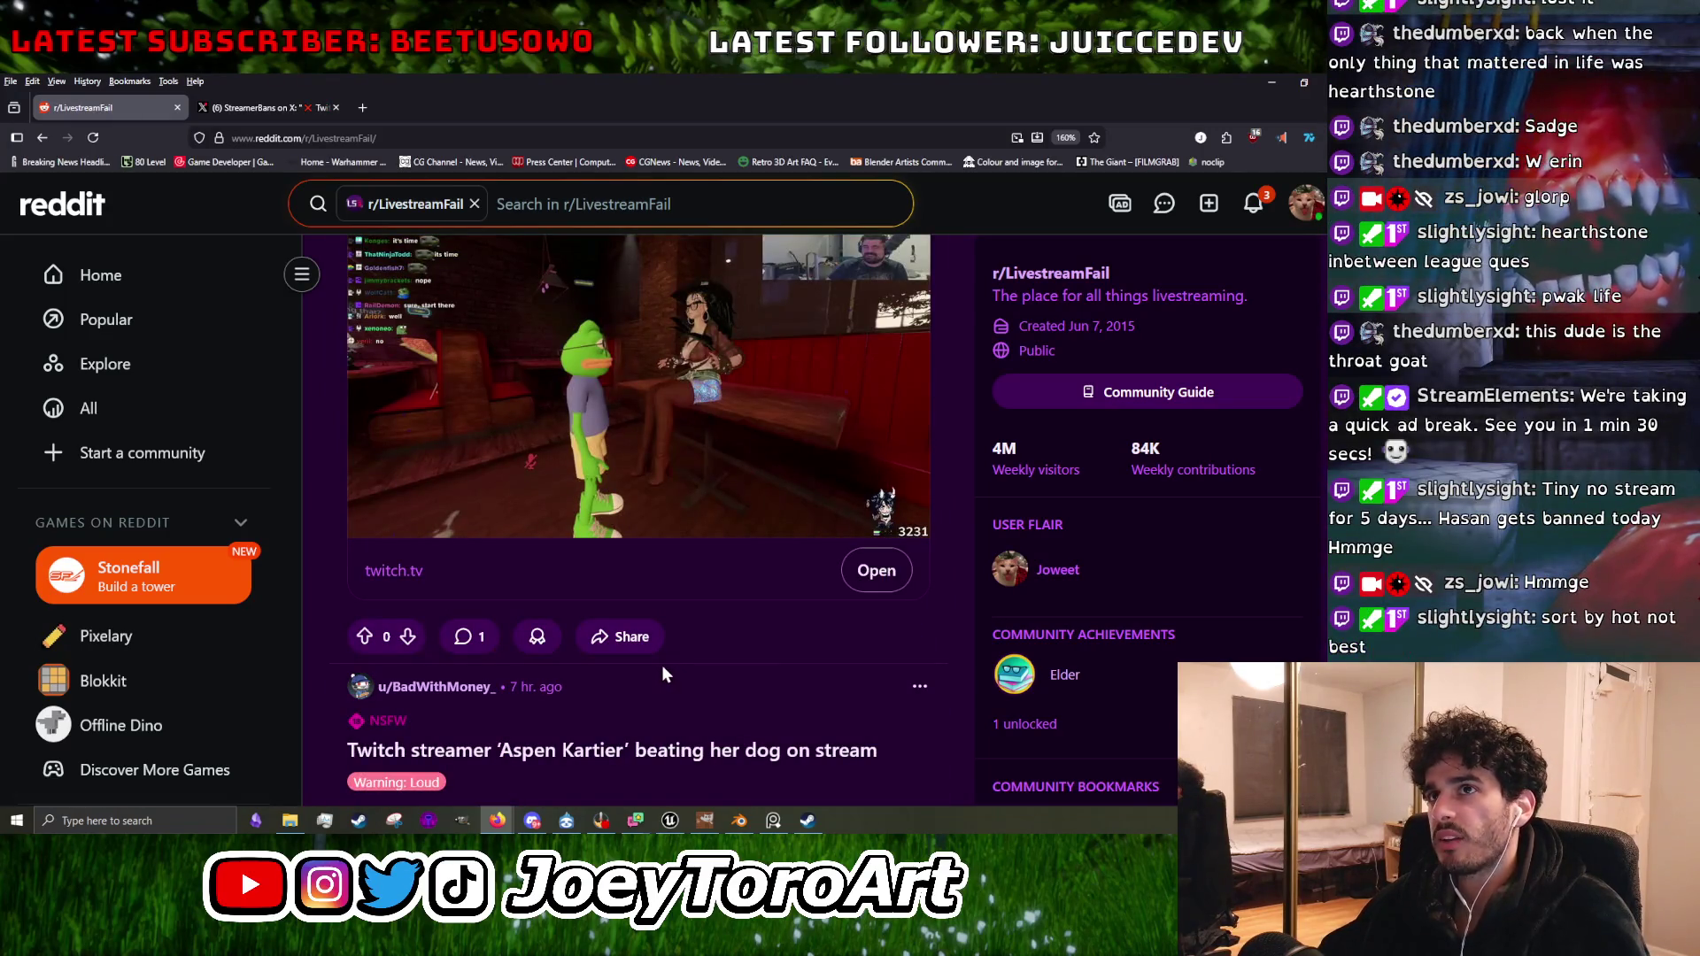
From the top of r/LivestreamFail, change the feed sort dropdown from Best to Hot.
{"action": "scroll", "coordinate": [661, 662], "scroll_direction": "up", "scroll_amount": 1}
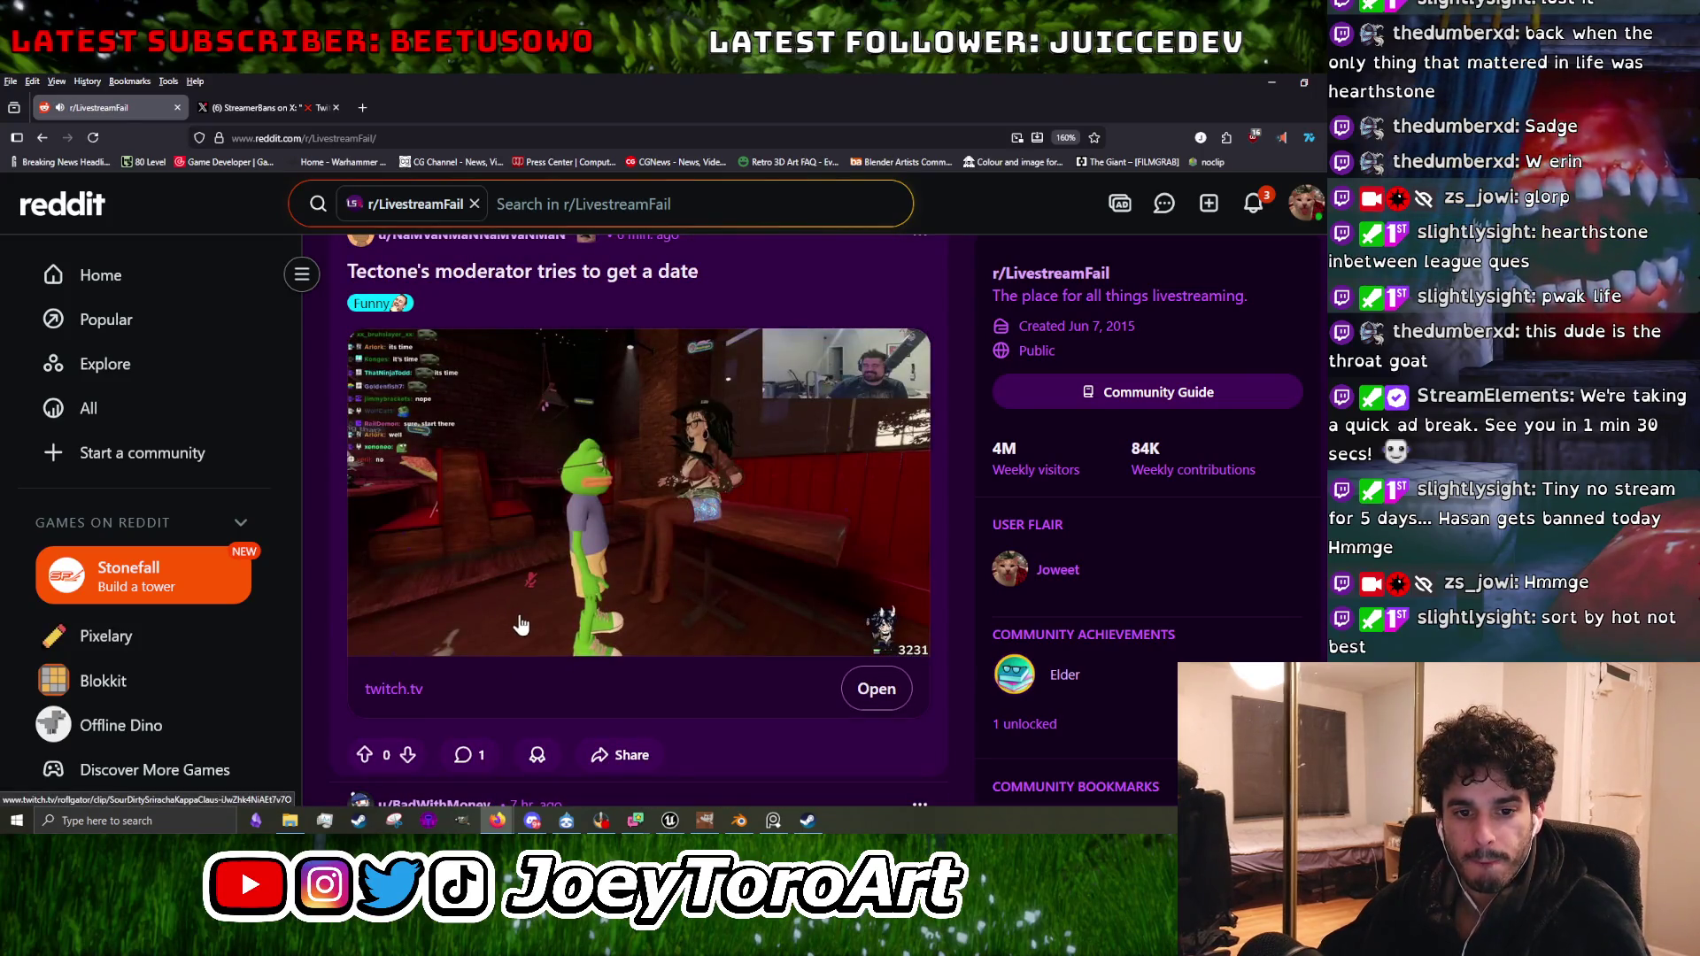
{"action": "scroll", "coordinate": [510, 609], "scroll_direction": "up", "scroll_amount": 15}
{"action": "scroll", "coordinate": [507, 585], "scroll_direction": "down", "scroll_amount": 3}
{"action": "scroll", "coordinate": [505, 566], "scroll_direction": "up", "scroll_amount": 3}
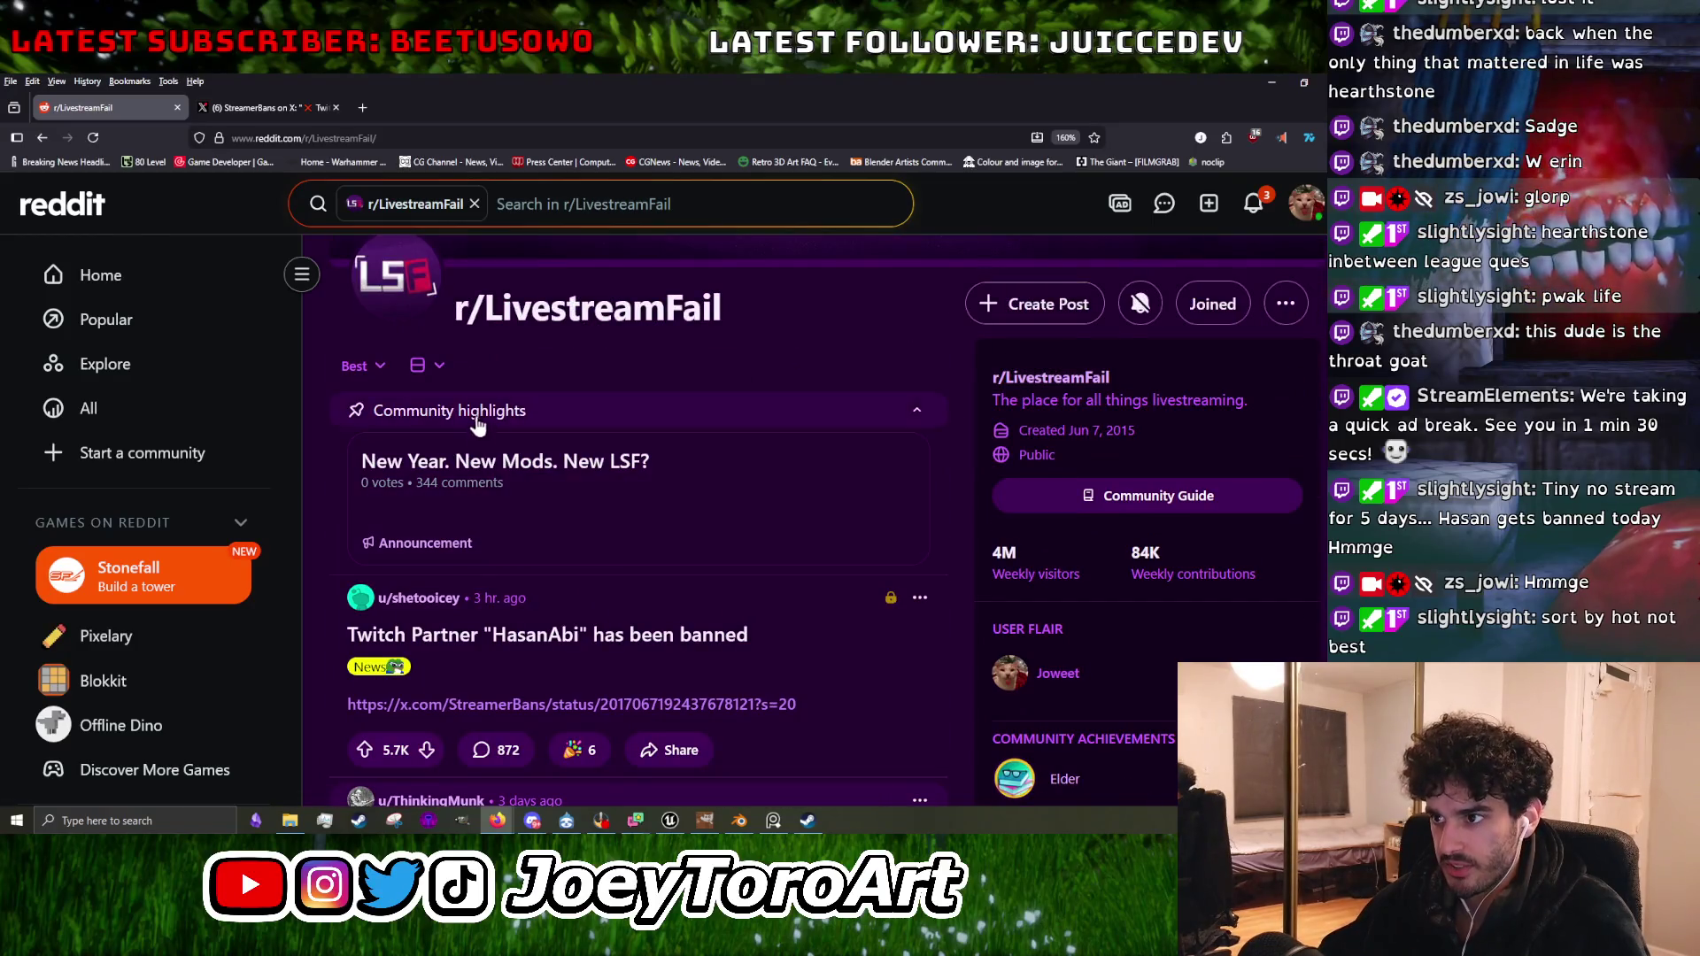
{"action": "left_click", "coordinate": [359, 366]}
{"action": "left_click", "coordinate": [359, 524]}
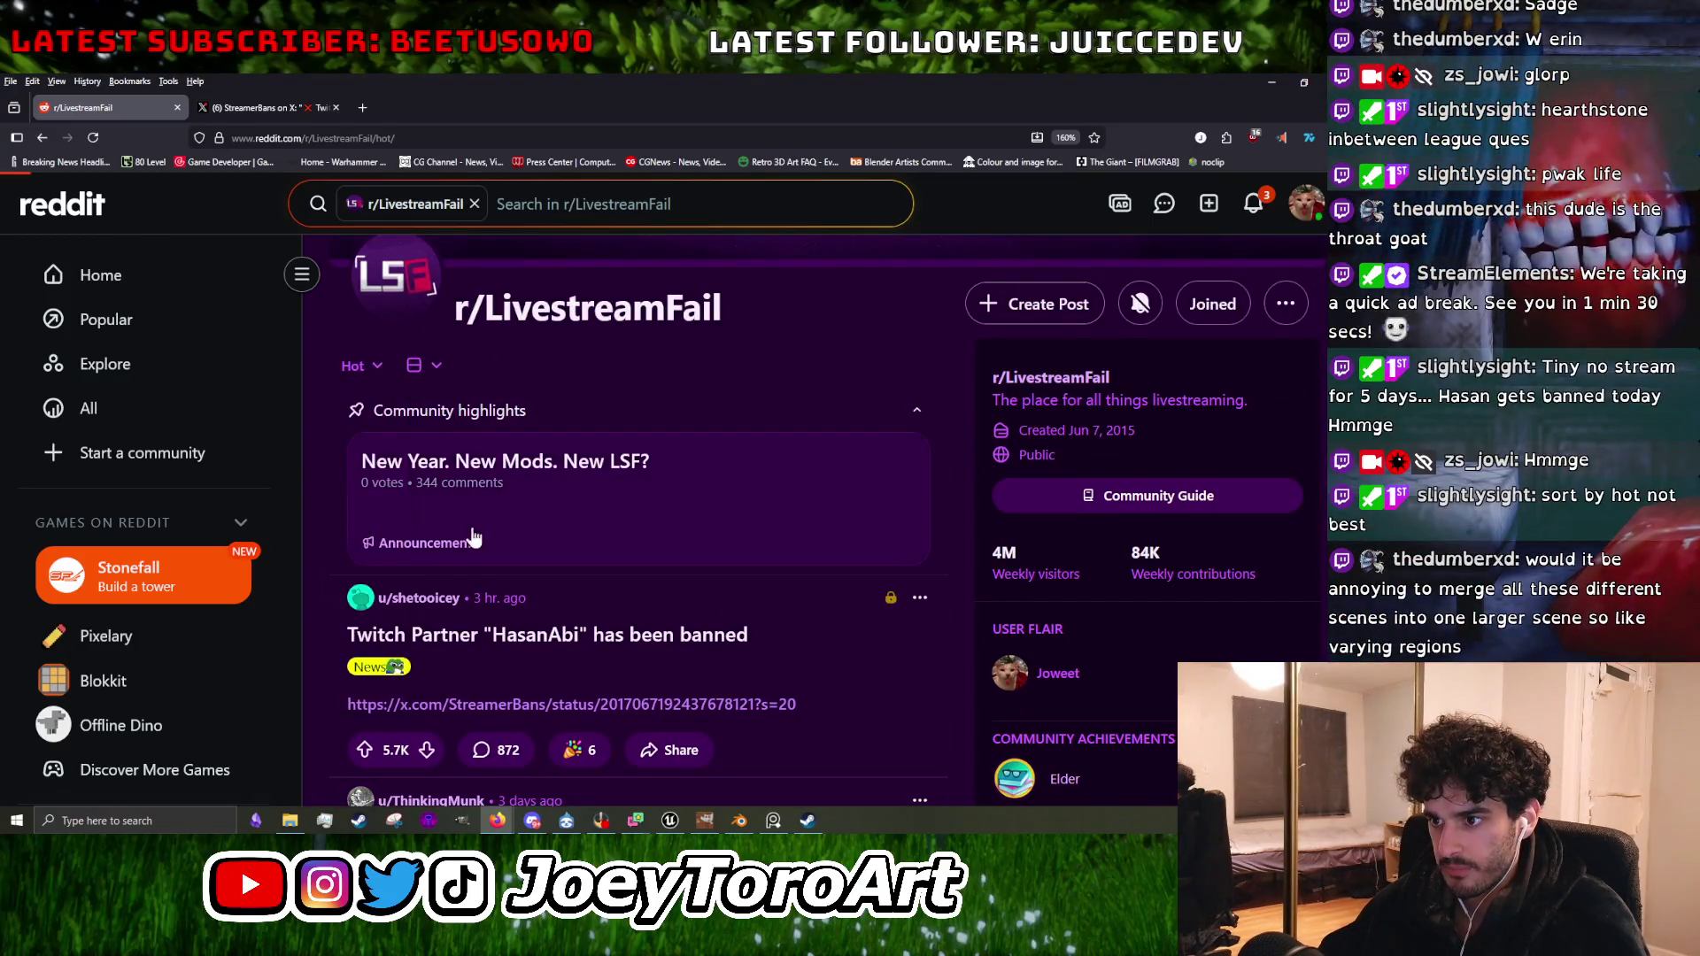
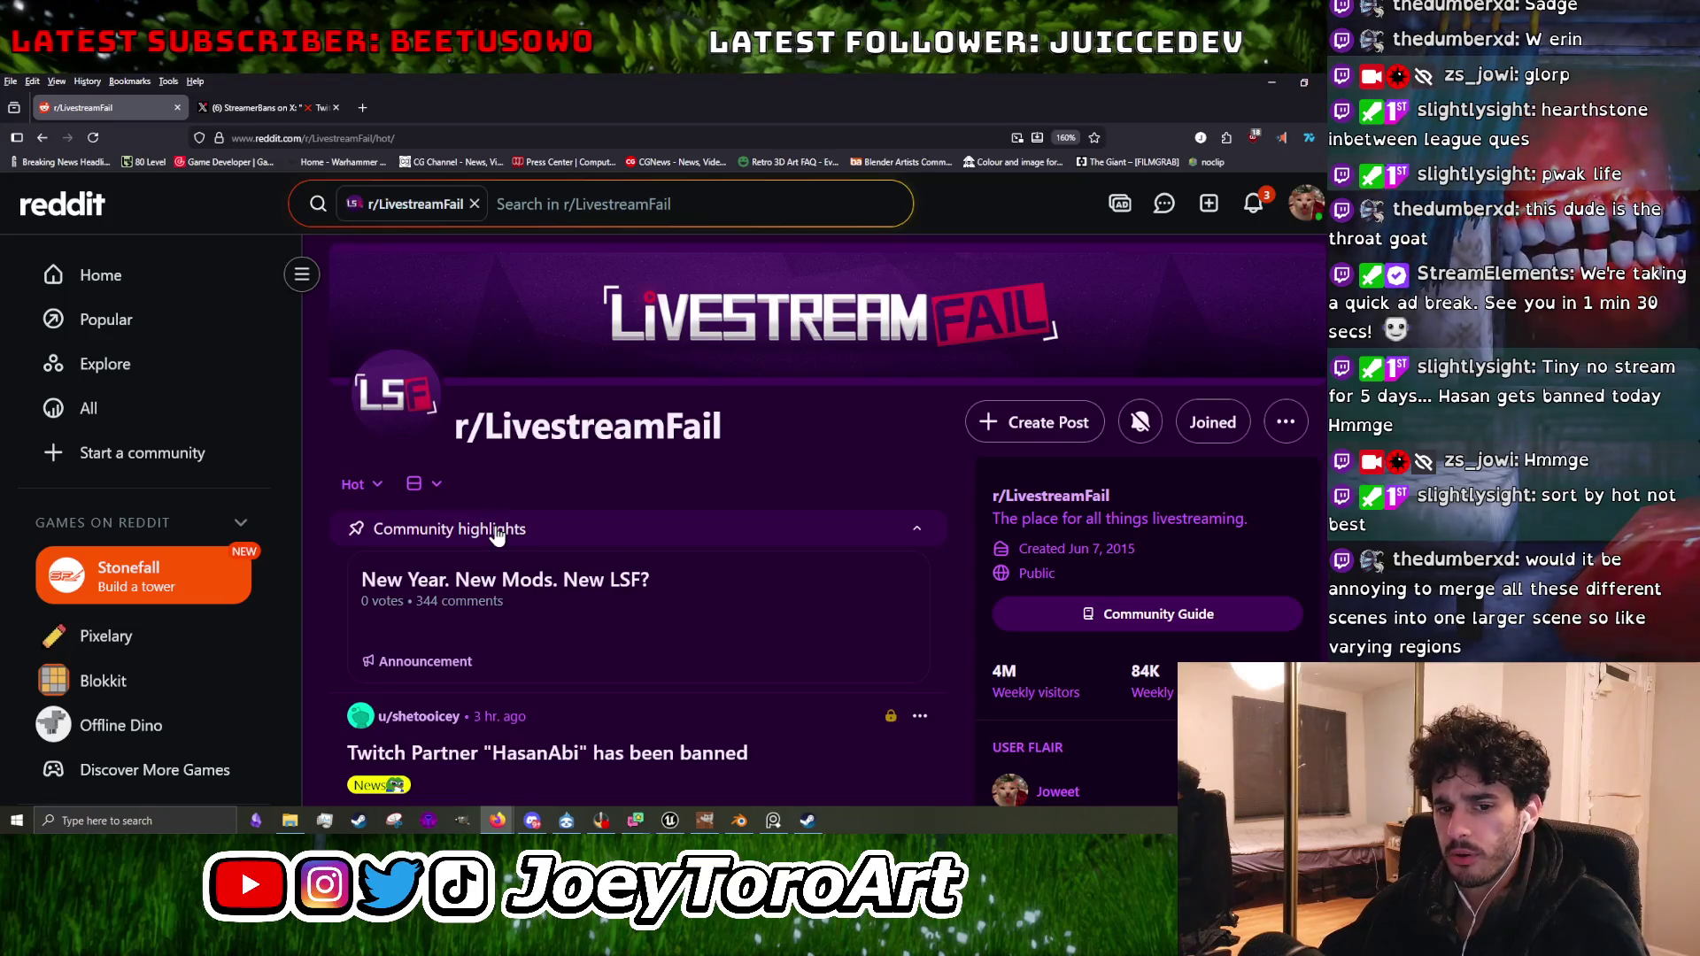
Scroll r/LivestreamFail and open the Twitch partner ban post's comment page.
{"action": "scroll", "coordinate": [495, 534], "scroll_direction": "down", "scroll_amount": 2}
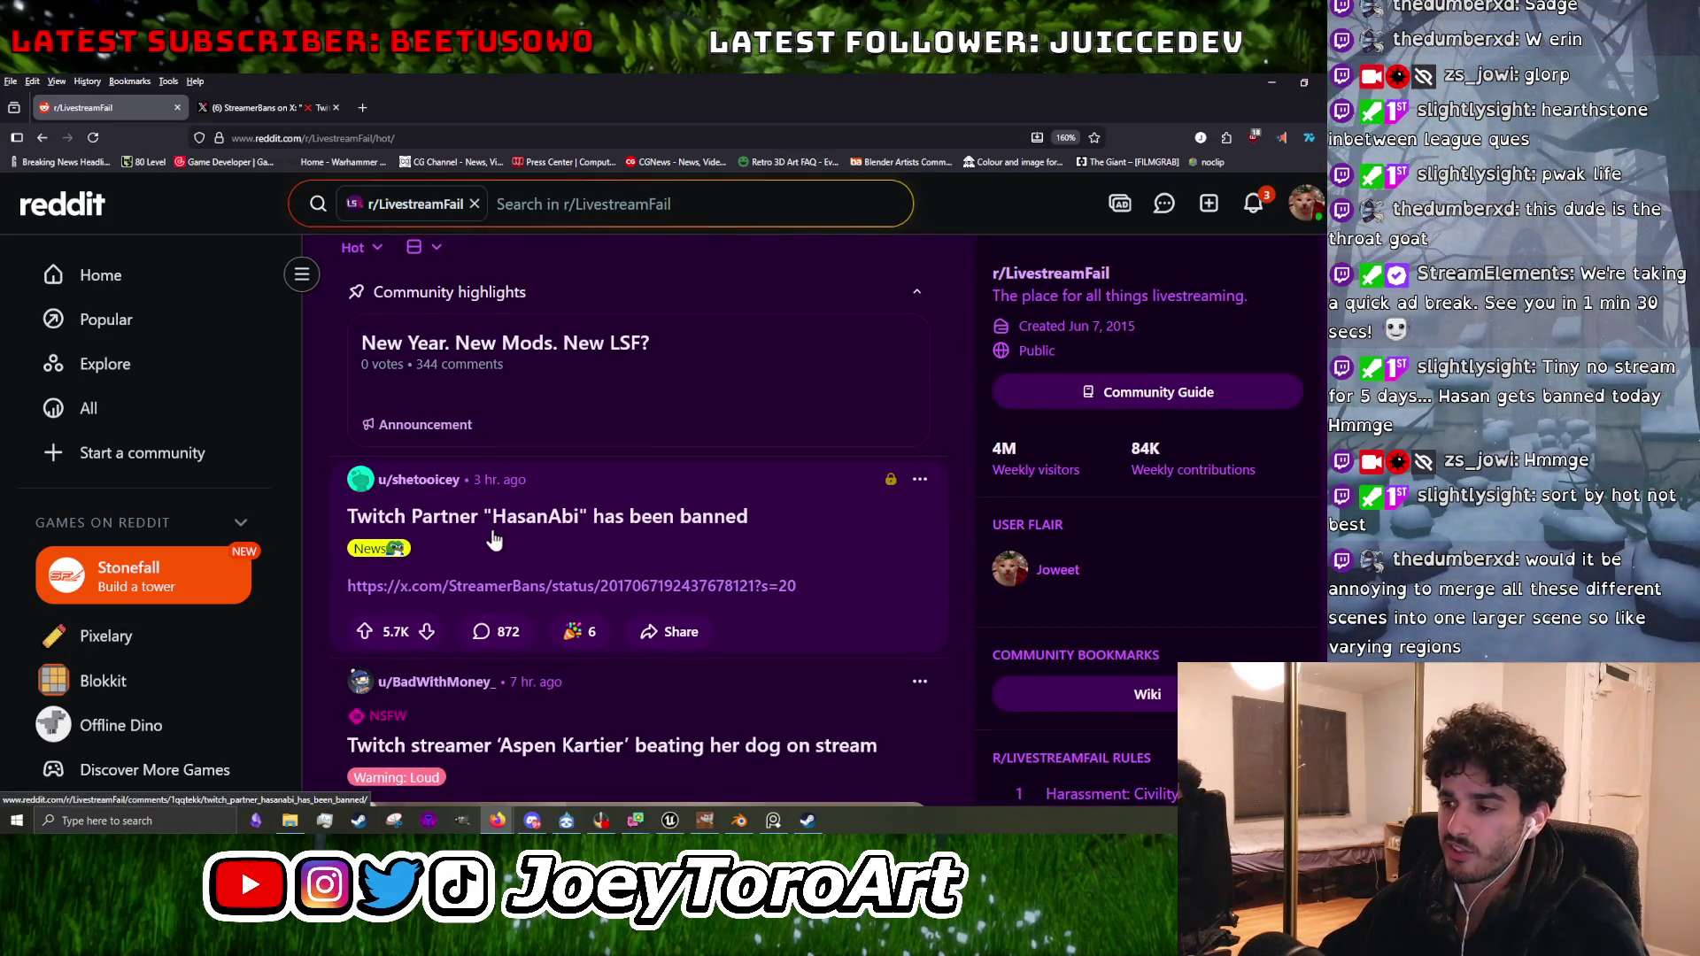
{"action": "scroll", "coordinate": [498, 592], "scroll_direction": "down", "scroll_amount": 2}
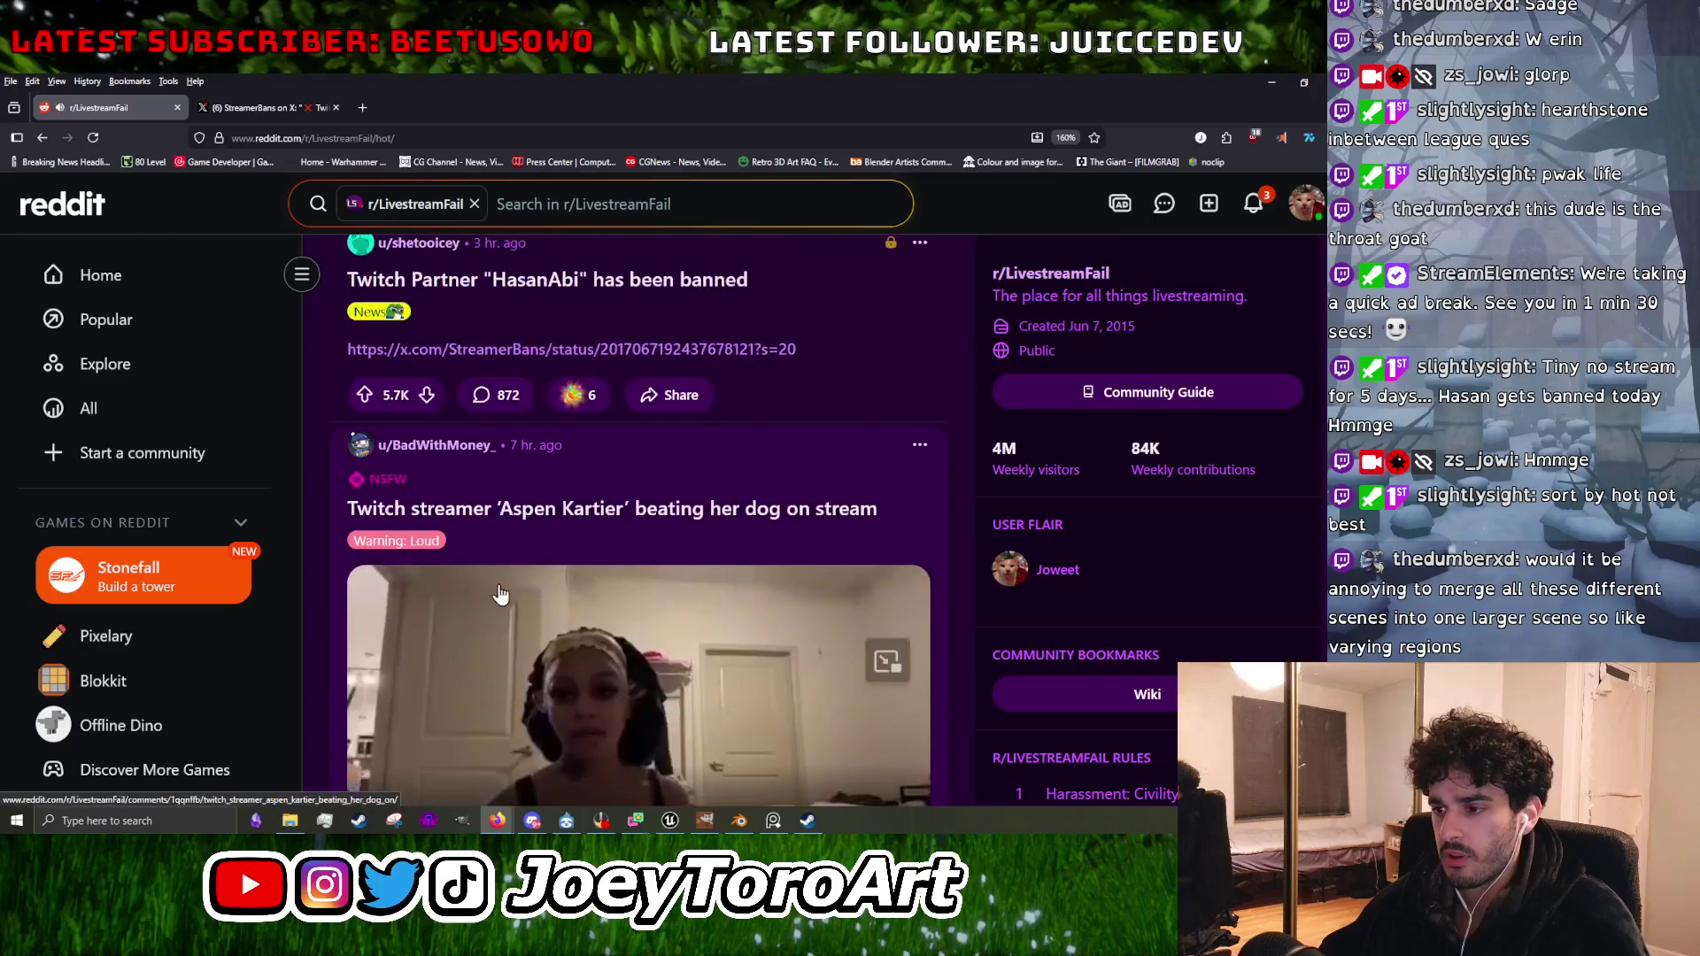
{"action": "scroll", "coordinate": [500, 594], "scroll_direction": "up", "scroll_amount": 4}
{"action": "scroll", "coordinate": [549, 691], "scroll_direction": "down", "scroll_amount": 1}
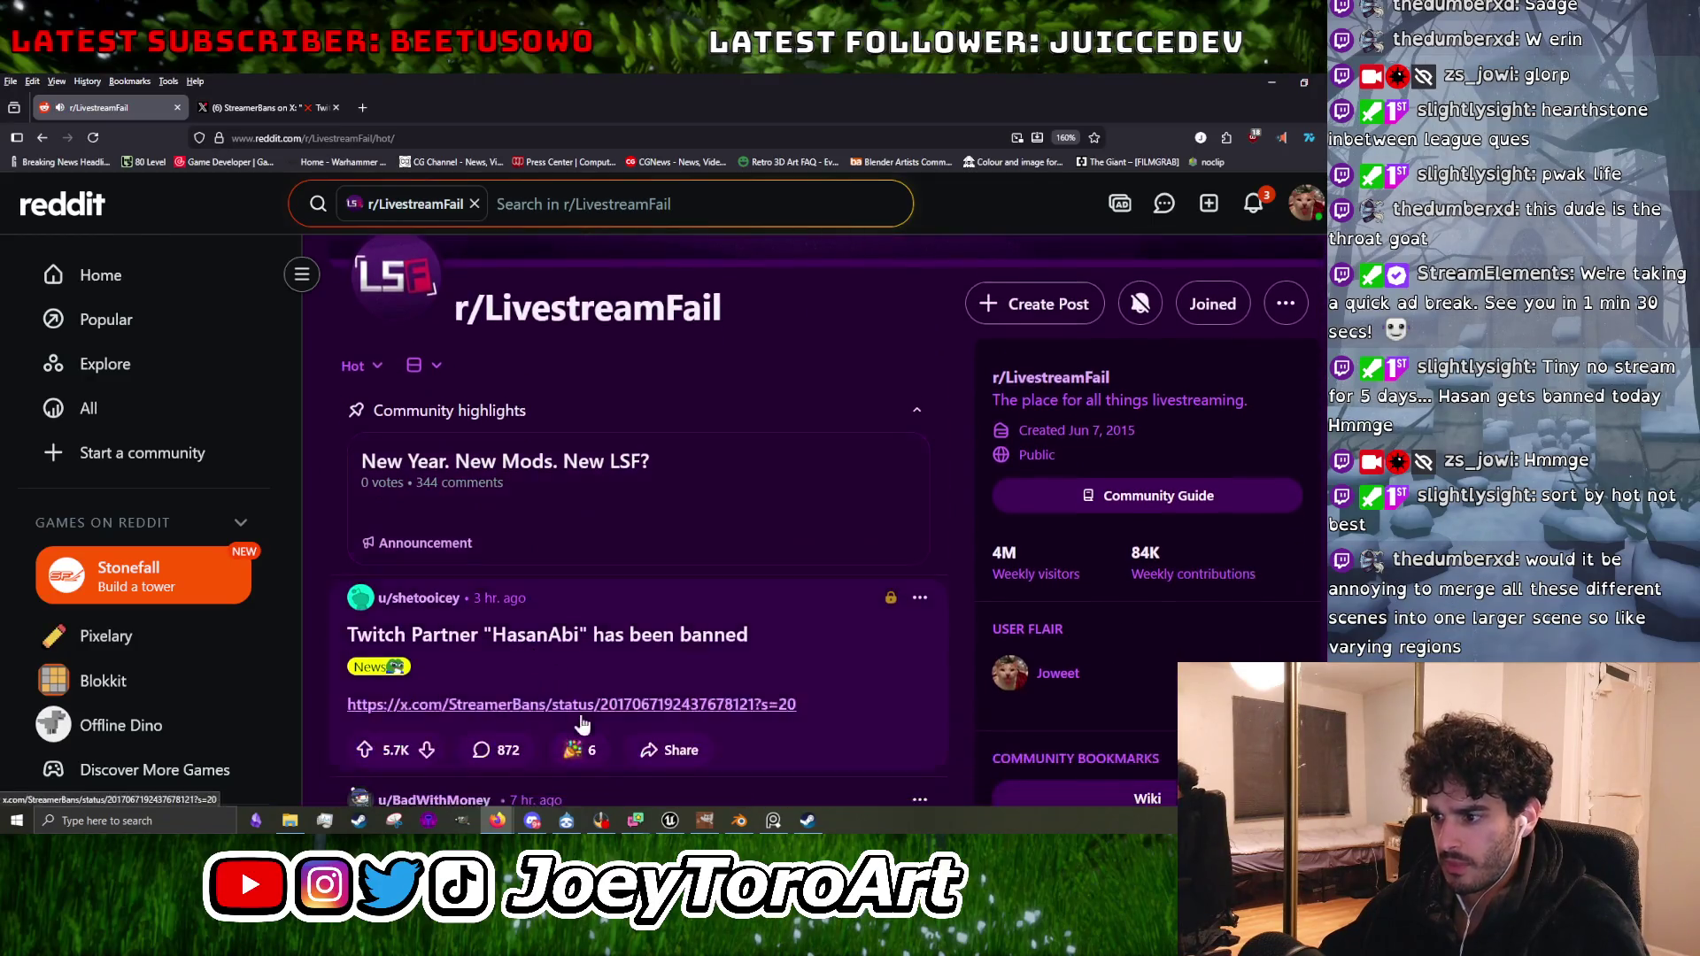
{"action": "left_click", "coordinate": [537, 660]}
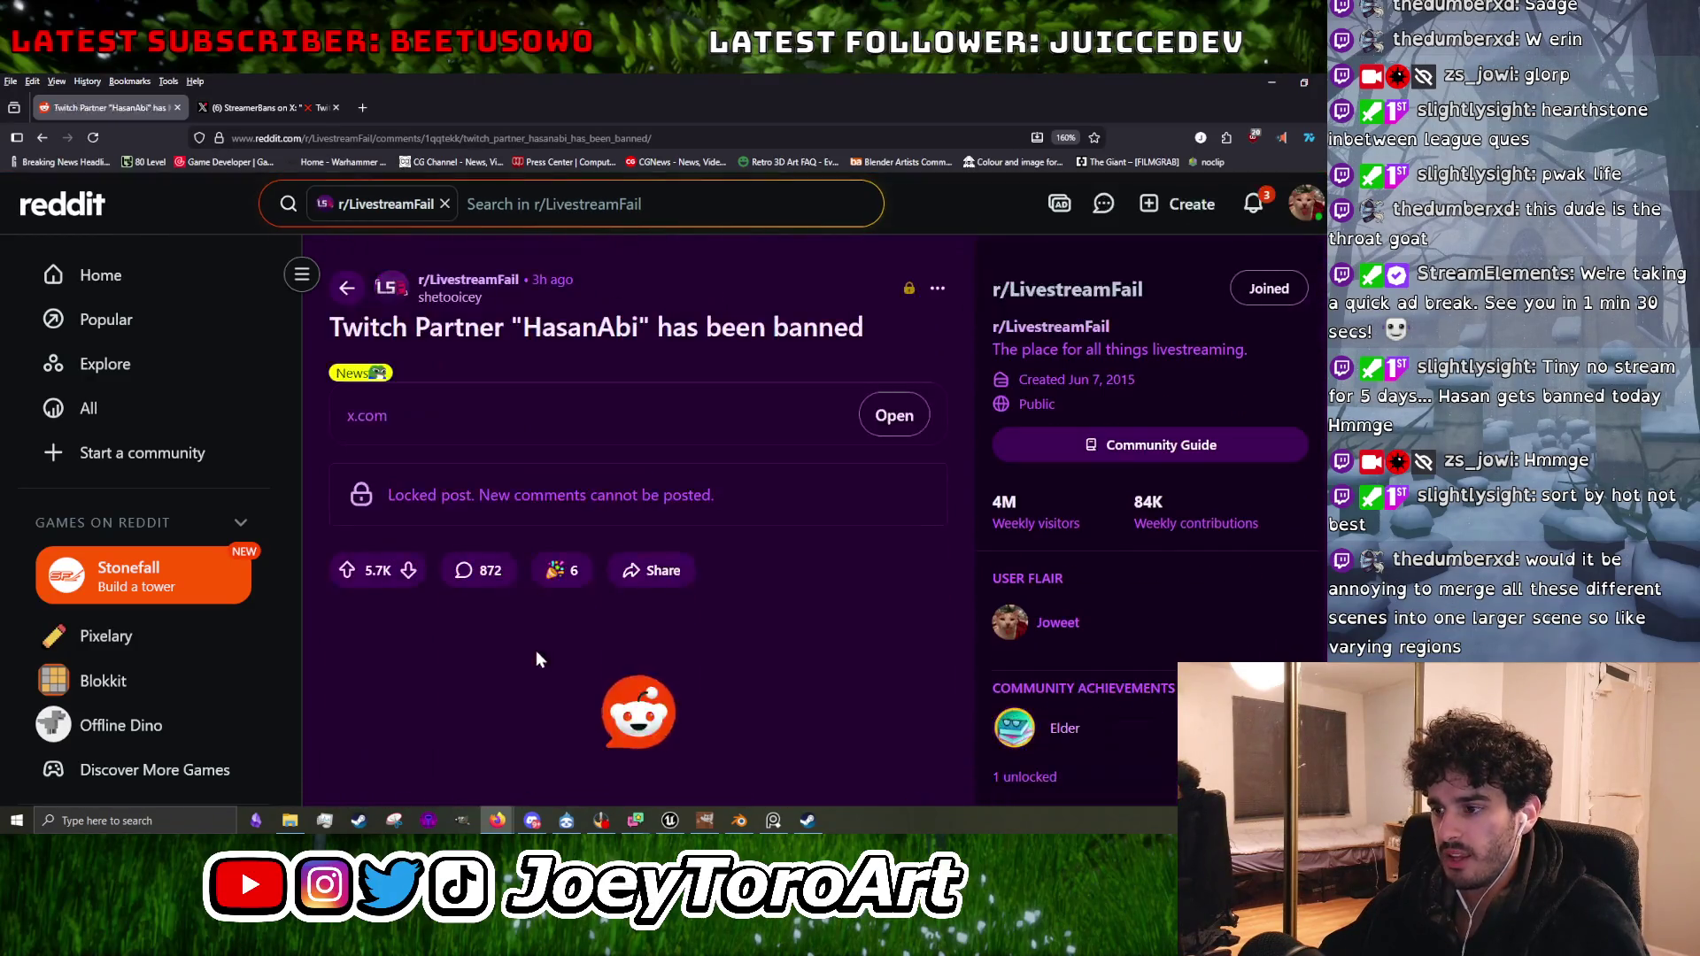
Read down the comments, view an image comment full-size, then return to the thread.
{"action": "scroll", "coordinate": [535, 650], "scroll_direction": "down", "scroll_amount": 2}
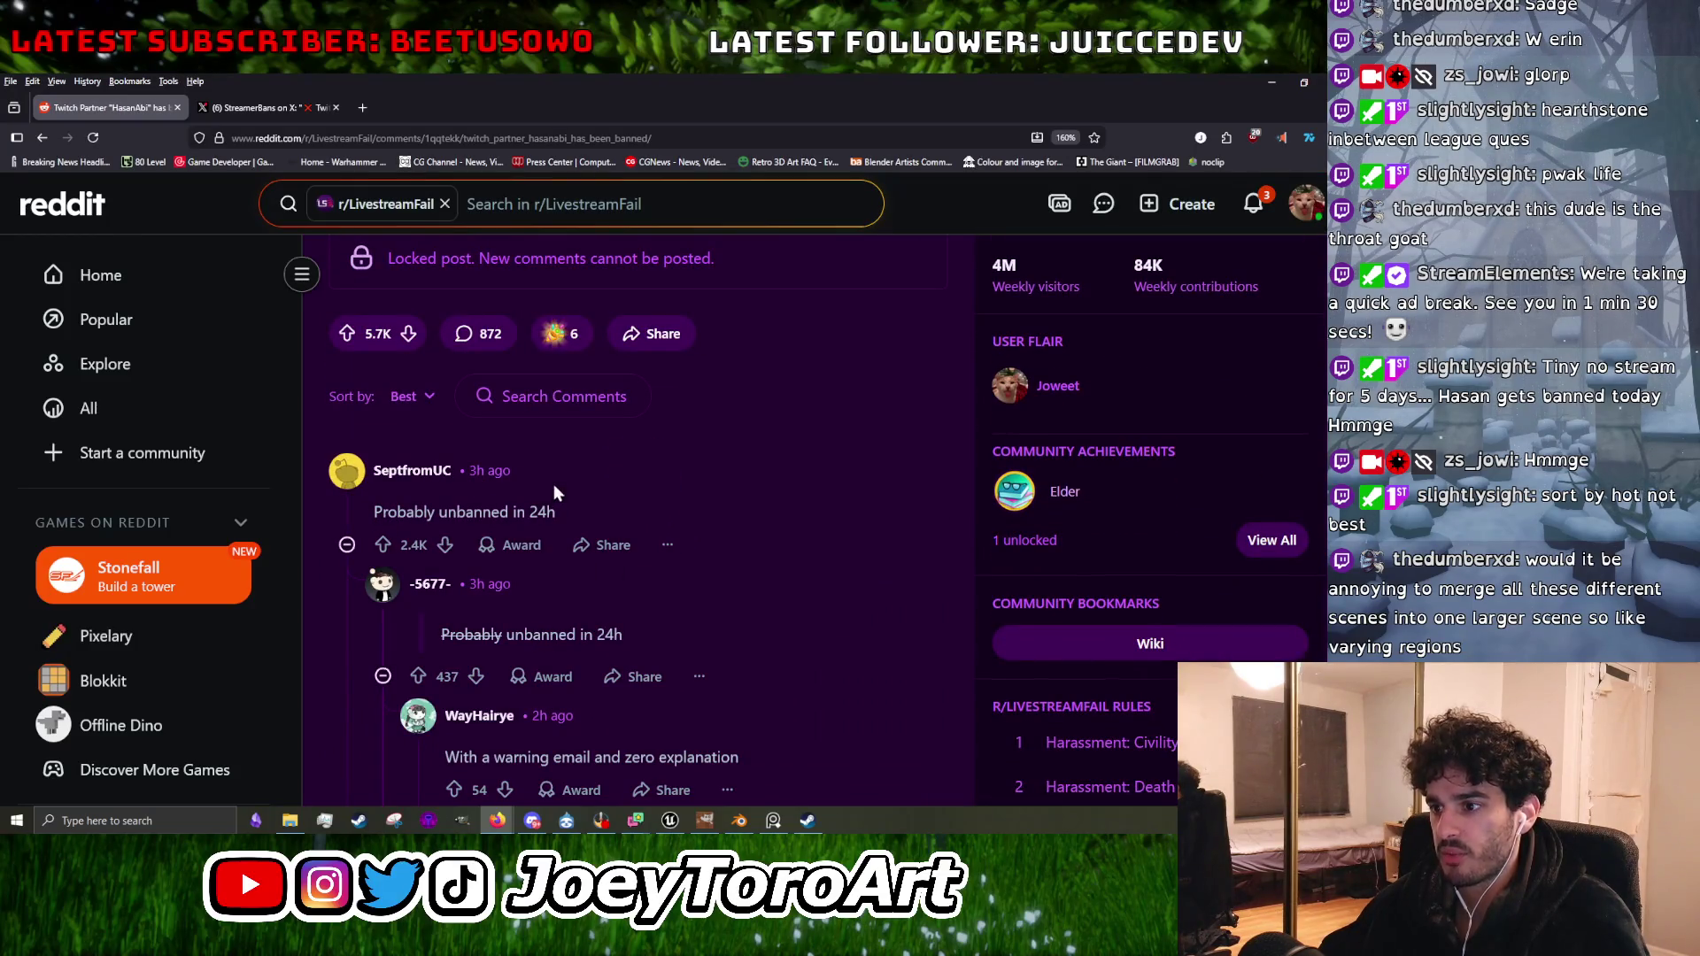
{"action": "scroll", "coordinate": [556, 582], "scroll_direction": "down", "scroll_amount": 1}
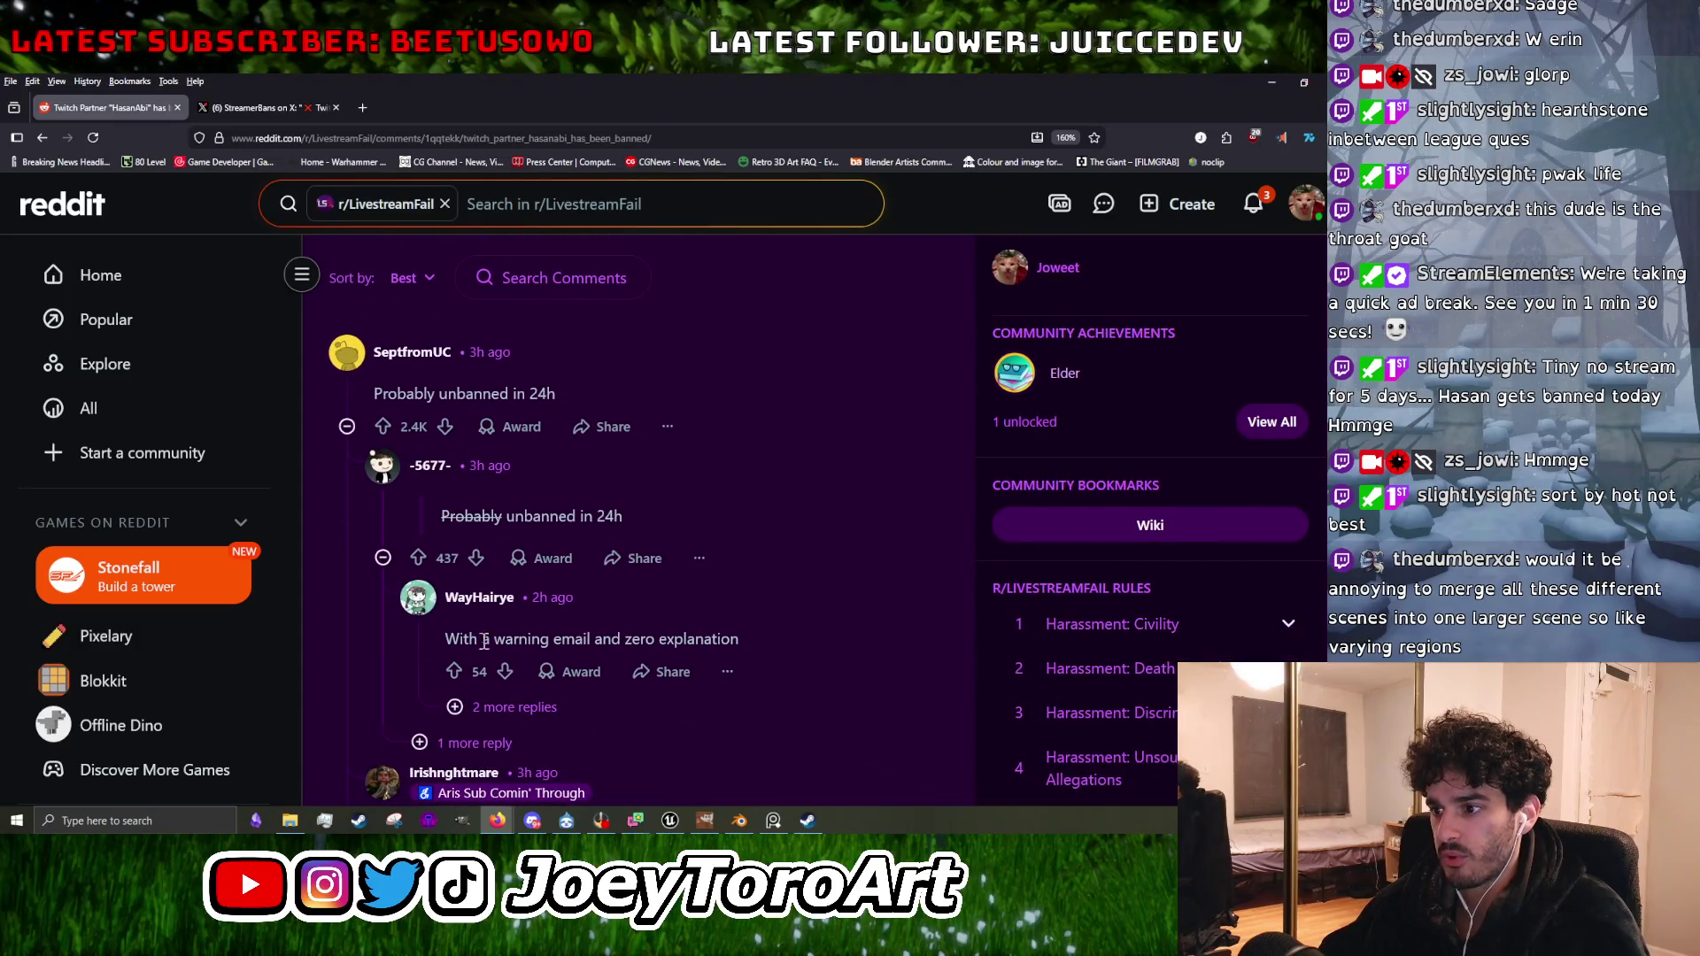
{"action": "scroll", "coordinate": [487, 620], "scroll_direction": "down", "scroll_amount": 2}
{"action": "scroll", "coordinate": [494, 496], "scroll_direction": "down", "scroll_amount": 1}
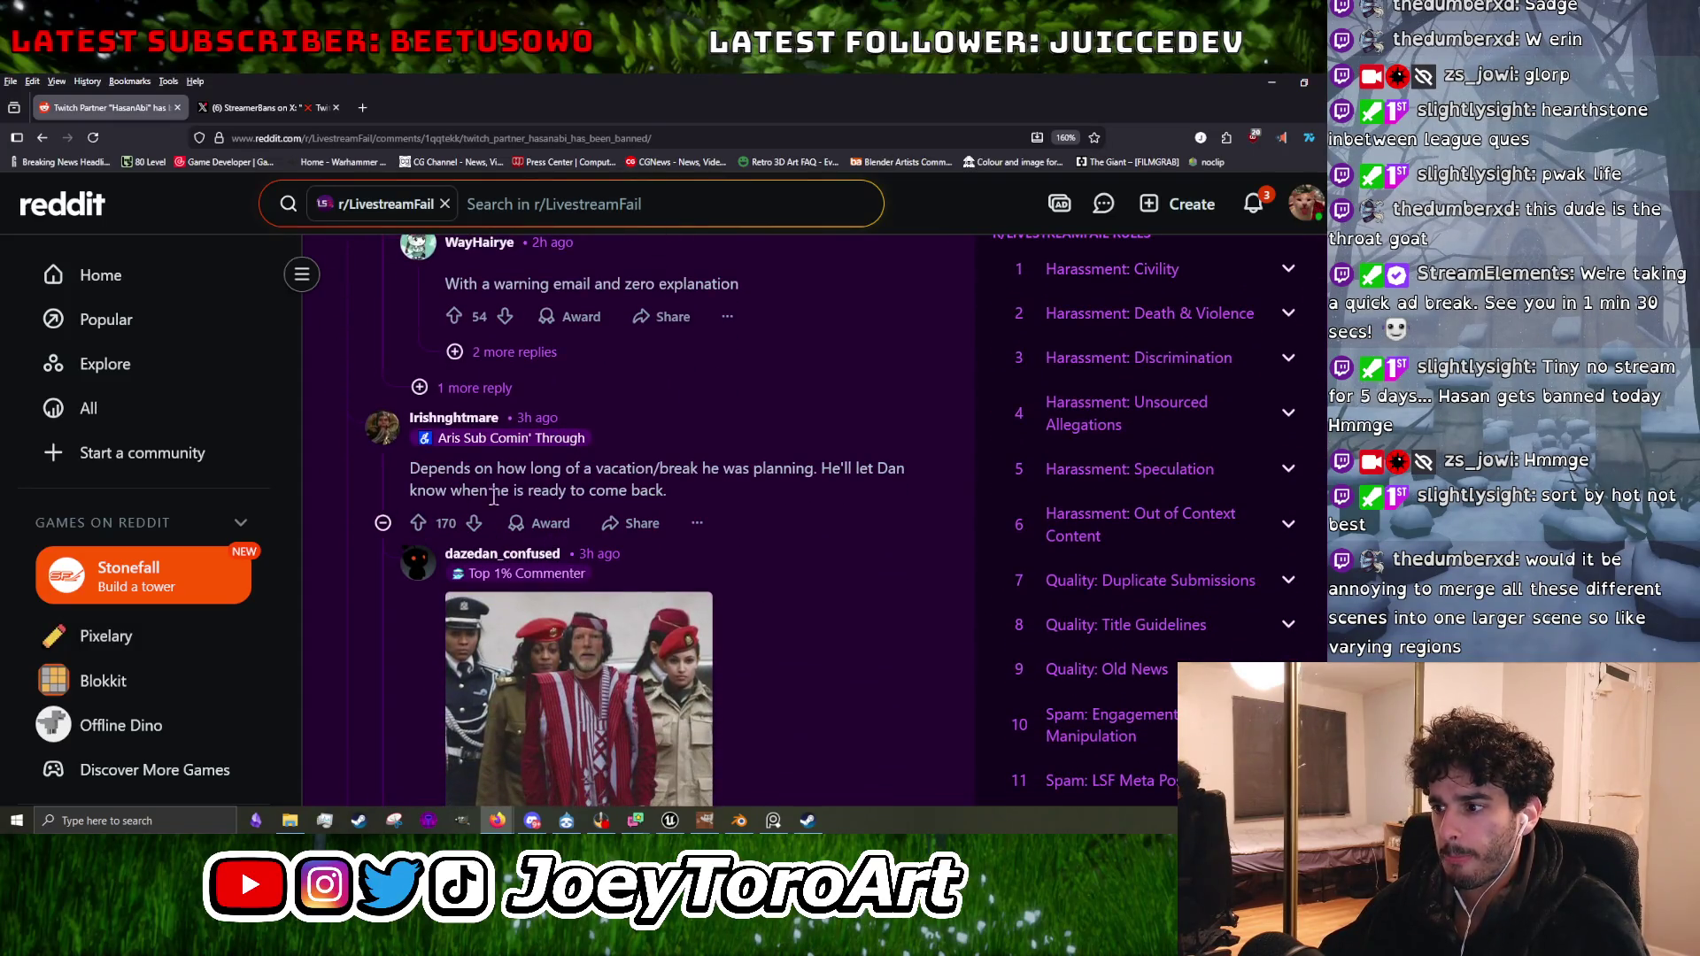
{"action": "scroll", "coordinate": [569, 665], "scroll_direction": "down", "scroll_amount": 1}
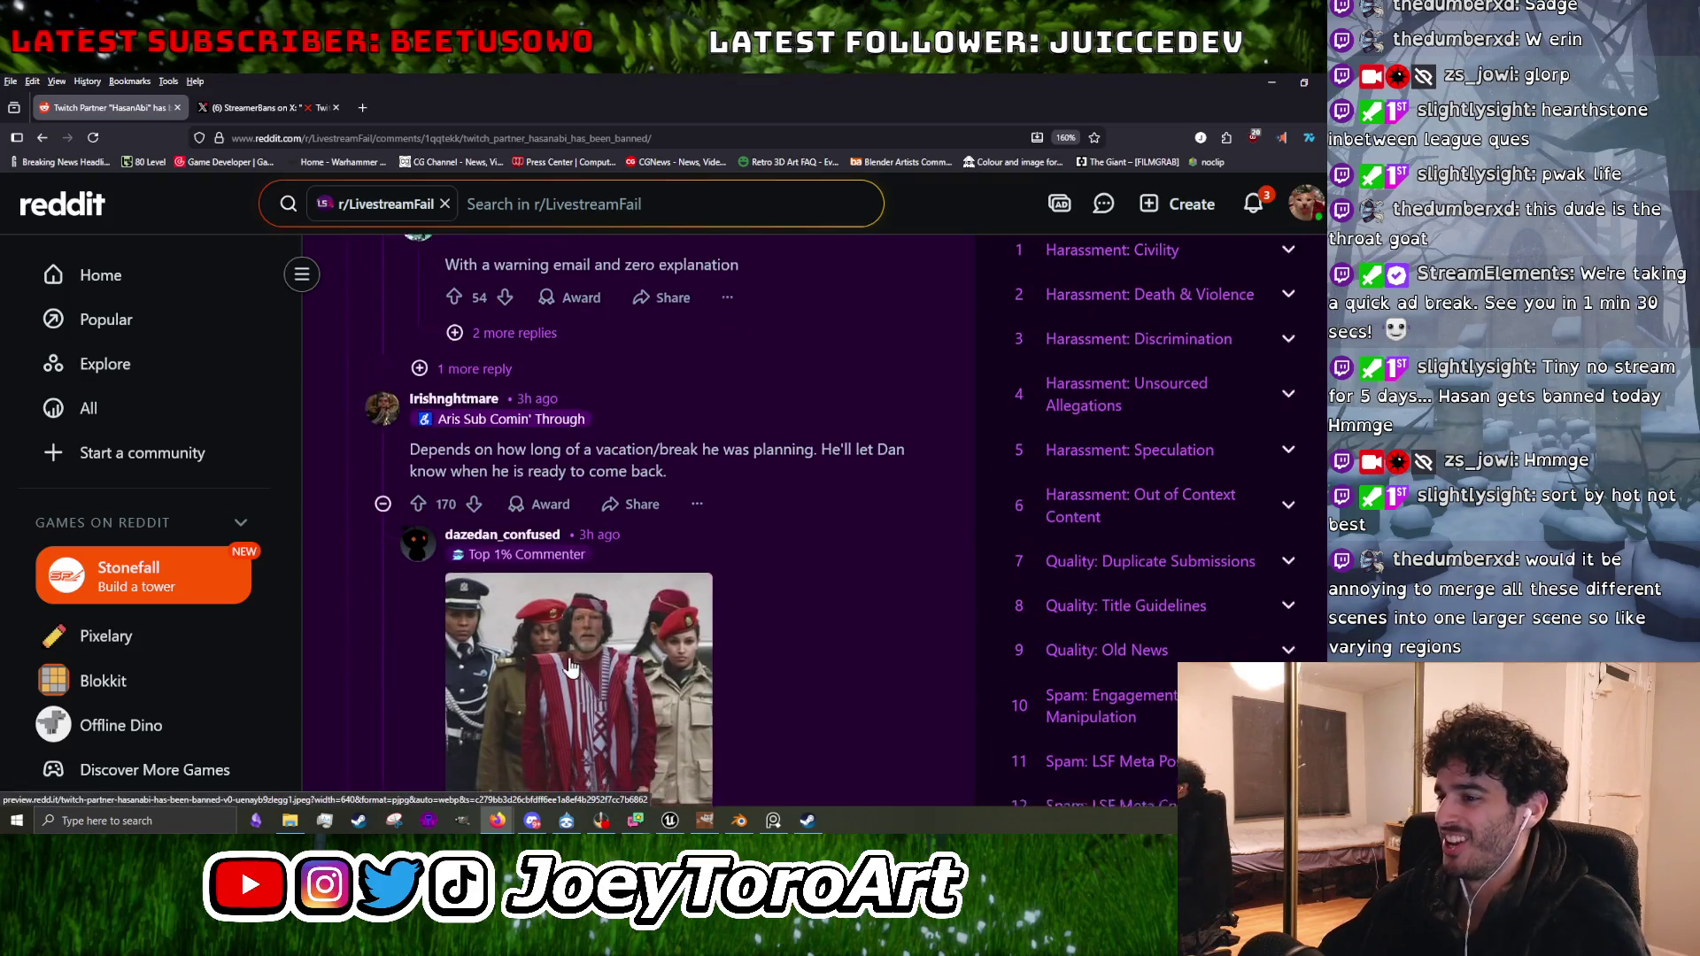
{"action": "scroll", "coordinate": [569, 666], "scroll_direction": "down", "scroll_amount": 3}
{"action": "left_click", "coordinate": [611, 390]}
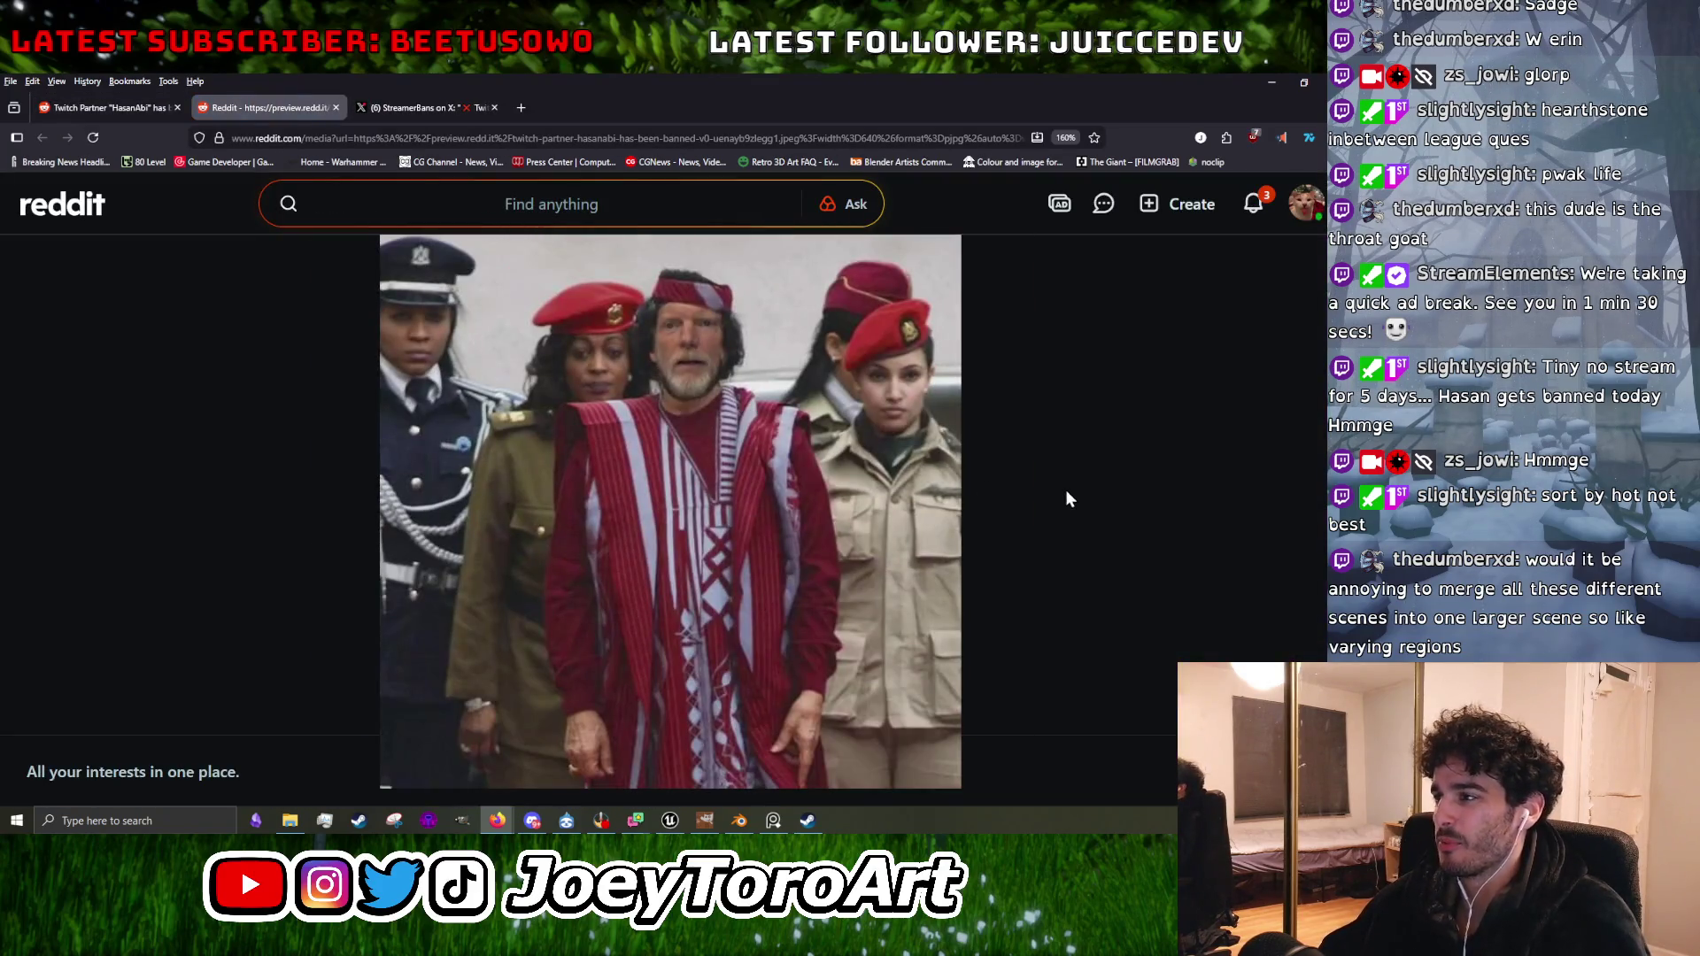
{"action": "left_click", "coordinate": [117, 106]}
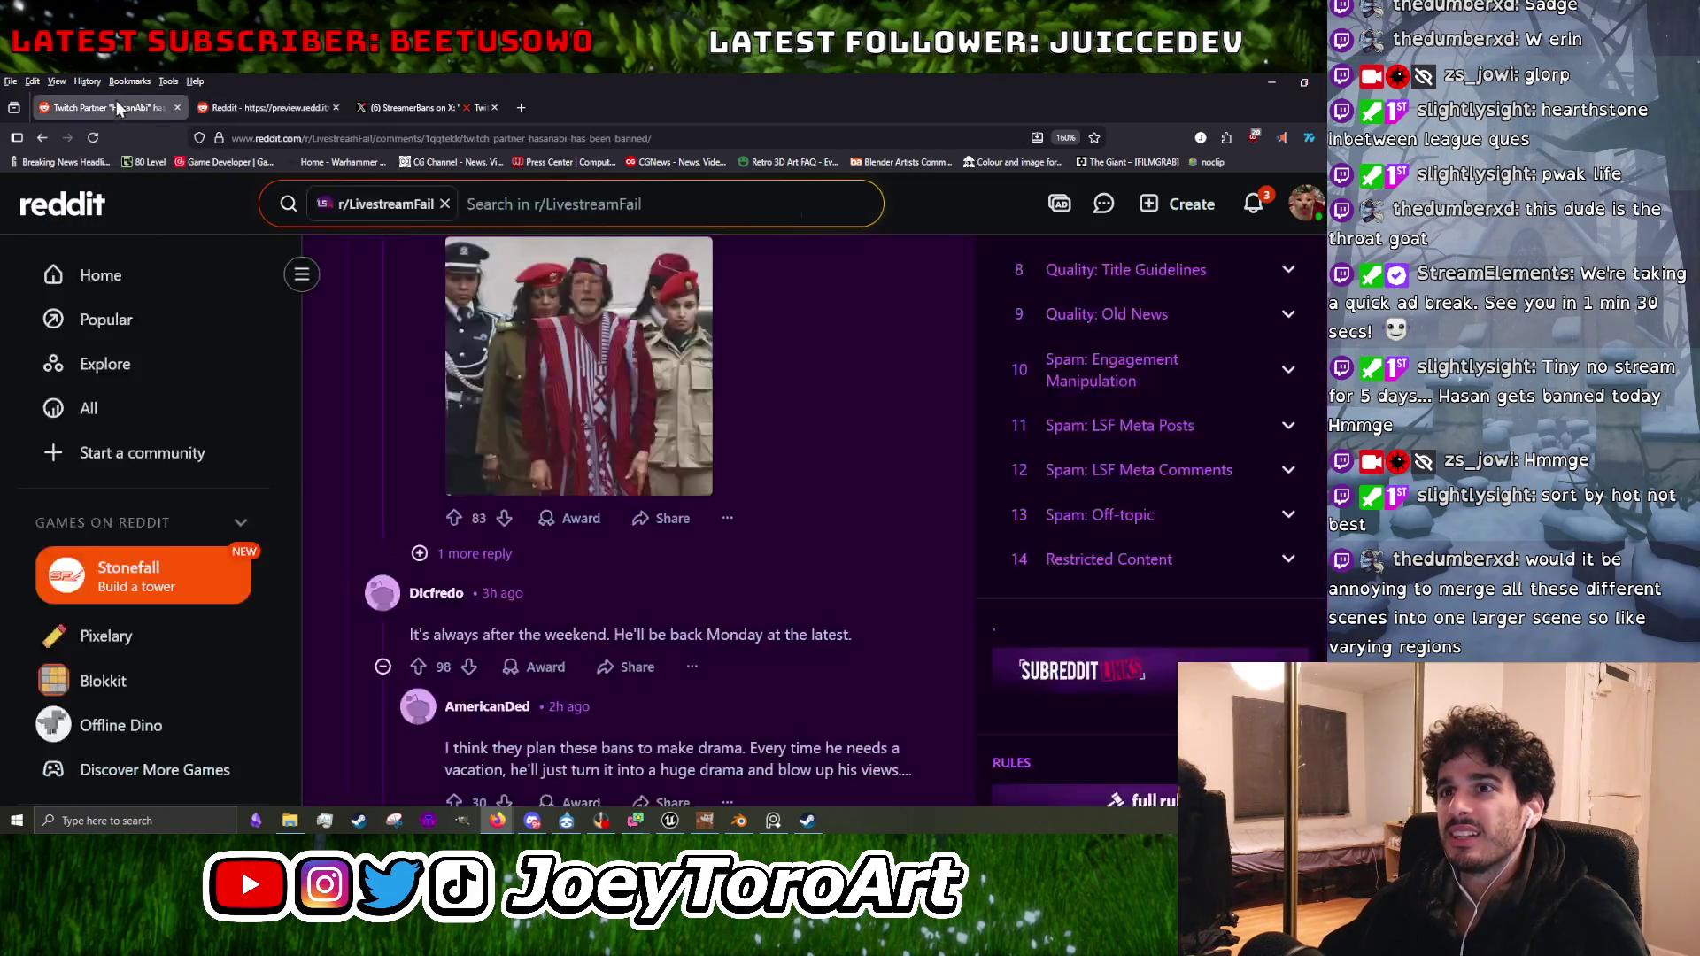
Collapse the first top-level thread and the 'Lore masters?' thread, then switch to Unreal Engine.
{"action": "scroll", "coordinate": [523, 605], "scroll_direction": "up", "scroll_amount": 10}
{"action": "left_click", "coordinate": [570, 596]}
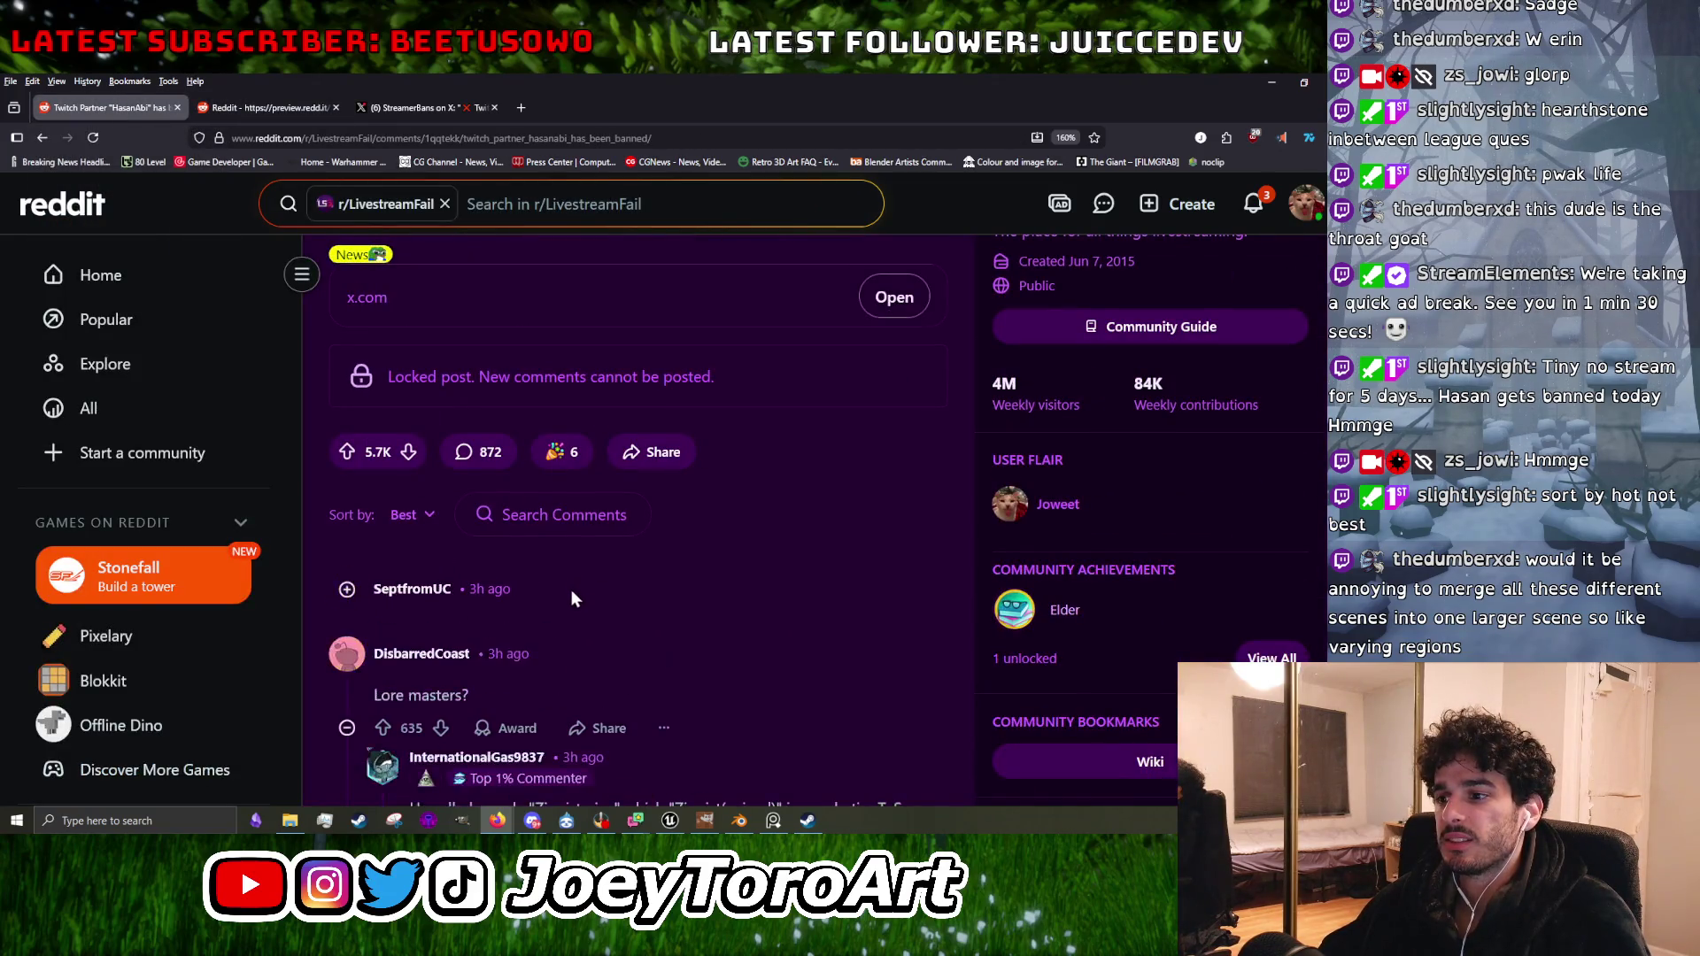
{"action": "scroll", "coordinate": [572, 593], "scroll_direction": "down", "scroll_amount": 2}
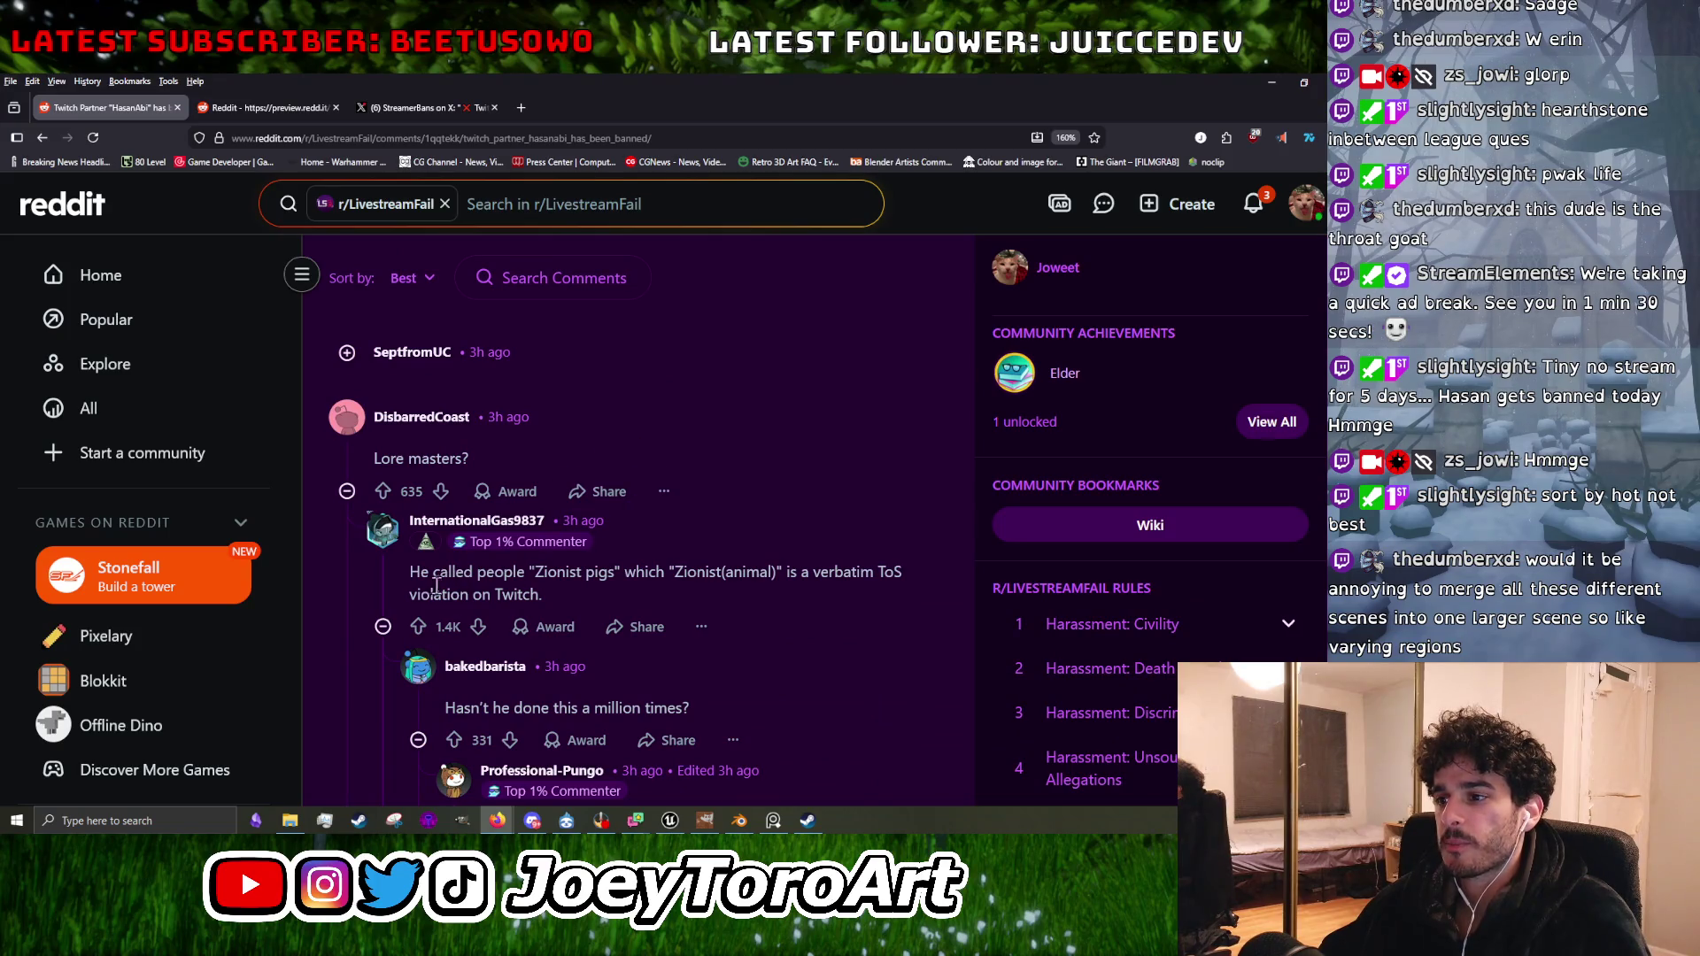
{"action": "triple_click", "coordinate": [557, 574]}
{"action": "left_click", "coordinate": [716, 581]}
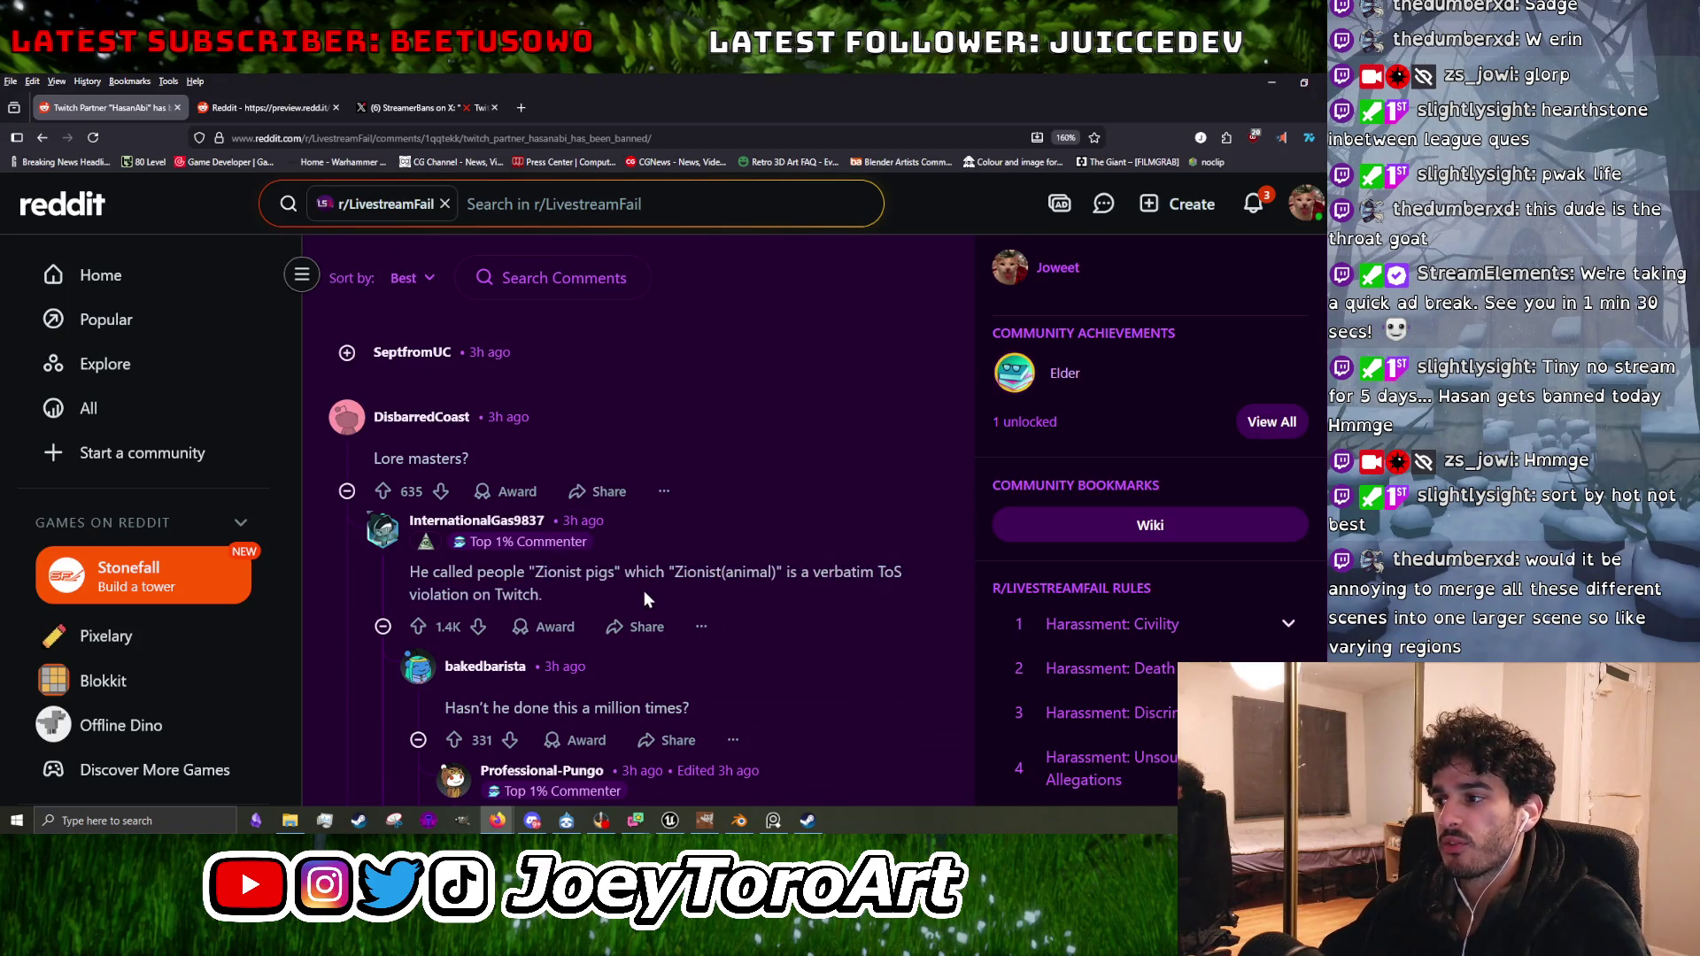
{"action": "left_click_drag", "start_coordinate": [680, 576], "coordinate": [765, 577]}
{"action": "left_click", "coordinate": [793, 580]}
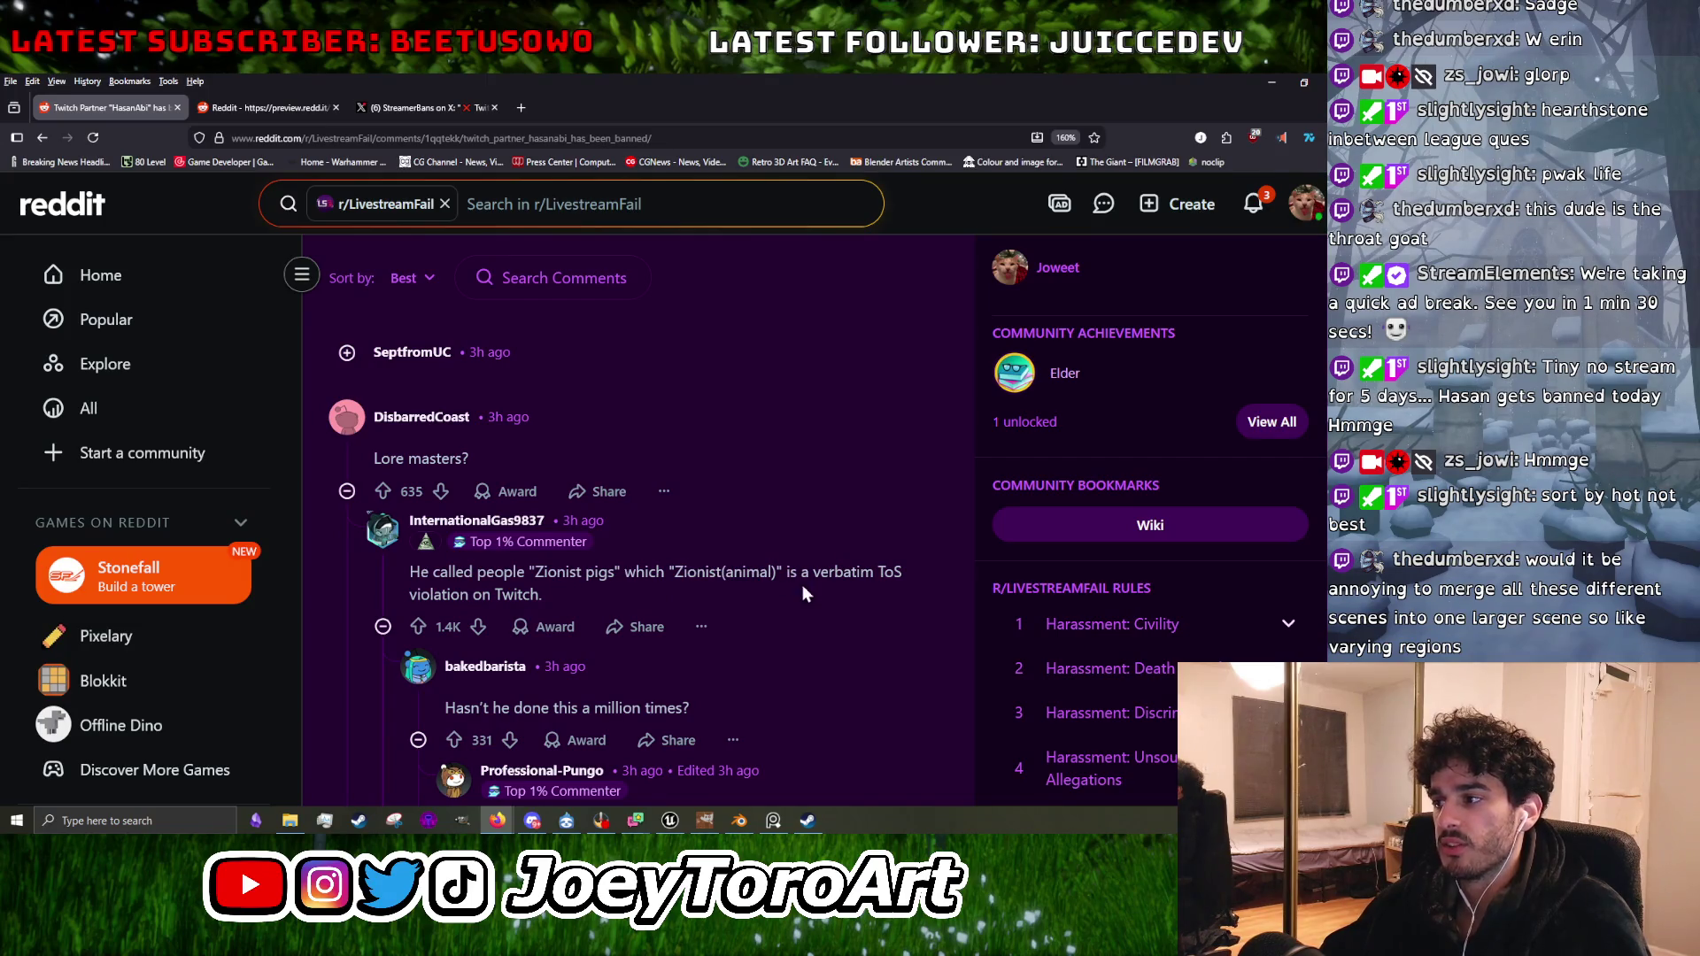
{"action": "left_click", "coordinate": [630, 433]}
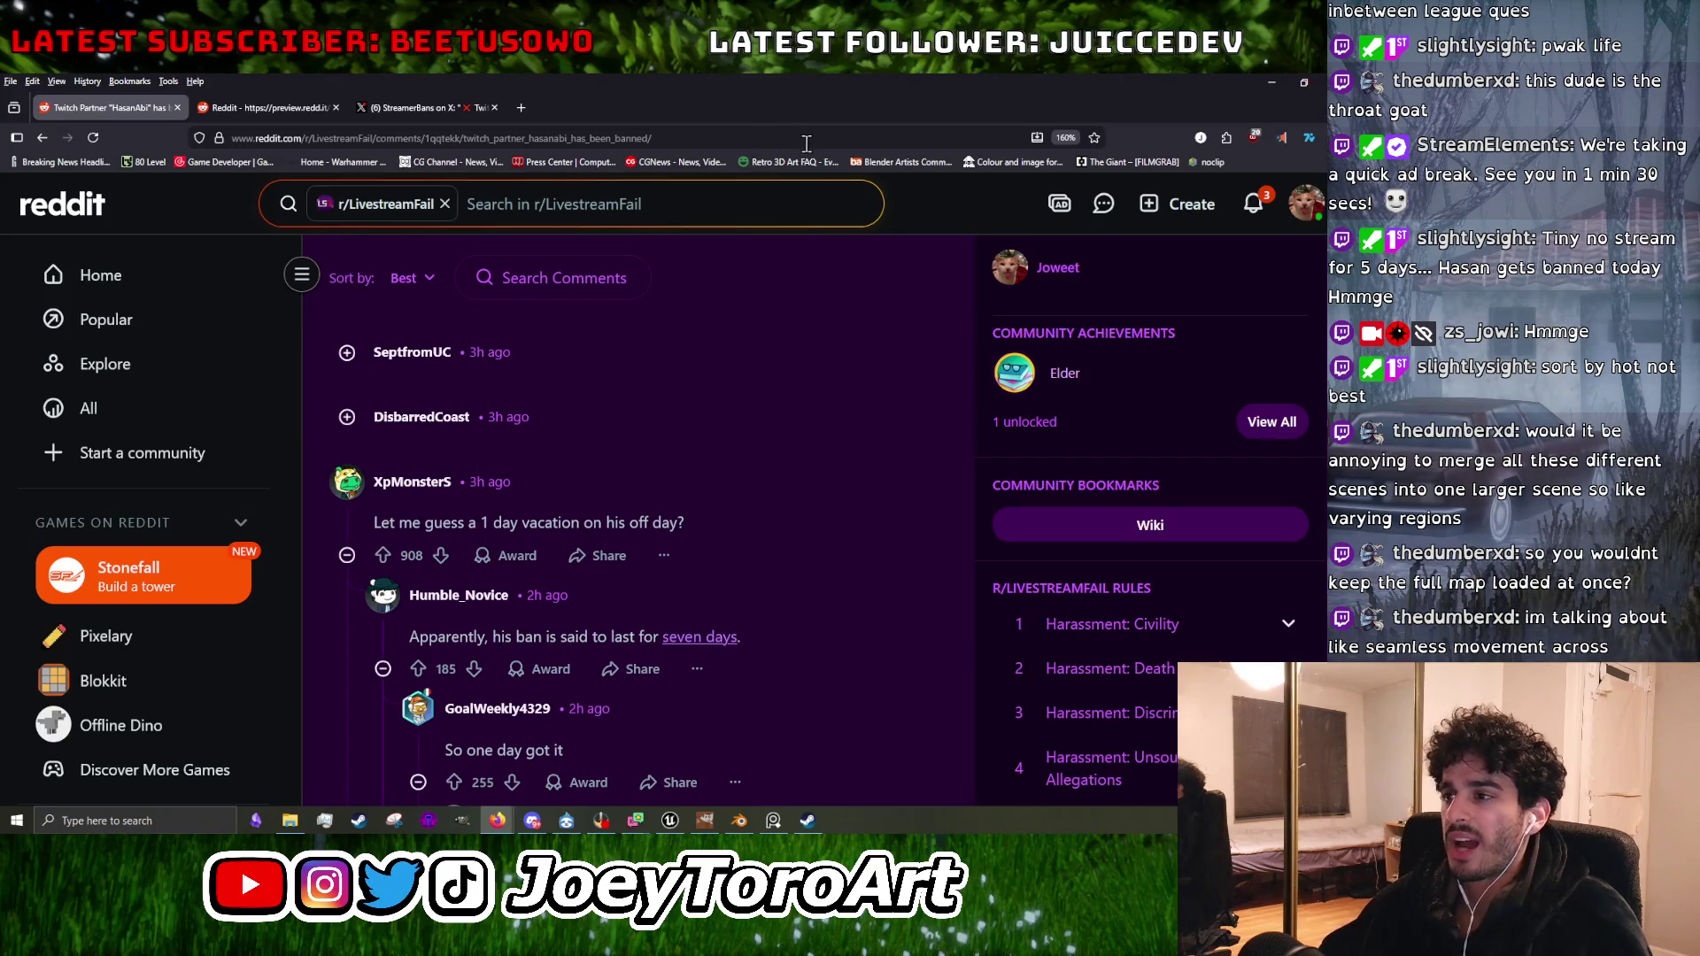
{"action": "left_click", "coordinate": [670, 820]}
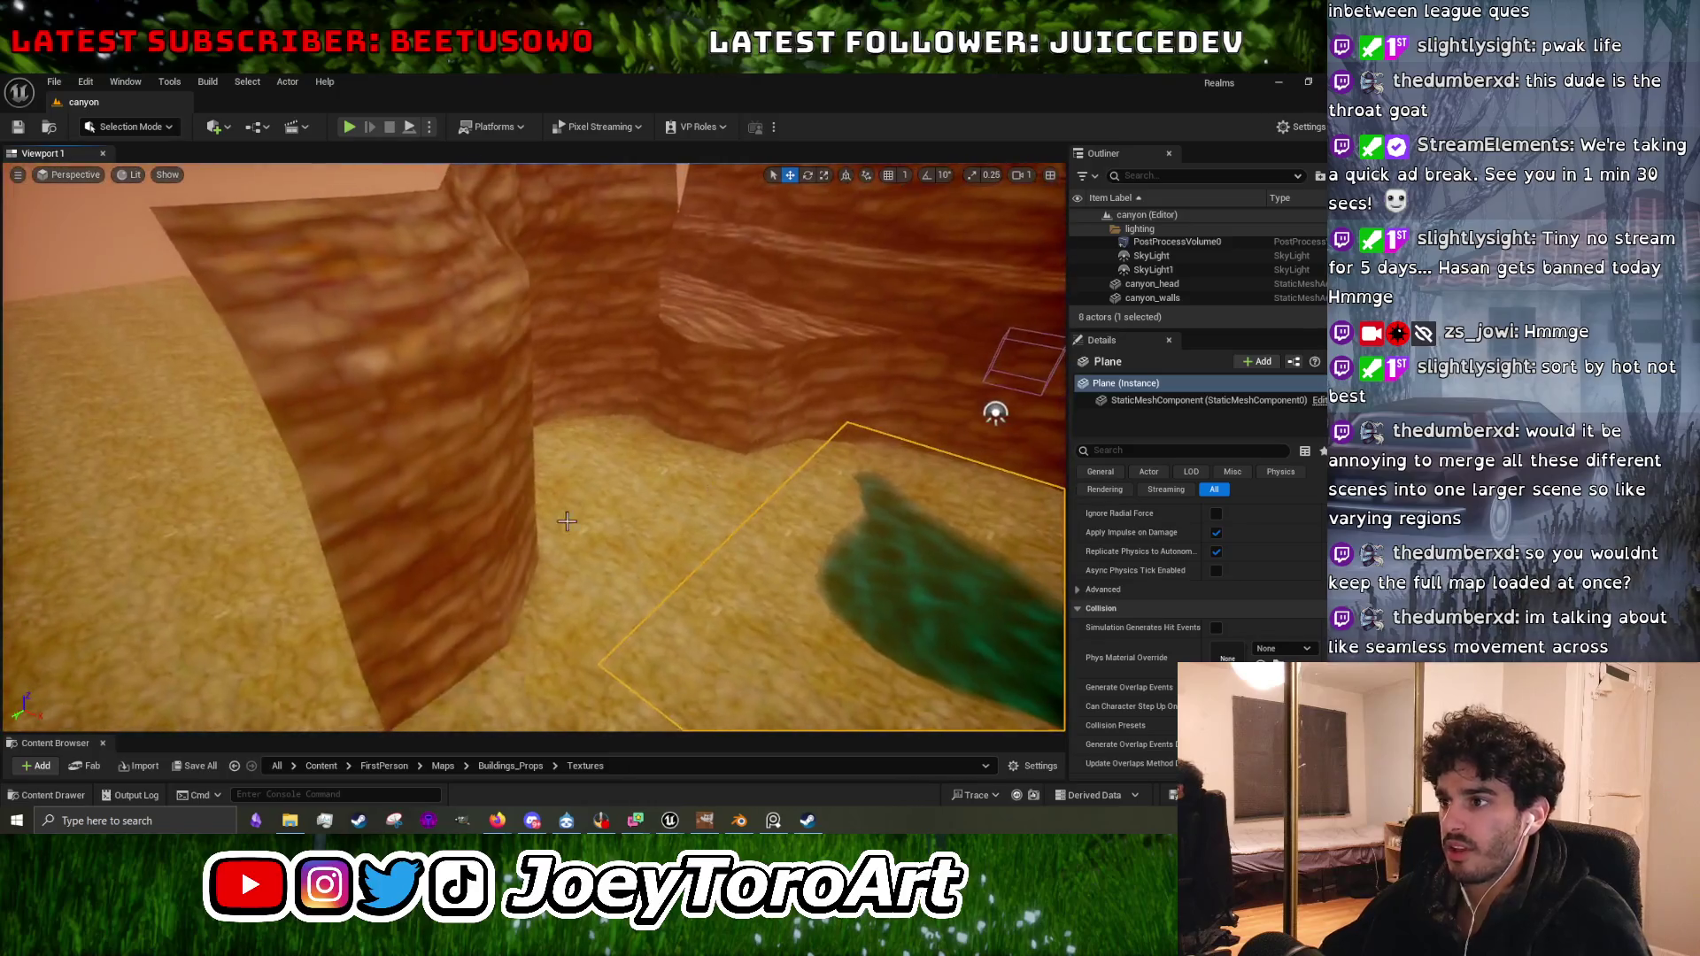
Frame the view on canyon_walls, cancel the Open Level chooser, then select the Landscape.
{"action": "left_click", "coordinate": [803, 415]}
{"action": "key", "text": "f"}
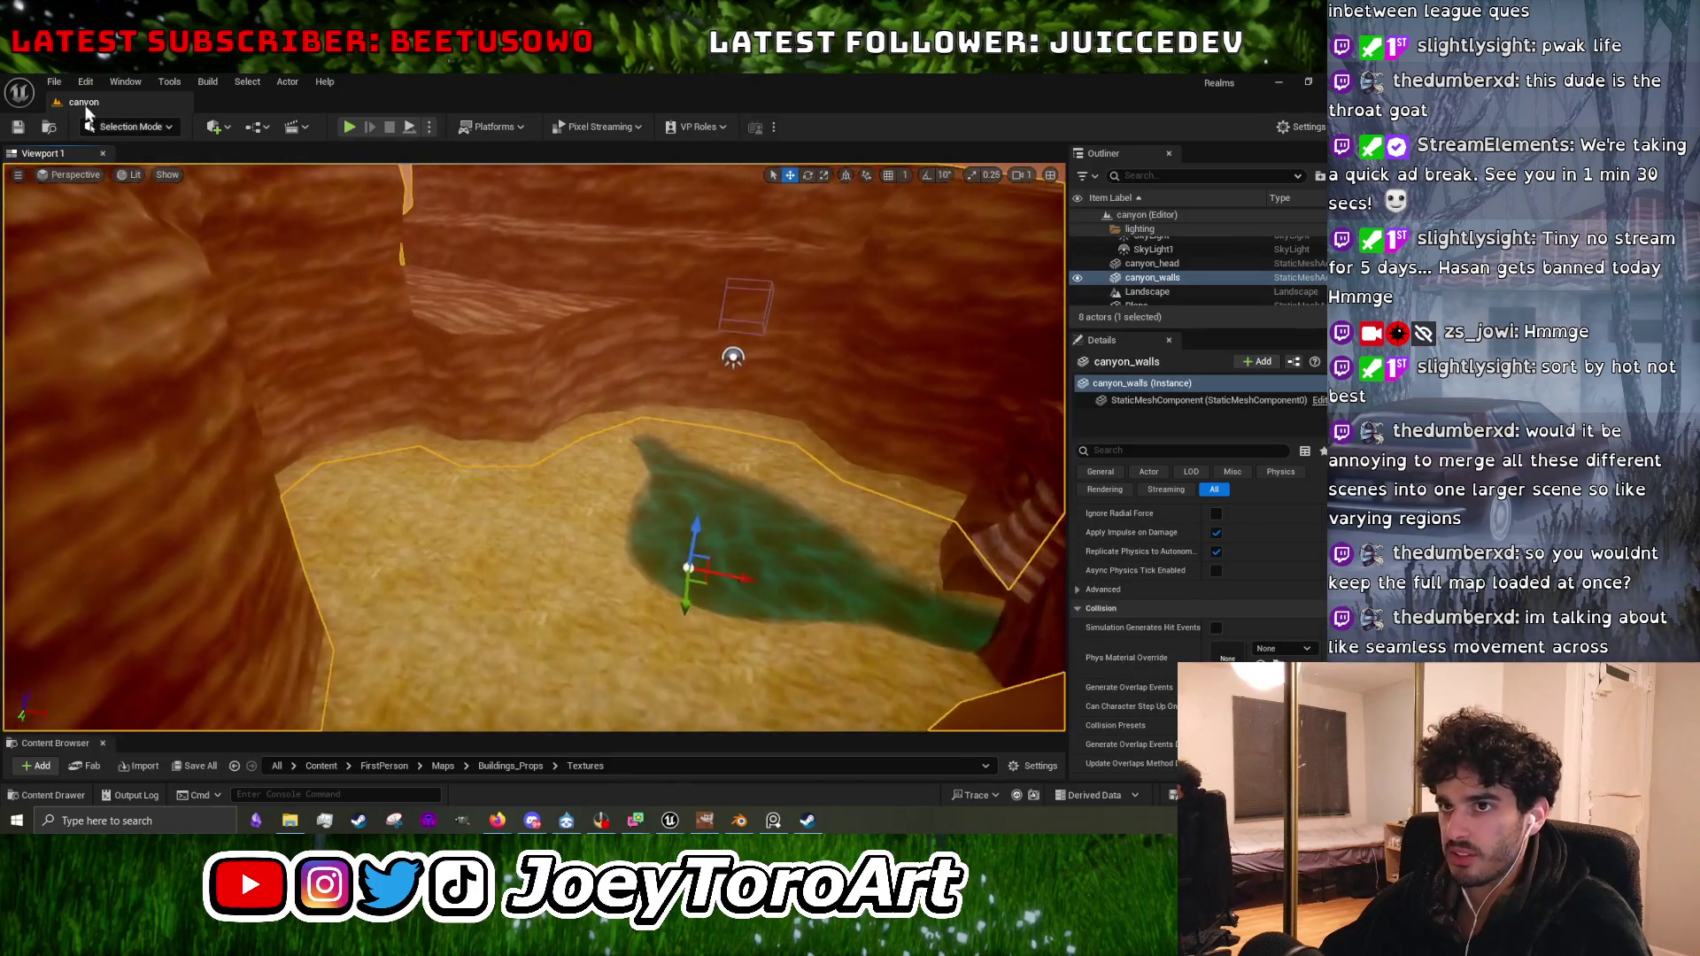
{"action": "left_click", "coordinate": [54, 82]}
{"action": "left_click", "coordinate": [98, 151]}
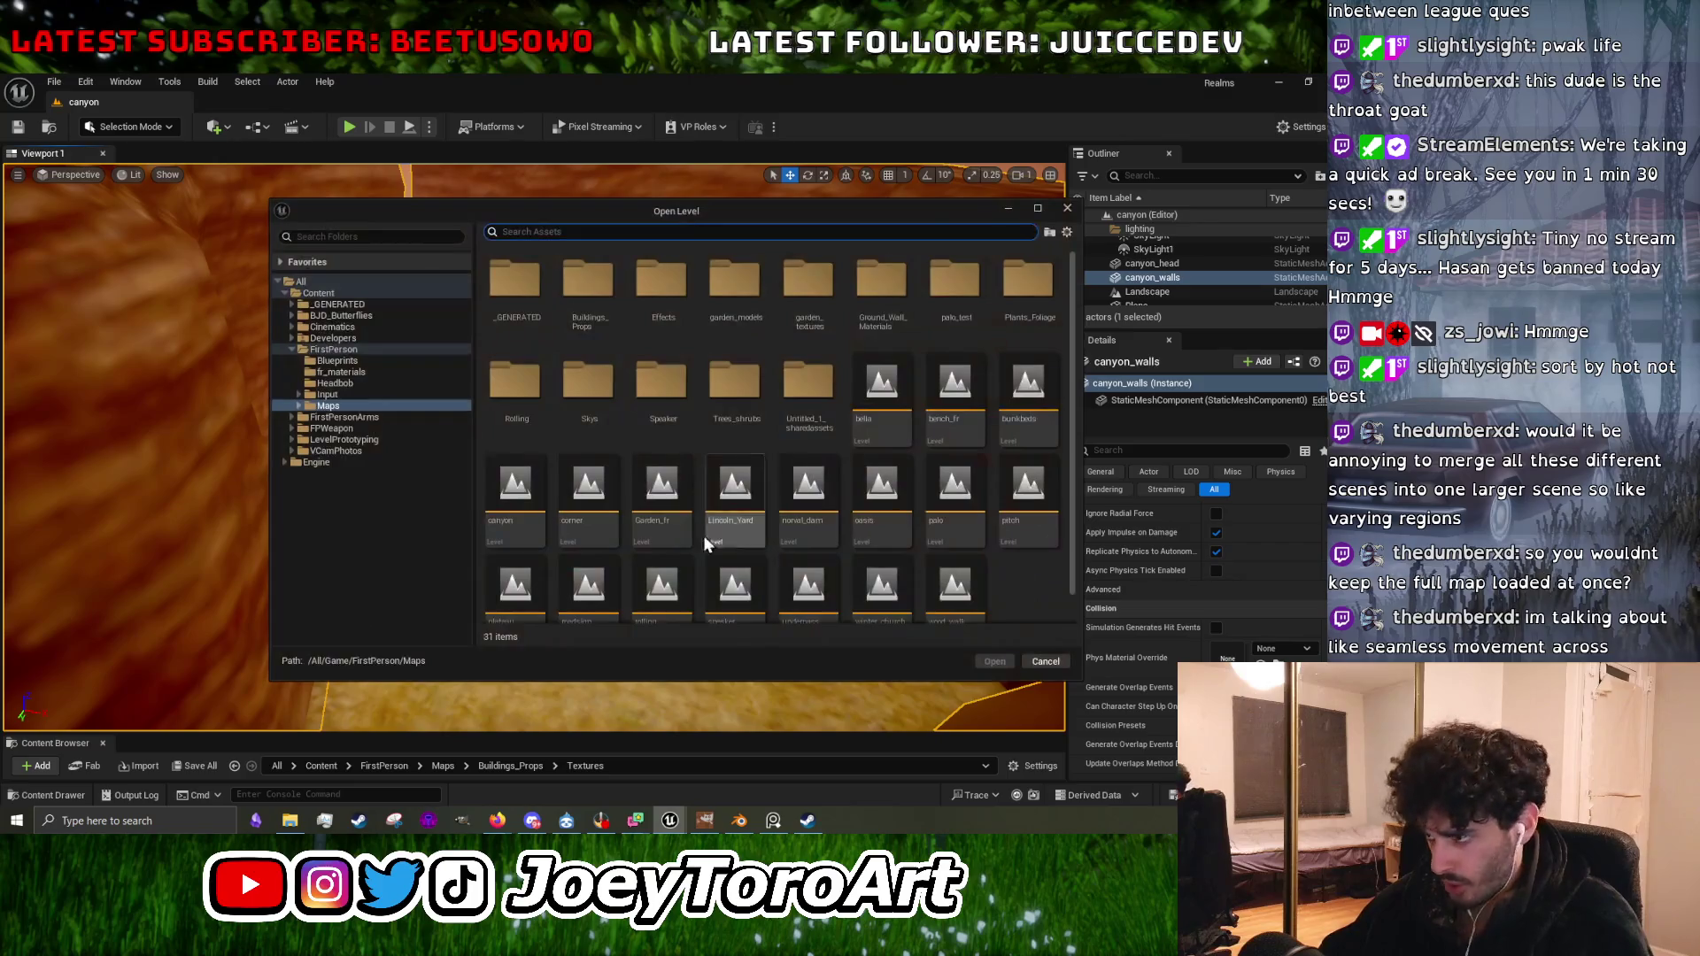
{"action": "left_click", "coordinate": [1043, 662]}
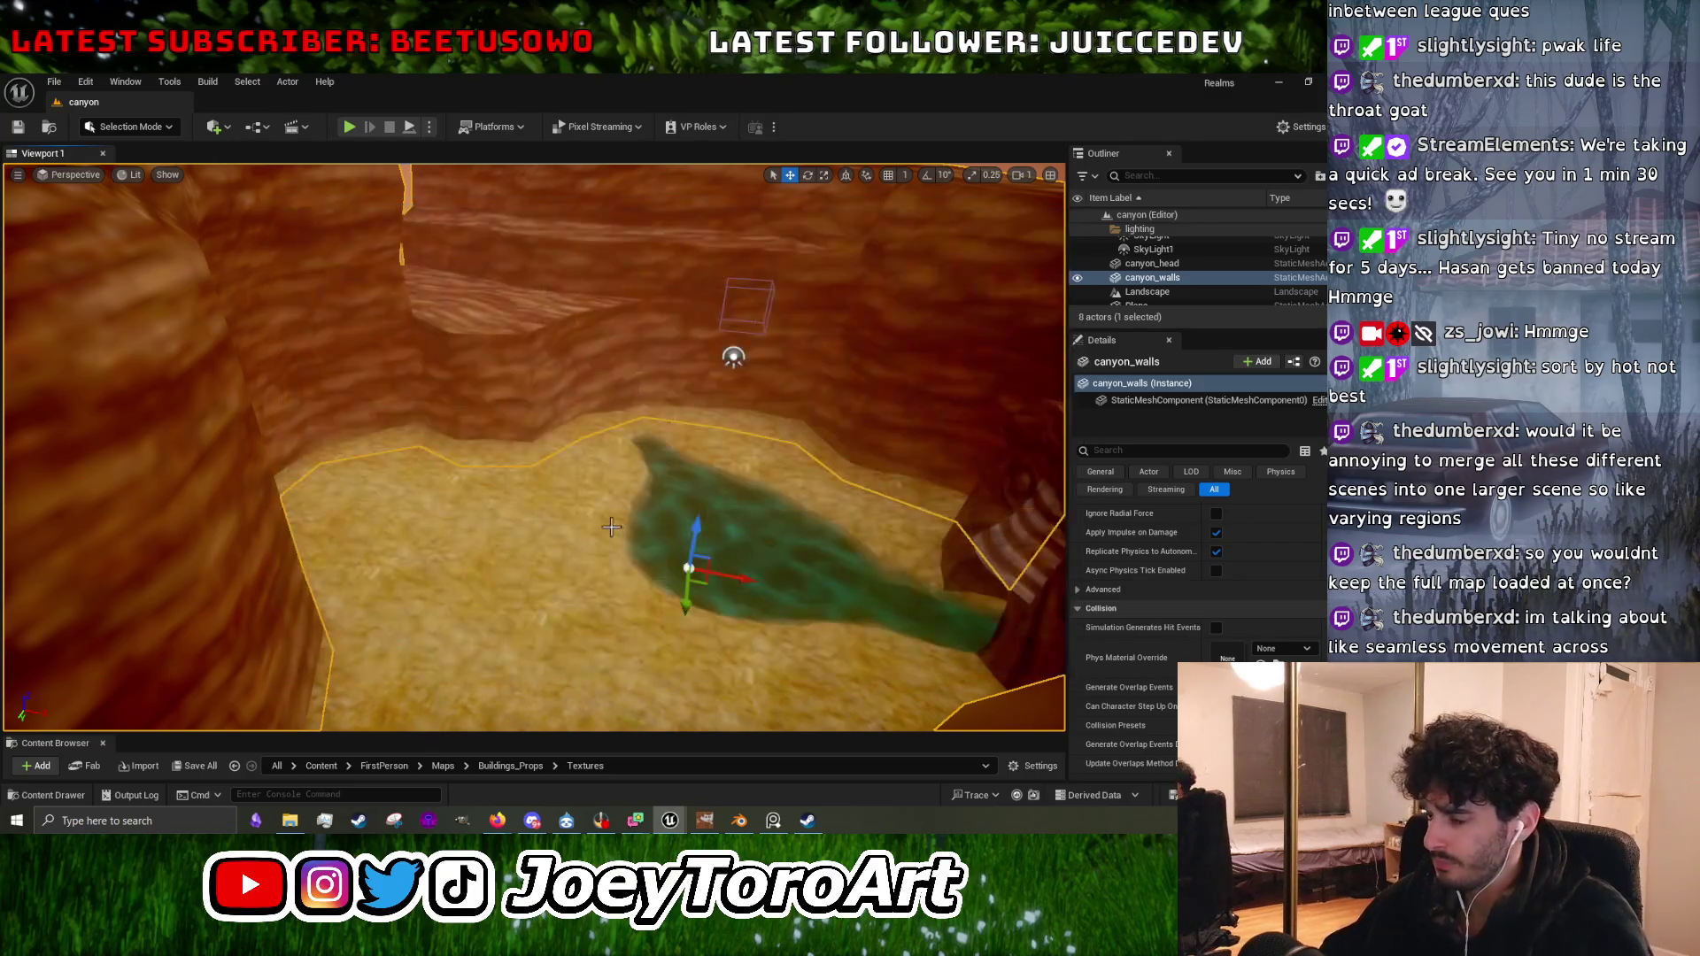
{"action": "scroll", "coordinate": [734, 353], "scroll_direction": "up", "scroll_amount": 5}
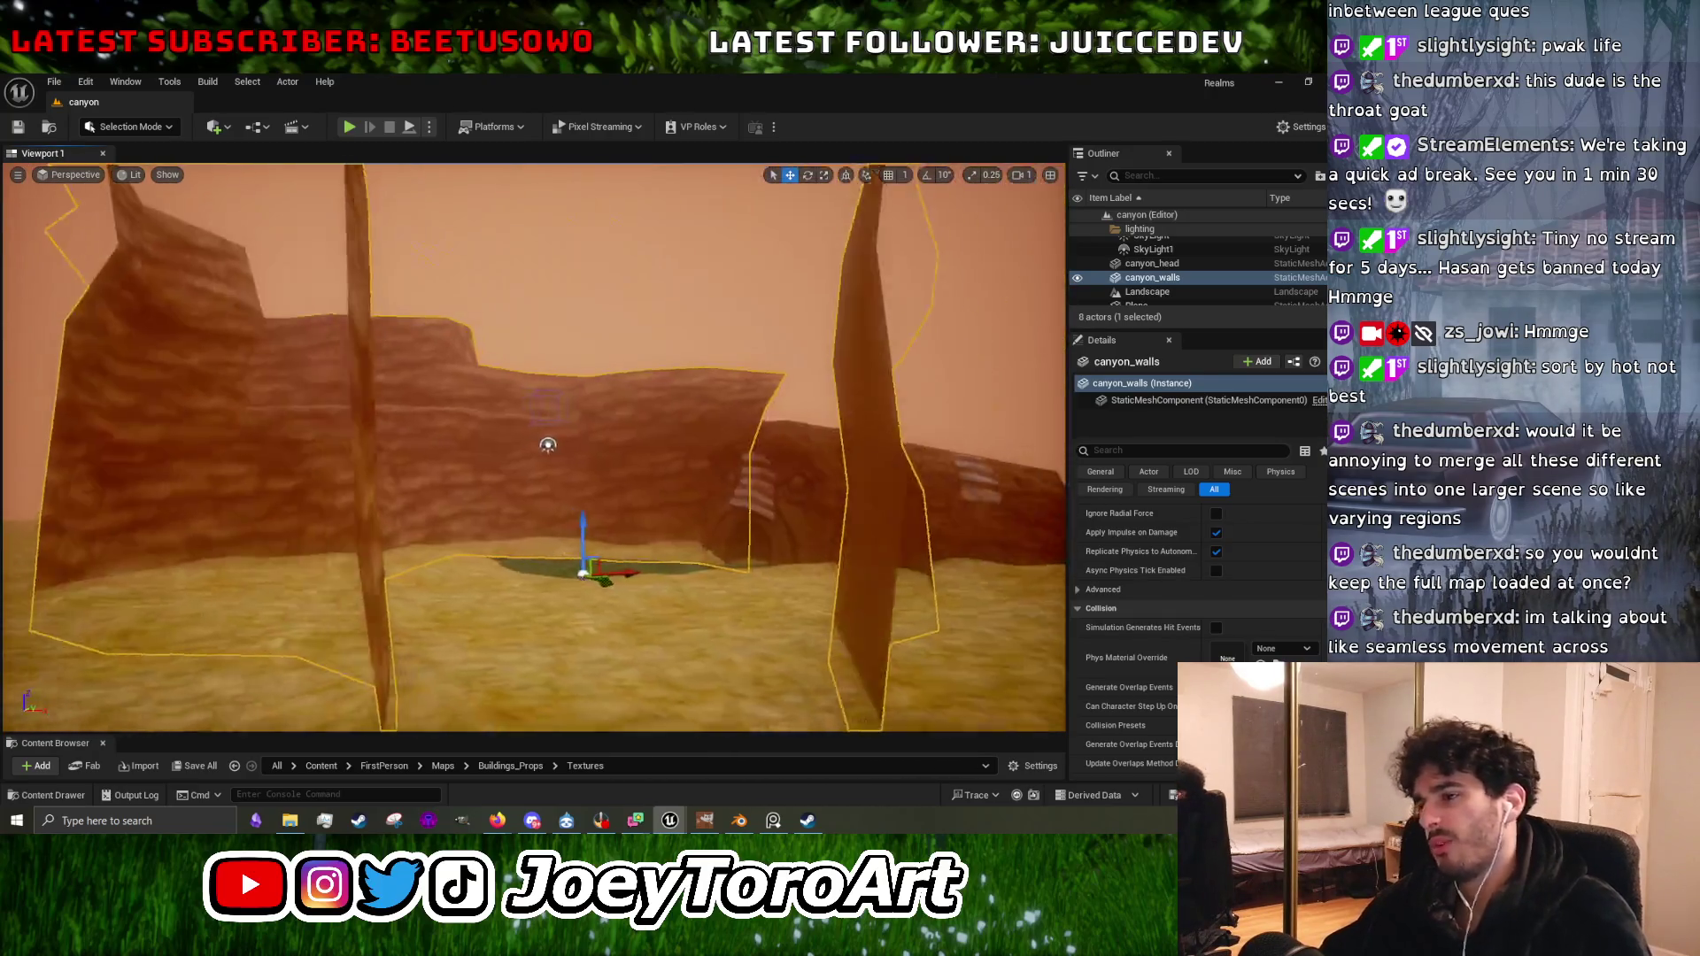
{"action": "left_click", "coordinate": [508, 535]}
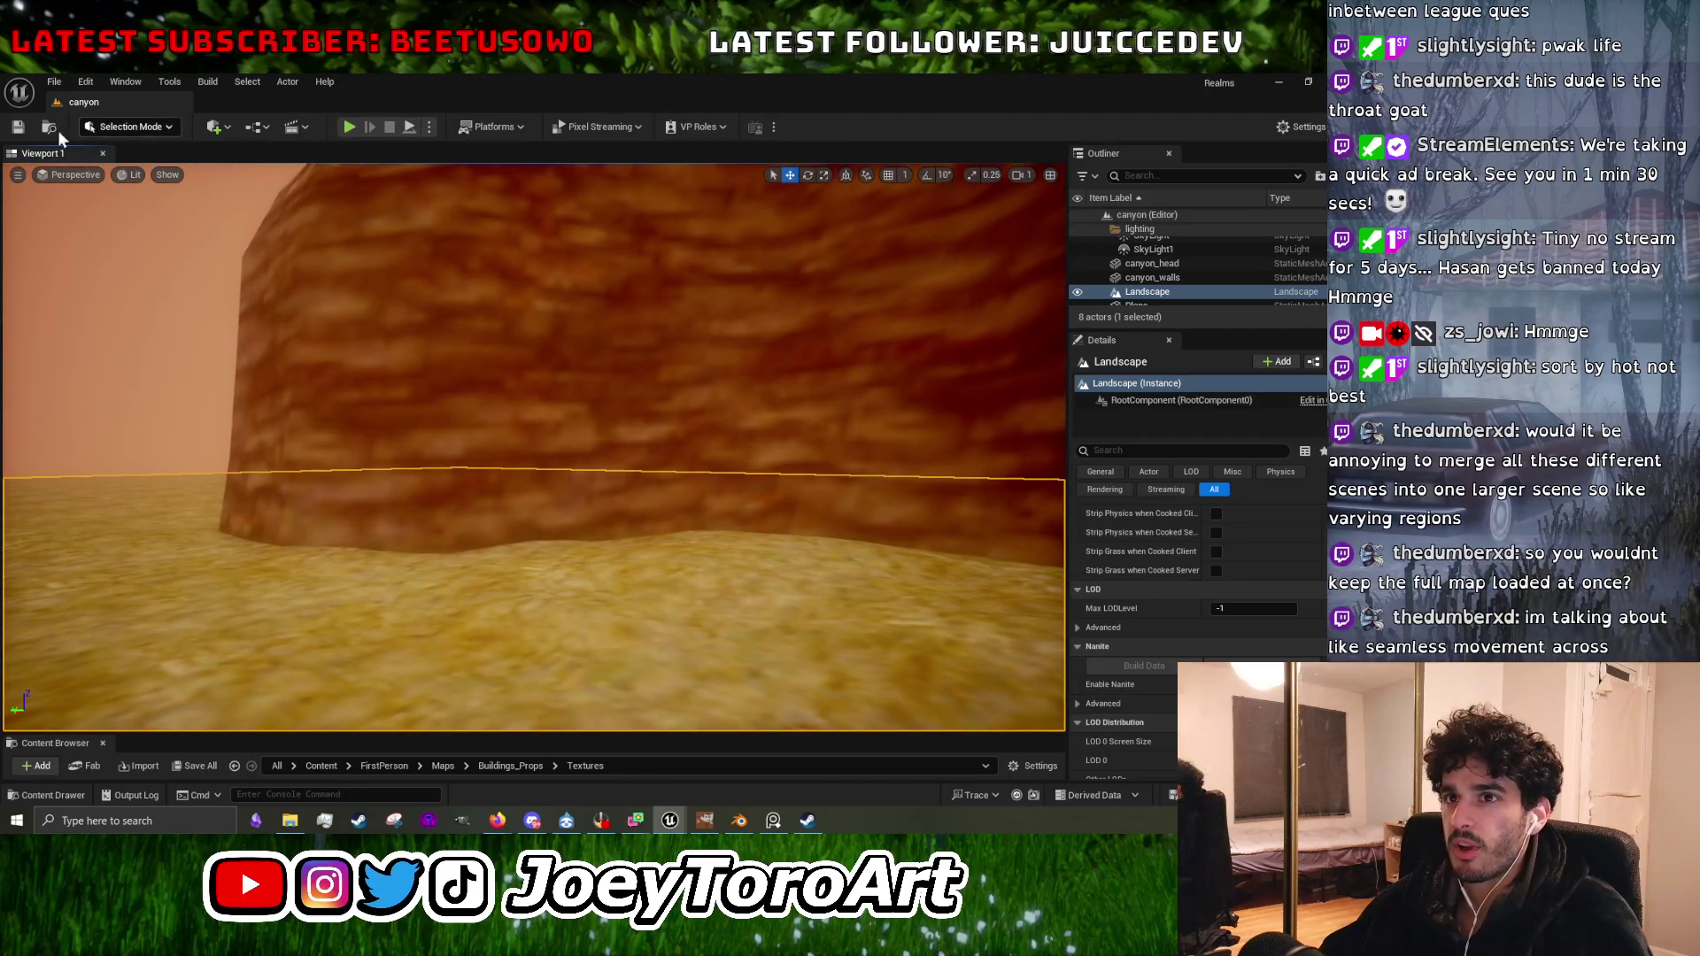
Open the corner level without saving changes to the canyon level.
{"action": "left_click", "coordinate": [54, 82]}
{"action": "left_click", "coordinate": [62, 150]}
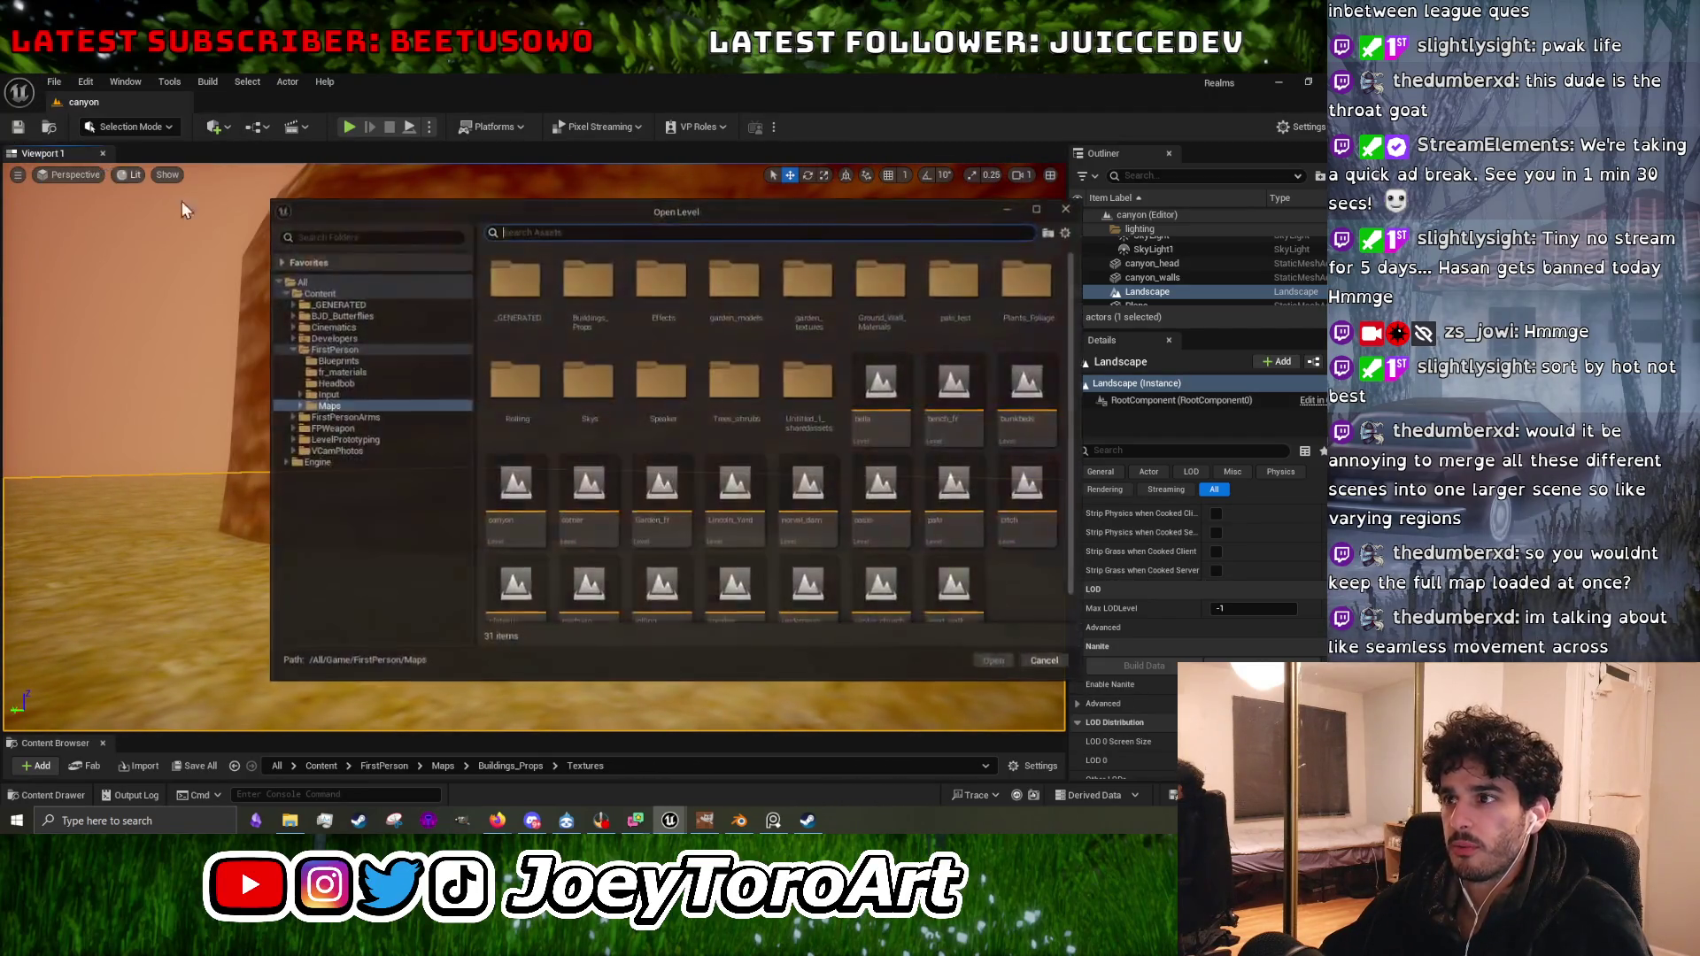
{"action": "left_click", "coordinate": [588, 492]}
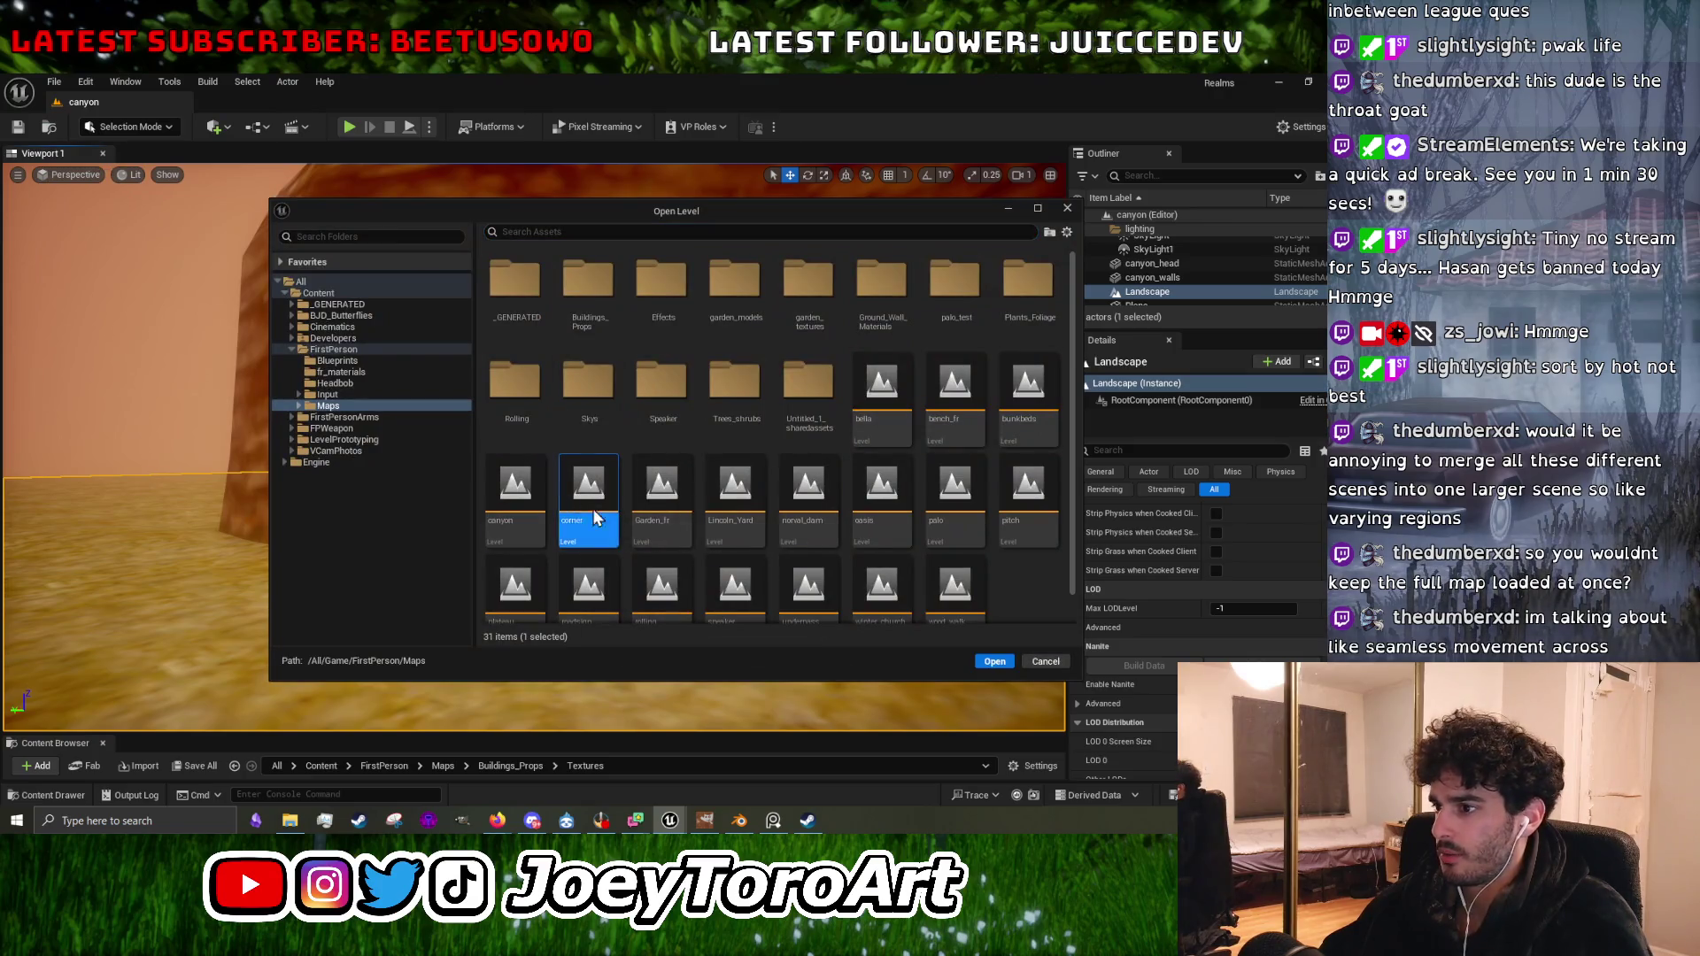
{"action": "left_click", "coordinate": [994, 662]}
{"action": "left_click", "coordinate": [713, 602]}
Play-test the corner level twice, walking the player toward the red glowing door.
{"action": "key", "text": "alt+p"}
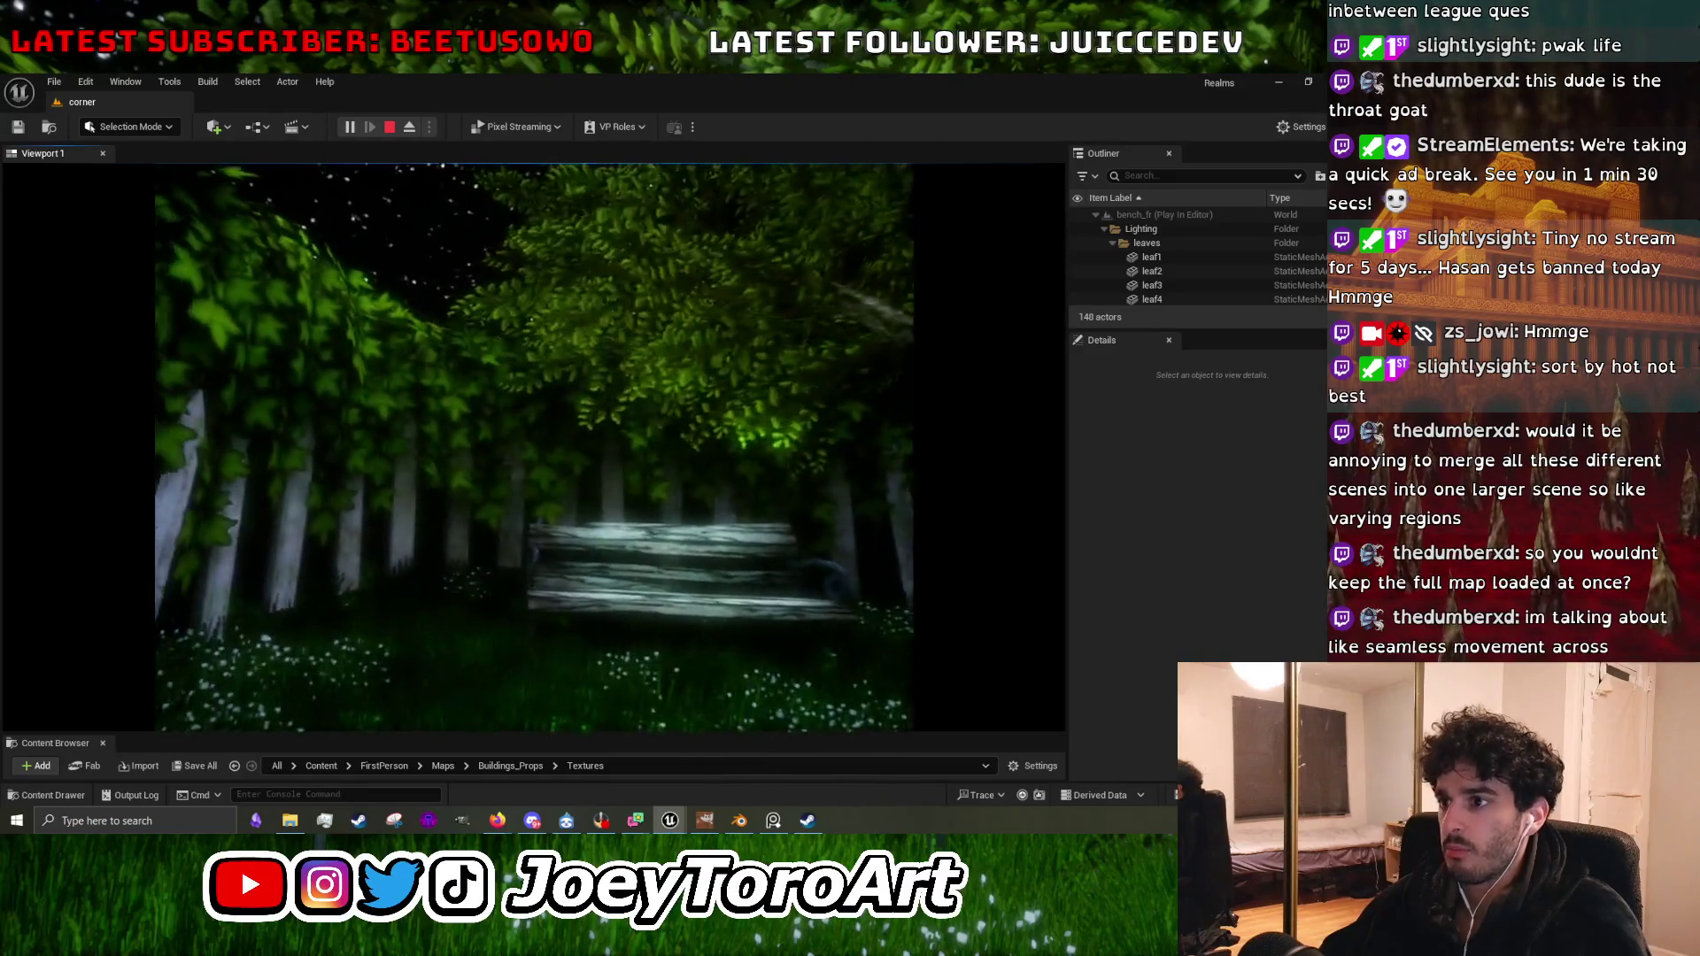
{"action": "key", "text": "Escape"}
{"action": "mouse_move", "coordinate": [328, 453]}
{"action": "left_mouse_down"}
{"action": "mouse_move", "coordinate": [216, 543]}
{"action": "mouse_move", "coordinate": [425, 319]}
{"action": "left_mouse_up"}
{"action": "left_click", "coordinate": [347, 128]}
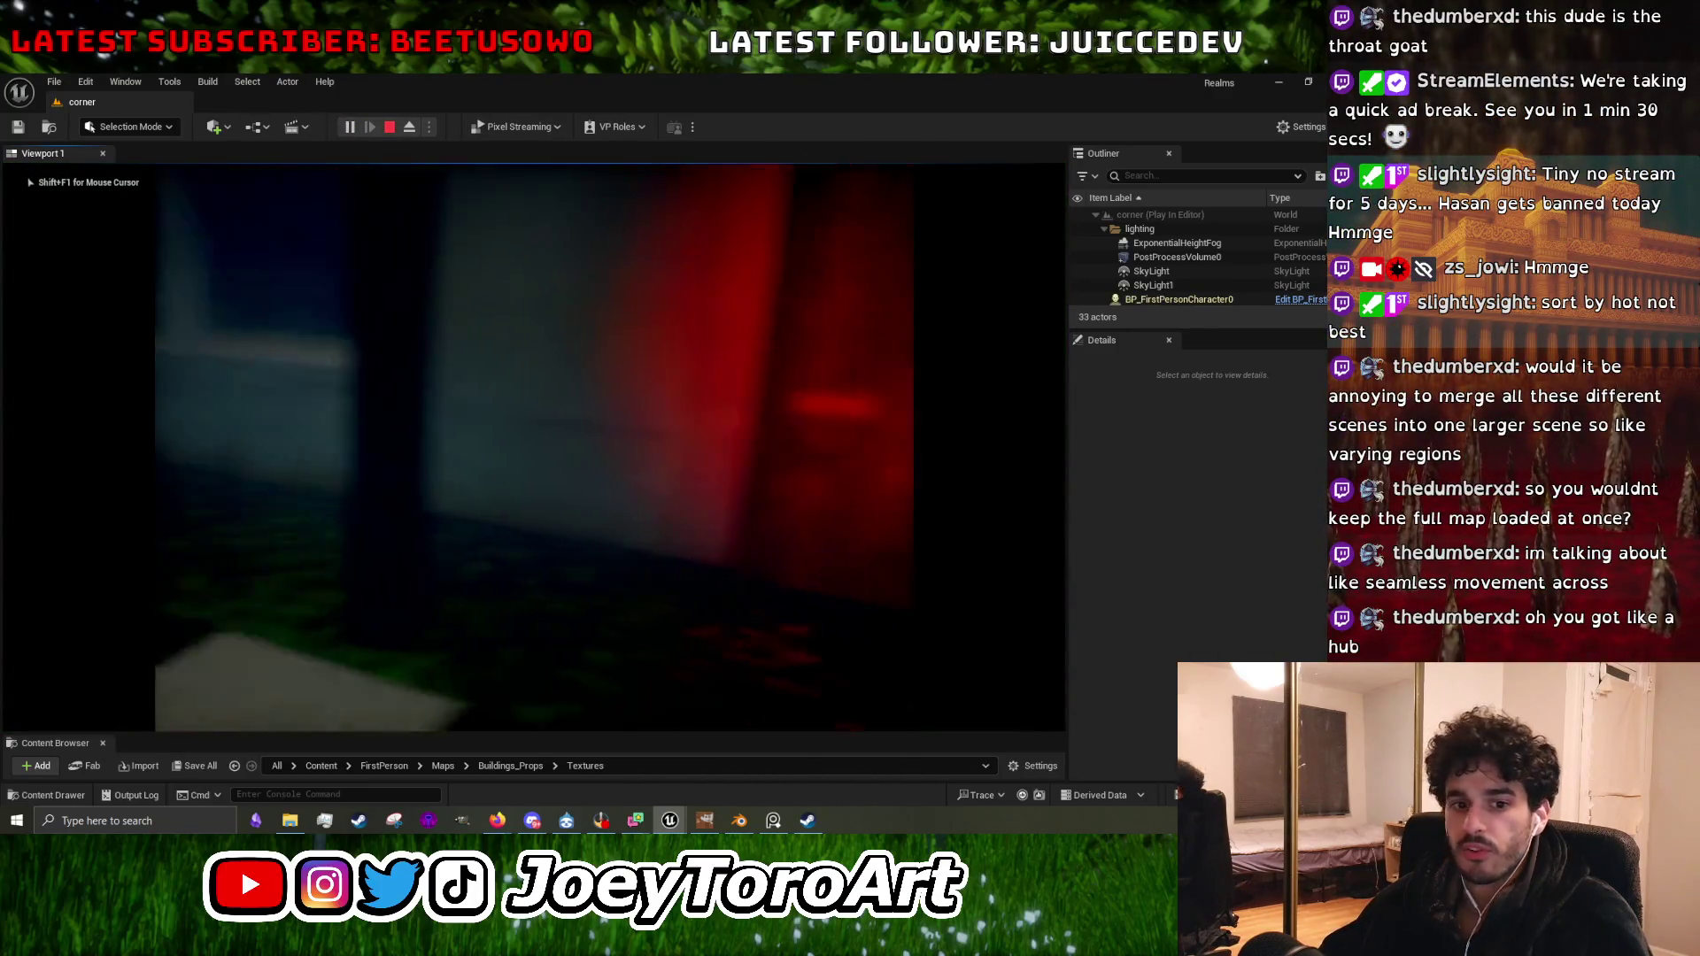
{"action": "key", "text": "w"}
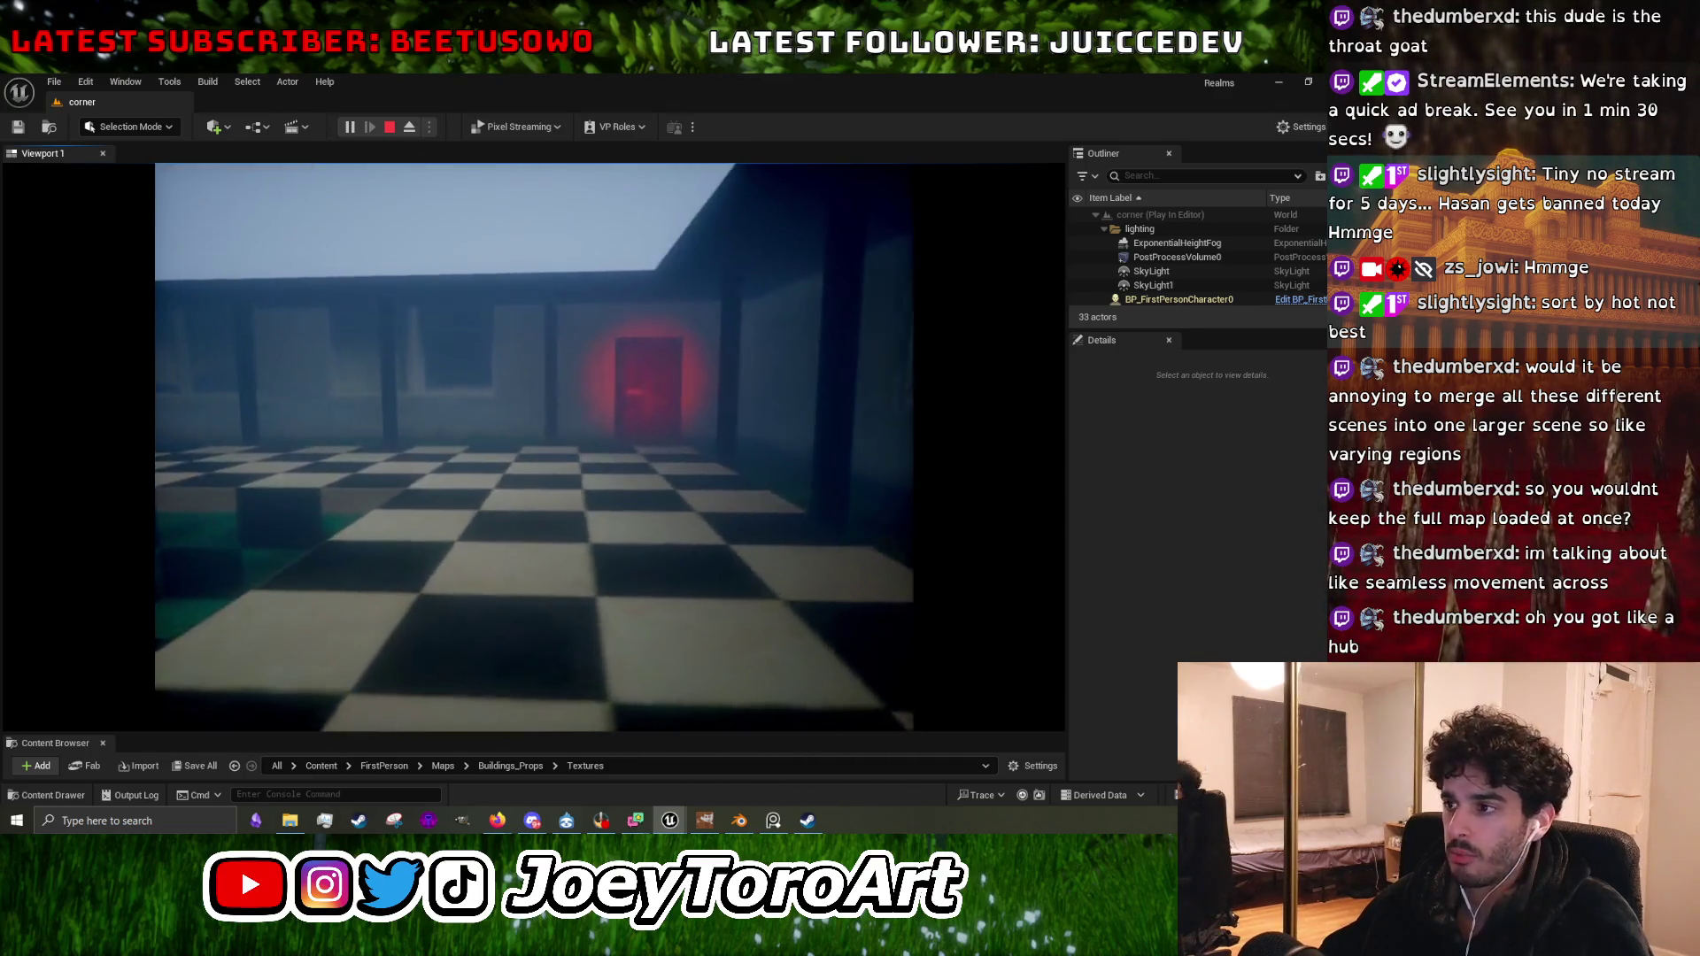
{"action": "mouse_move", "coordinate": [534, 447]}
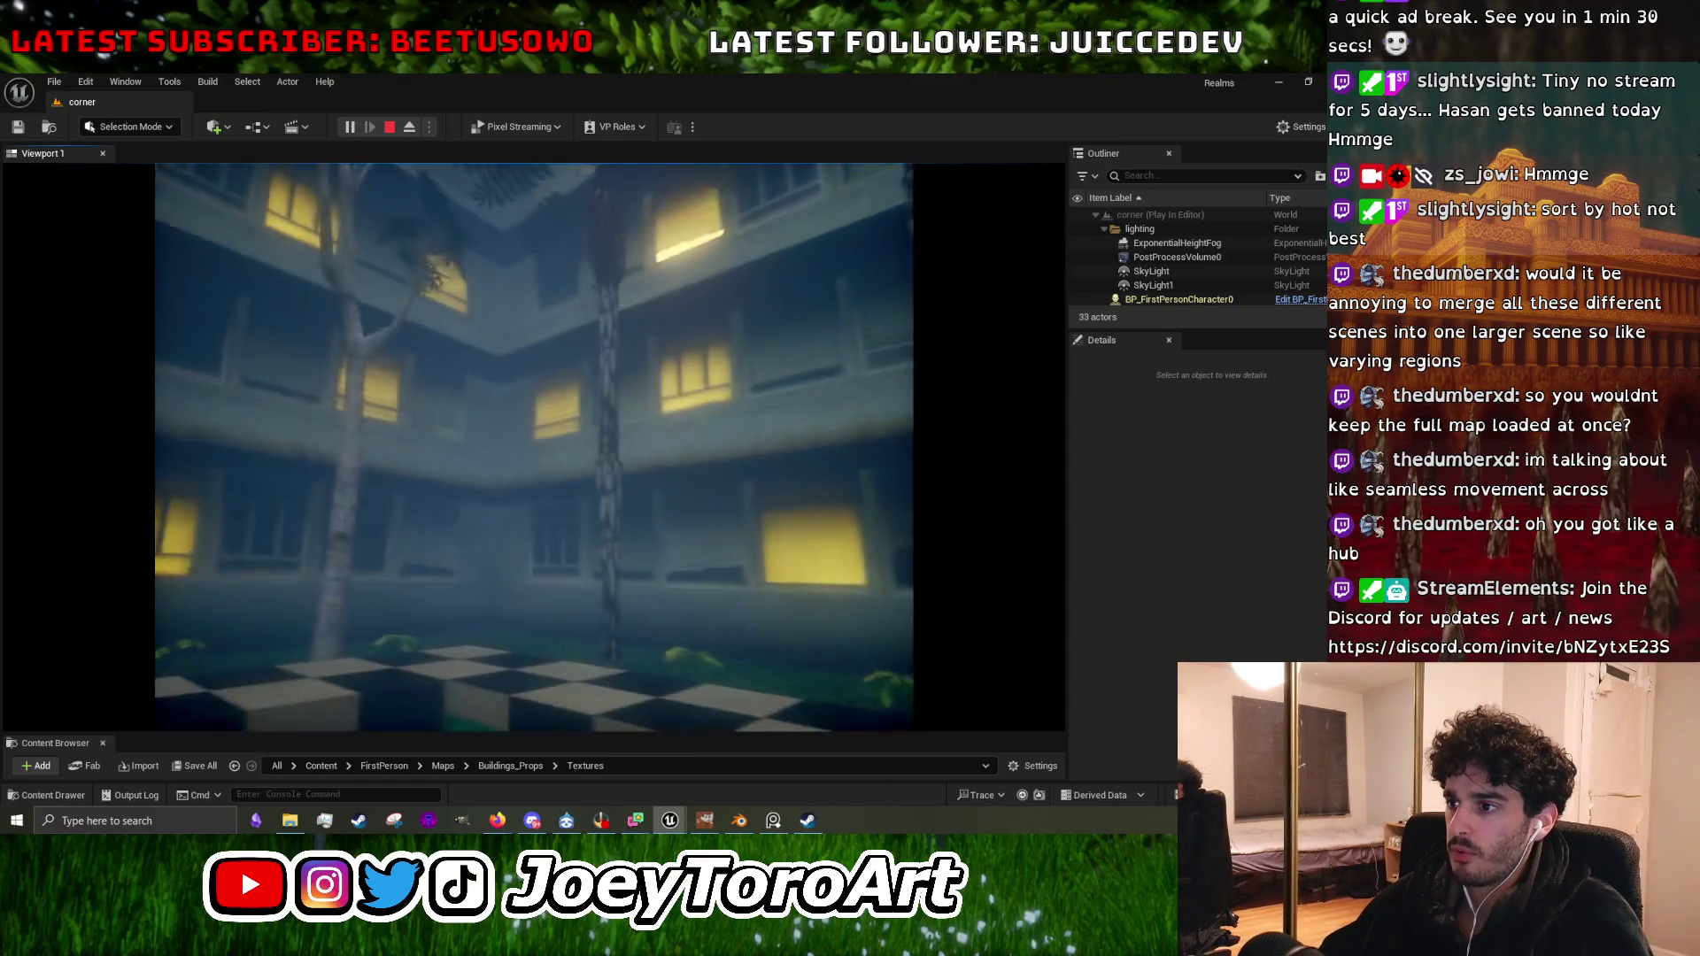
{"action": "key", "text": "Escape"}
{"action": "left_click", "coordinate": [54, 82]}
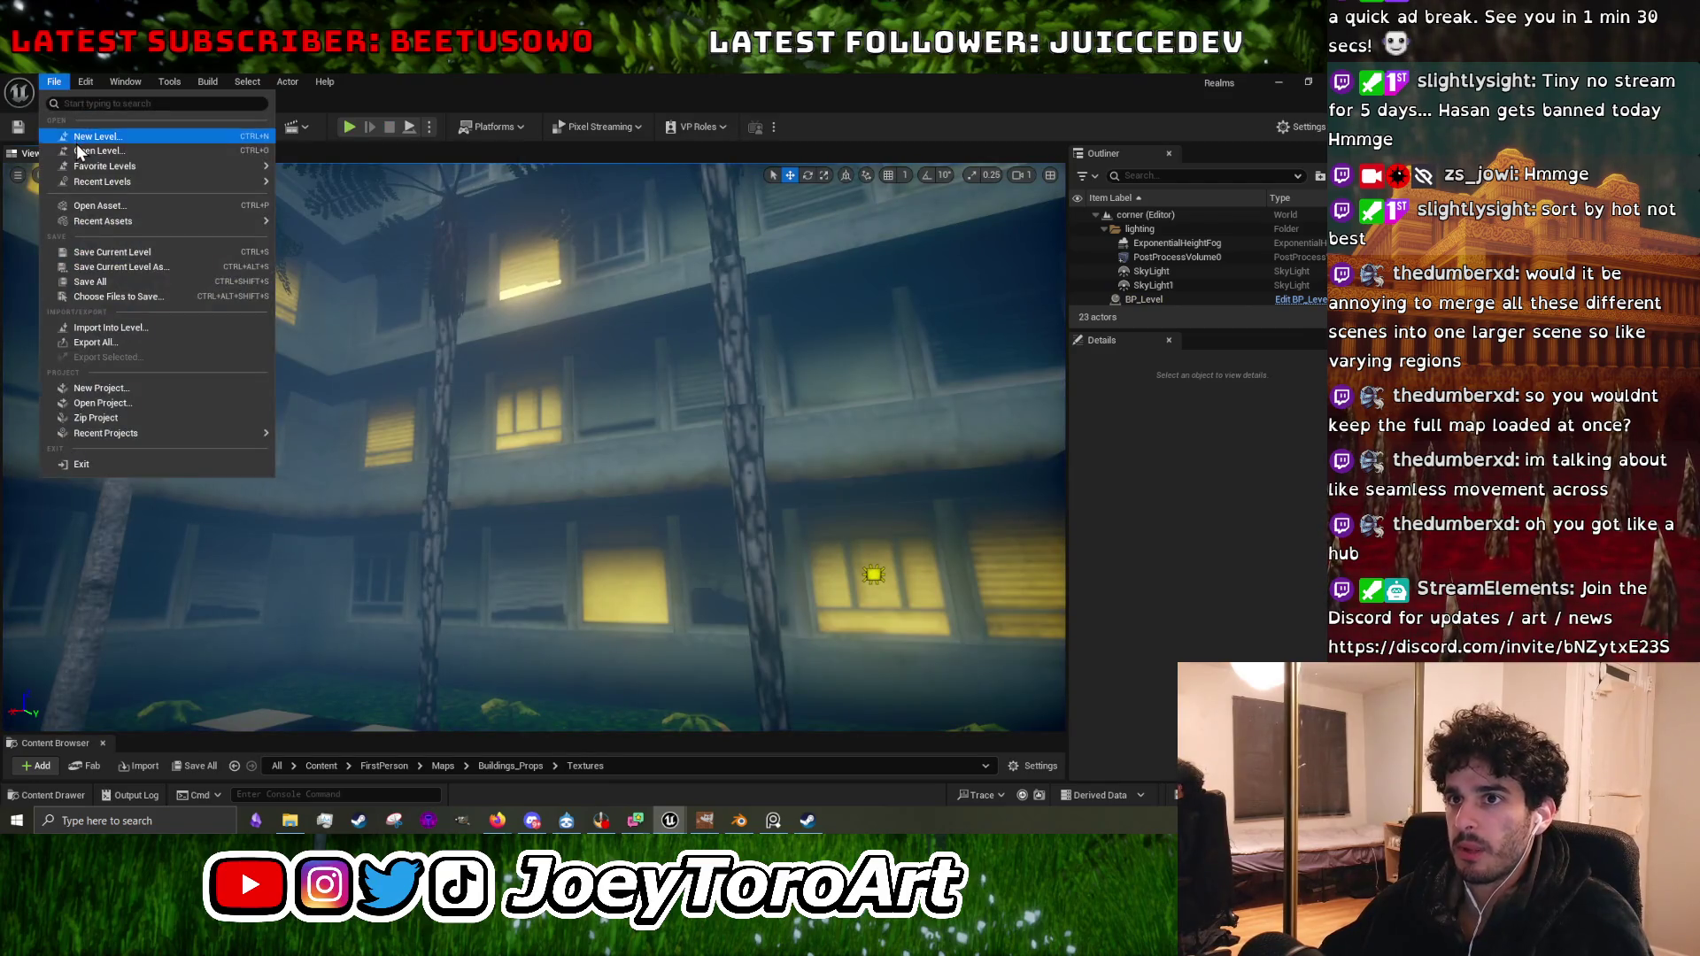
Load the norval_dam level from the level list opened with Ctrl+O.
{"action": "left_click", "coordinate": [88, 136]}
{"action": "key", "text": "Escape"}
{"action": "left_click", "coordinate": [54, 82]}
{"action": "key", "text": "Escape"}
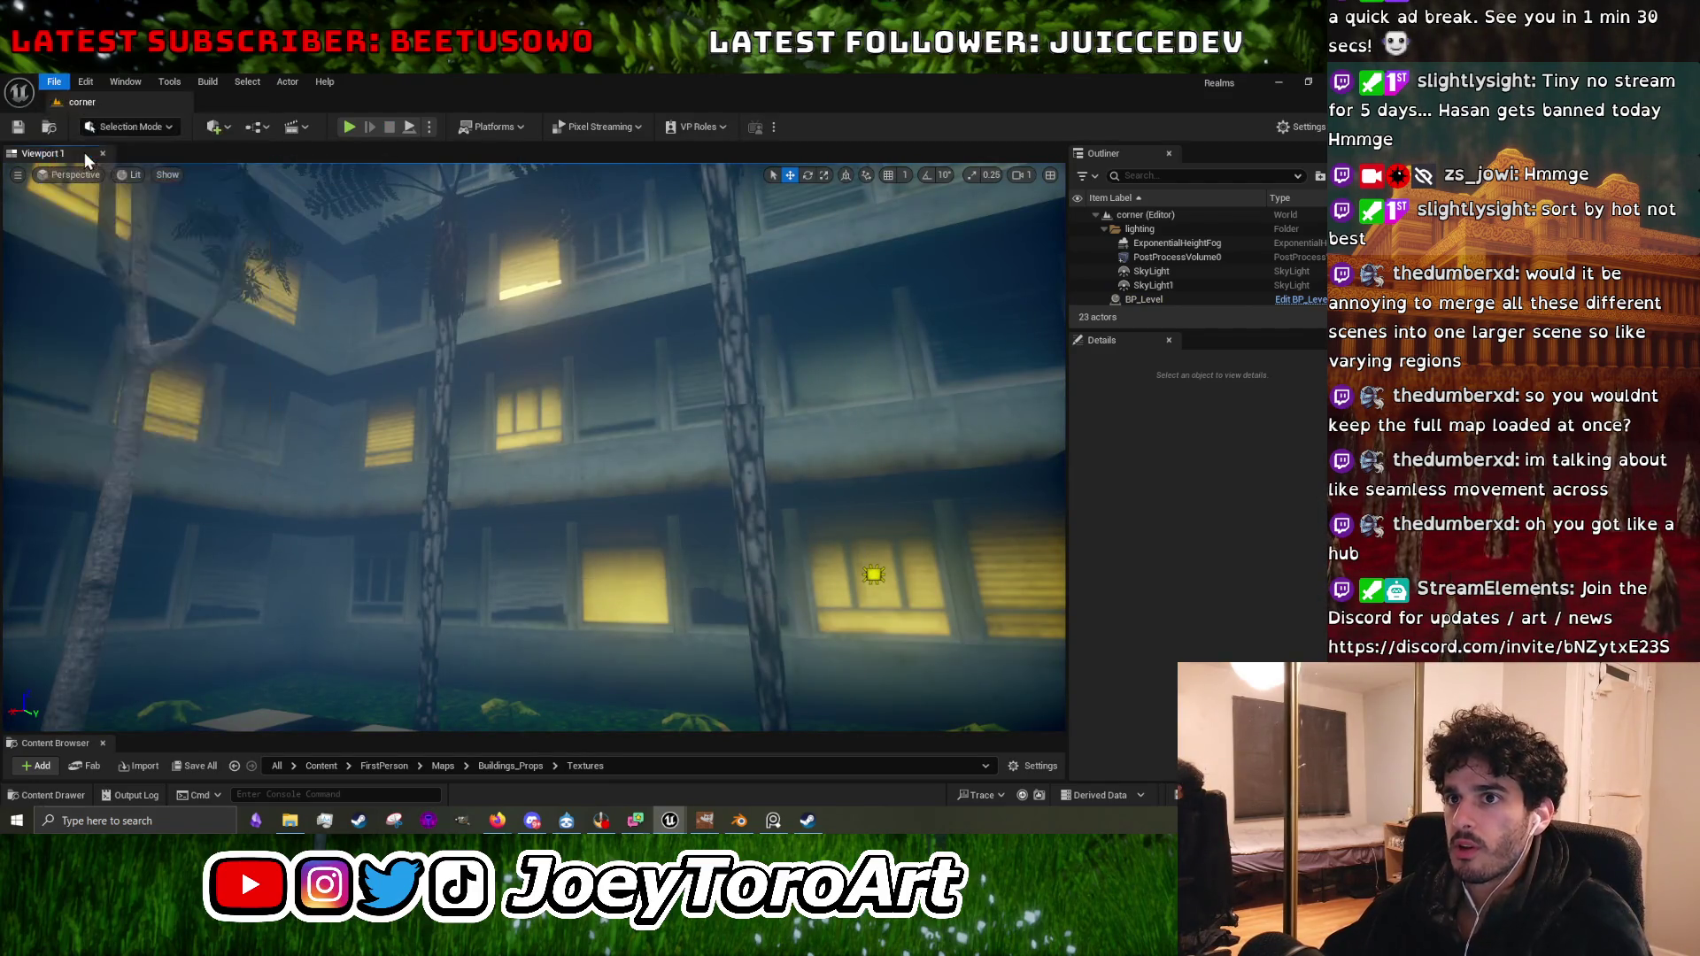
{"action": "key", "text": "ctrl+o"}
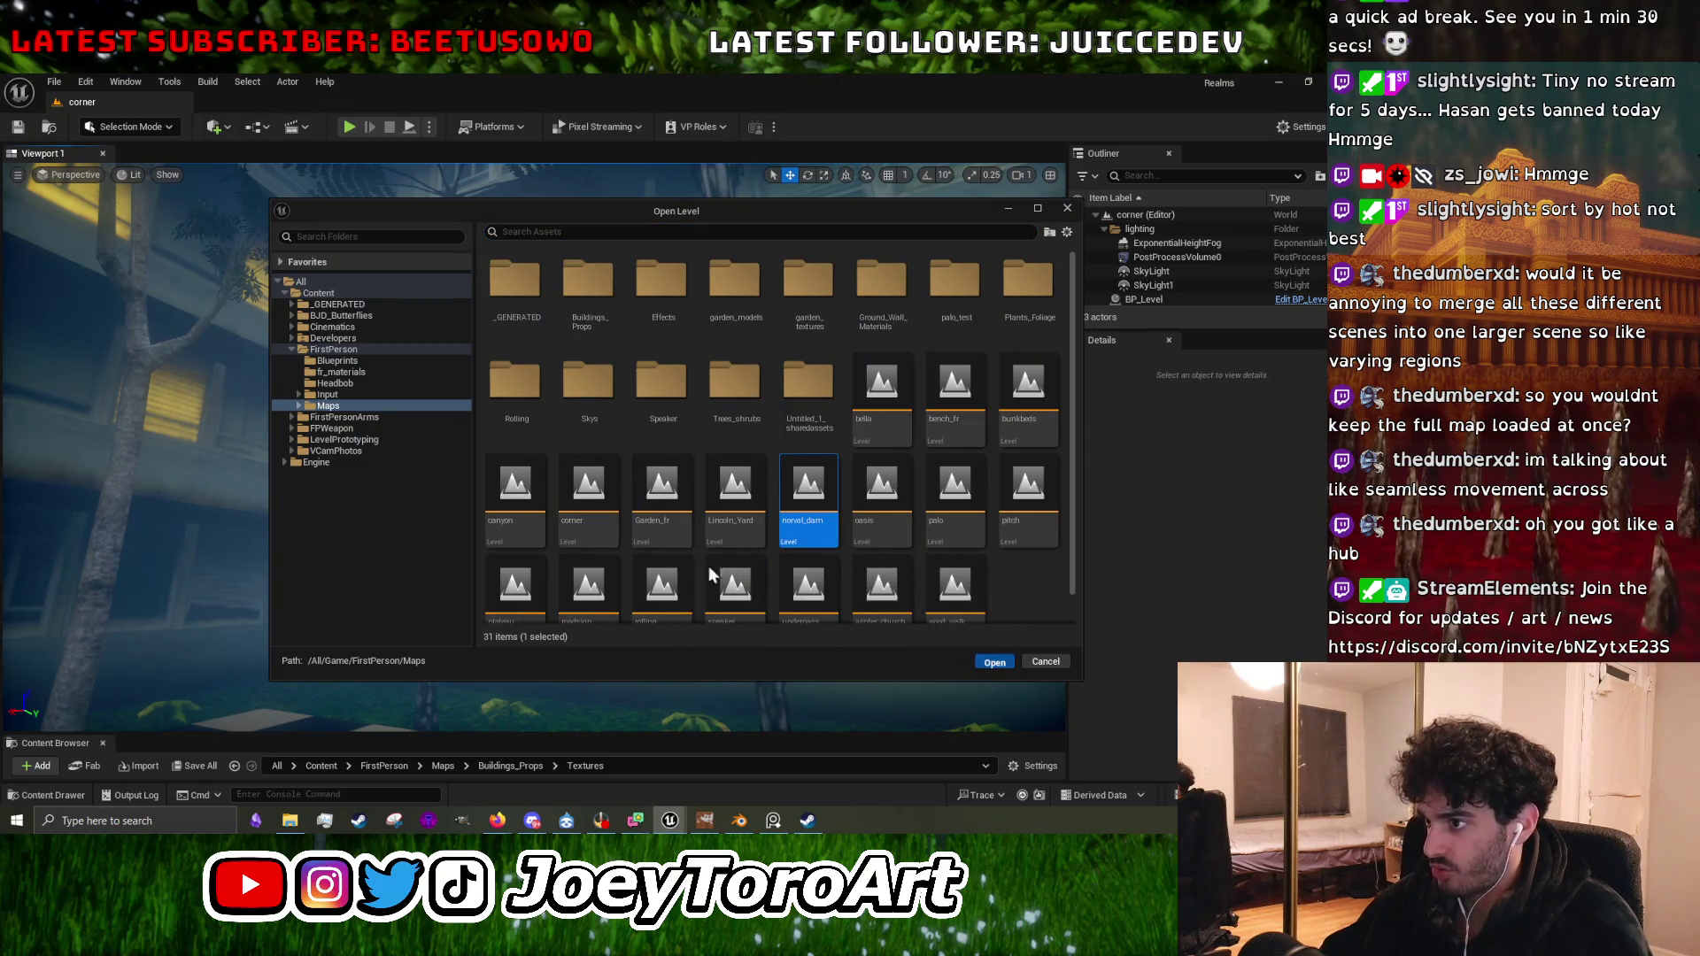
{"action": "key", "text": "Return"}
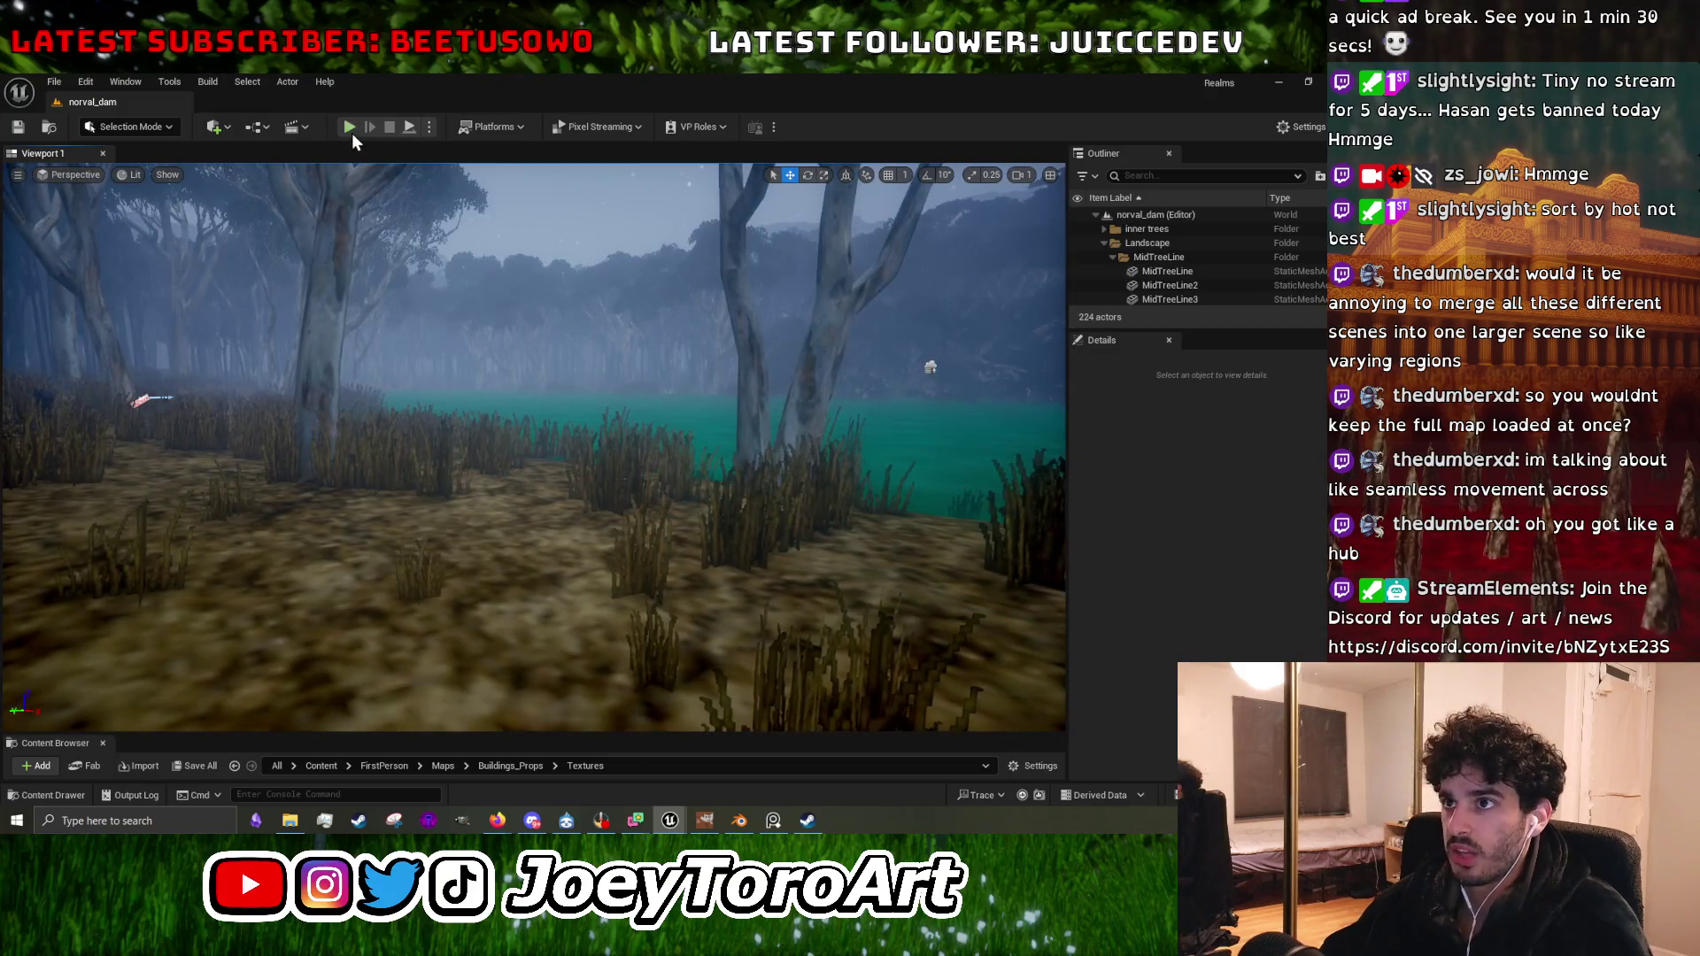
Test-play norval_dam briefly, then bring up the level picker again.
{"action": "left_click", "coordinate": [350, 128]}
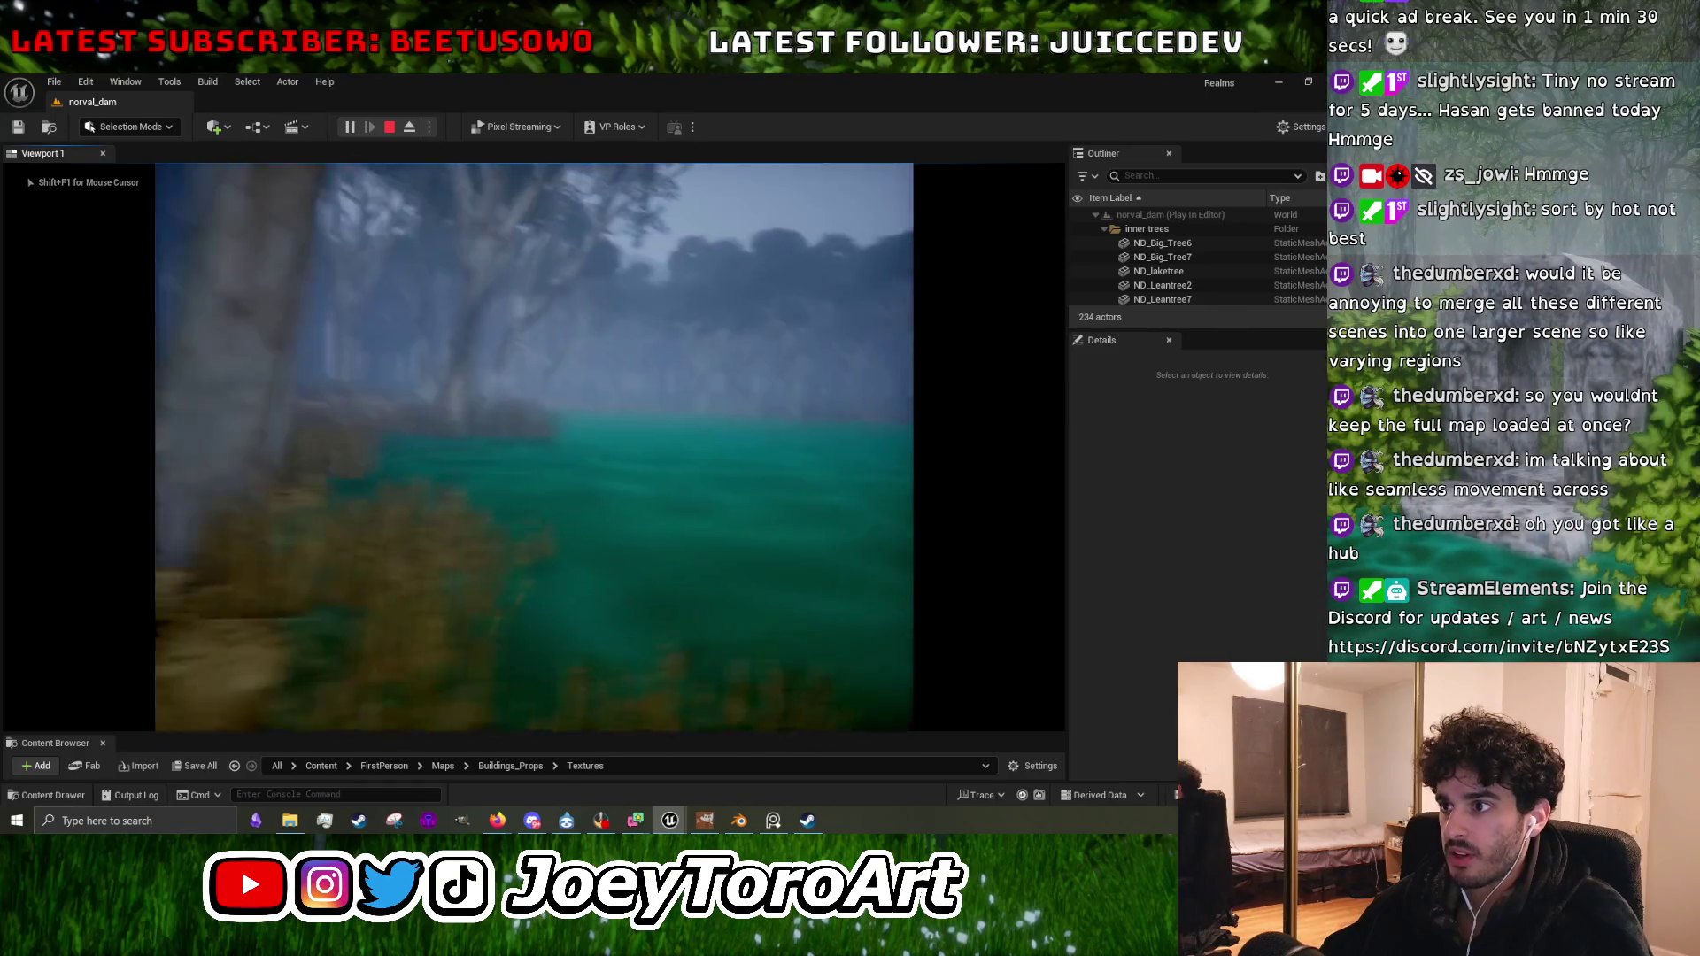
{"action": "key", "text": "Escape"}
{"action": "left_click", "coordinate": [54, 83]}
{"action": "left_click", "coordinate": [75, 153]}
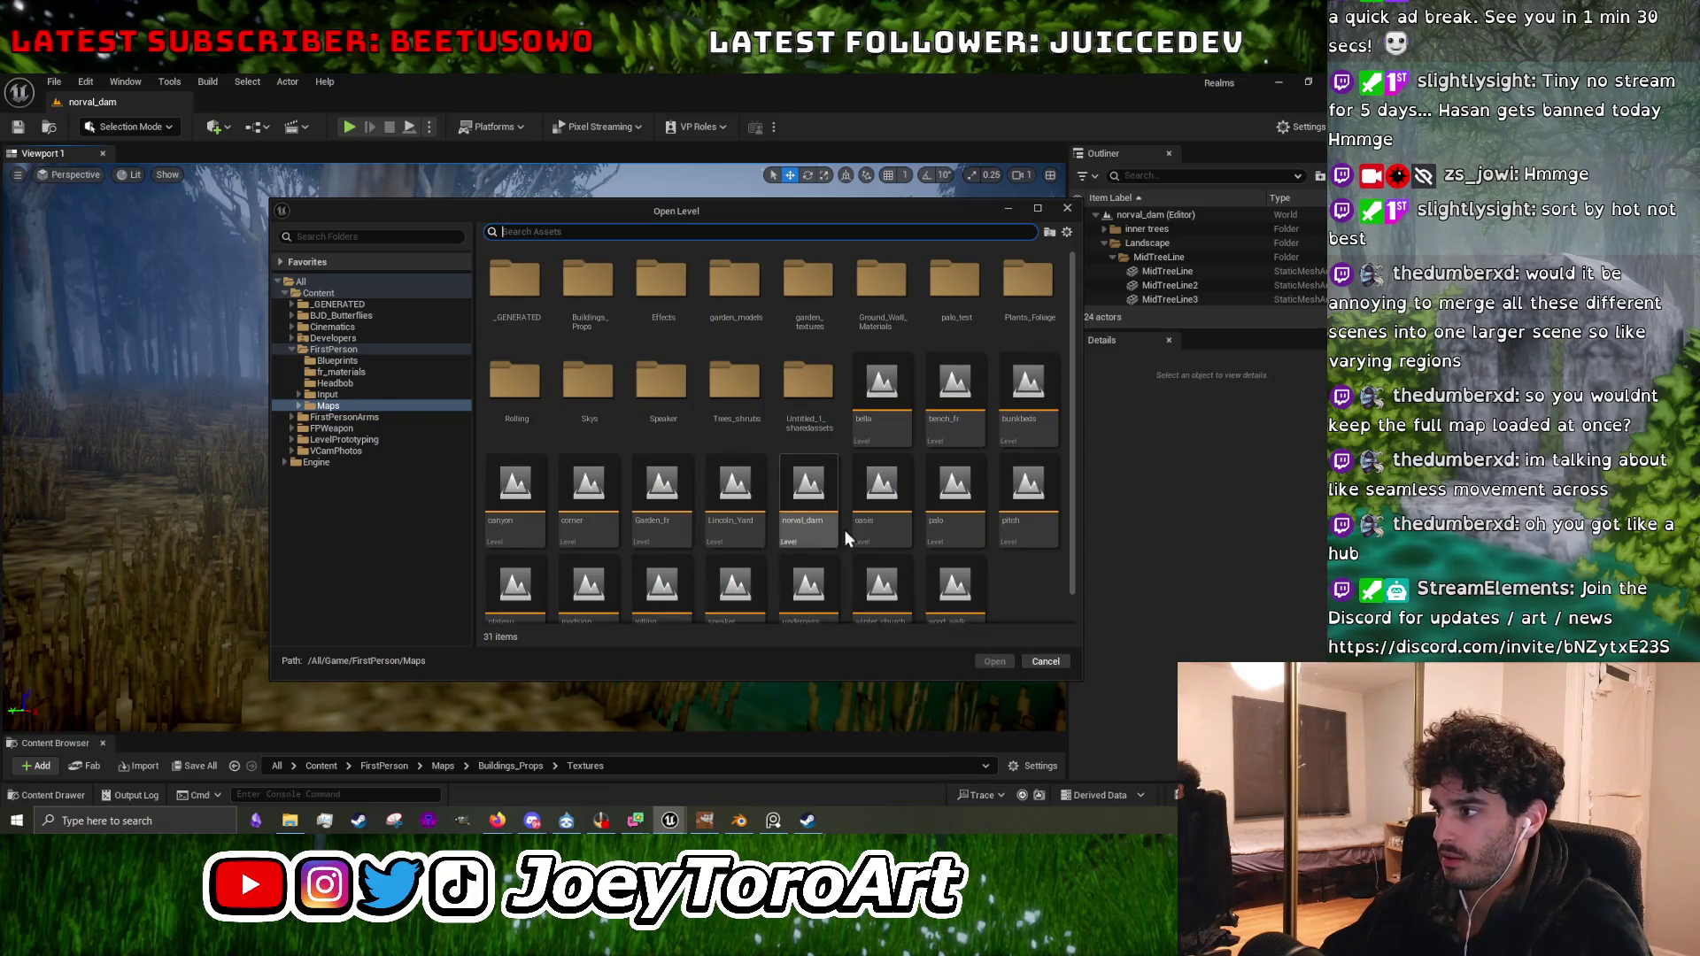
Open the palo level and test-play it once.
{"action": "left_click", "coordinate": [953, 523]}
{"action": "left_click", "coordinate": [1001, 666]}
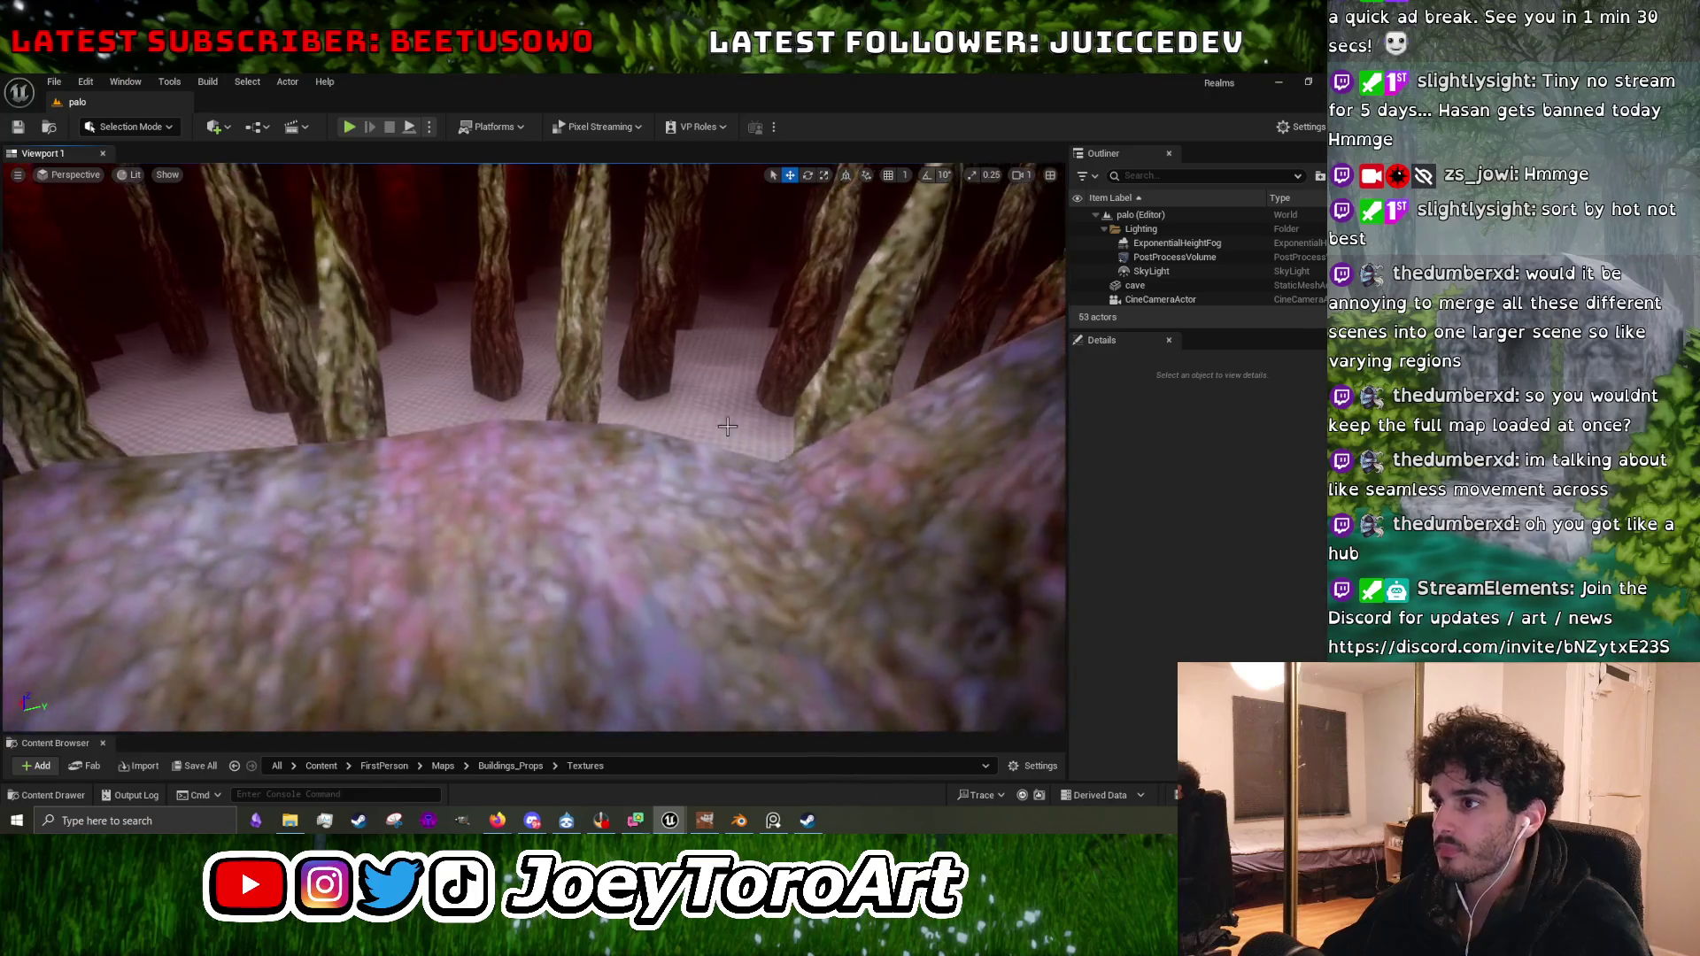
{"action": "left_click", "coordinate": [350, 126]}
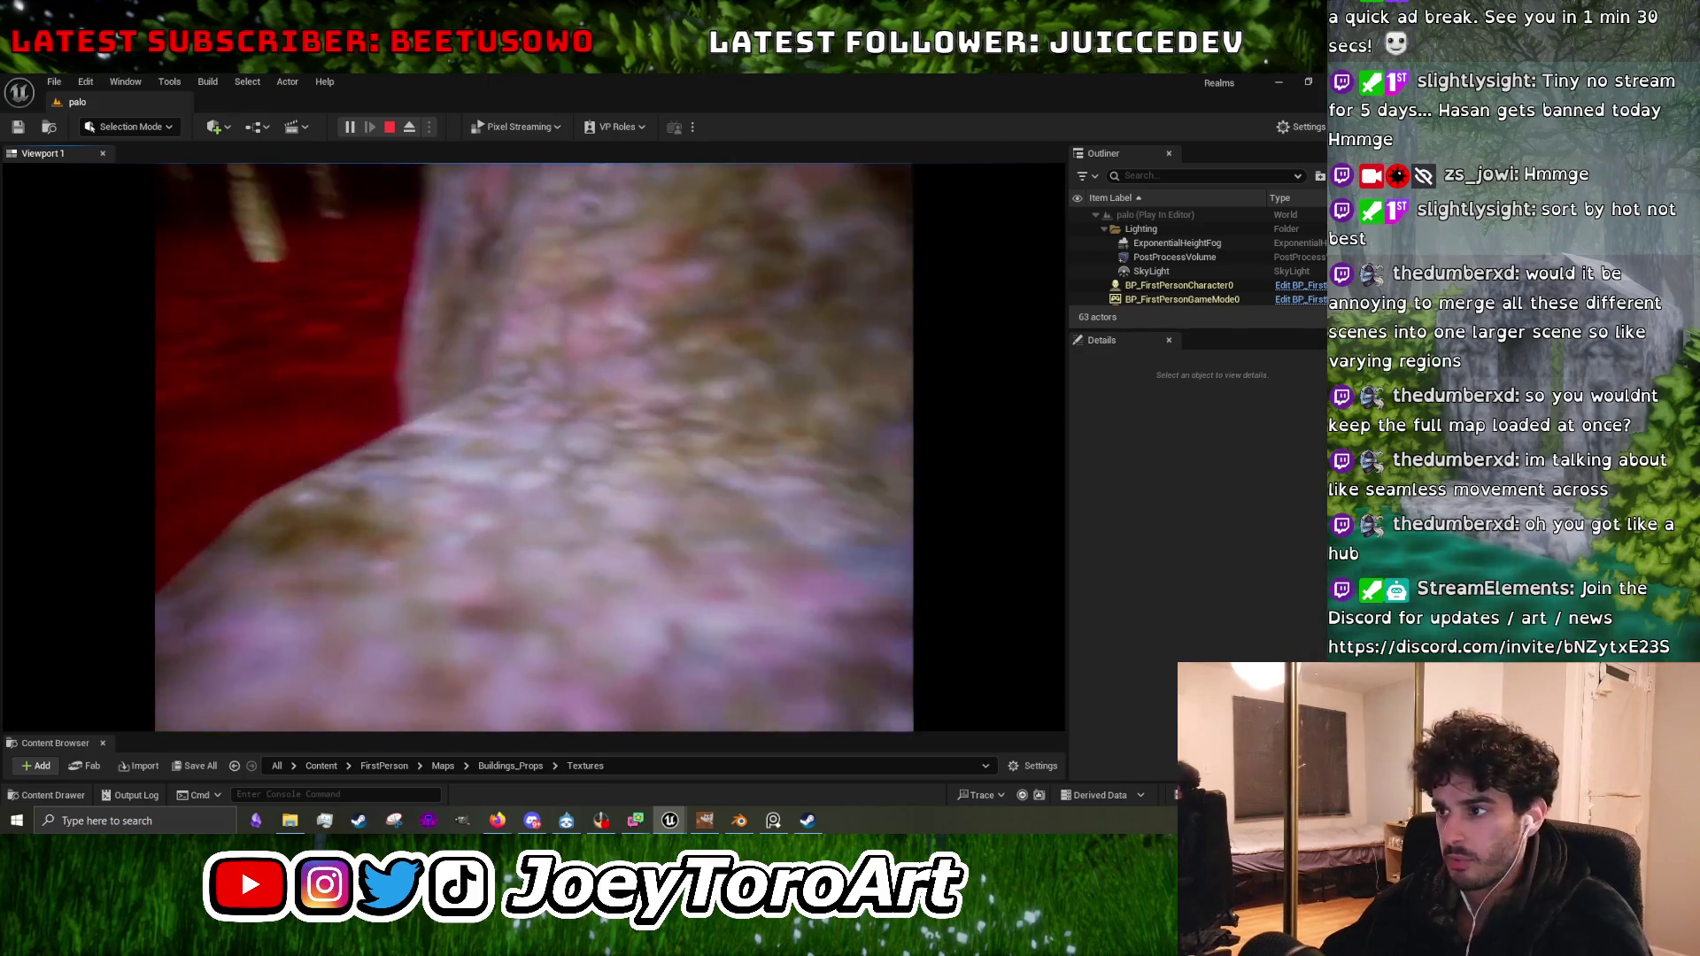
{"action": "key", "text": "Escape"}
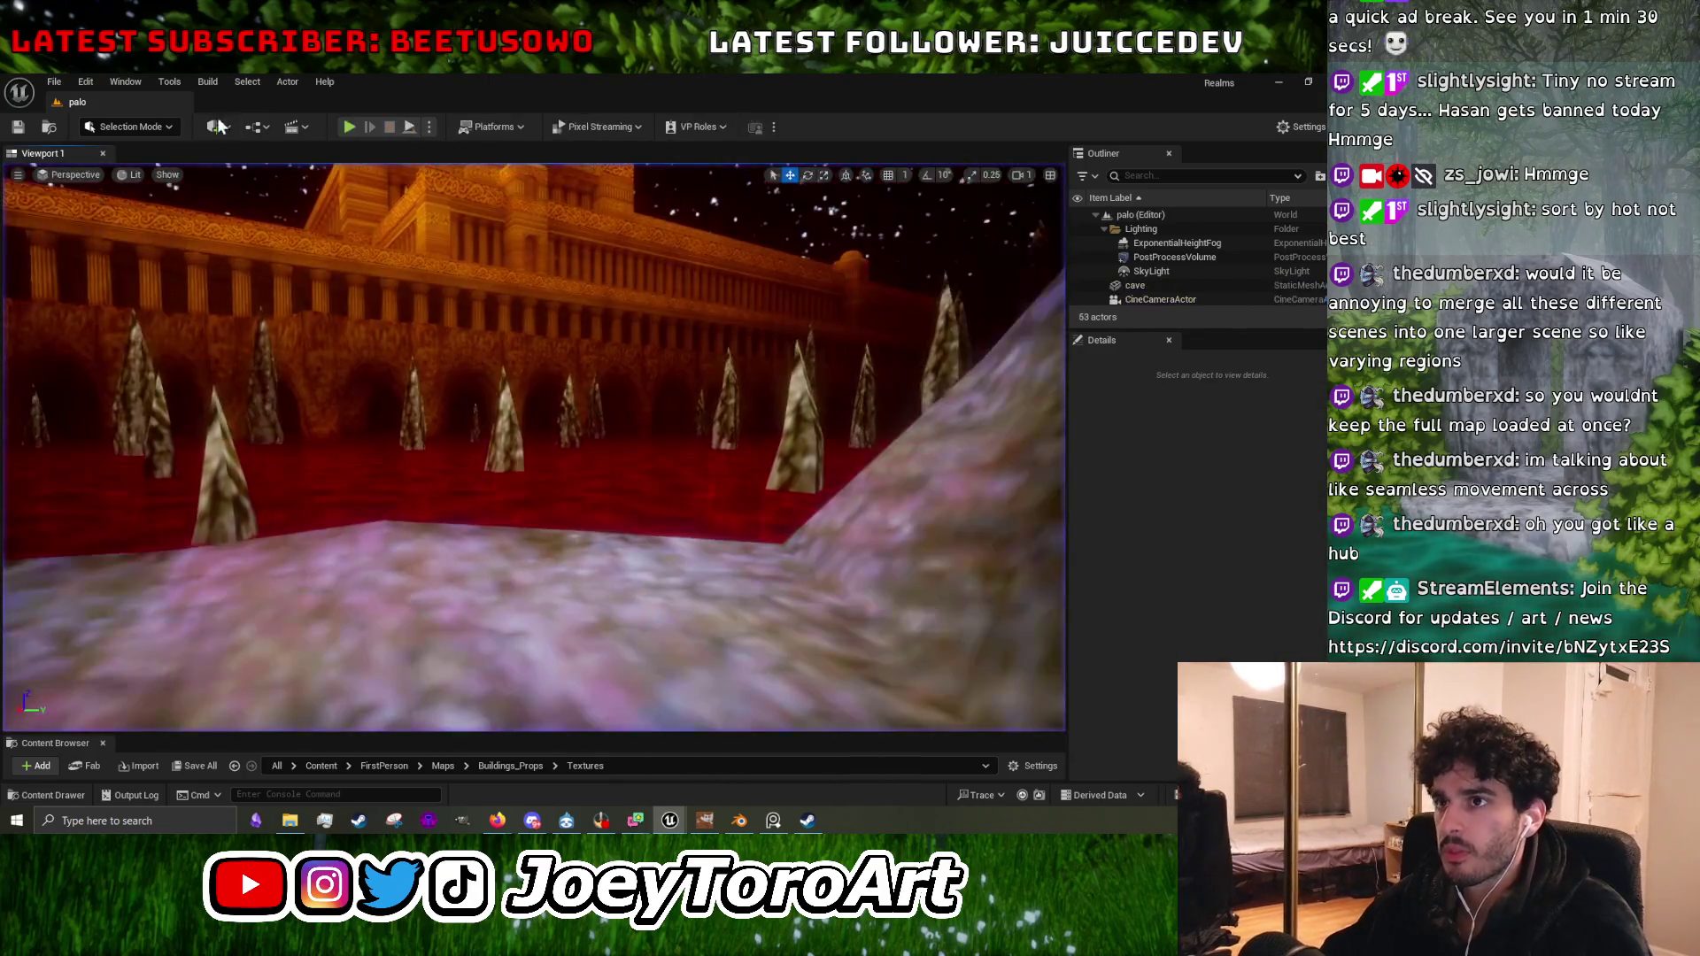
Play palo a second time, then reopen the level picker.
{"action": "left_click", "coordinate": [349, 126]}
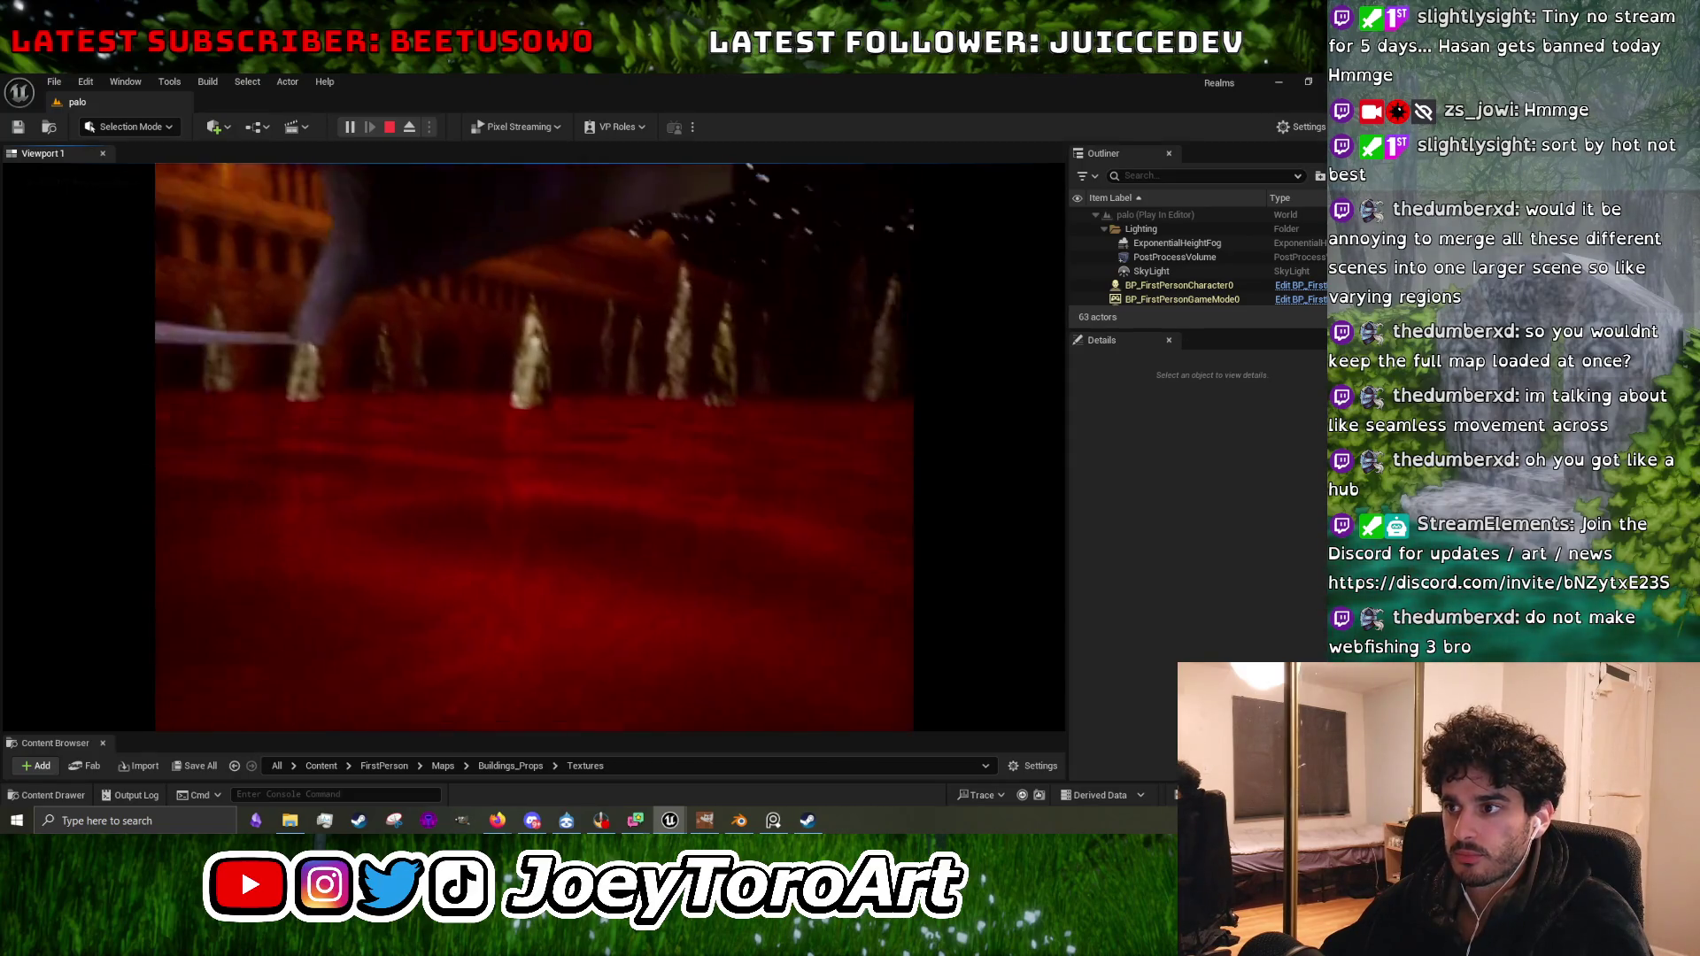
{"action": "key", "text": "Escape"}
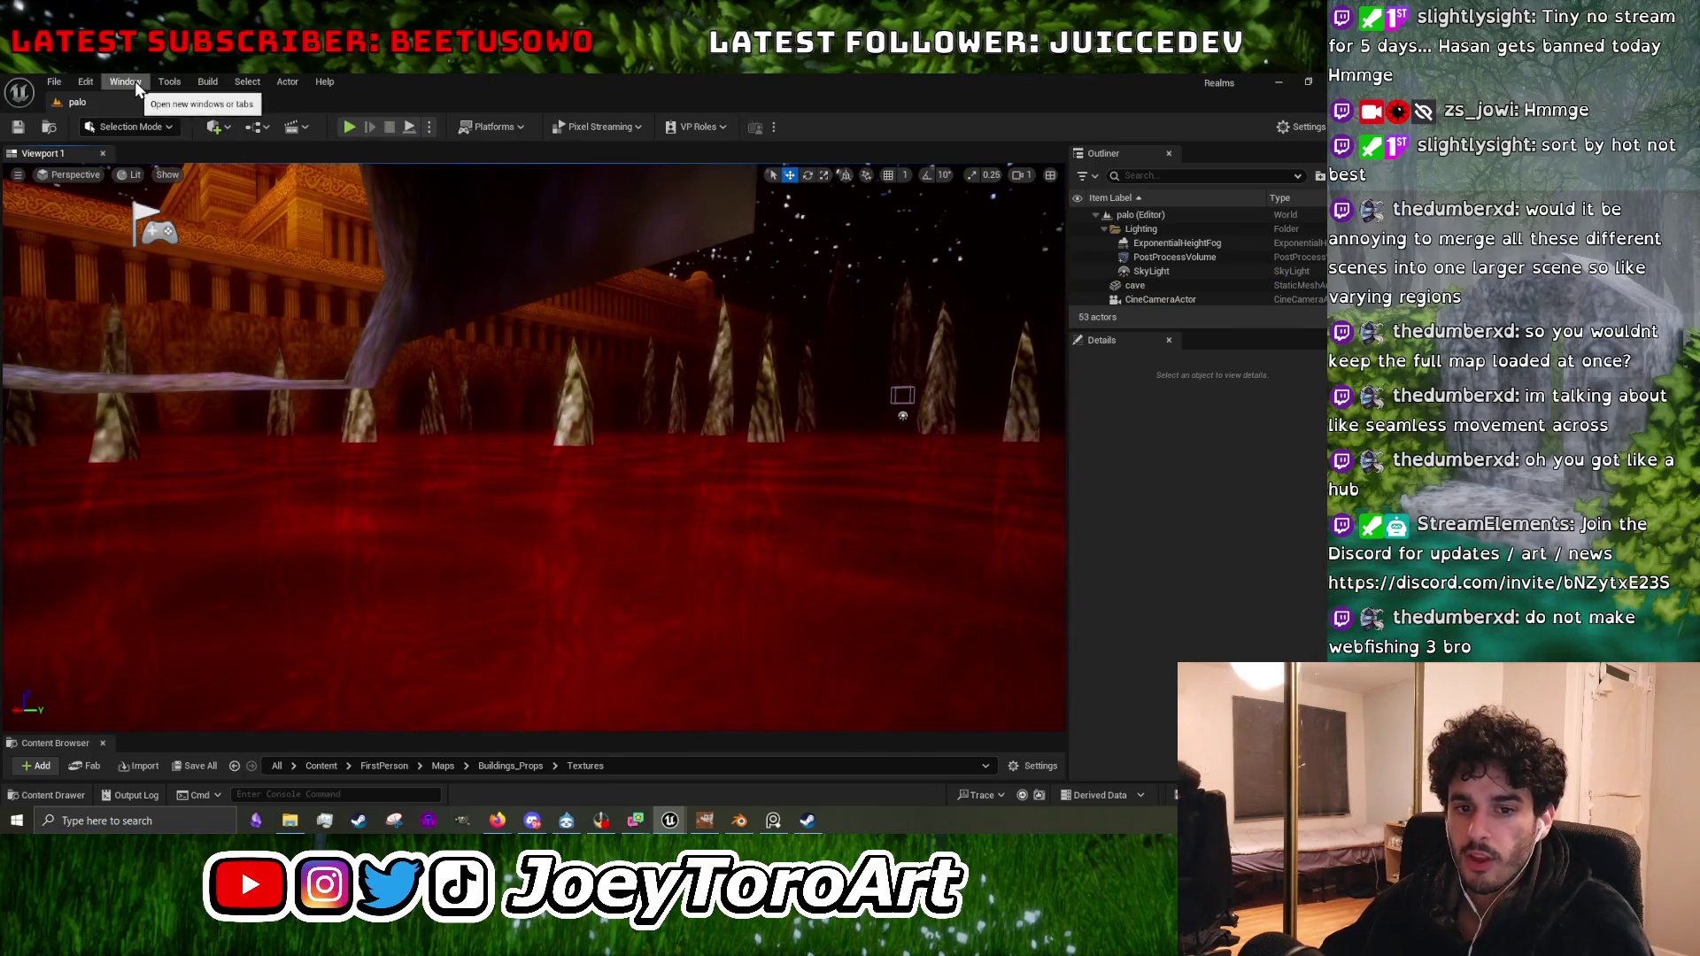
{"action": "left_click", "coordinate": [54, 81]}
{"action": "mouse_move", "coordinate": [139, 219]}
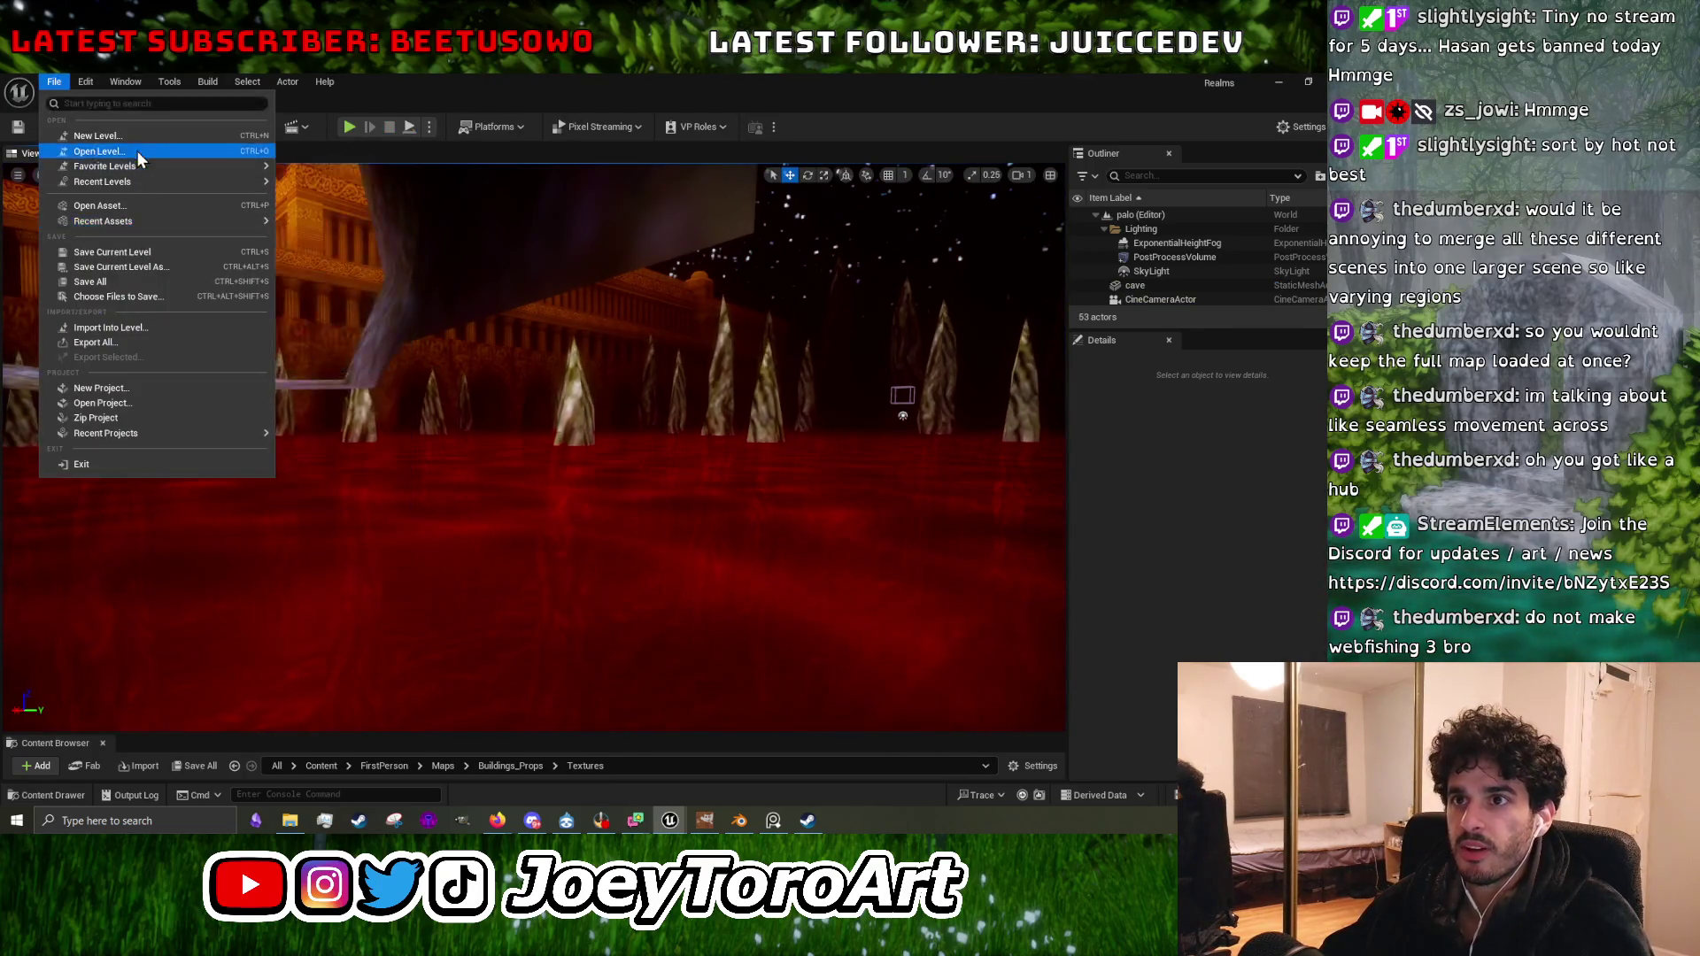
{"action": "left_click", "coordinate": [124, 150]}
{"action": "scroll", "coordinate": [719, 580], "scroll_direction": "down", "scroll_amount": 1}
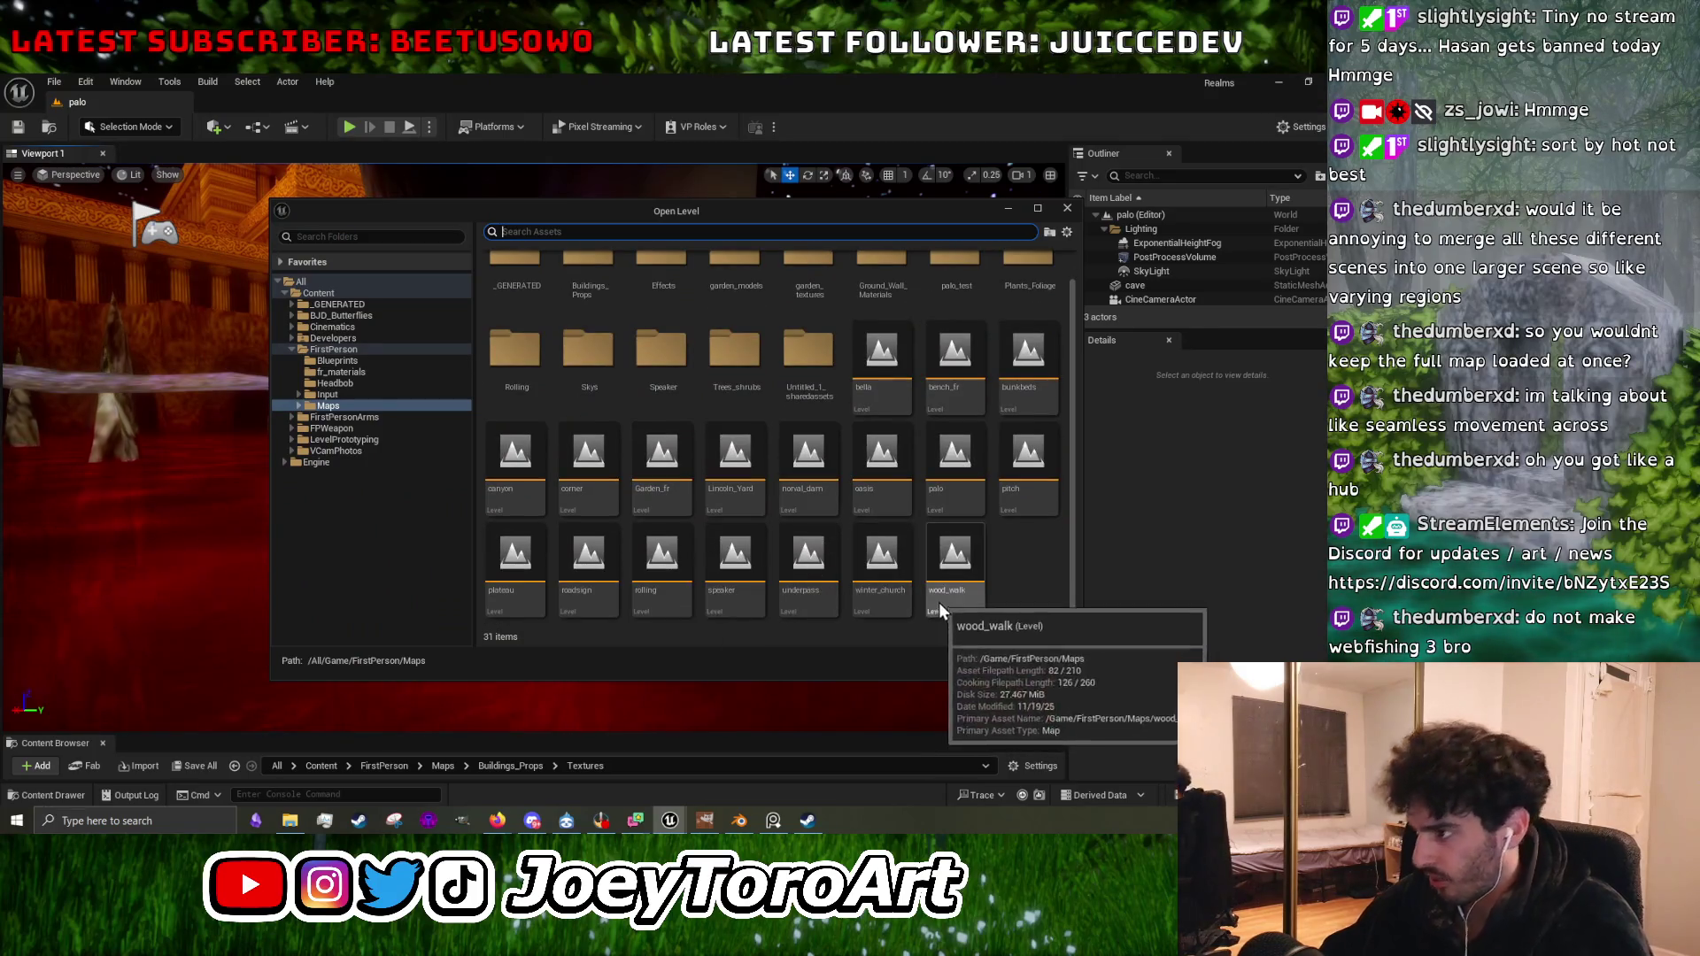
Pick and open the canyon level from the level list.
{"action": "left_click", "coordinate": [669, 580]}
{"action": "left_click", "coordinate": [589, 566]}
{"action": "left_click", "coordinate": [589, 465]}
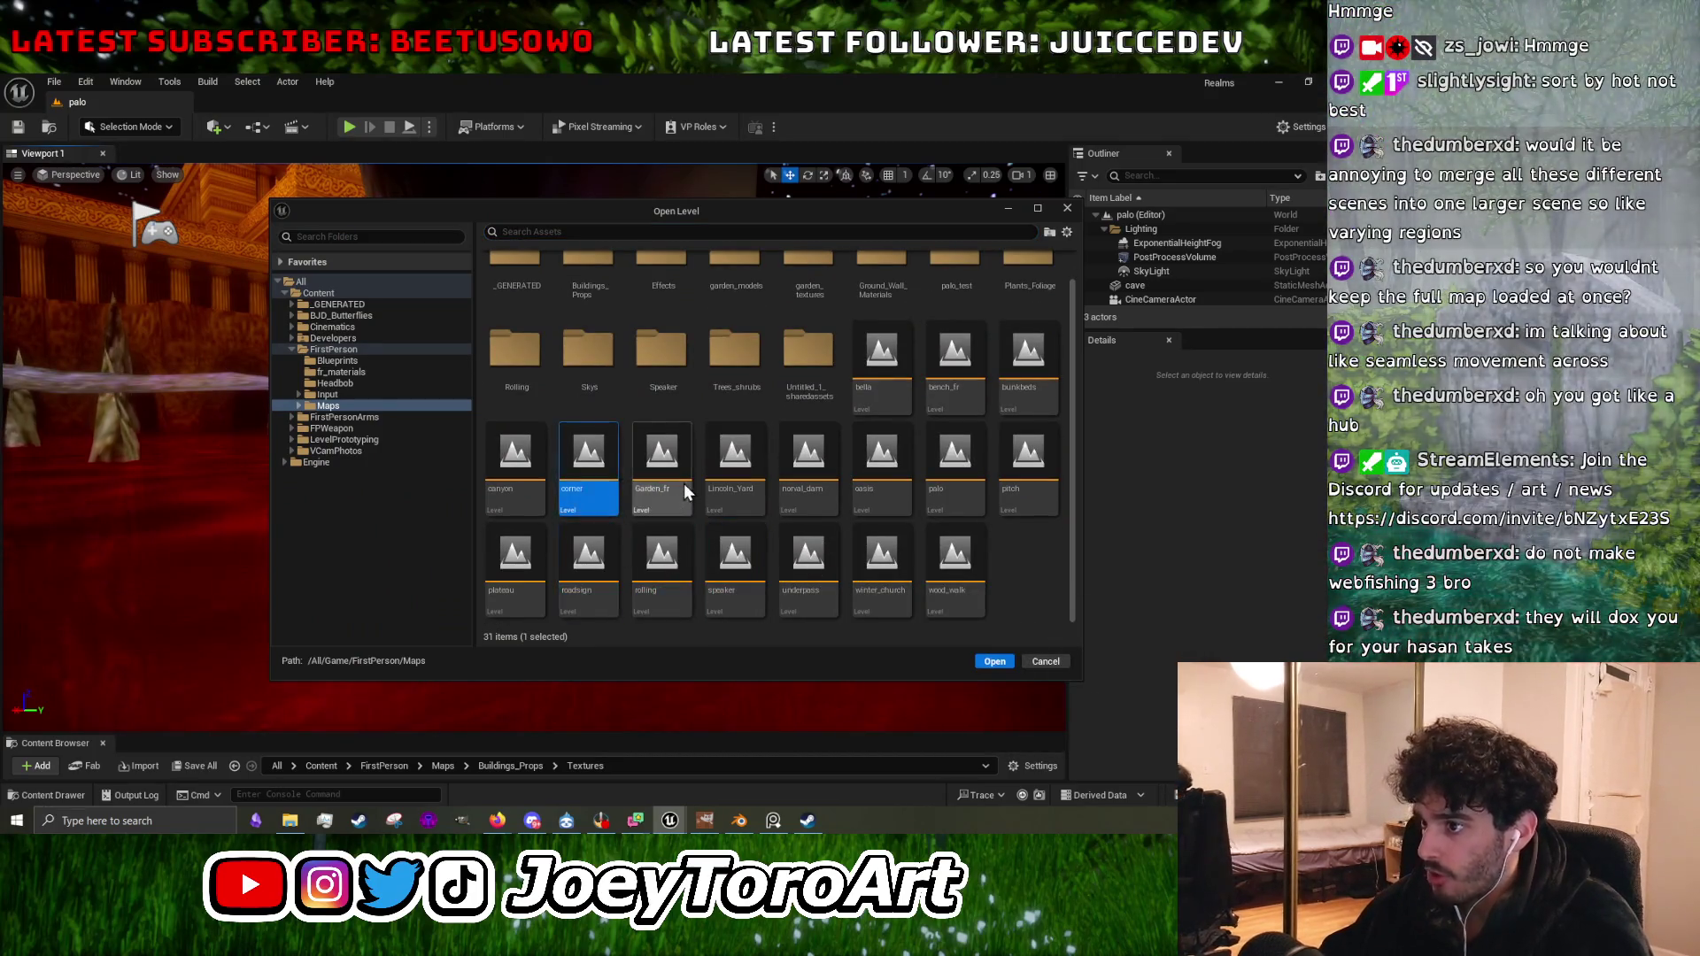
{"action": "left_click", "coordinate": [661, 465]}
{"action": "left_click", "coordinate": [516, 465]}
{"action": "left_click", "coordinate": [994, 662]}
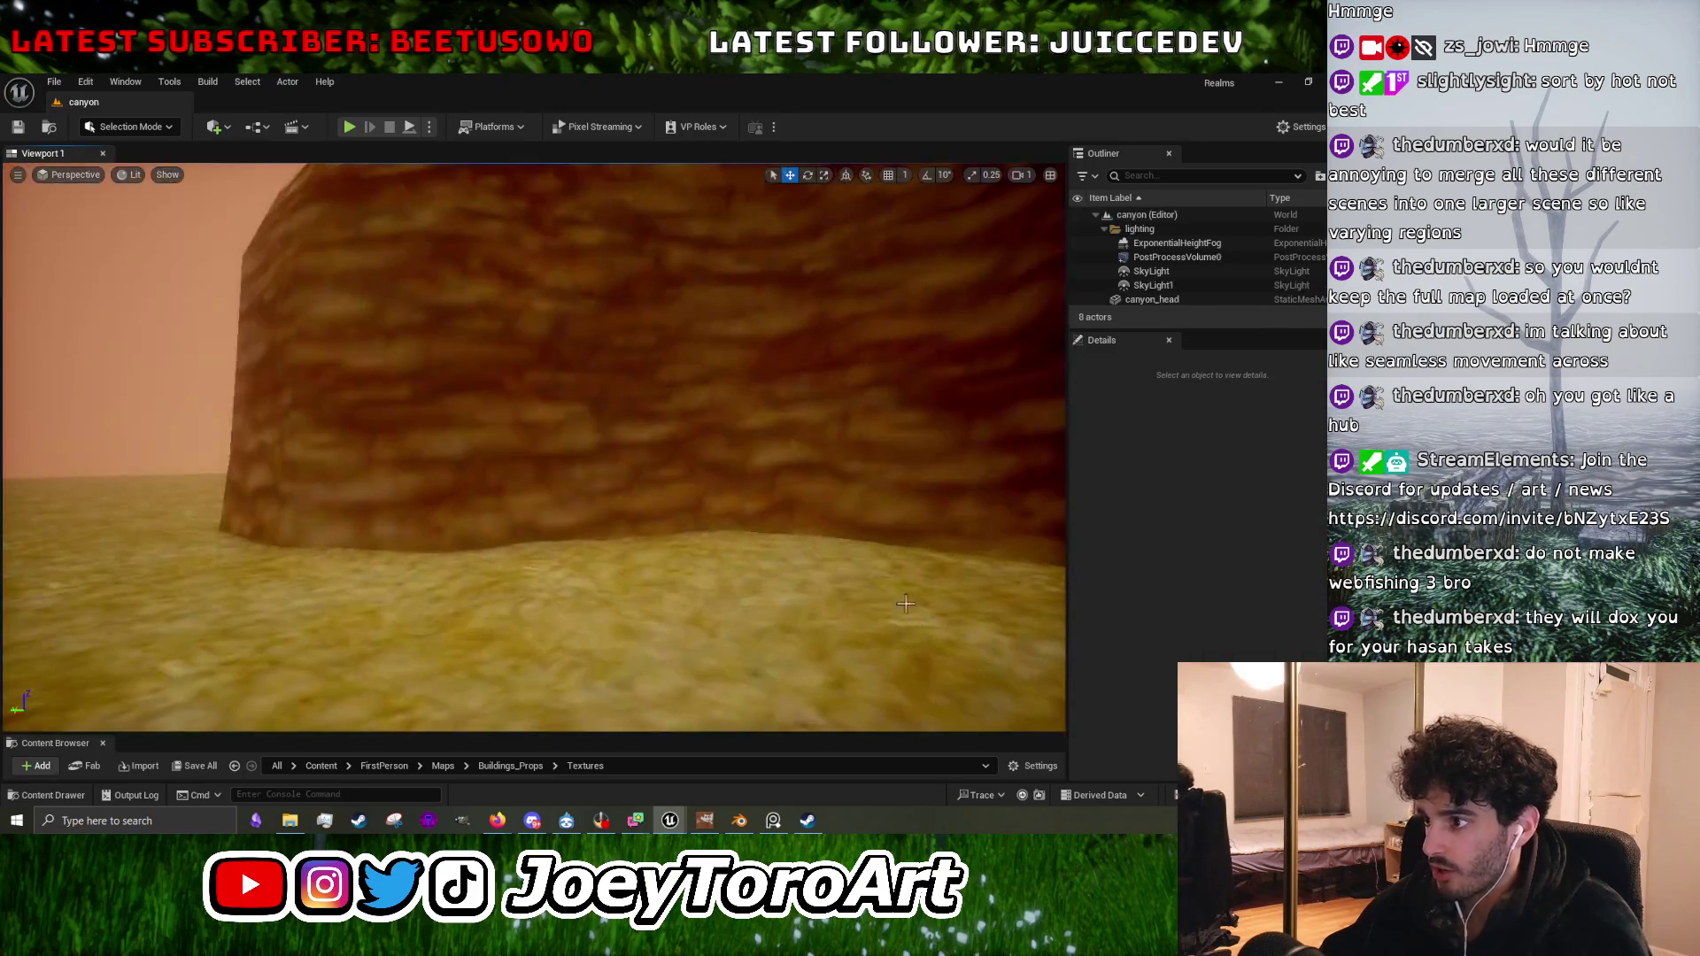
Fly the viewport toward the canyon head, then switch to the Reddit thread in Firefox.
{"action": "mouse_move", "coordinate": [531, 443]}
{"action": "left_mouse_down"}
{"action": "mouse_move", "coordinate": [584, 372]}
{"action": "mouse_move", "coordinate": [576, 399]}
{"action": "mouse_move", "coordinate": [514, 398]}
{"action": "mouse_move", "coordinate": [478, 363]}
{"action": "left_mouse_up"}
{"action": "left_click_drag", "start_coordinate": [791, 421], "coordinate": [791, 422]}
{"action": "key", "text": "alt+Tab"}
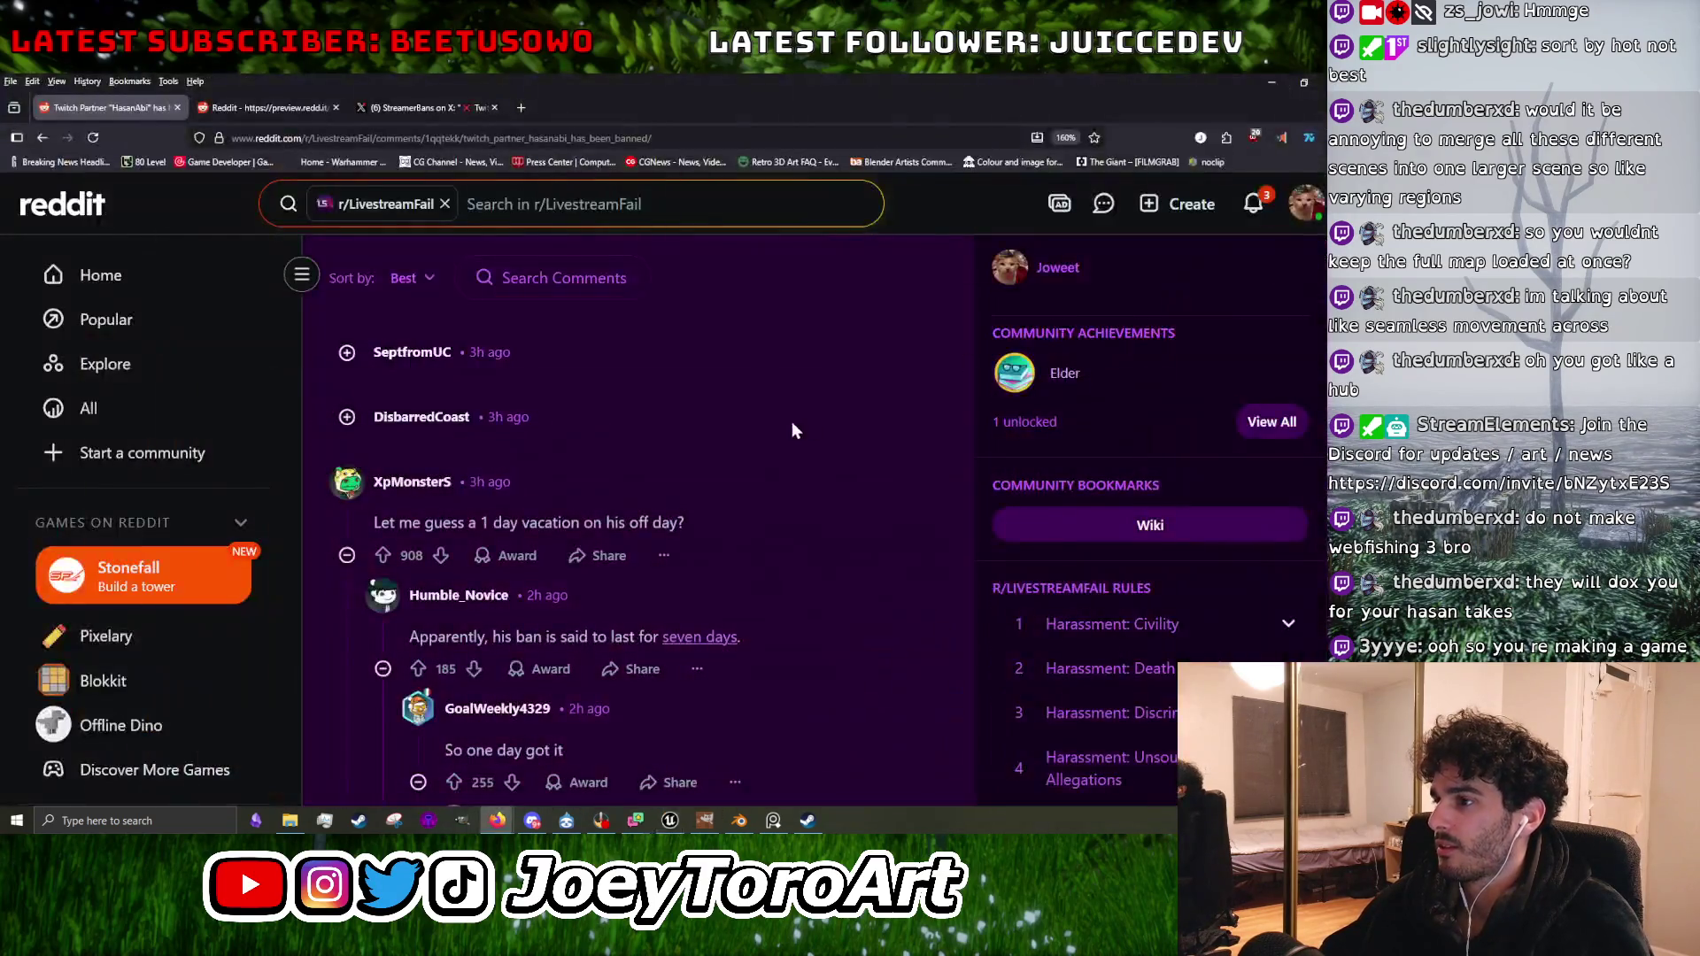
Scroll down the ban thread's comments to the dog photo.
{"action": "scroll", "coordinate": [735, 462], "scroll_direction": "down", "scroll_amount": 3}
{"action": "scroll", "coordinate": [805, 698], "scroll_direction": "down", "scroll_amount": 3}
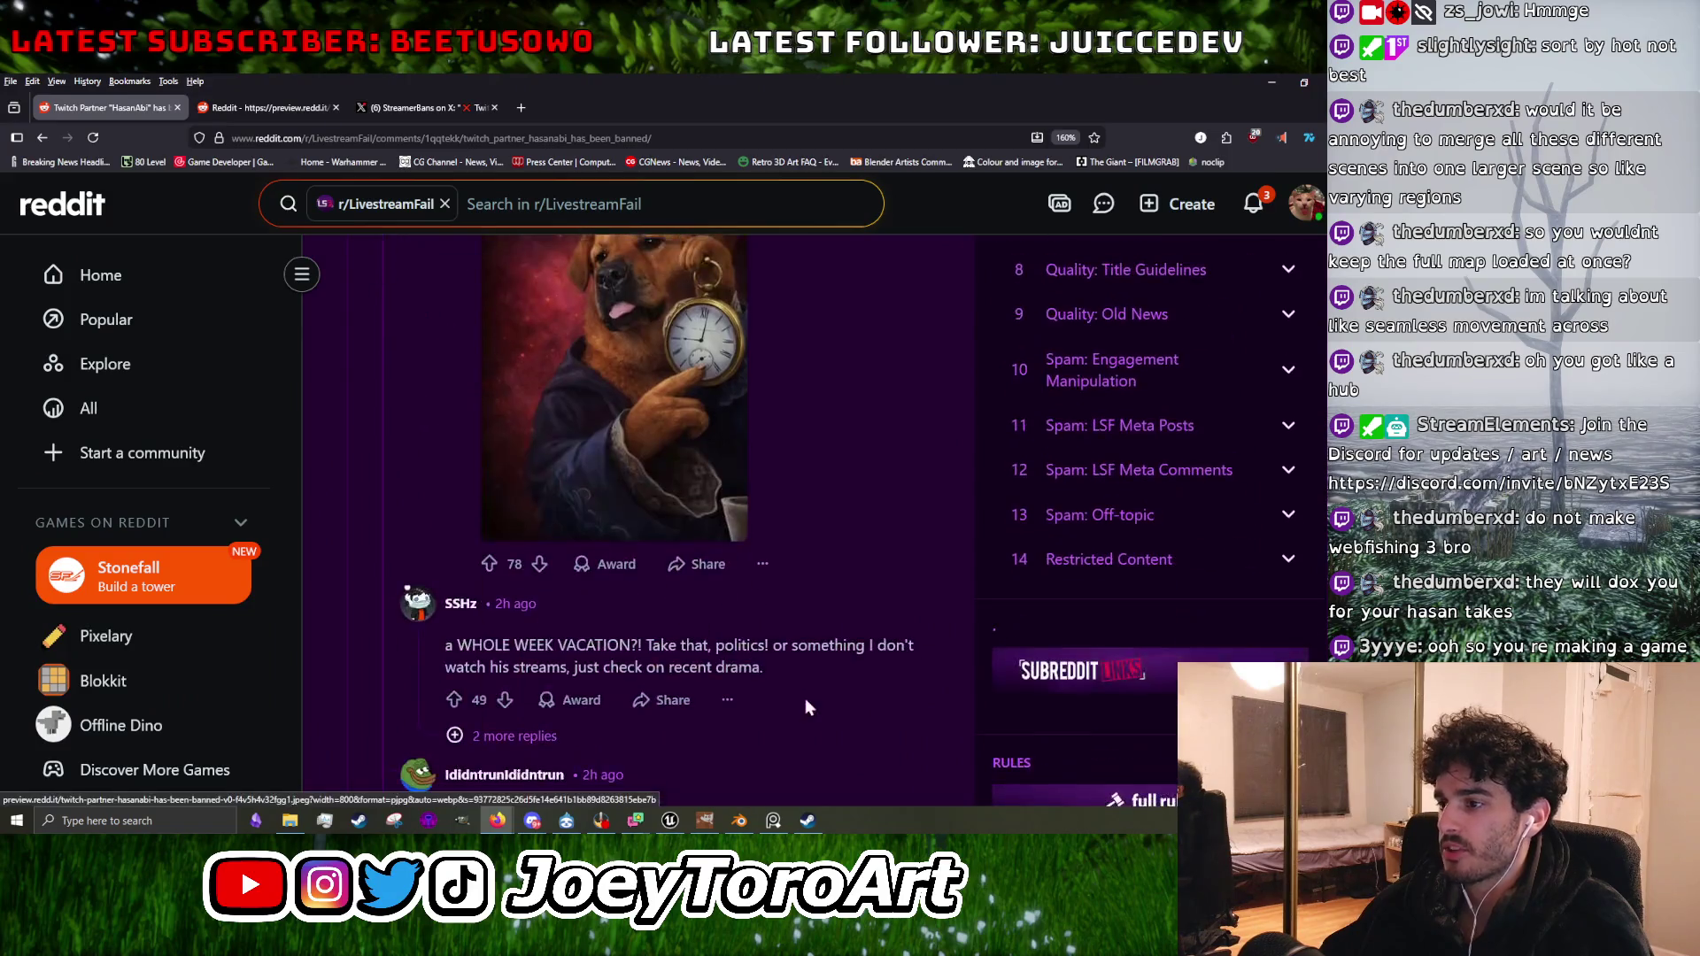
{"action": "scroll", "coordinate": [692, 678], "scroll_direction": "down", "scroll_amount": 3}
{"action": "scroll", "coordinate": [692, 677], "scroll_direction": "down", "scroll_amount": 1}
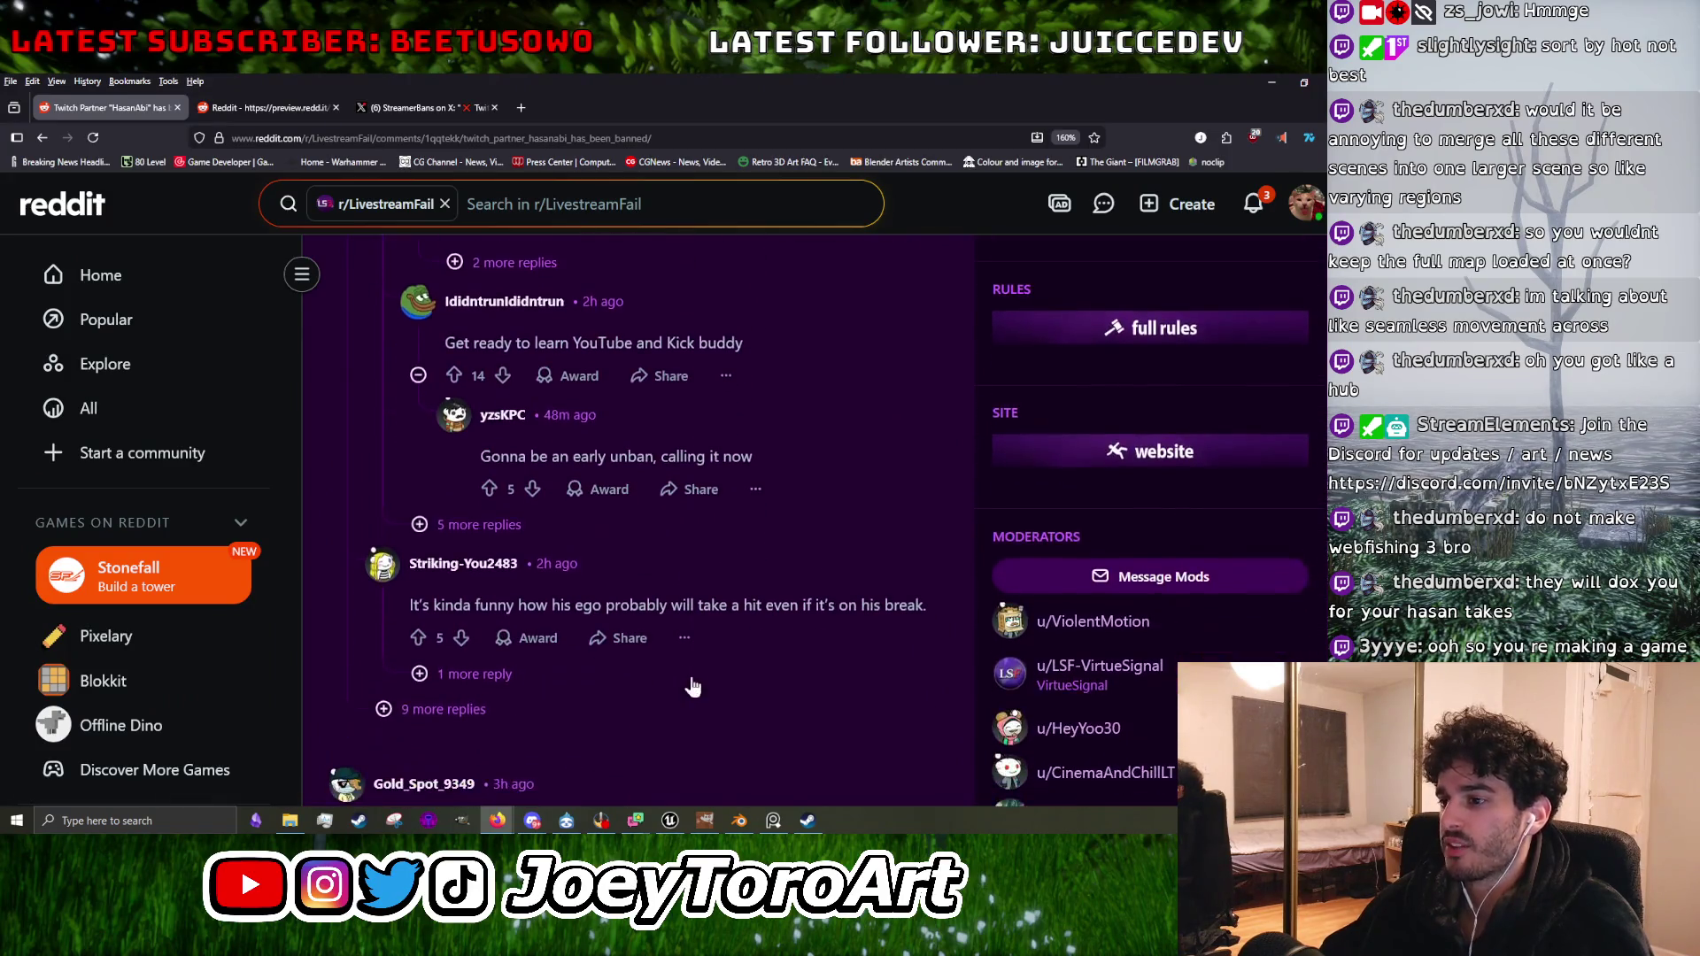
{"action": "scroll", "coordinate": [692, 686], "scroll_direction": "down", "scroll_amount": 4}
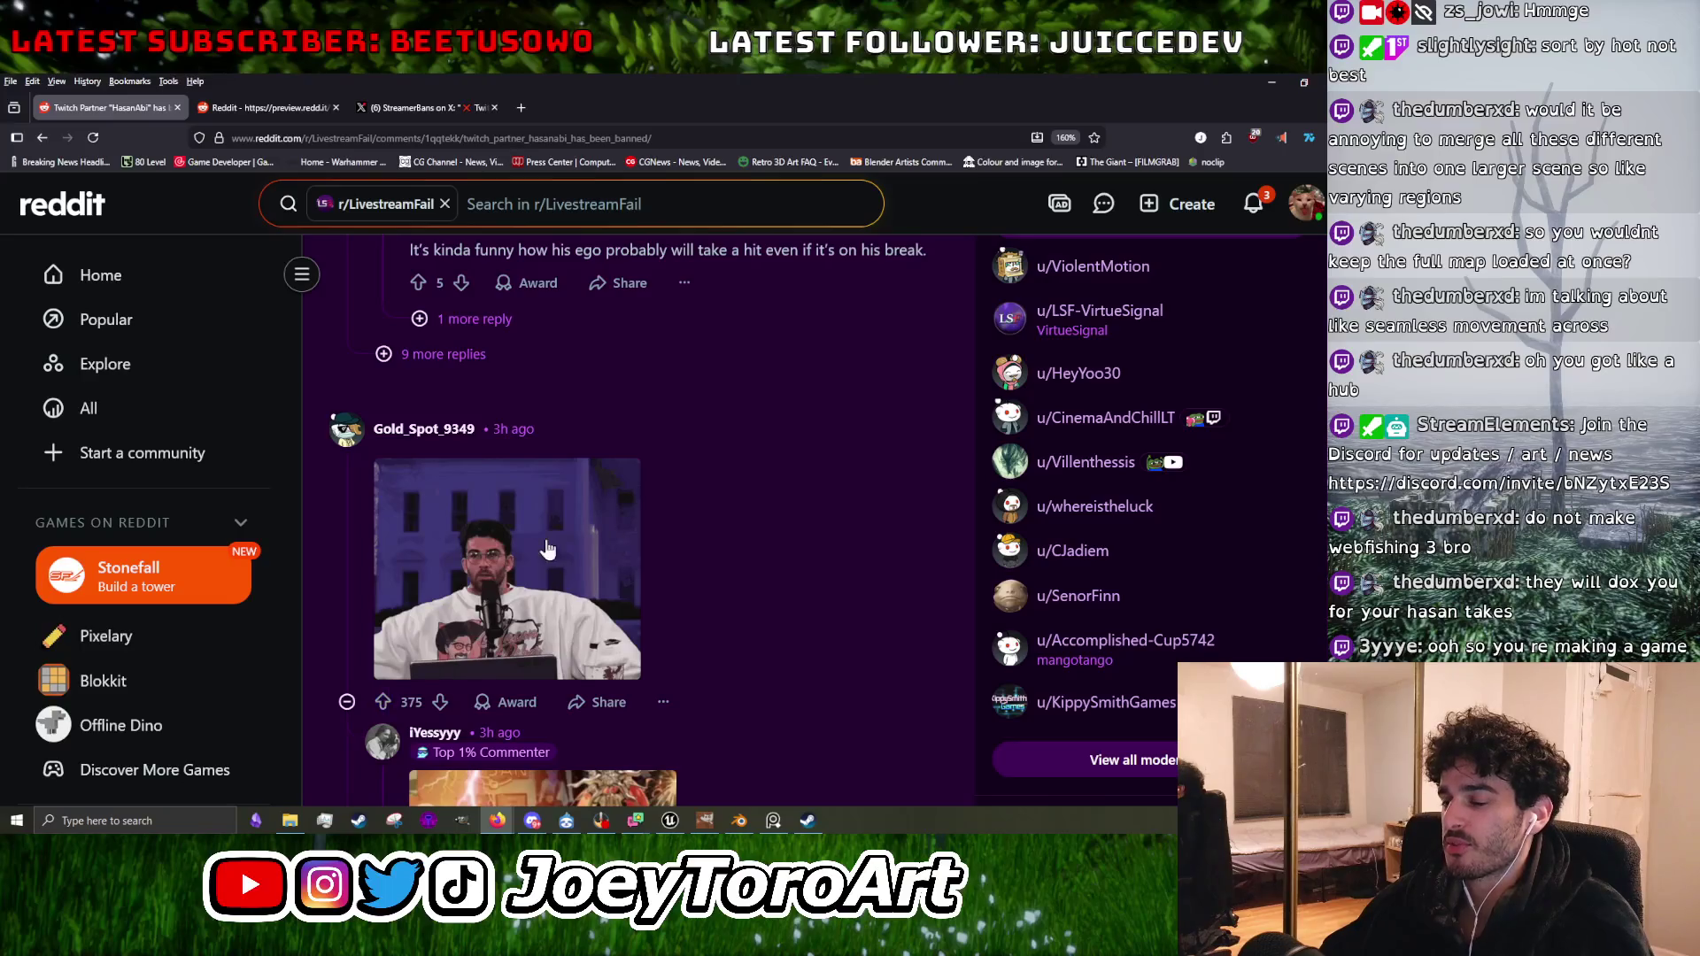
{"action": "scroll", "coordinate": [547, 549], "scroll_direction": "down", "scroll_amount": 3}
{"action": "scroll", "coordinate": [653, 615], "scroll_direction": "down", "scroll_amount": 4}
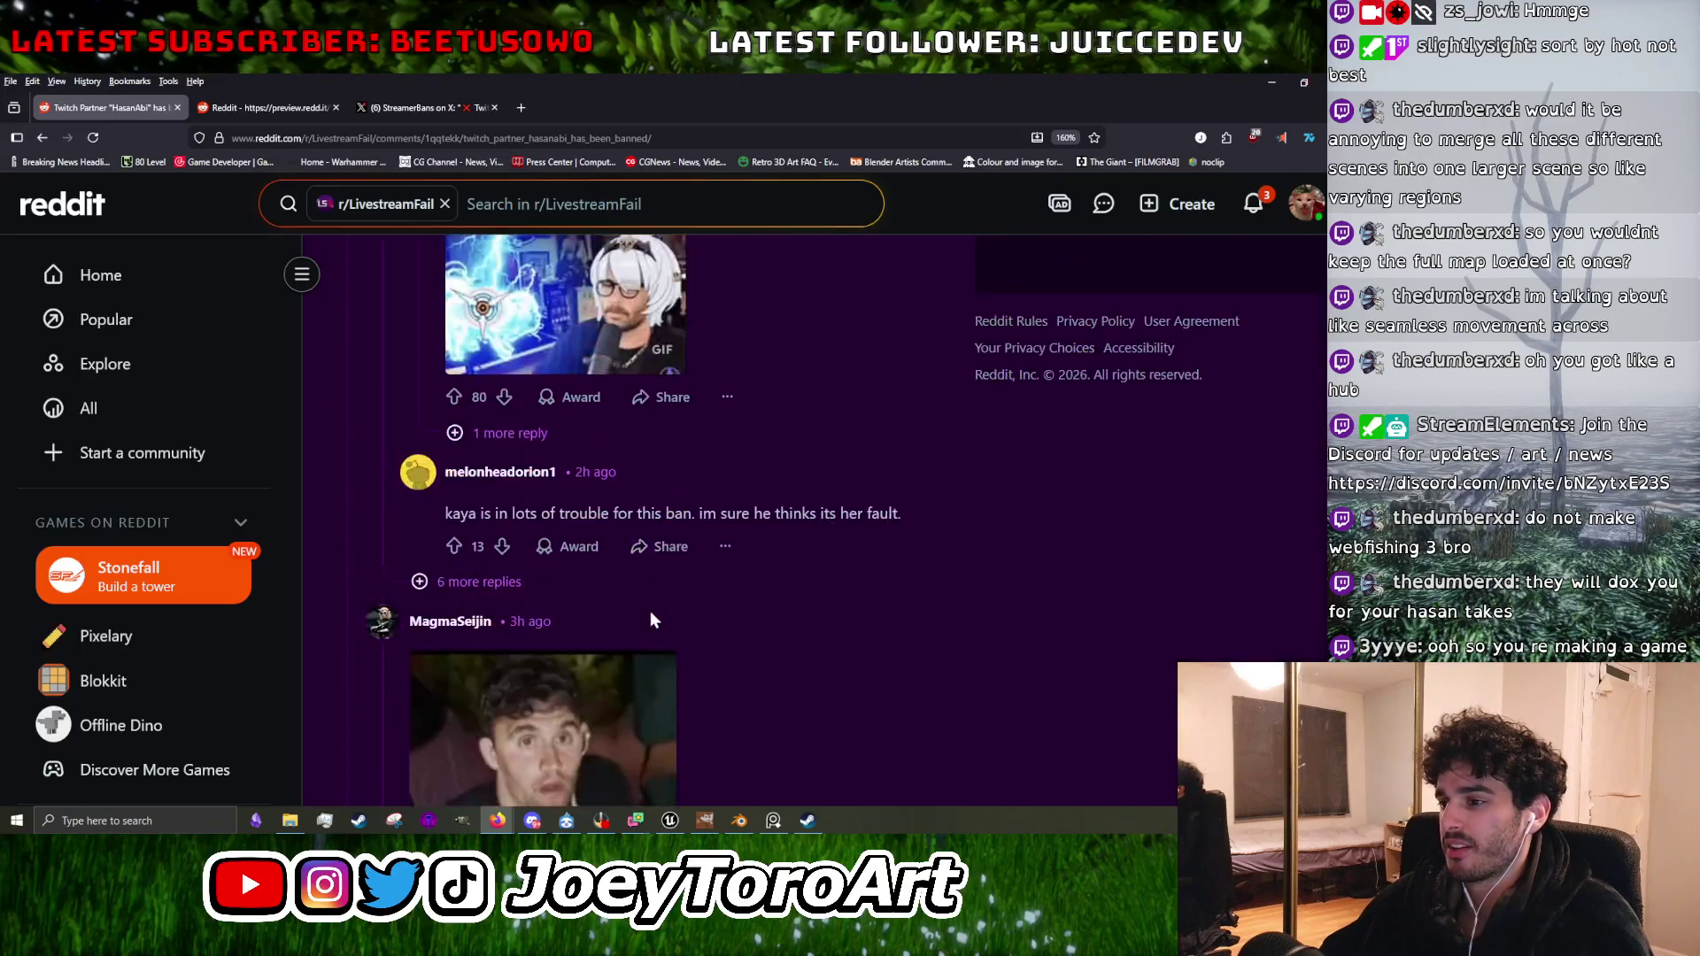
{"action": "scroll", "coordinate": [650, 620], "scroll_direction": "down", "scroll_amount": 3}
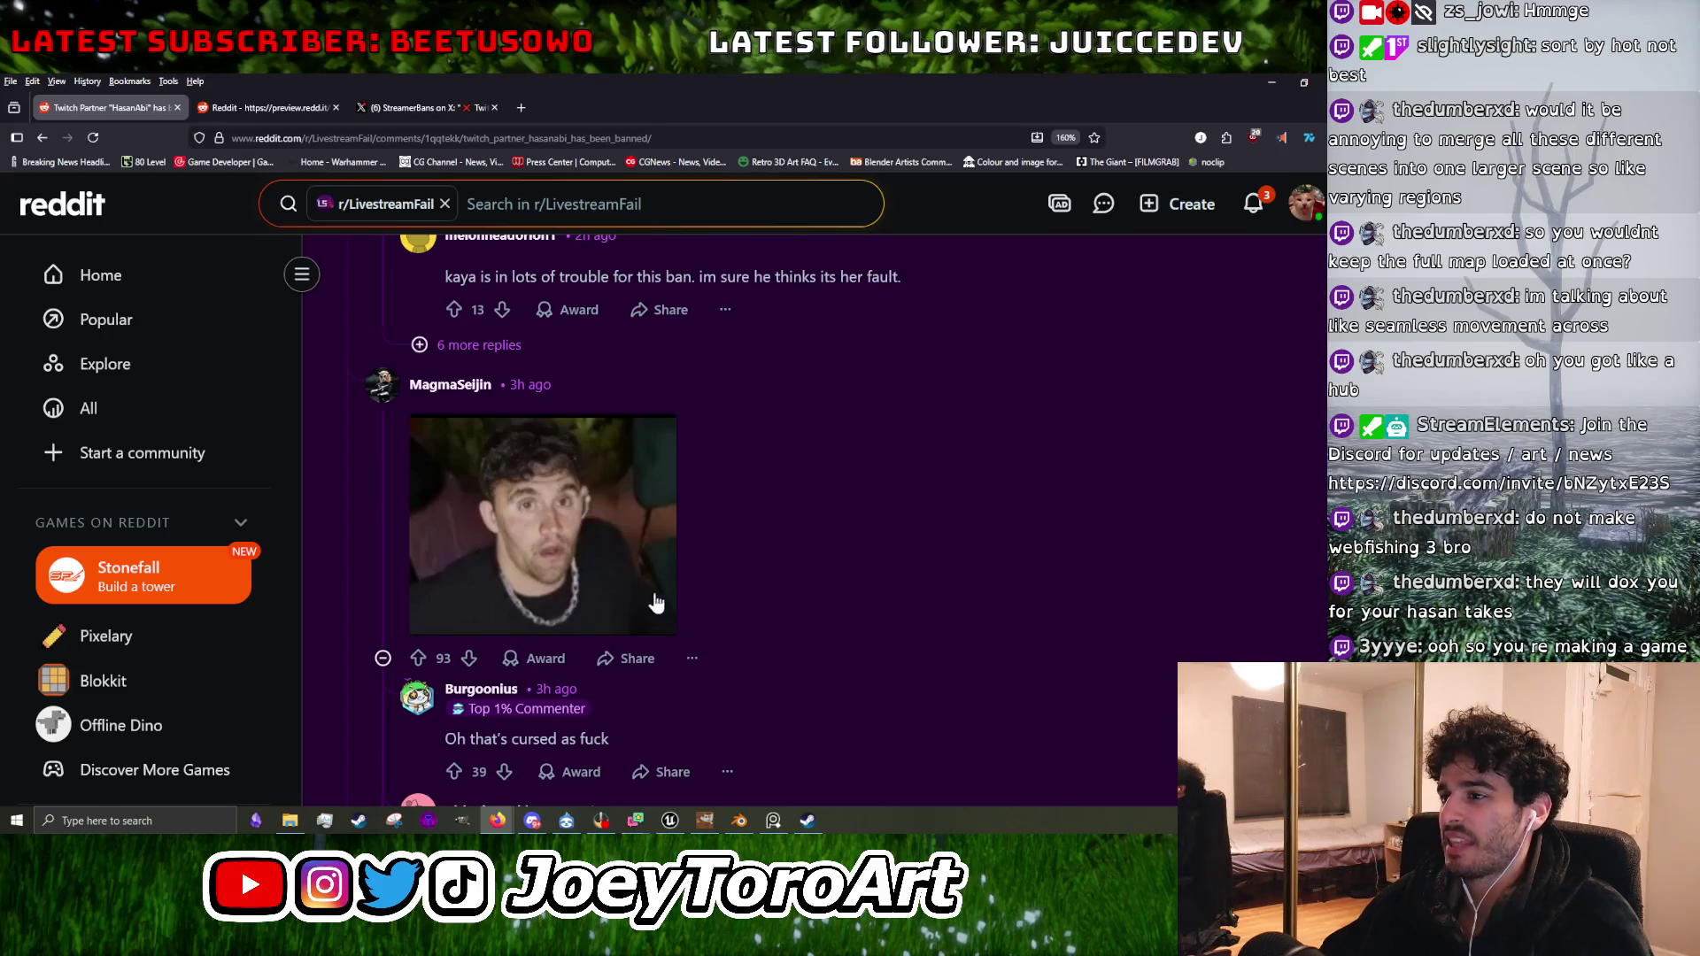
{"action": "scroll", "coordinate": [611, 540], "scroll_direction": "down", "scroll_amount": 6}
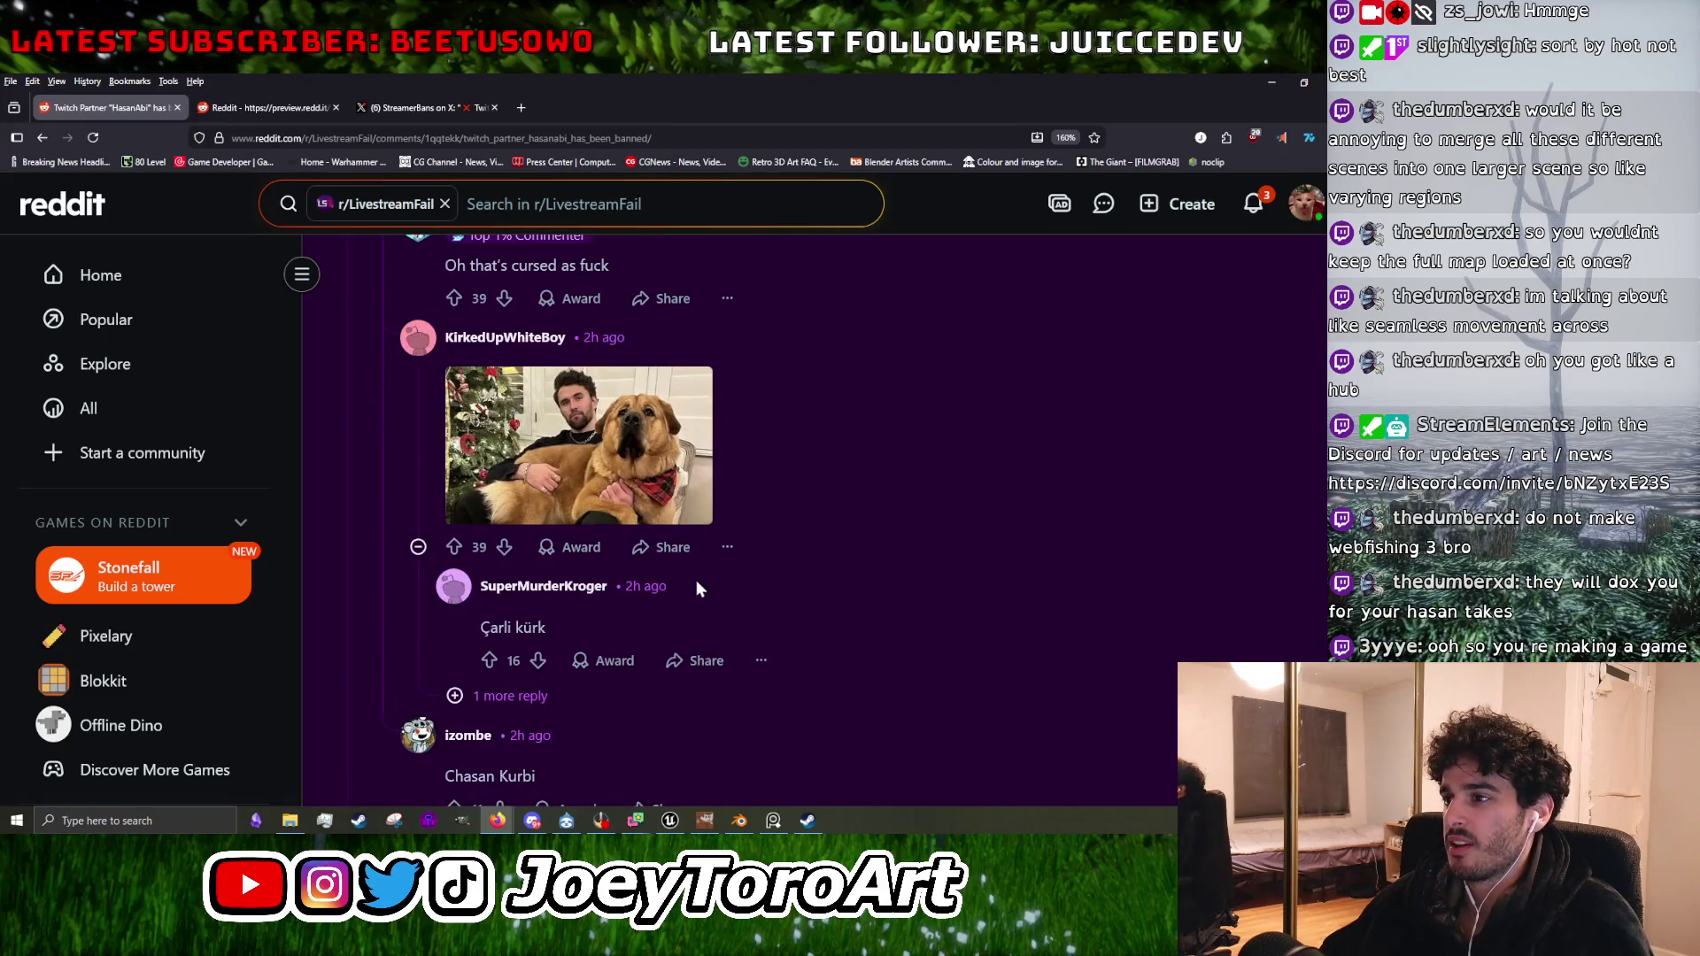
{"action": "scroll", "coordinate": [691, 587], "scroll_direction": "down", "scroll_amount": 3}
{"action": "scroll", "coordinate": [611, 416], "scroll_direction": "up", "scroll_amount": 6}
View the dog photo on its own page, zoom in and back out, then return.
{"action": "left_click", "coordinate": [599, 671]}
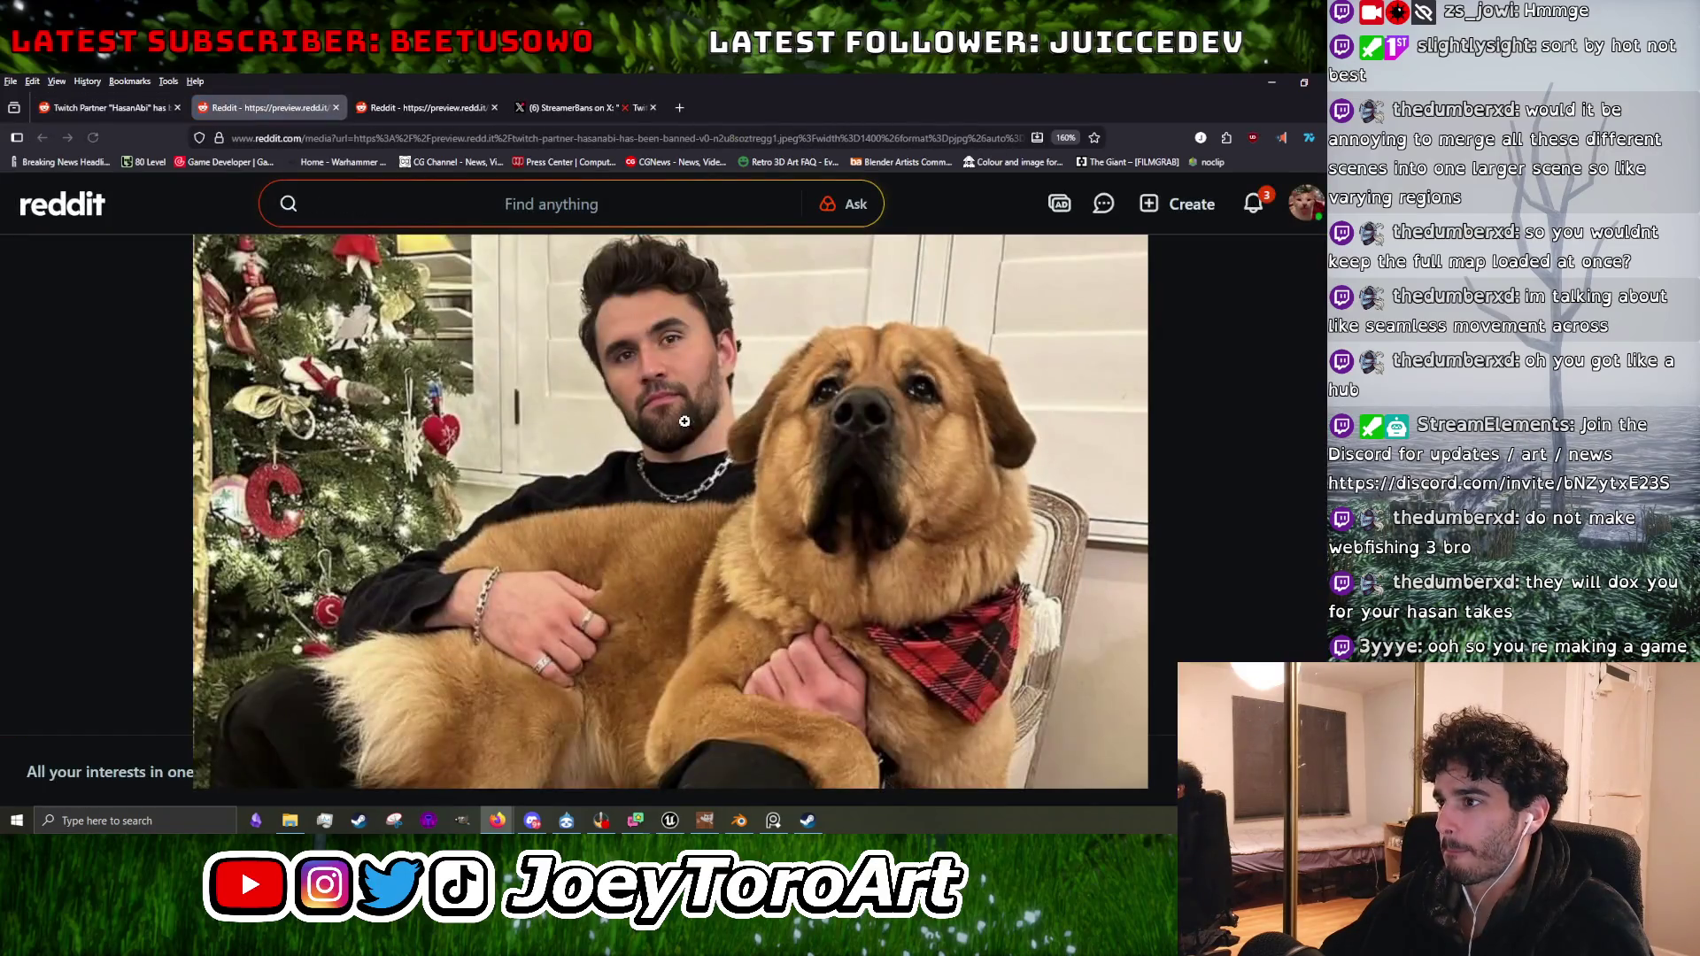
{"action": "left_click", "coordinate": [671, 332]}
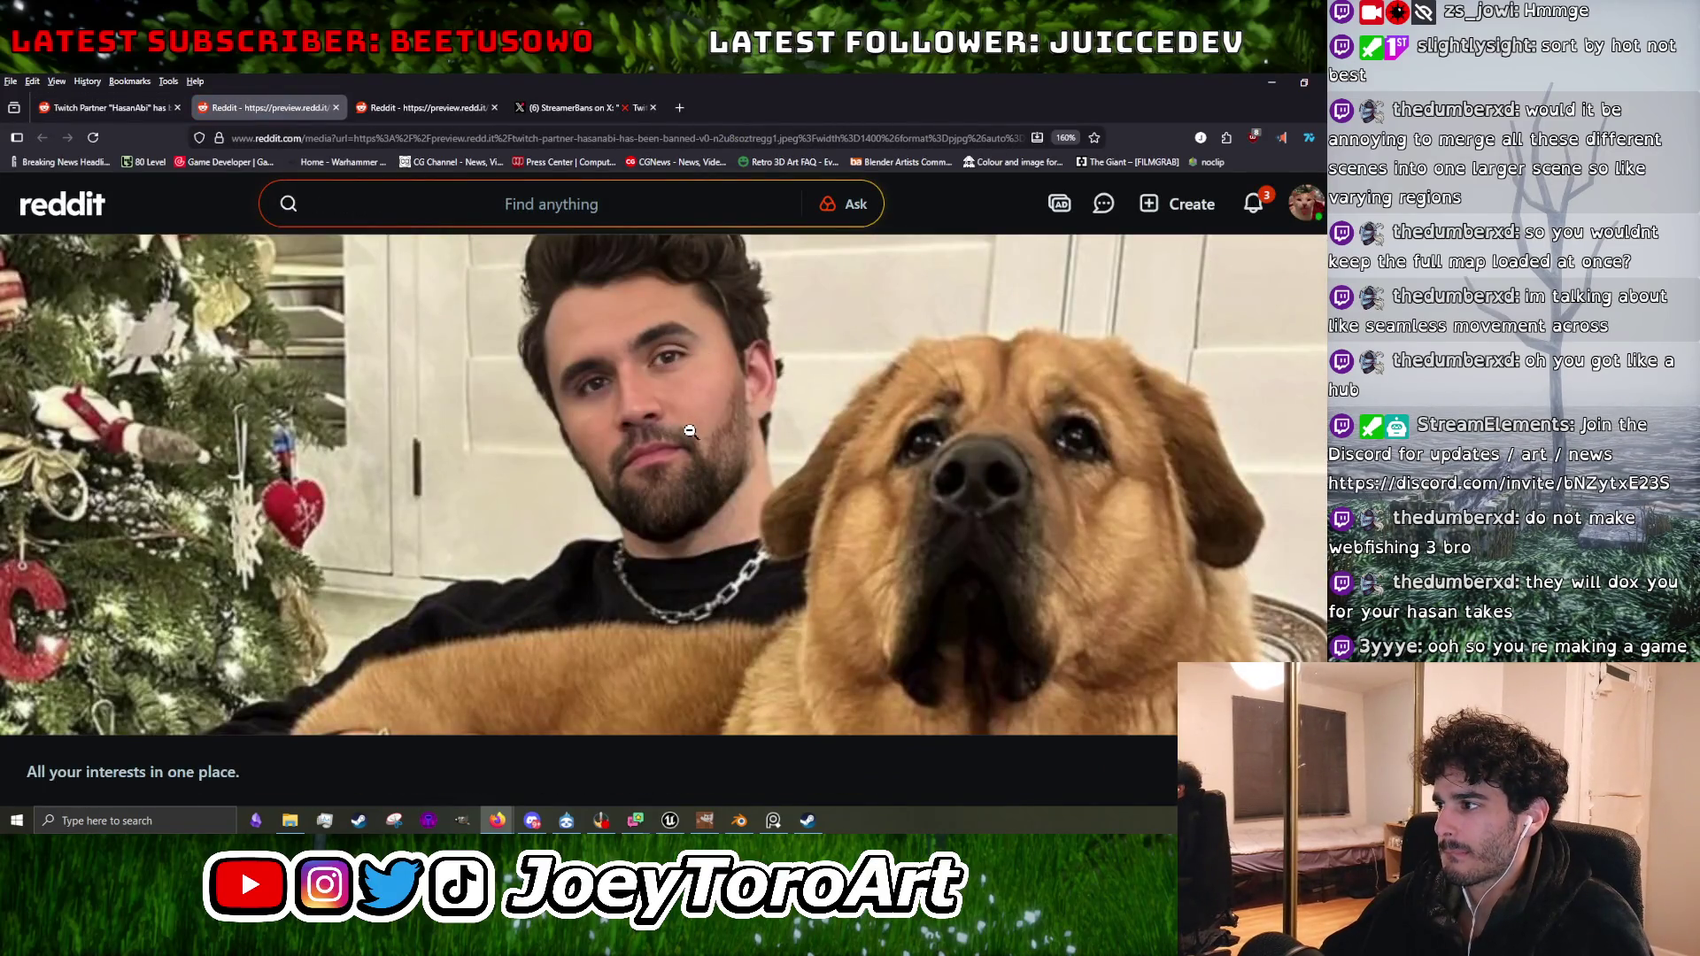
{"action": "left_click", "coordinate": [753, 554]}
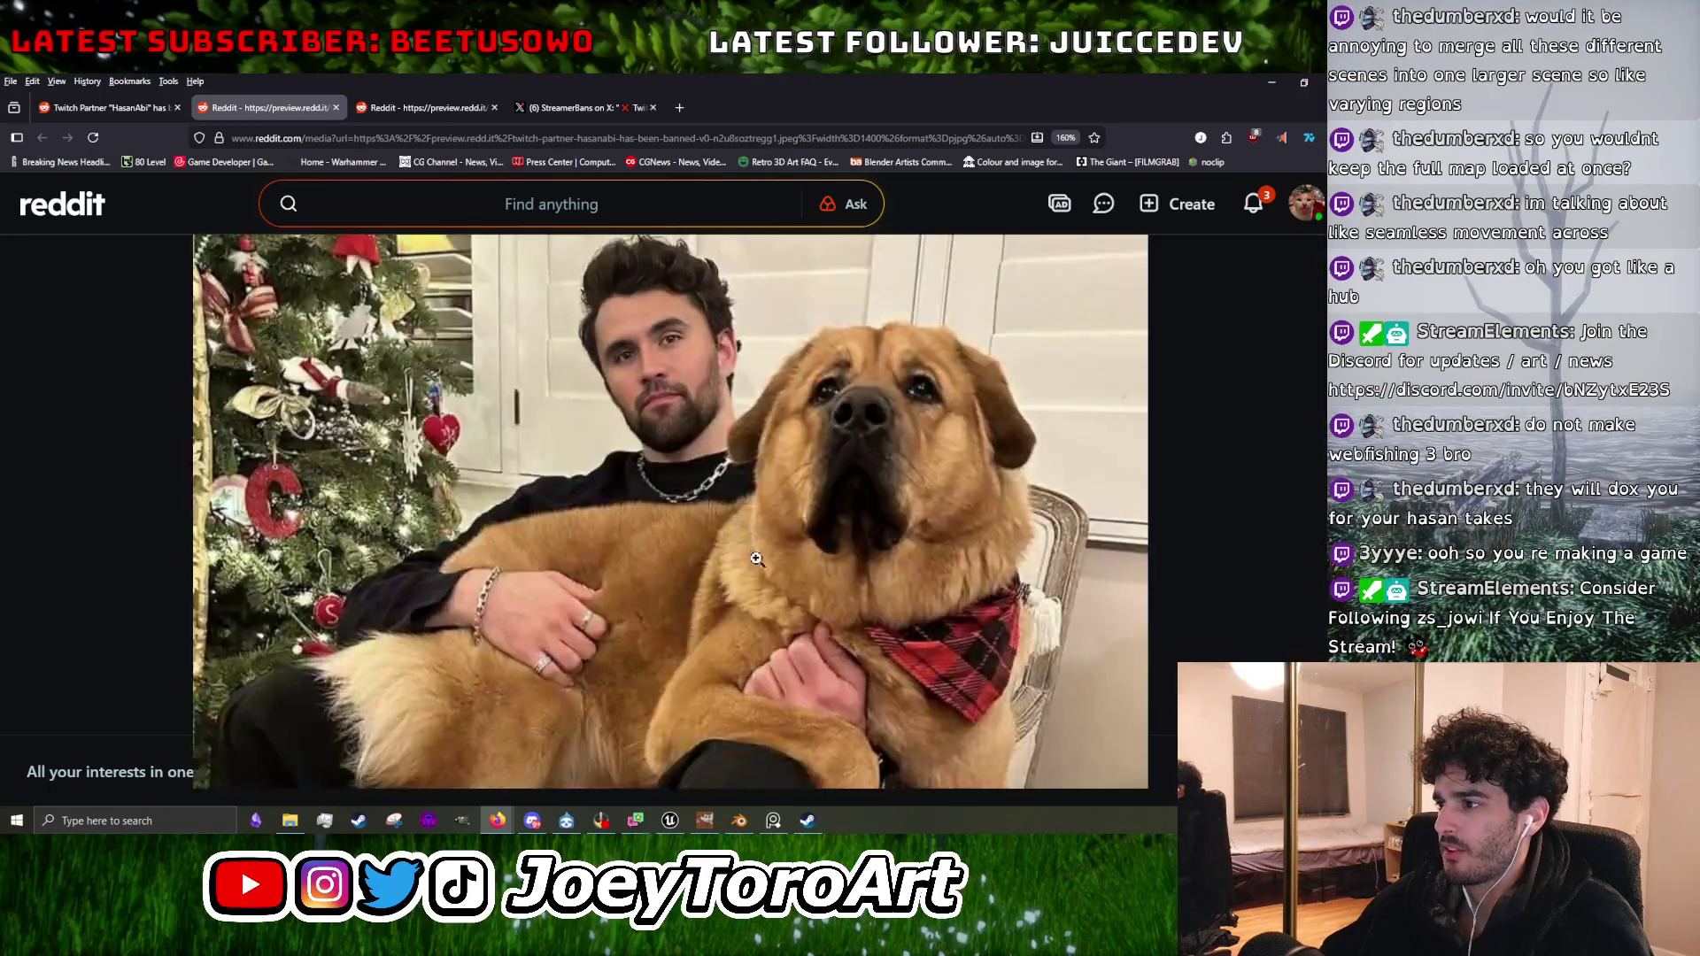
{"action": "left_click", "coordinate": [135, 111]}
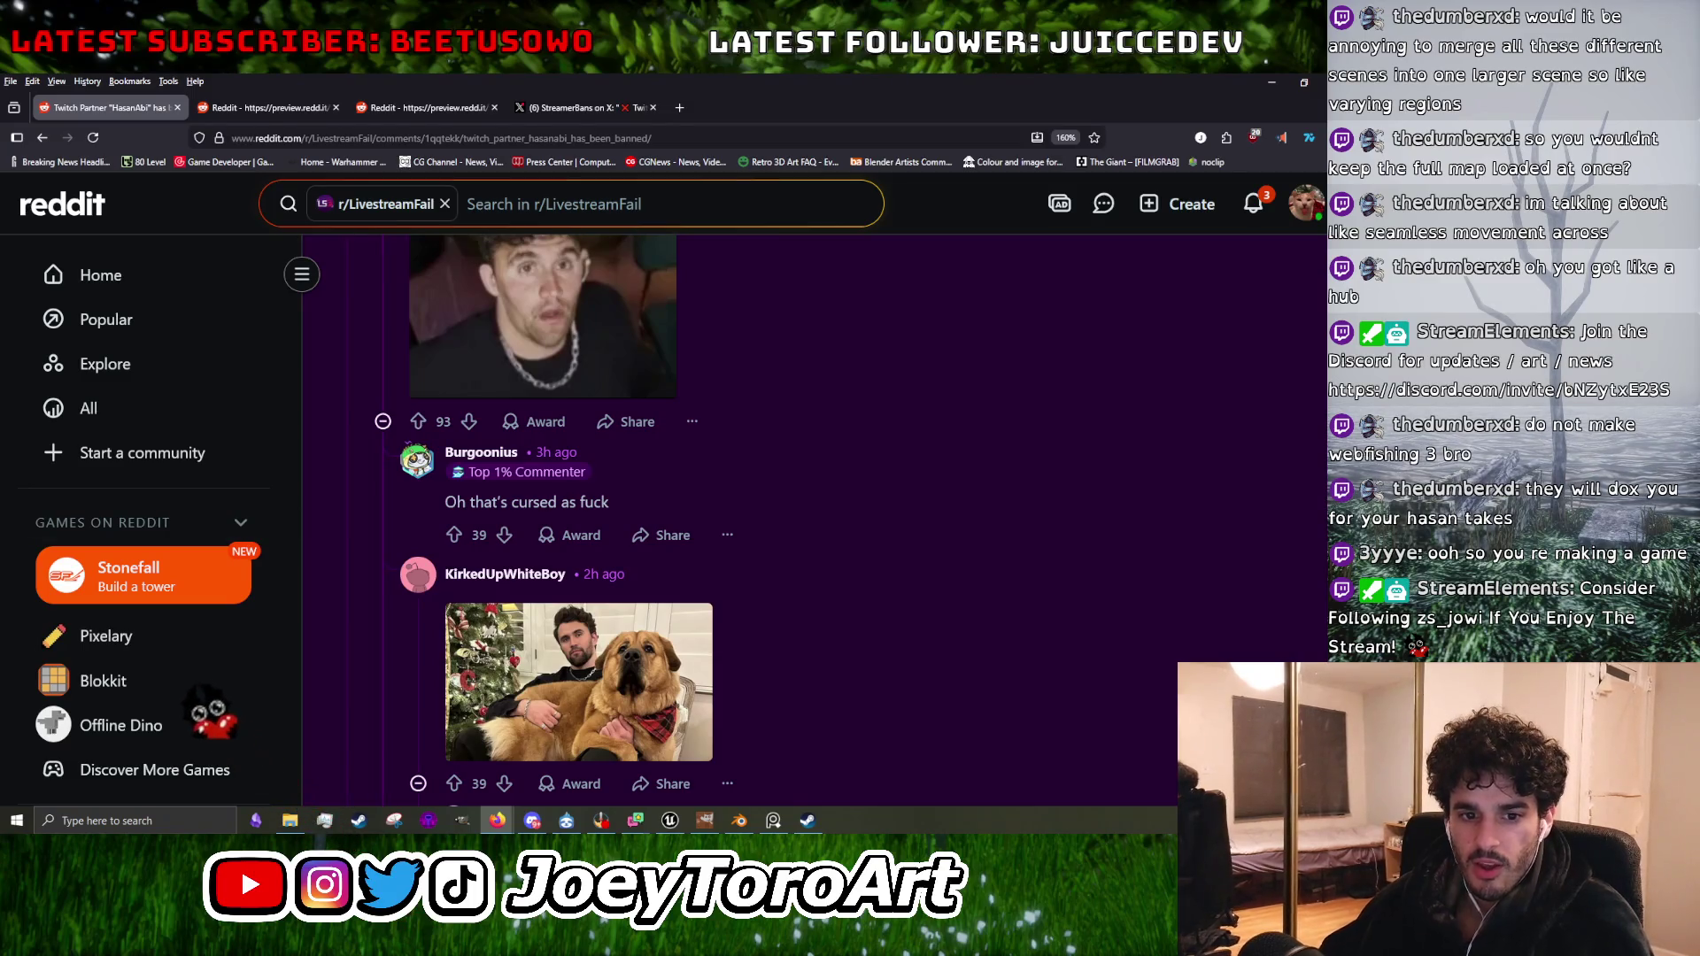
Browse more comments, glance at the X ban announcement, and return to the Reddit thread.
{"action": "scroll", "coordinate": [635, 512], "scroll_direction": "down", "scroll_amount": 4}
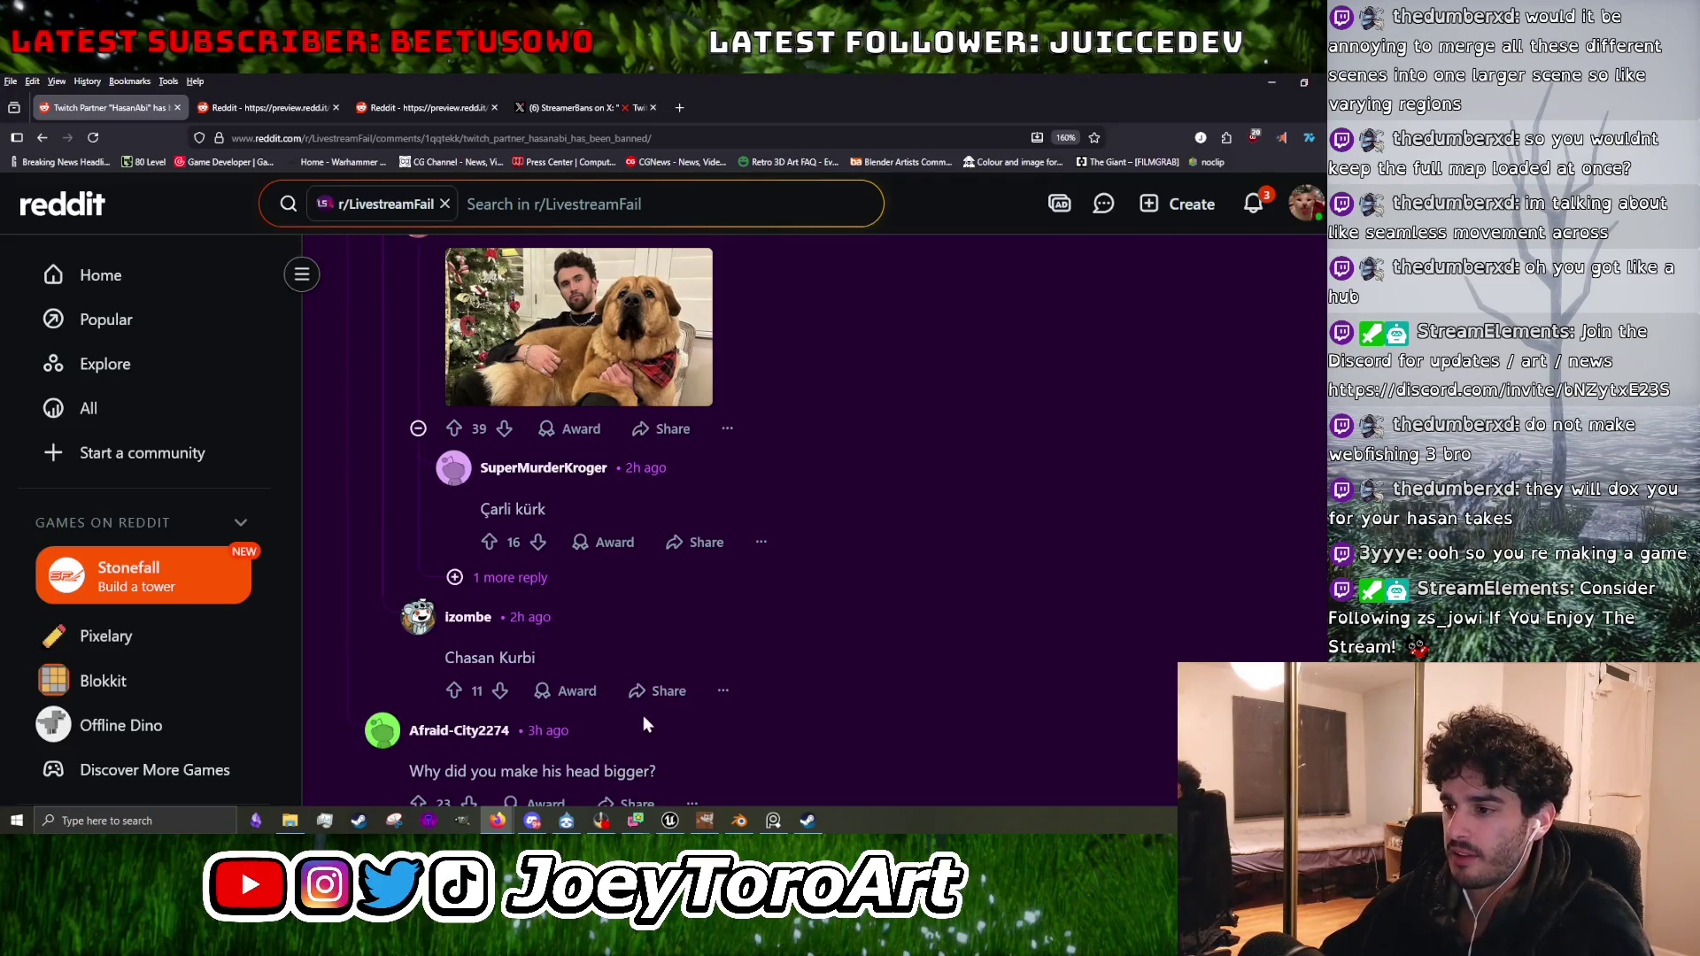
{"action": "scroll", "coordinate": [643, 715], "scroll_direction": "down", "scroll_amount": 7}
{"action": "scroll", "coordinate": [696, 628], "scroll_direction": "down", "scroll_amount": 10}
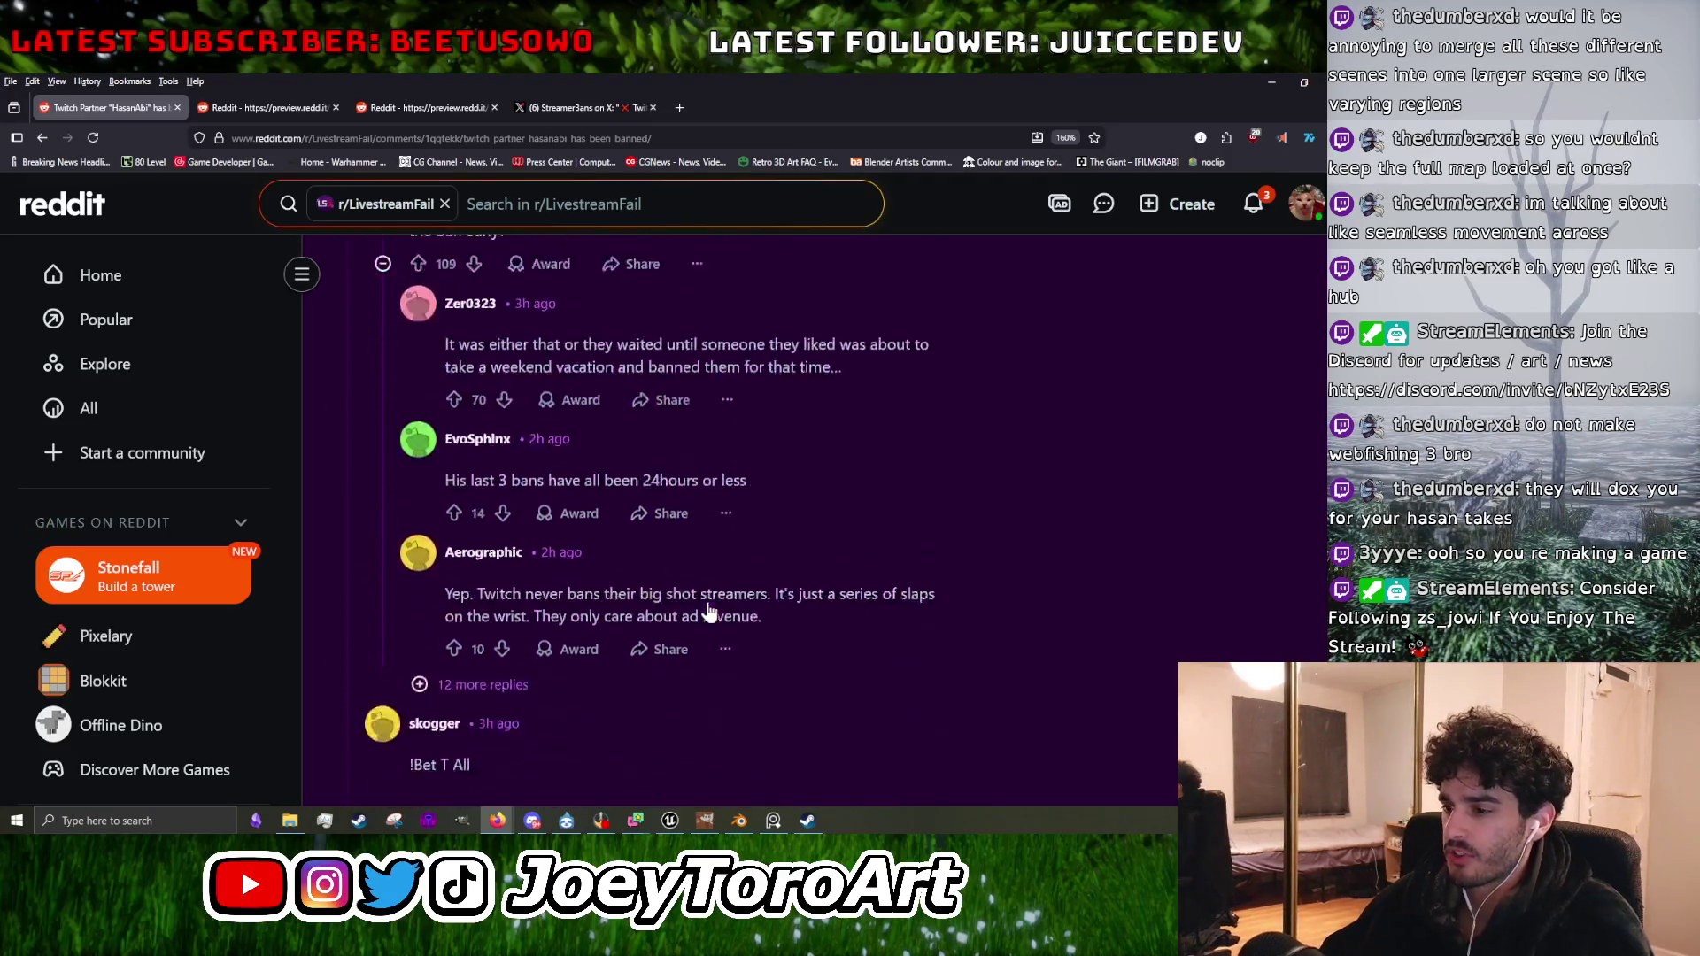
{"action": "scroll", "coordinate": [705, 606], "scroll_direction": "up", "scroll_amount": 4}
{"action": "scroll", "coordinate": [705, 608], "scroll_direction": "up", "scroll_amount": 15}
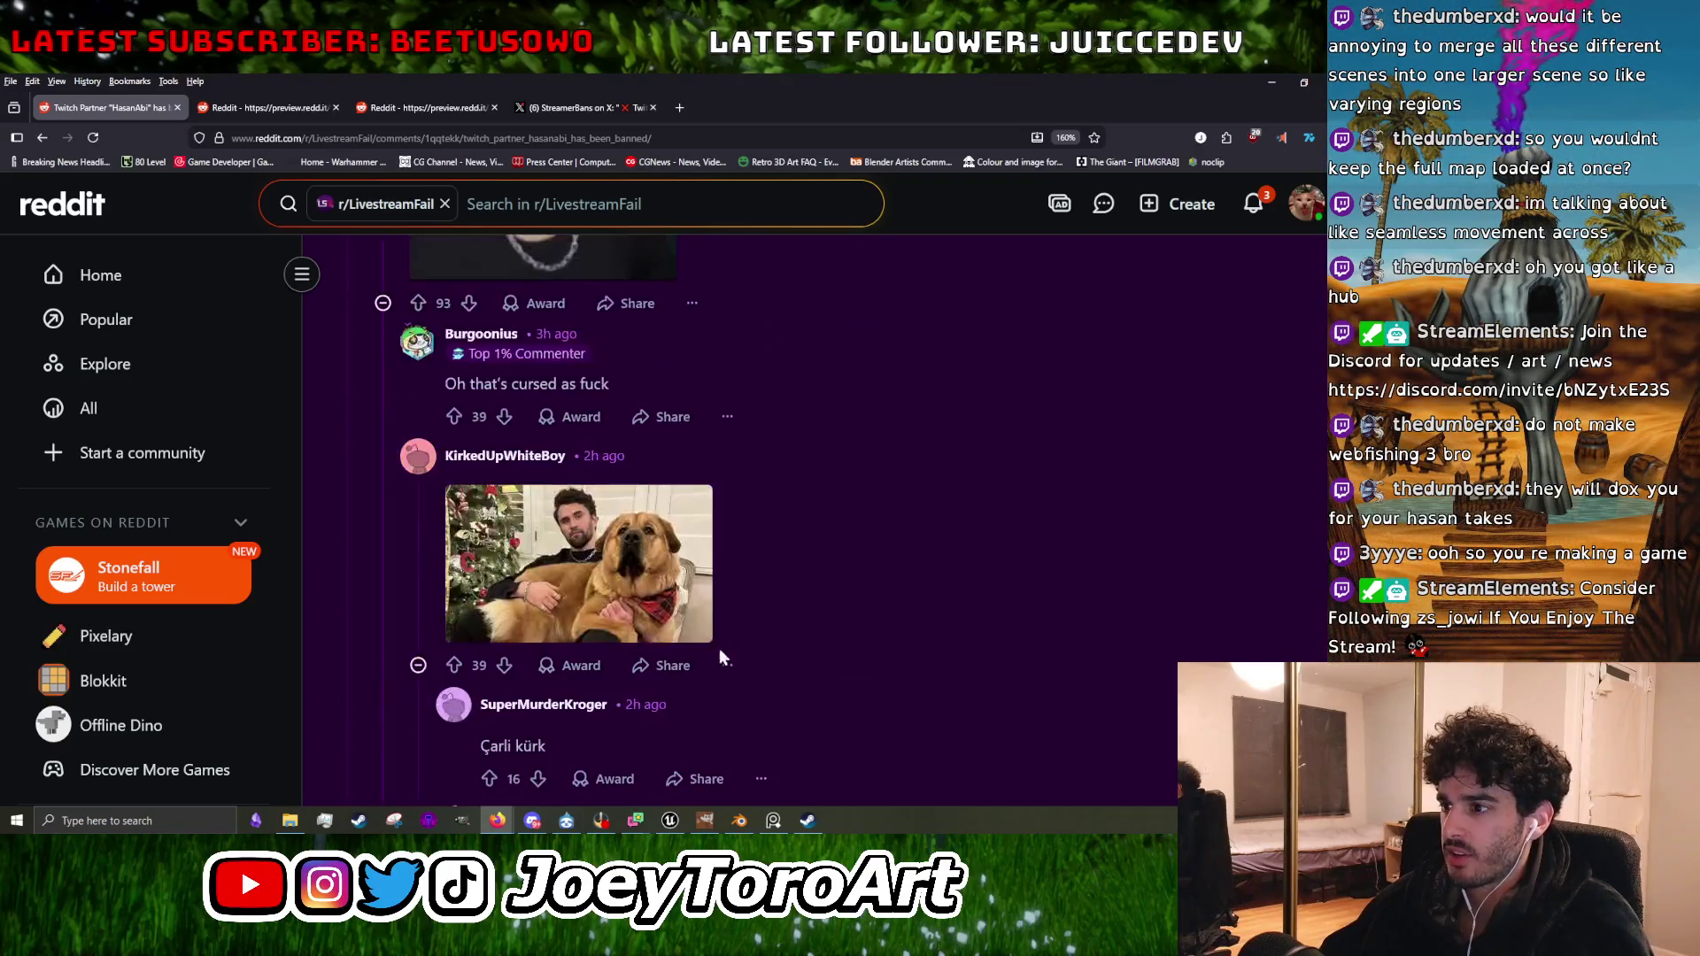
{"action": "scroll", "coordinate": [717, 650], "scroll_direction": "up", "scroll_amount": 10}
{"action": "scroll", "coordinate": [714, 649], "scroll_direction": "down", "scroll_amount": 14}
{"action": "scroll", "coordinate": [697, 620], "scroll_direction": "down", "scroll_amount": 10}
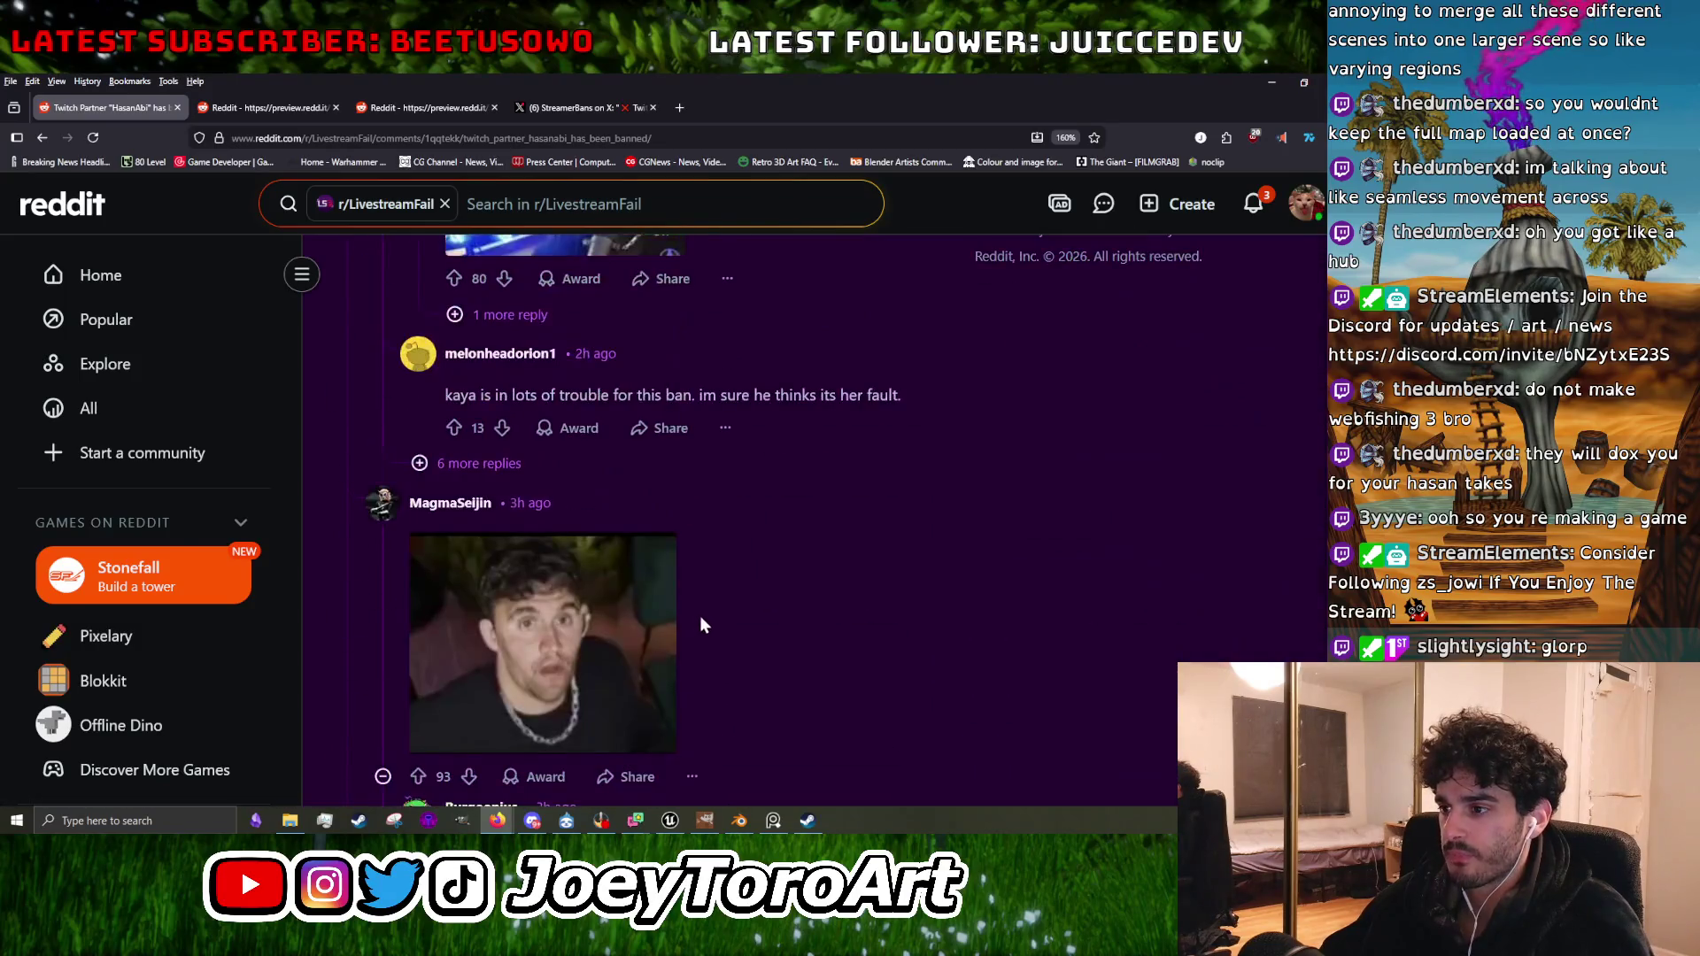
{"action": "scroll", "coordinate": [691, 590], "scroll_direction": "up", "scroll_amount": 4}
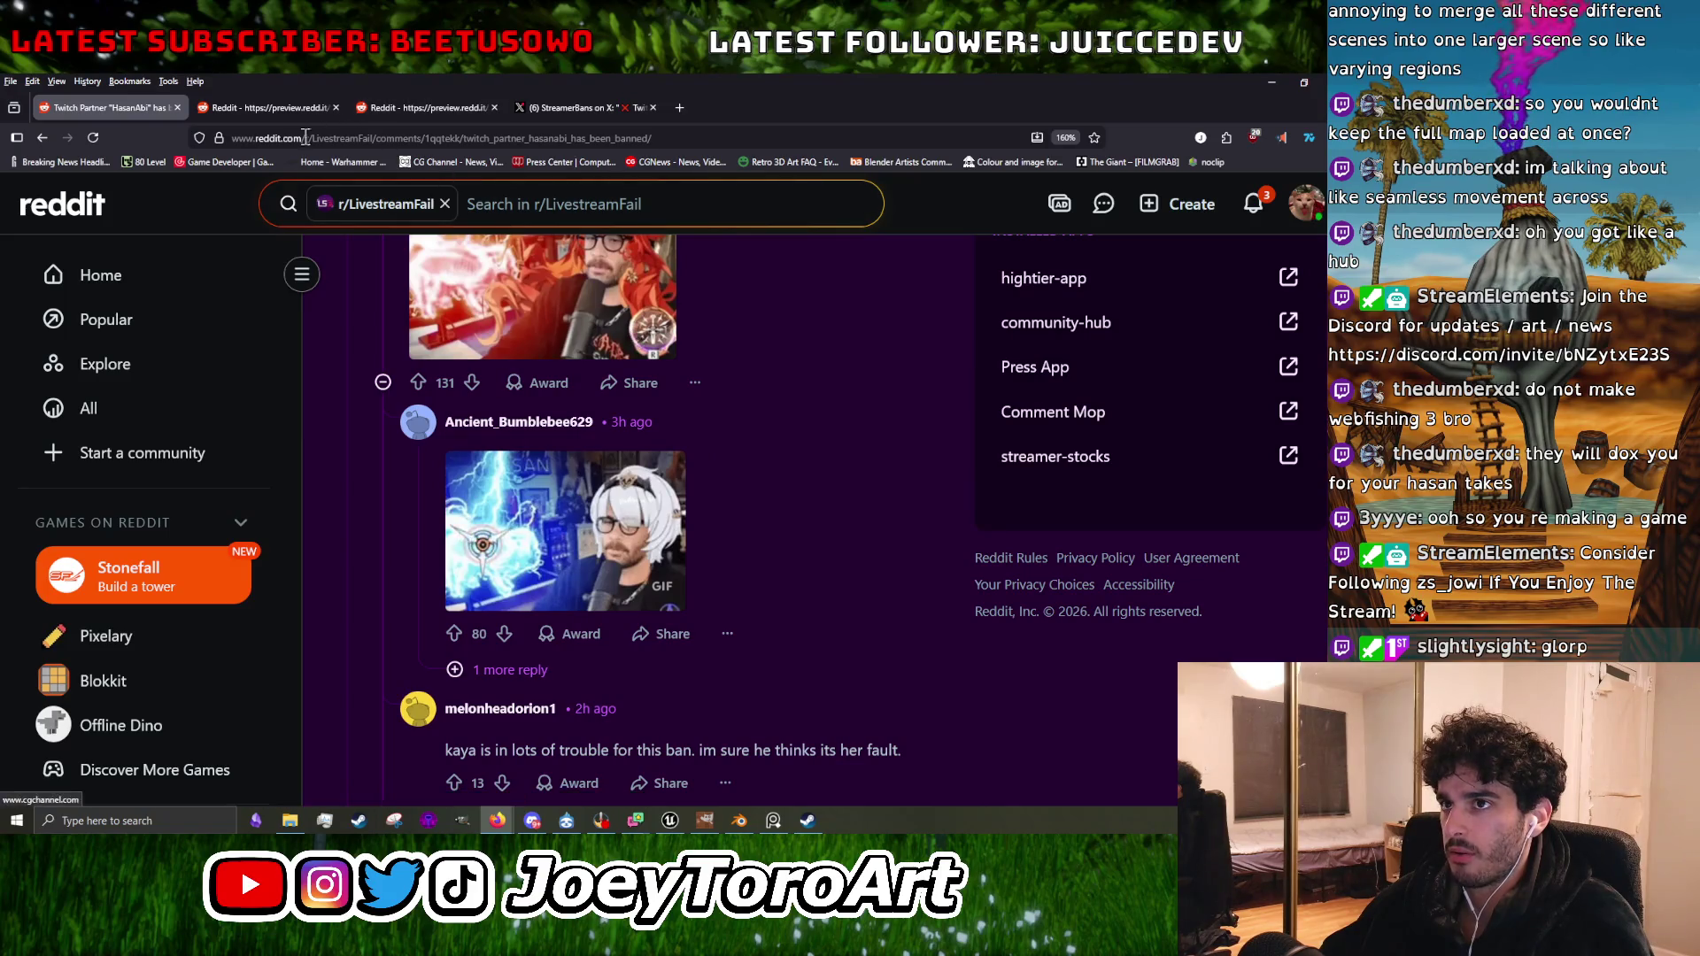
{"action": "left_click", "coordinate": [553, 107]}
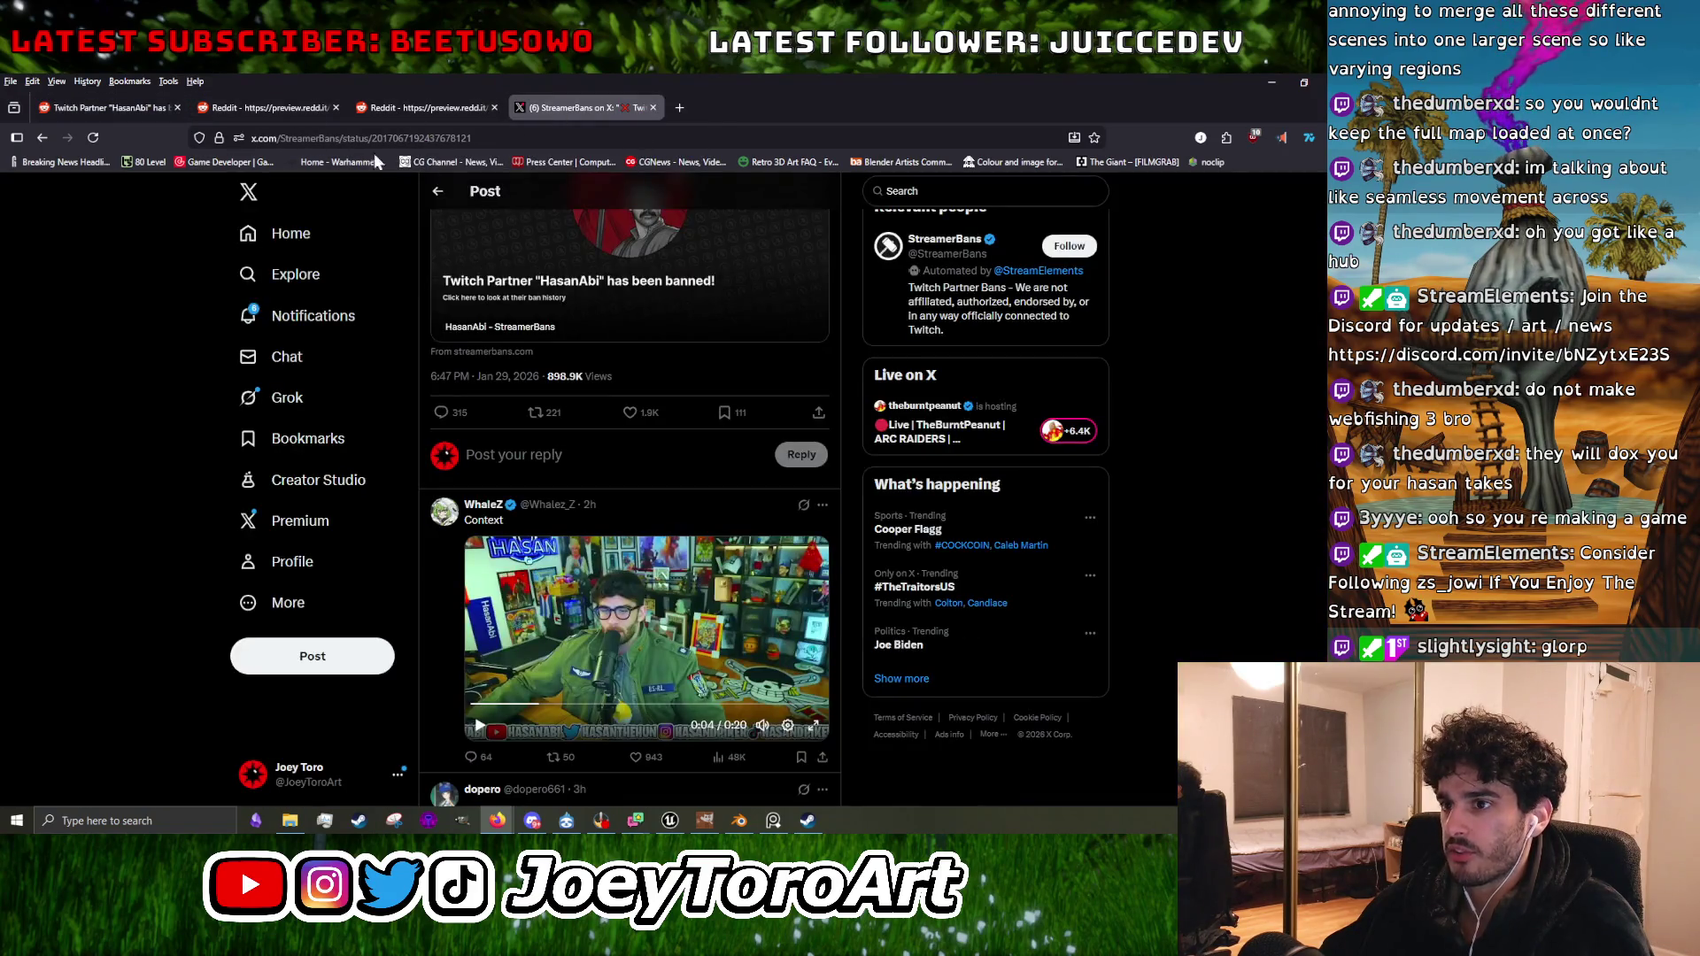
{"action": "left_click", "coordinate": [161, 115]}
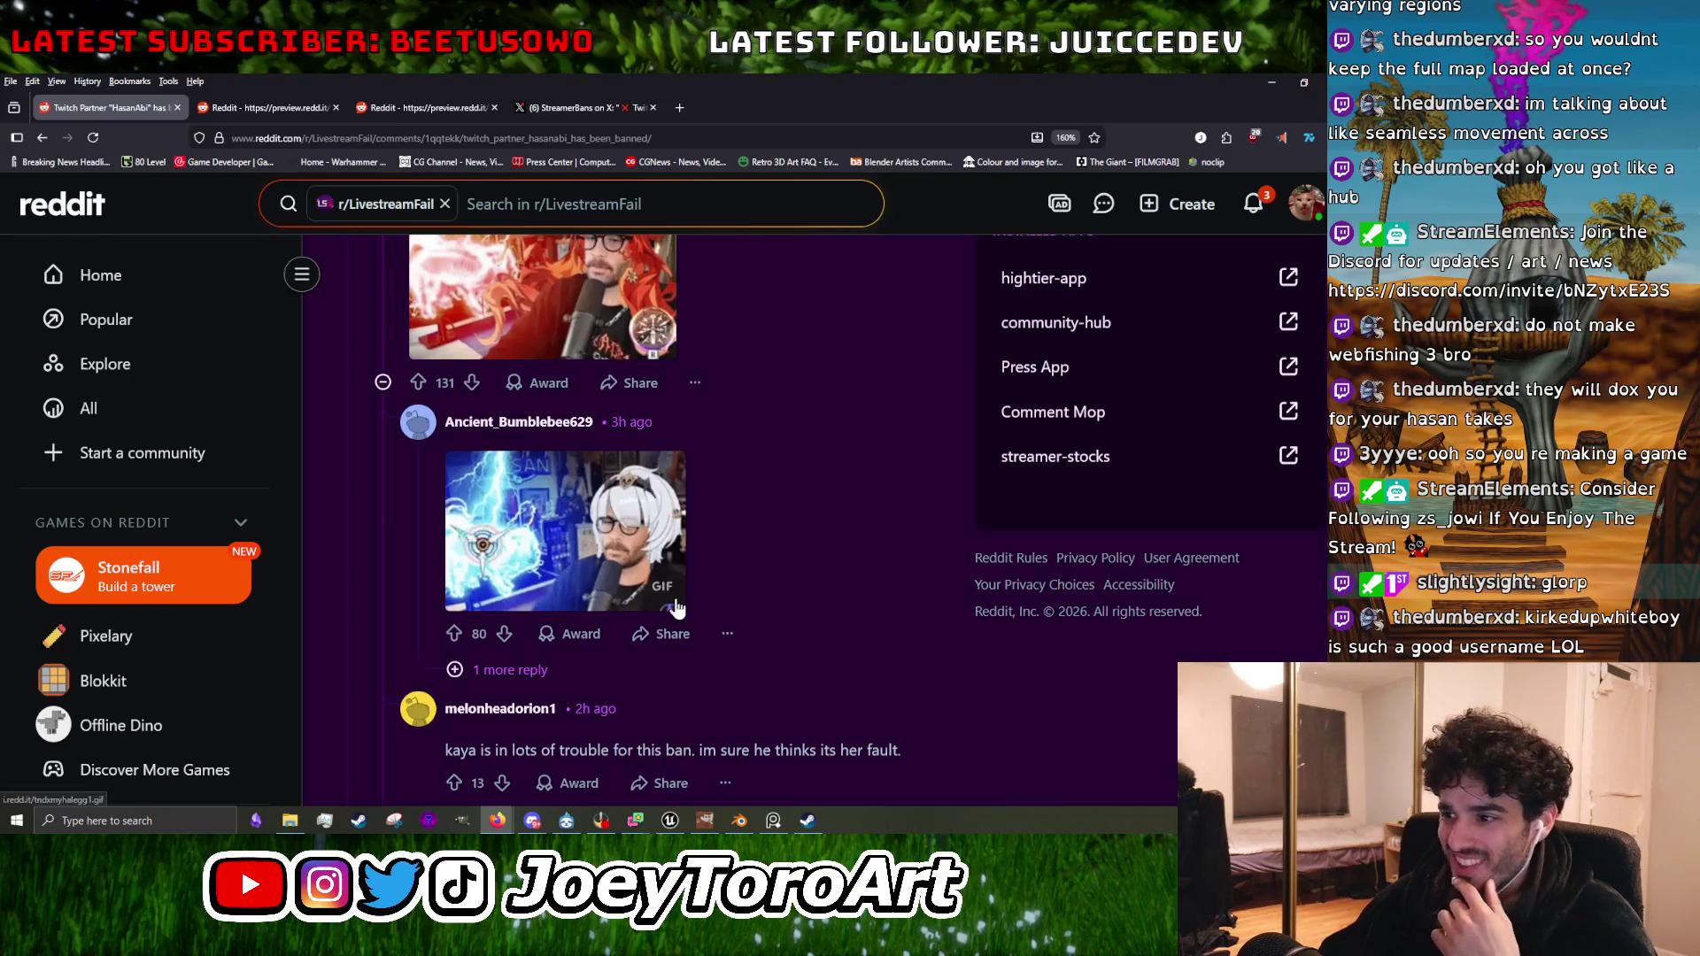
View the dog photo full-size, then close it and the extra preview.
{"action": "scroll", "coordinate": [683, 604], "scroll_direction": "up", "scroll_amount": 5}
{"action": "scroll", "coordinate": [683, 603], "scroll_direction": "down", "scroll_amount": 1}
{"action": "scroll", "coordinate": [677, 608], "scroll_direction": "up", "scroll_amount": 1}
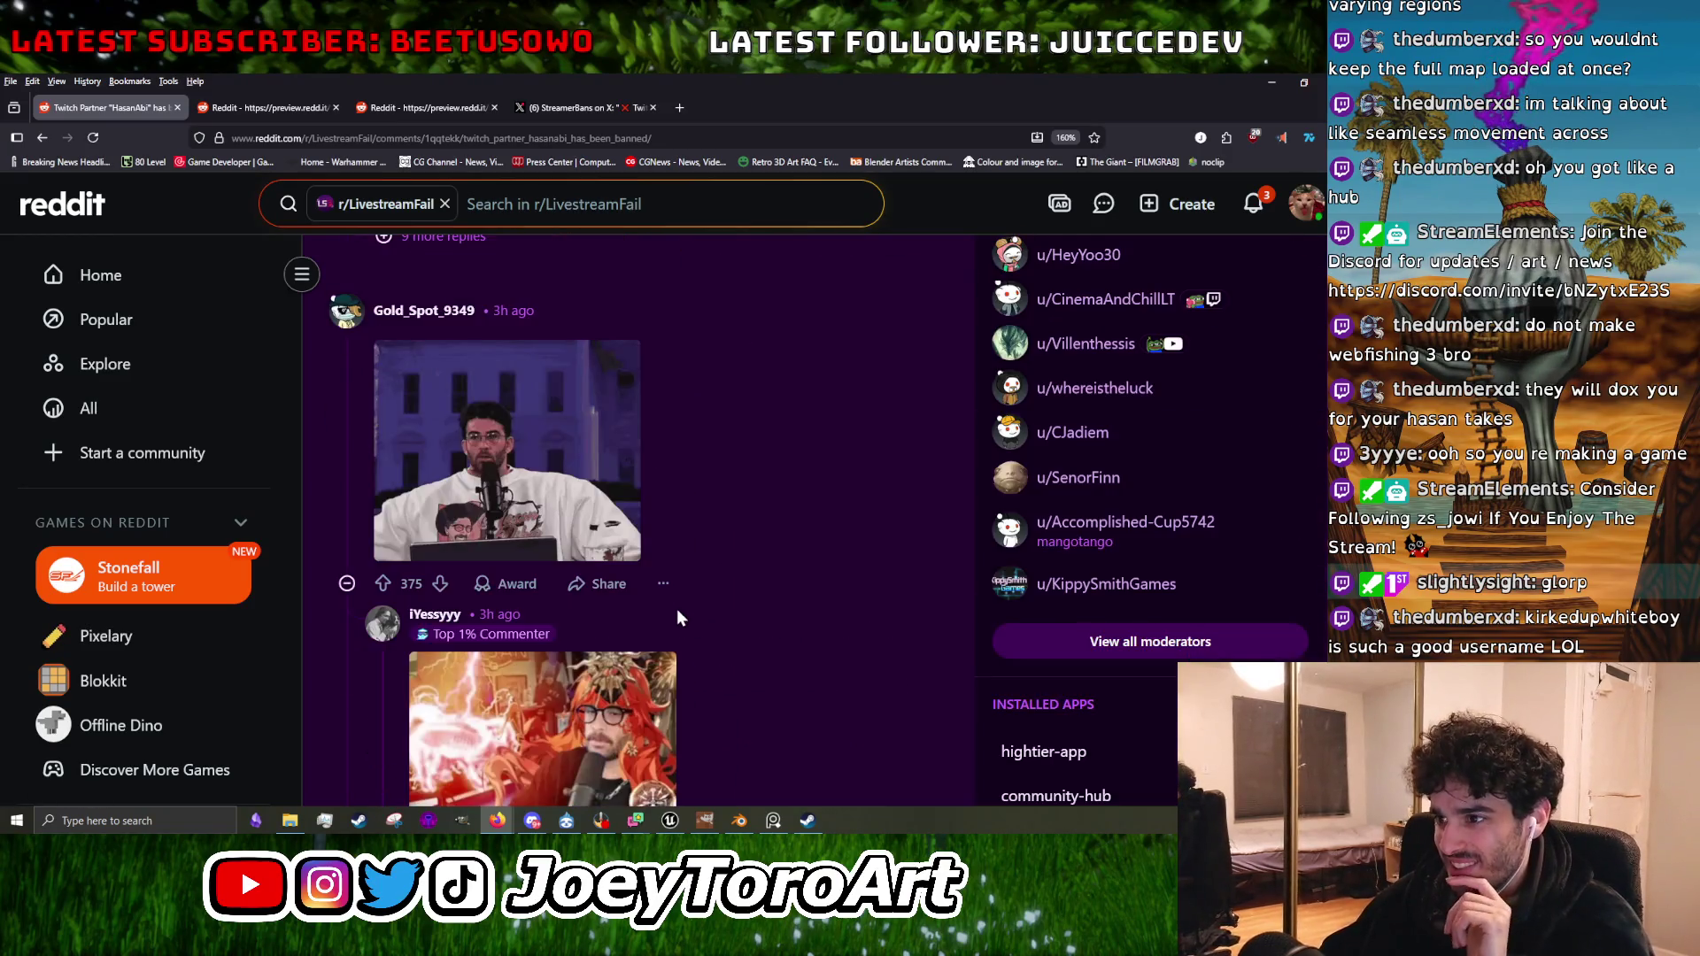
{"action": "scroll", "coordinate": [638, 521], "scroll_direction": "down", "scroll_amount": 8}
{"action": "scroll", "coordinate": [642, 527], "scroll_direction": "down", "scroll_amount": 5}
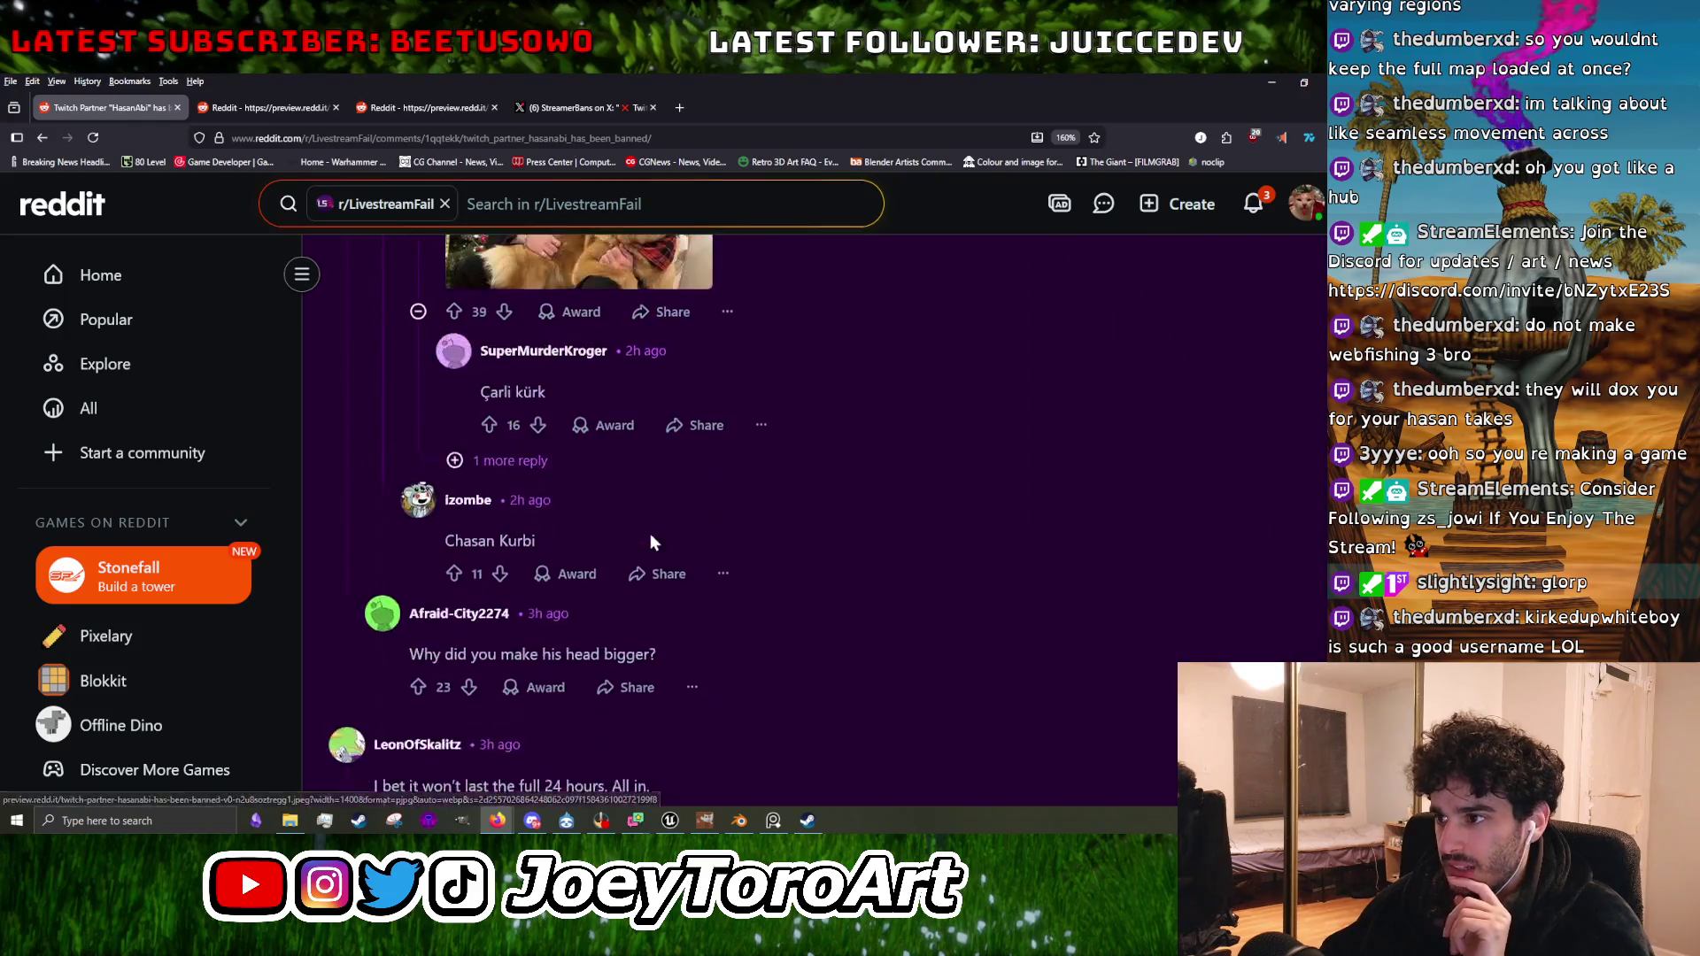
{"action": "scroll", "coordinate": [650, 533], "scroll_direction": "up", "scroll_amount": 5}
{"action": "left_click", "coordinate": [555, 437]}
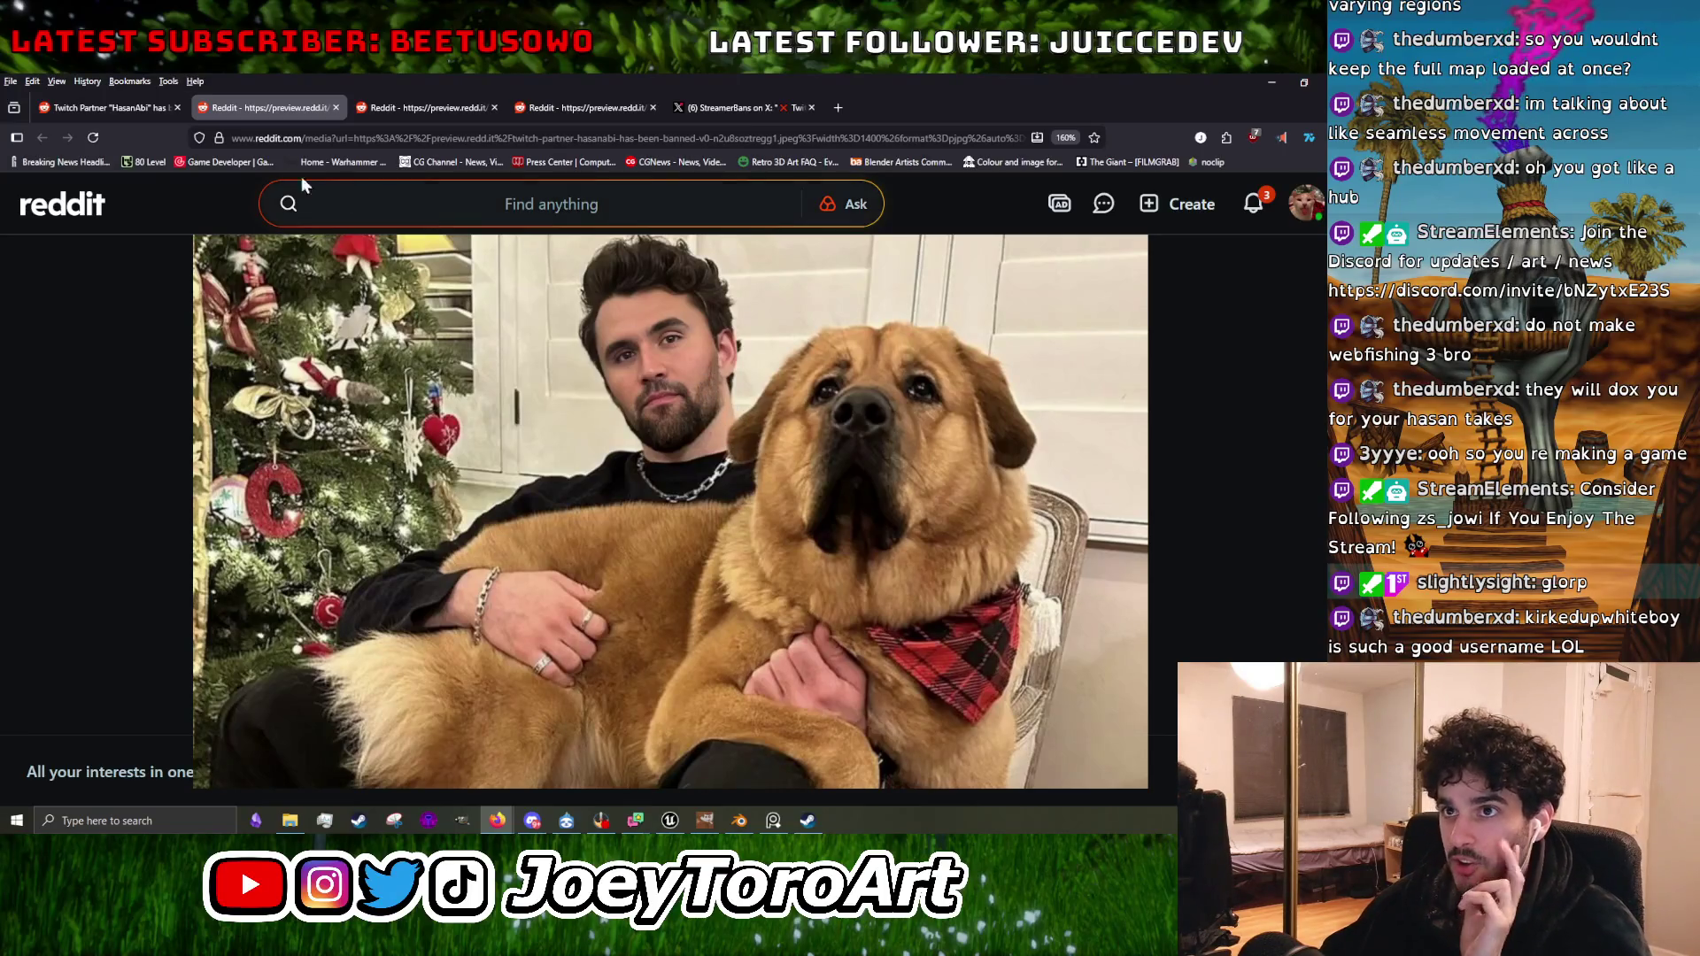
{"action": "left_click", "coordinate": [336, 107]}
{"action": "left_click", "coordinate": [354, 107]}
View the uniformed-group image full-size, close it, and continue down the comments.
{"action": "left_click", "coordinate": [335, 107]}
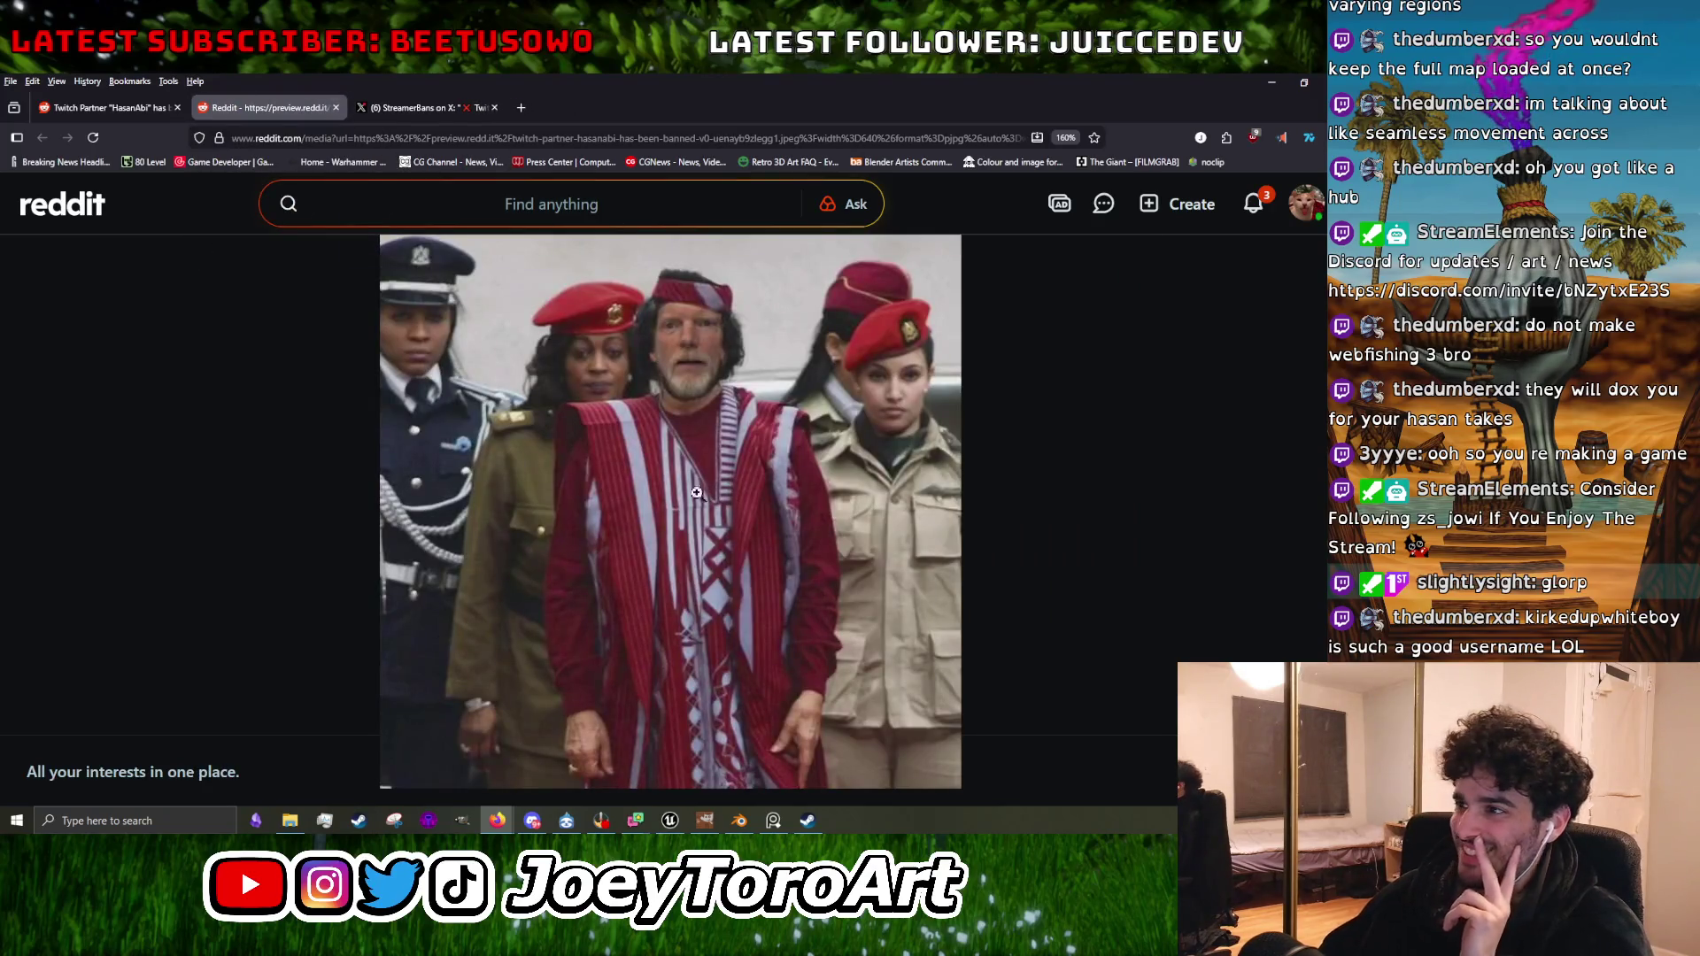
{"action": "left_click", "coordinate": [336, 107]}
{"action": "left_click", "coordinate": [130, 109]}
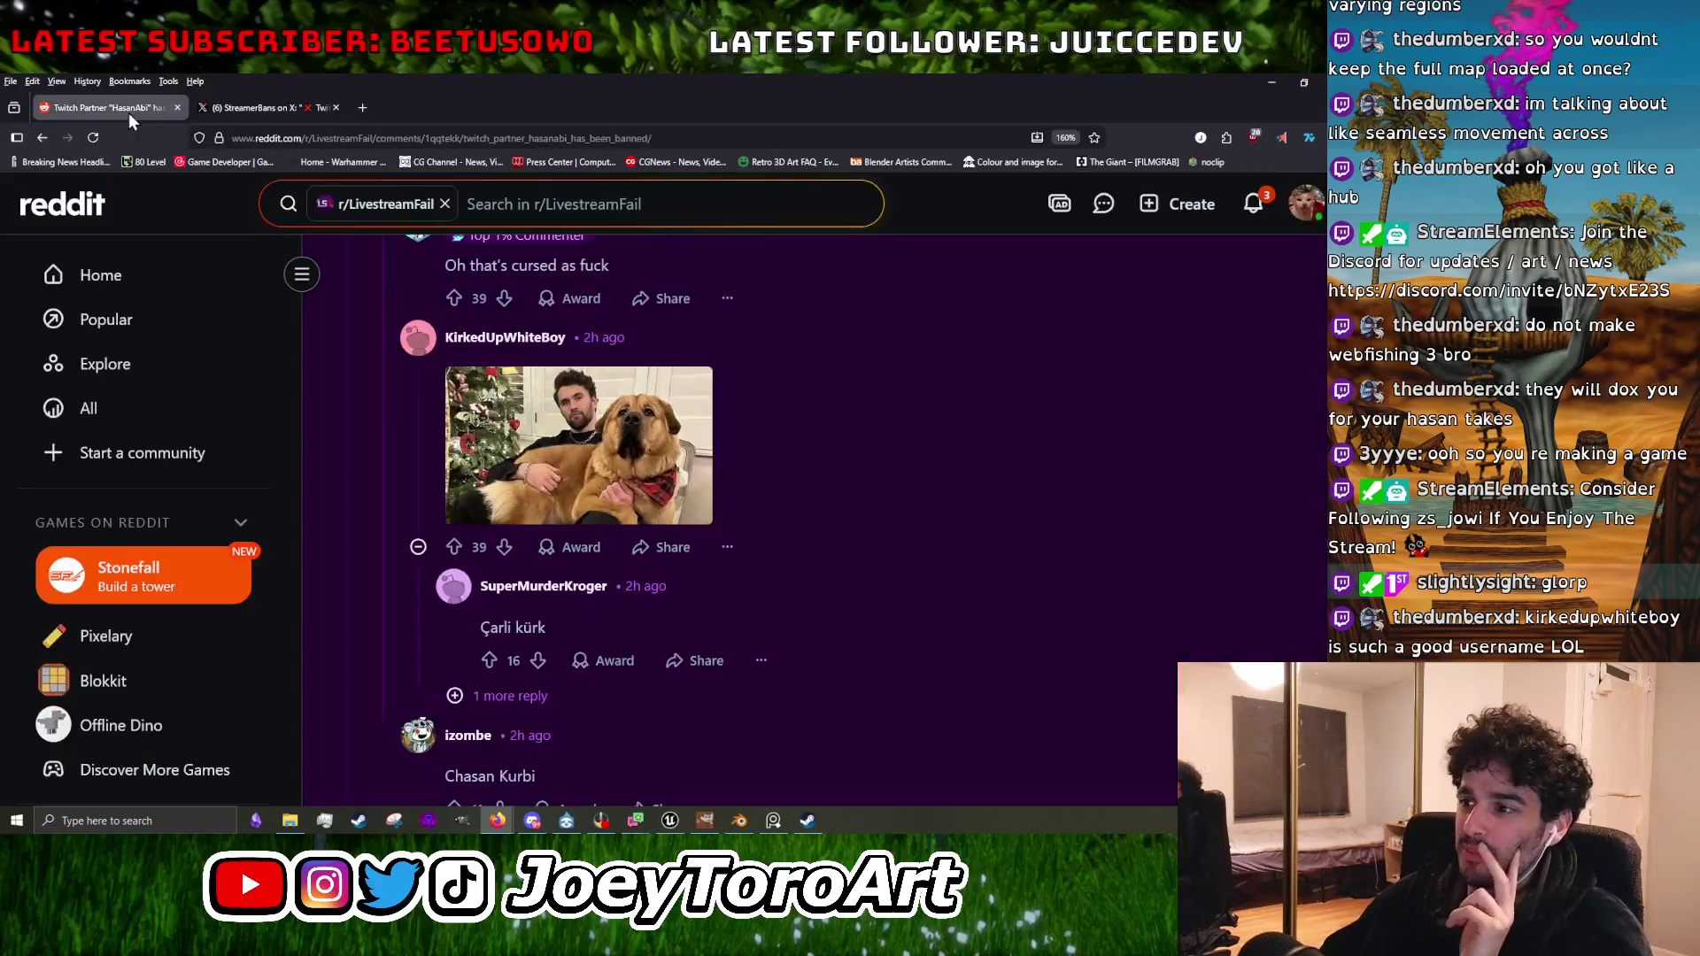
{"action": "scroll", "coordinate": [595, 550], "scroll_direction": "down", "scroll_amount": 4}
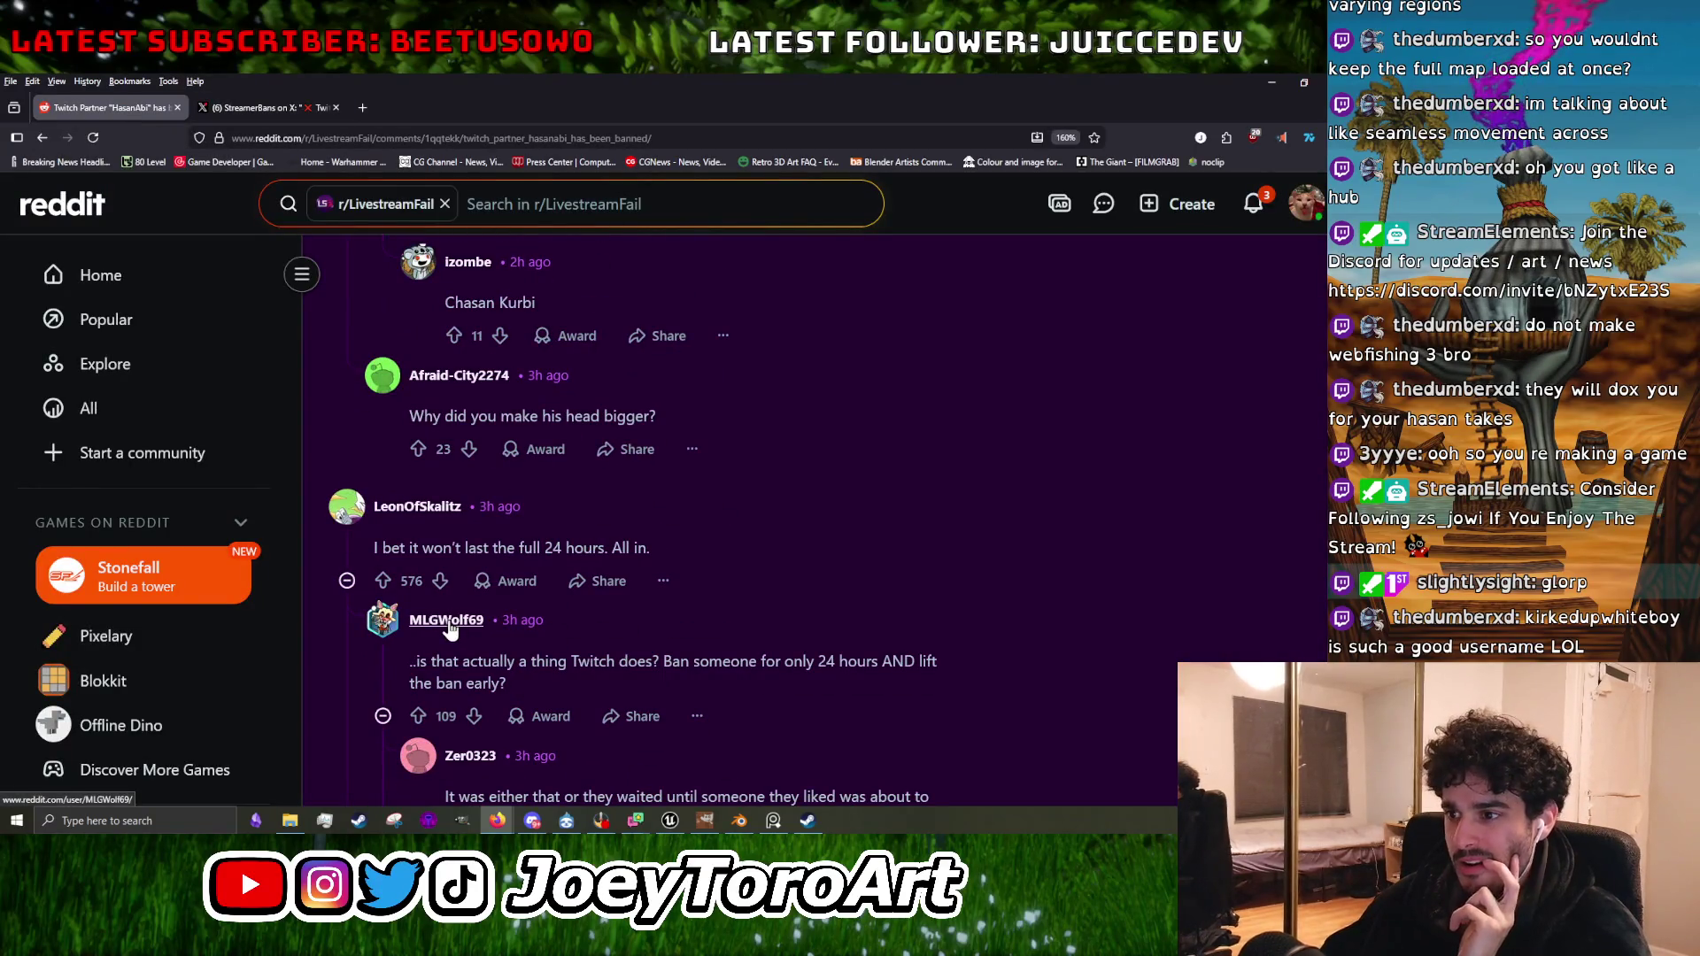
{"action": "scroll", "coordinate": [531, 620], "scroll_direction": "down", "scroll_amount": 8}
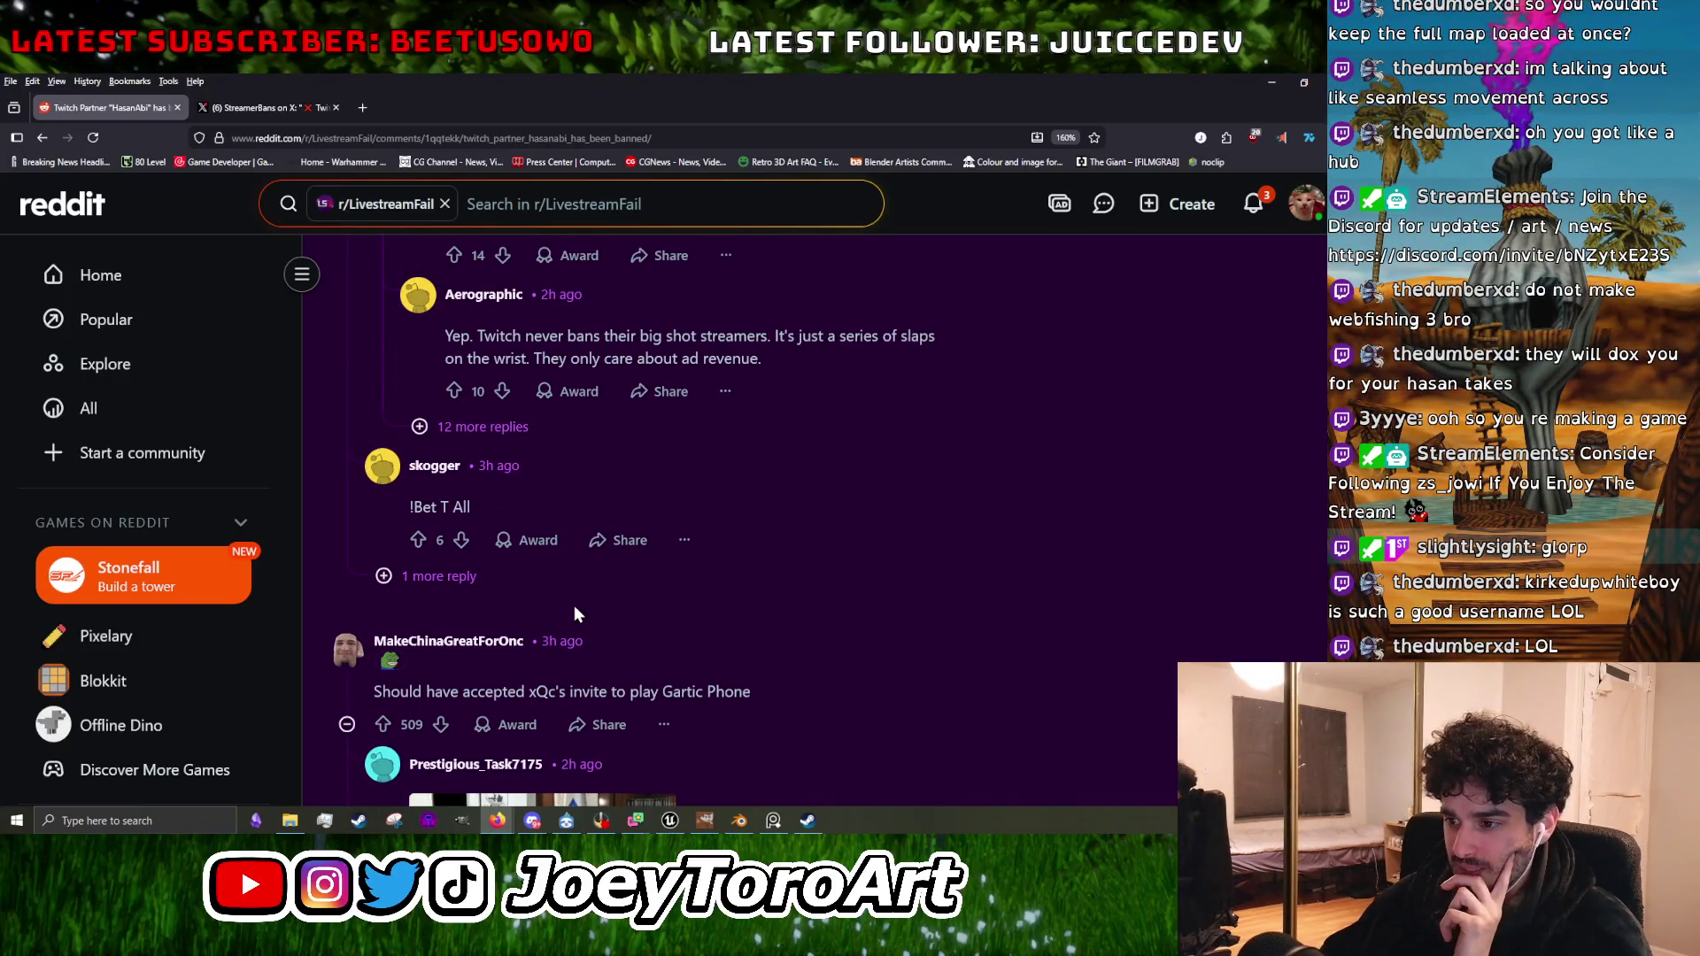
{"action": "scroll", "coordinate": [583, 657], "scroll_direction": "down", "scroll_amount": 4}
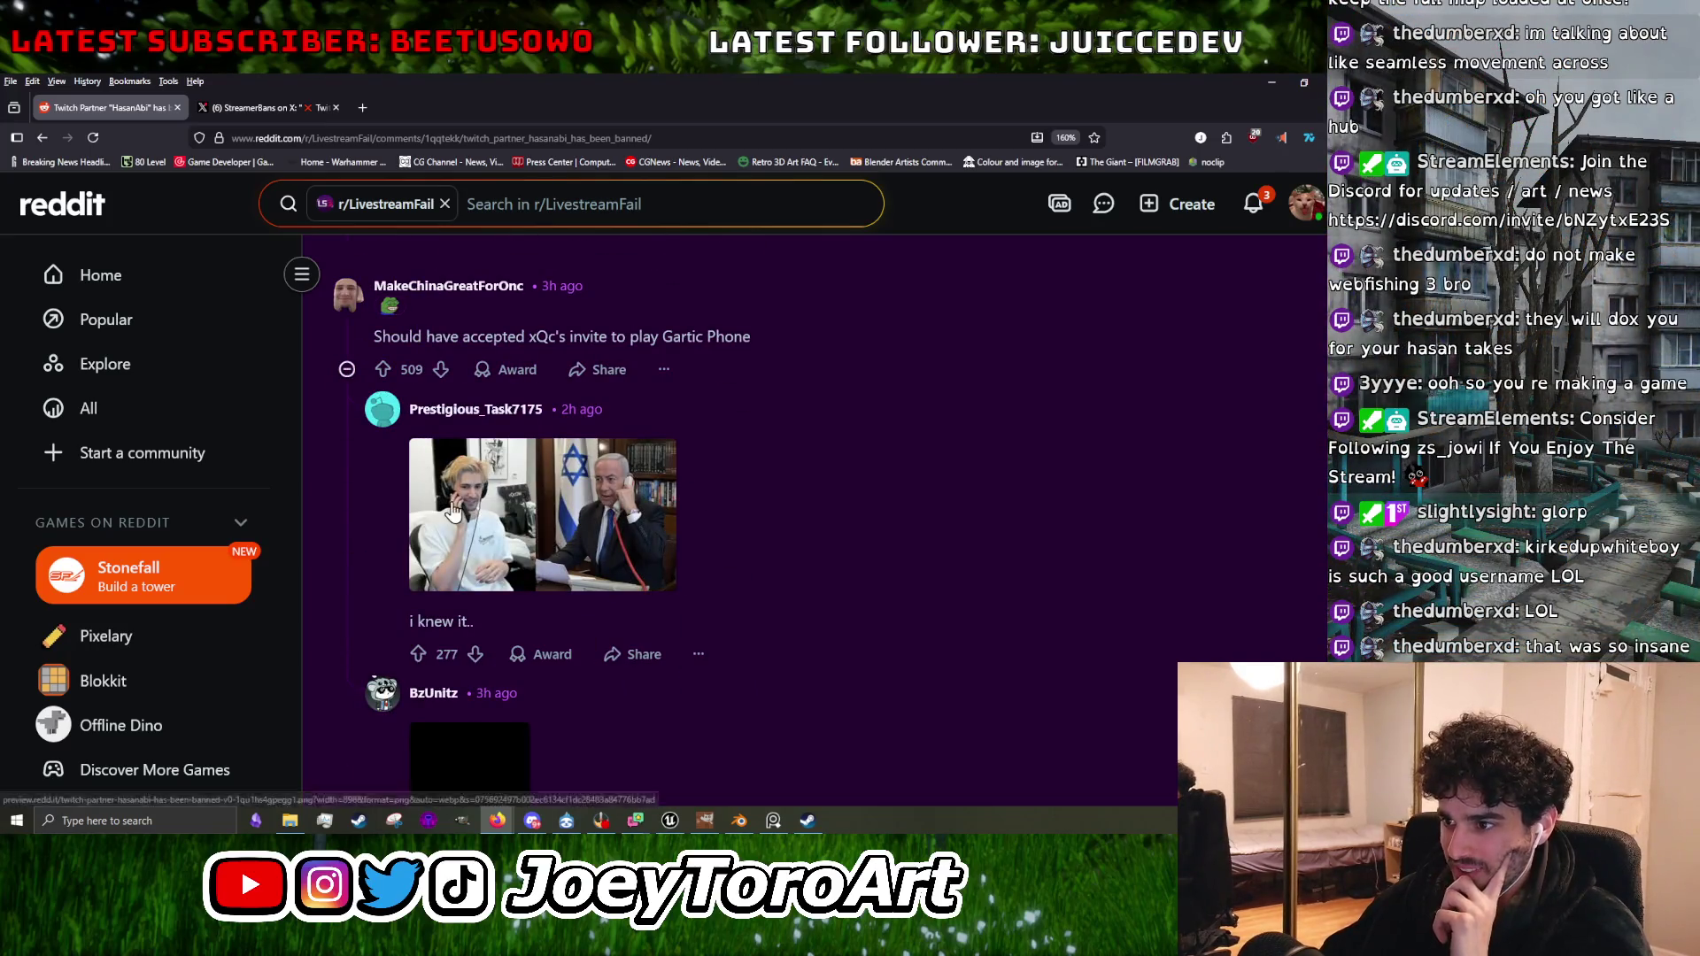
View the phone-call image full-size, return, and read further down the comments.
{"action": "left_click", "coordinate": [453, 511]}
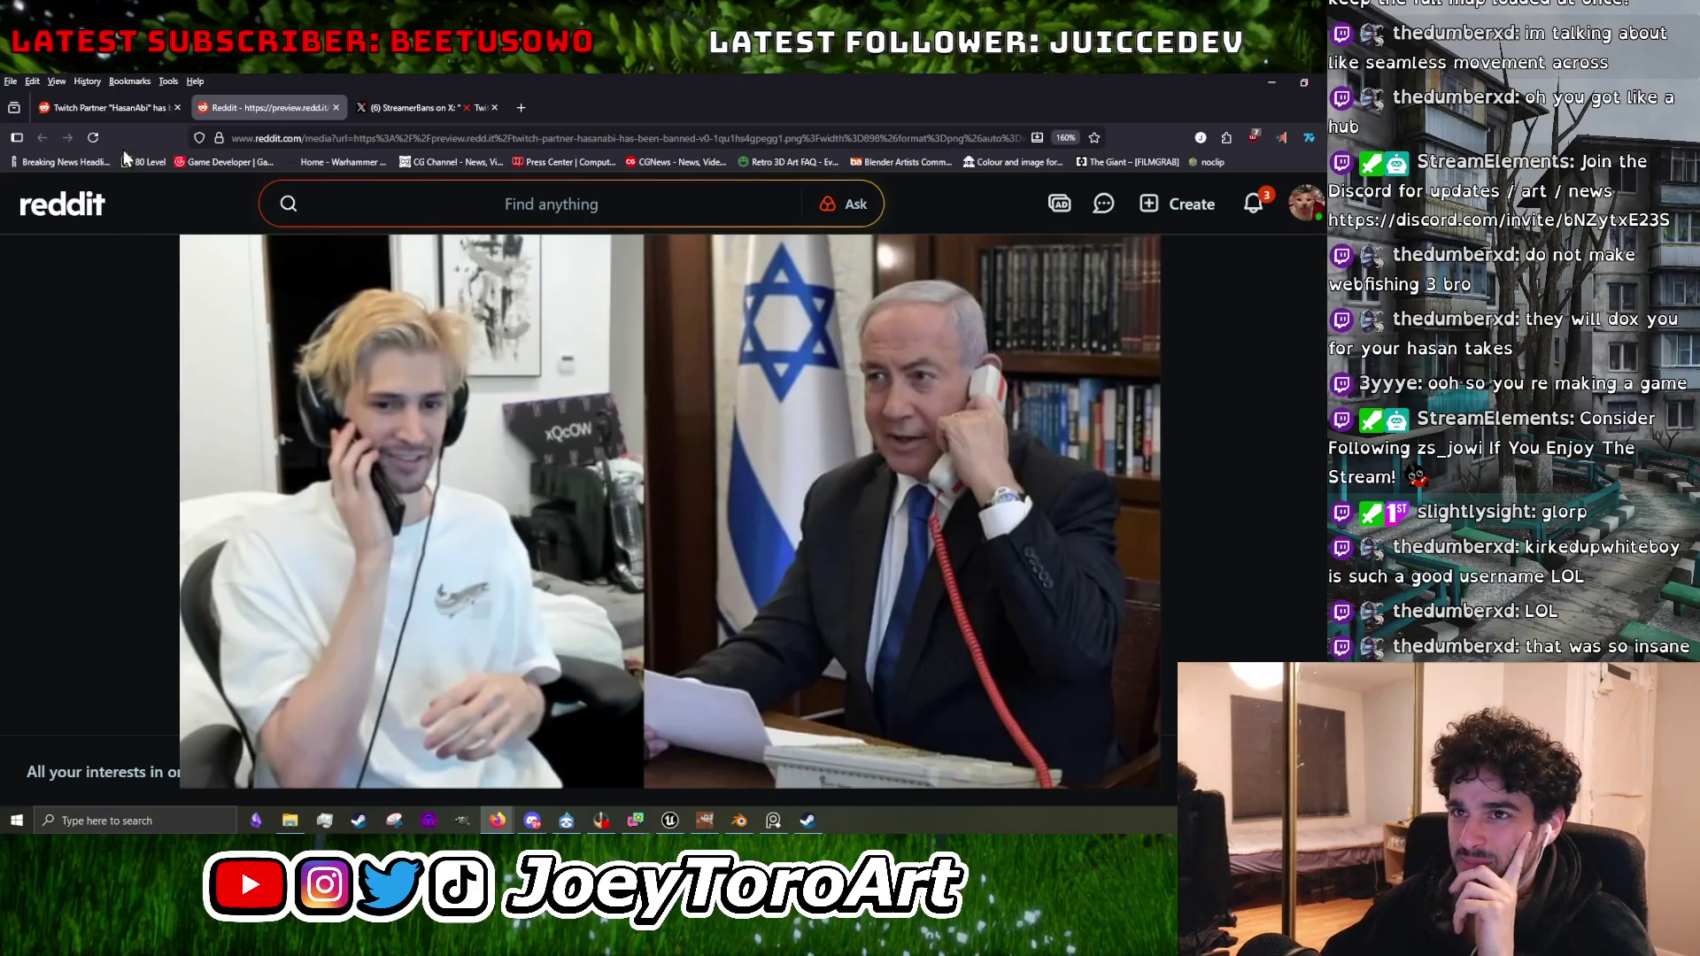
{"action": "left_click", "coordinate": [137, 103]}
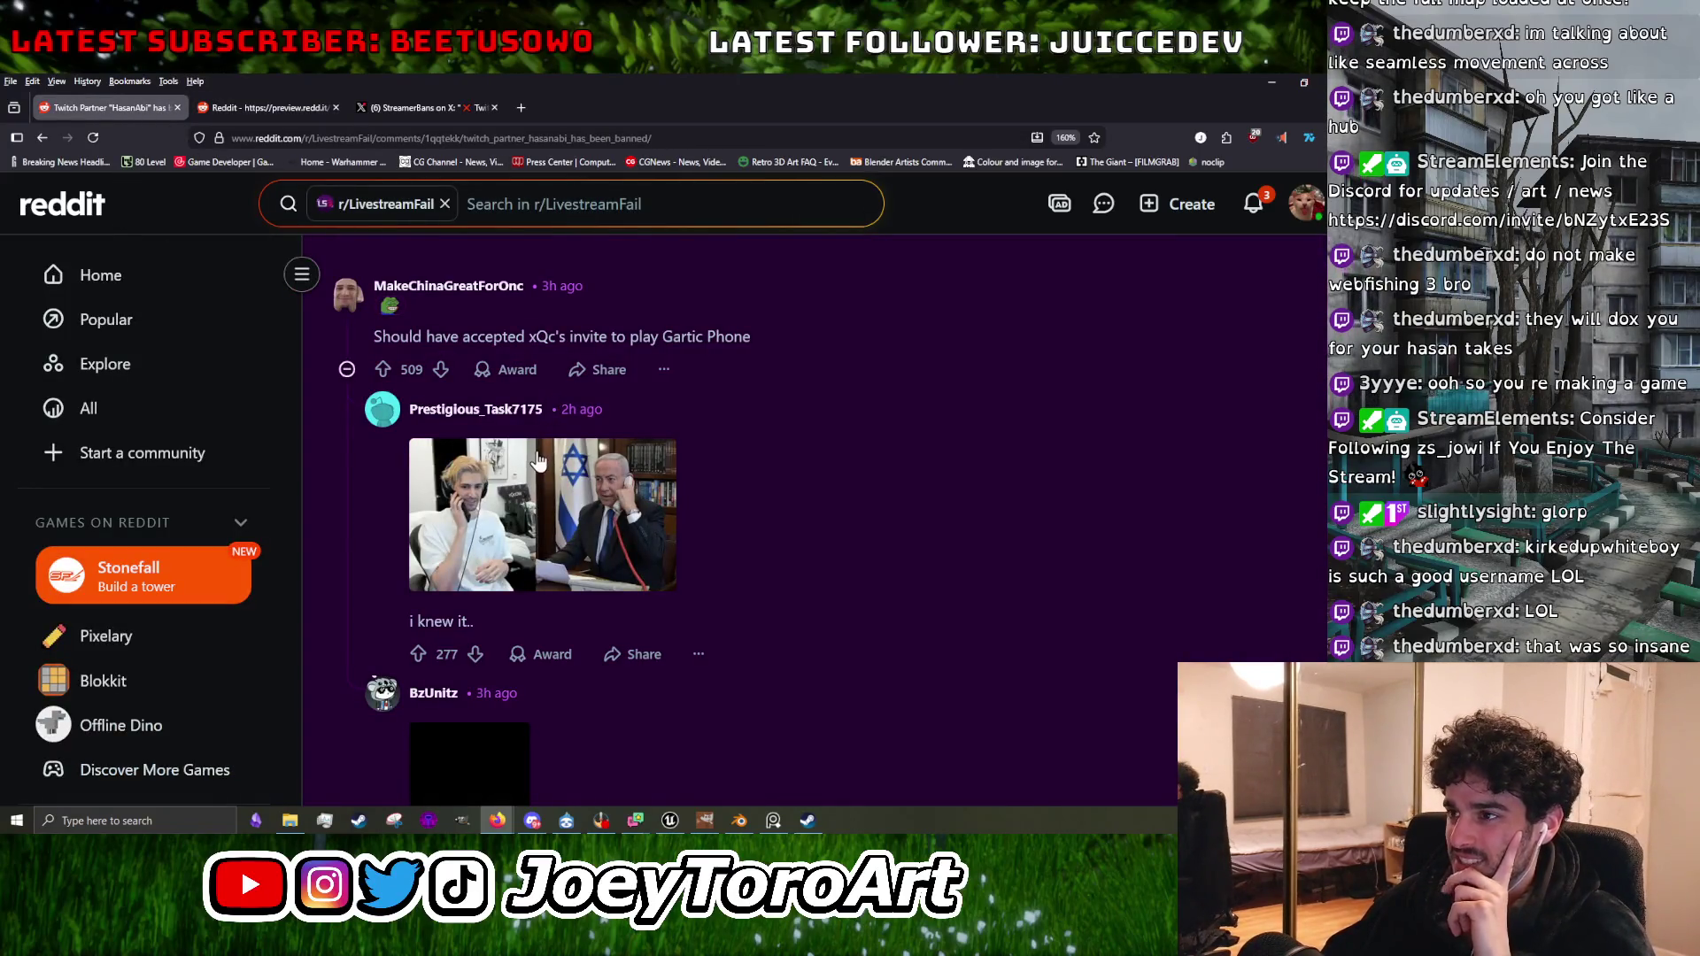
{"action": "scroll", "coordinate": [544, 564], "scroll_direction": "up", "scroll_amount": 1}
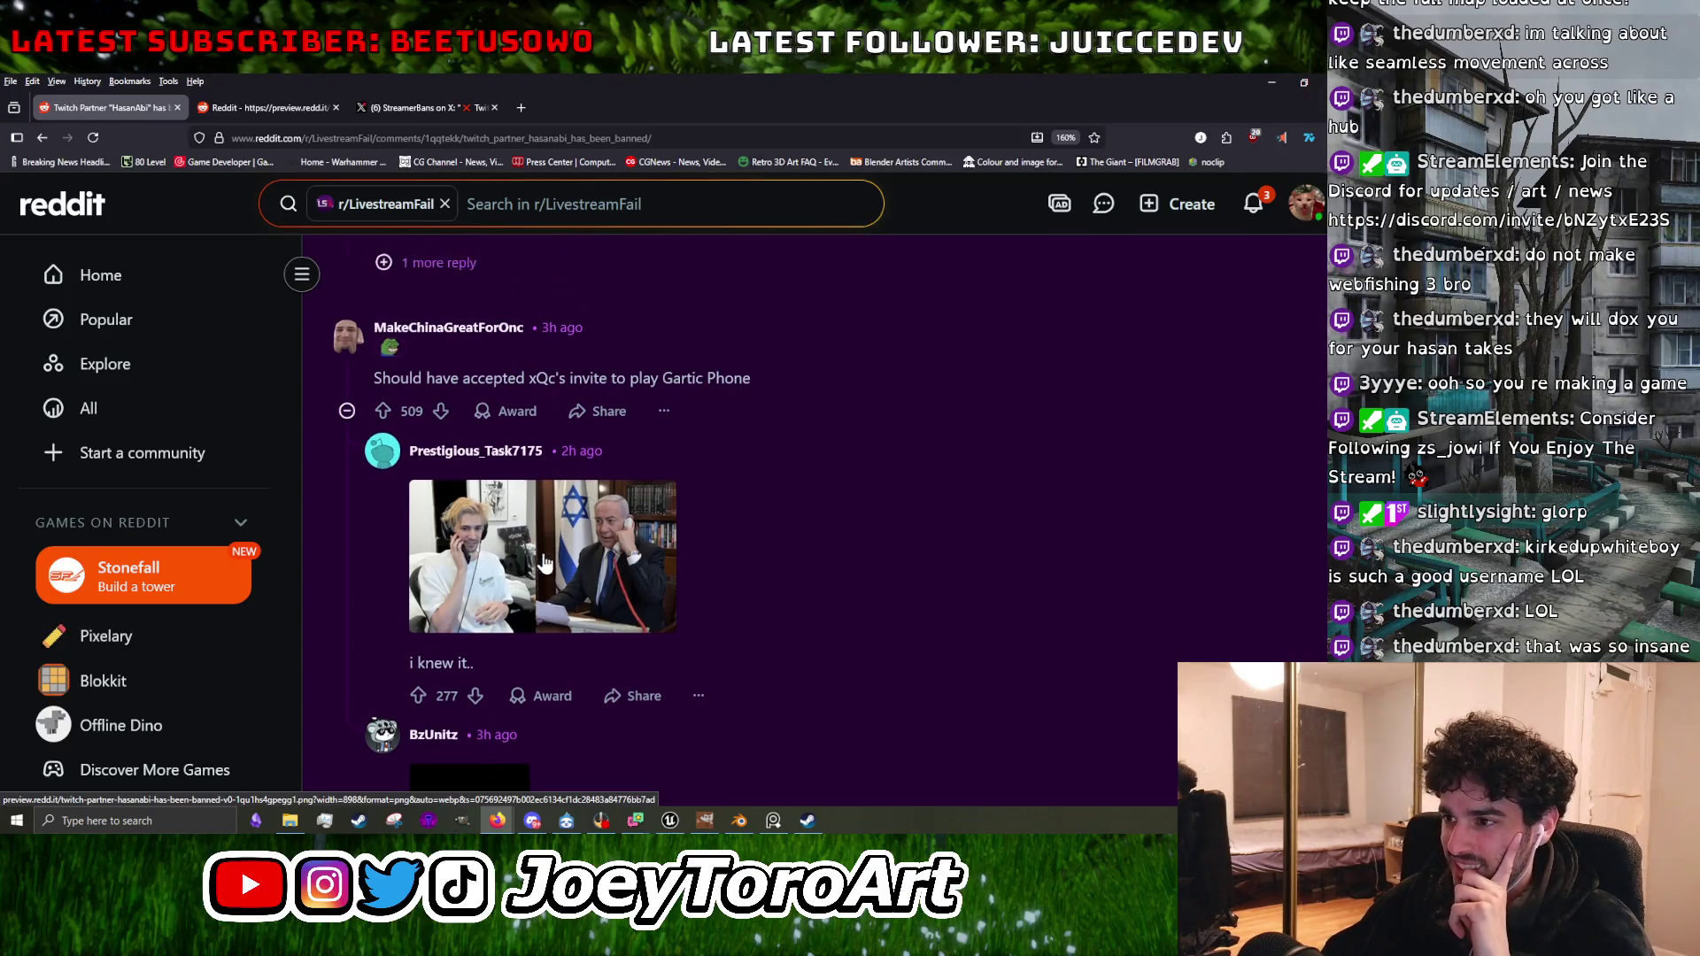
{"action": "scroll", "coordinate": [545, 564], "scroll_direction": "up", "scroll_amount": 2}
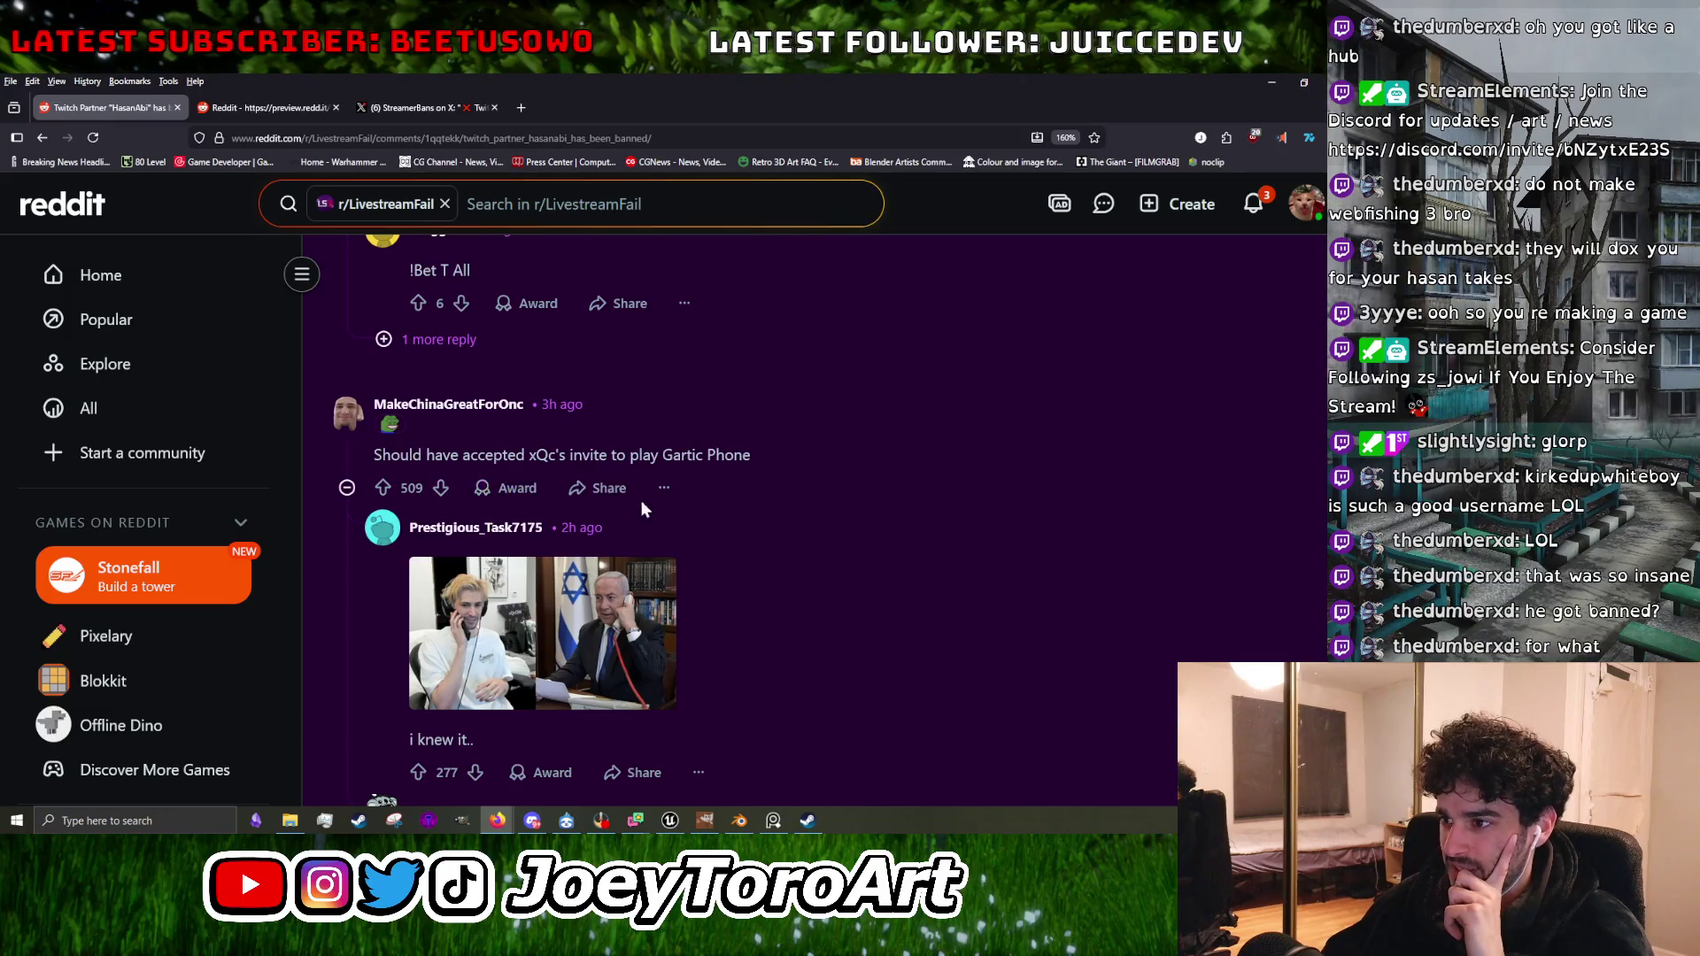
{"action": "scroll", "coordinate": [655, 537], "scroll_direction": "down", "scroll_amount": 5}
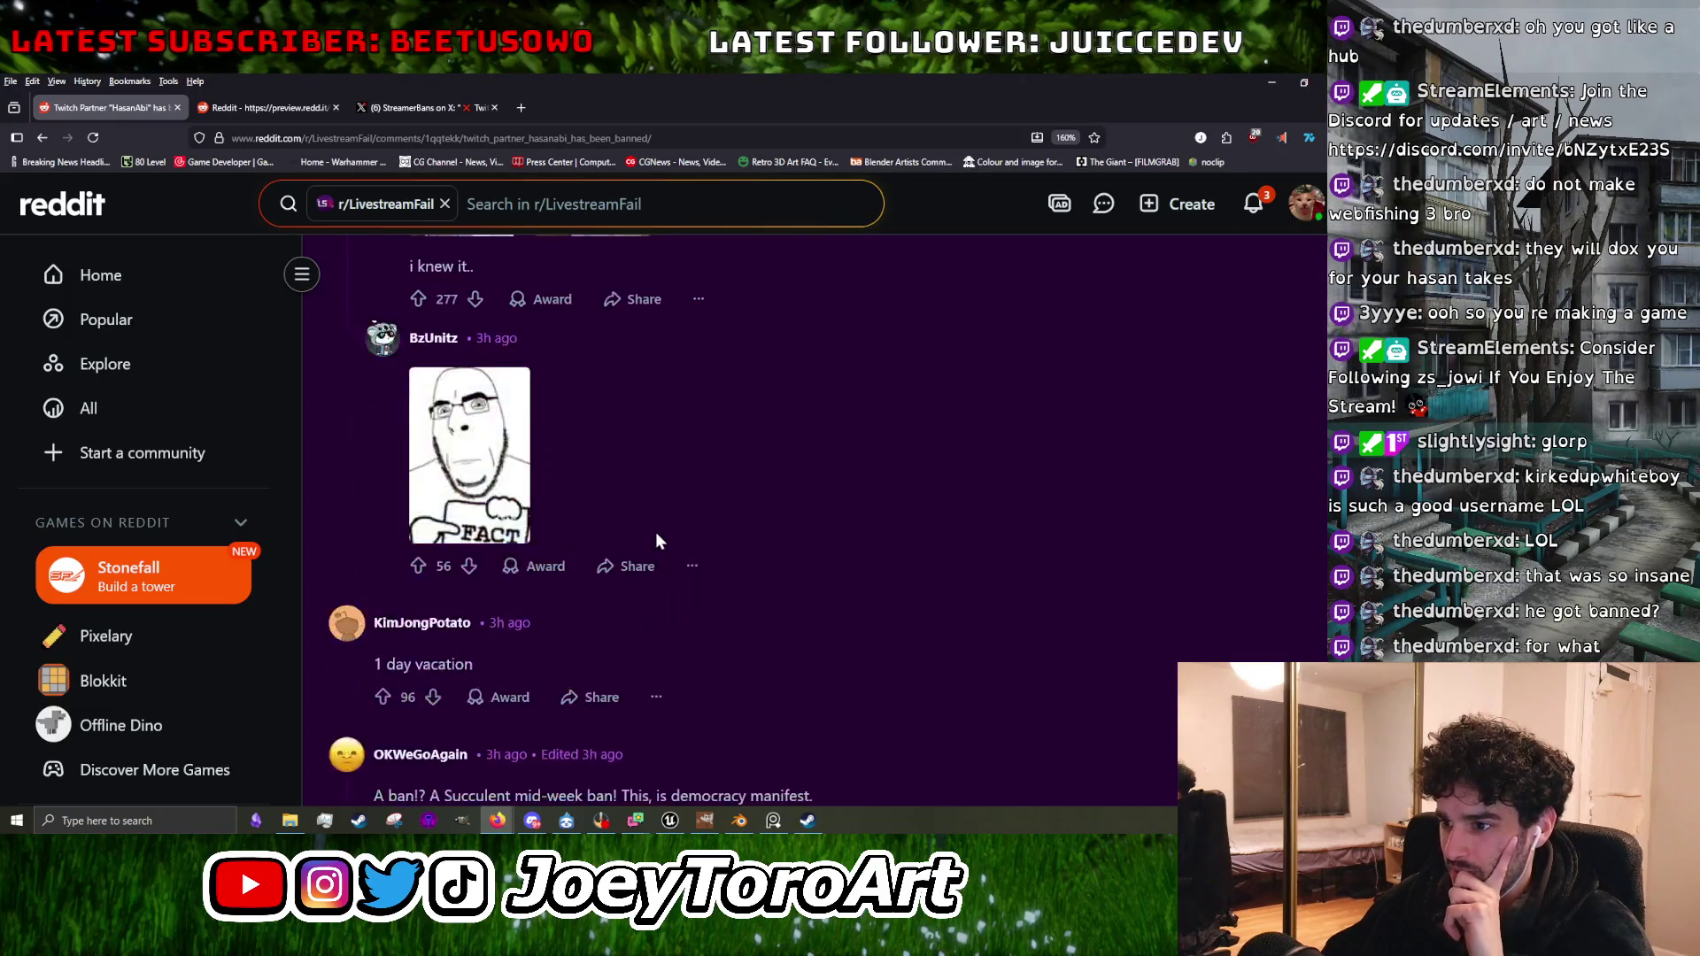
{"action": "scroll", "coordinate": [656, 538], "scroll_direction": "down", "scroll_amount": 5}
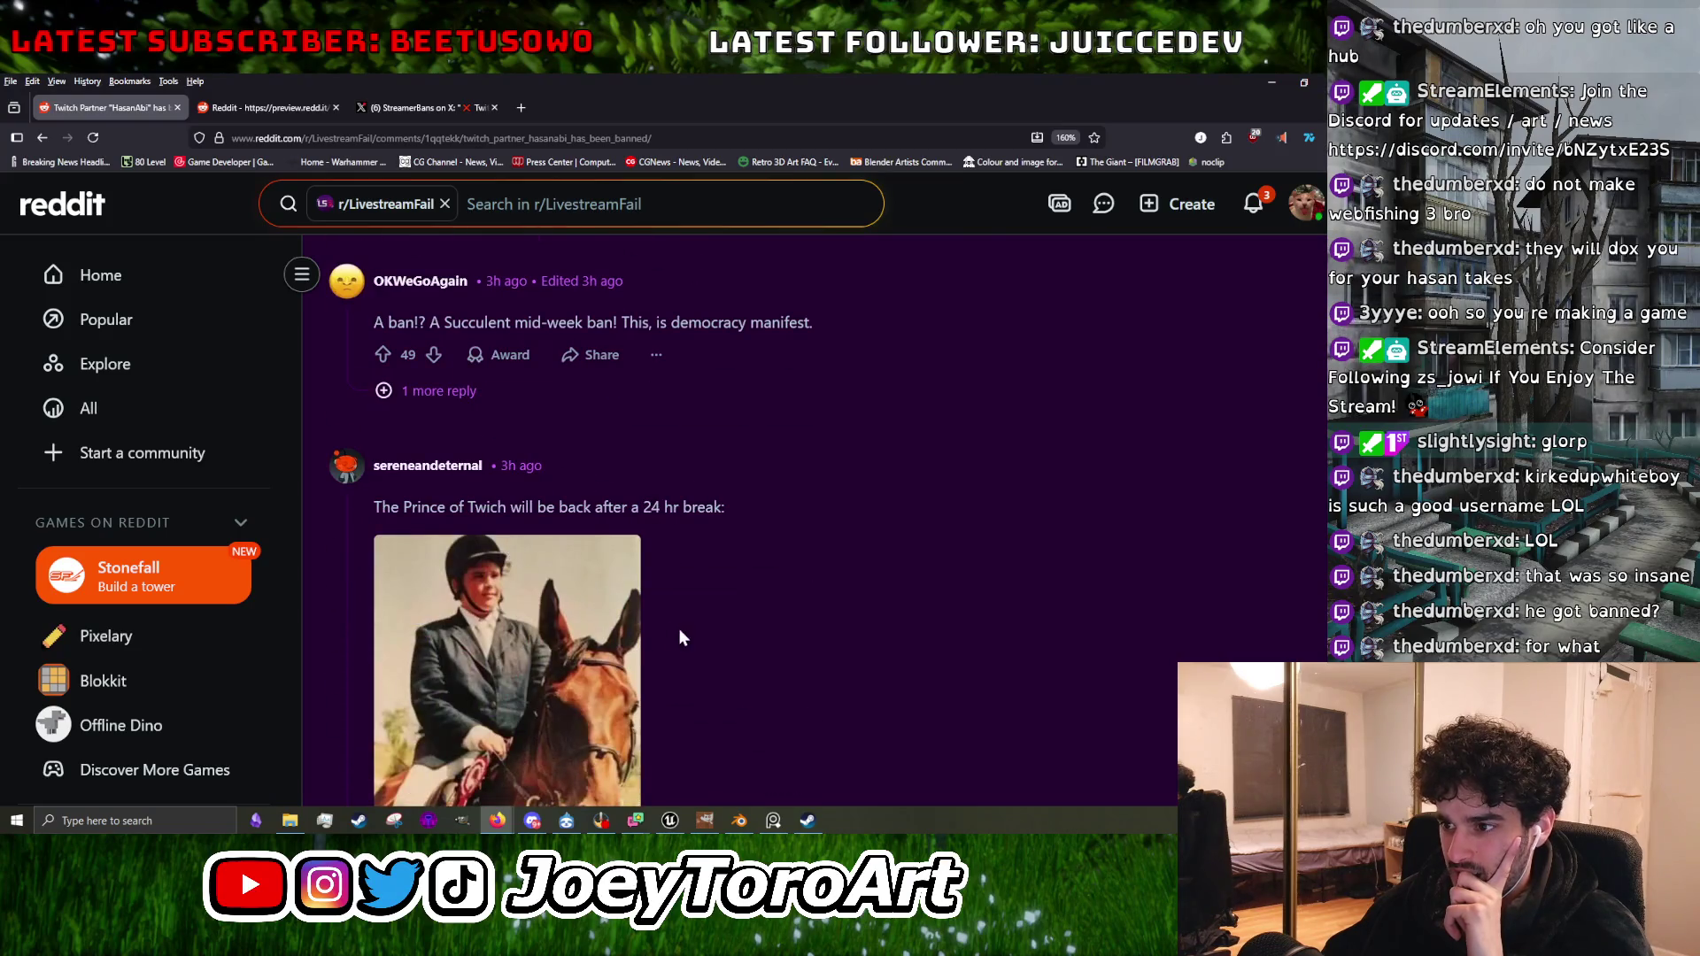
{"action": "scroll", "coordinate": [668, 633], "scroll_direction": "down", "scroll_amount": 4}
{"action": "scroll", "coordinate": [664, 637], "scroll_direction": "down", "scroll_amount": 10}
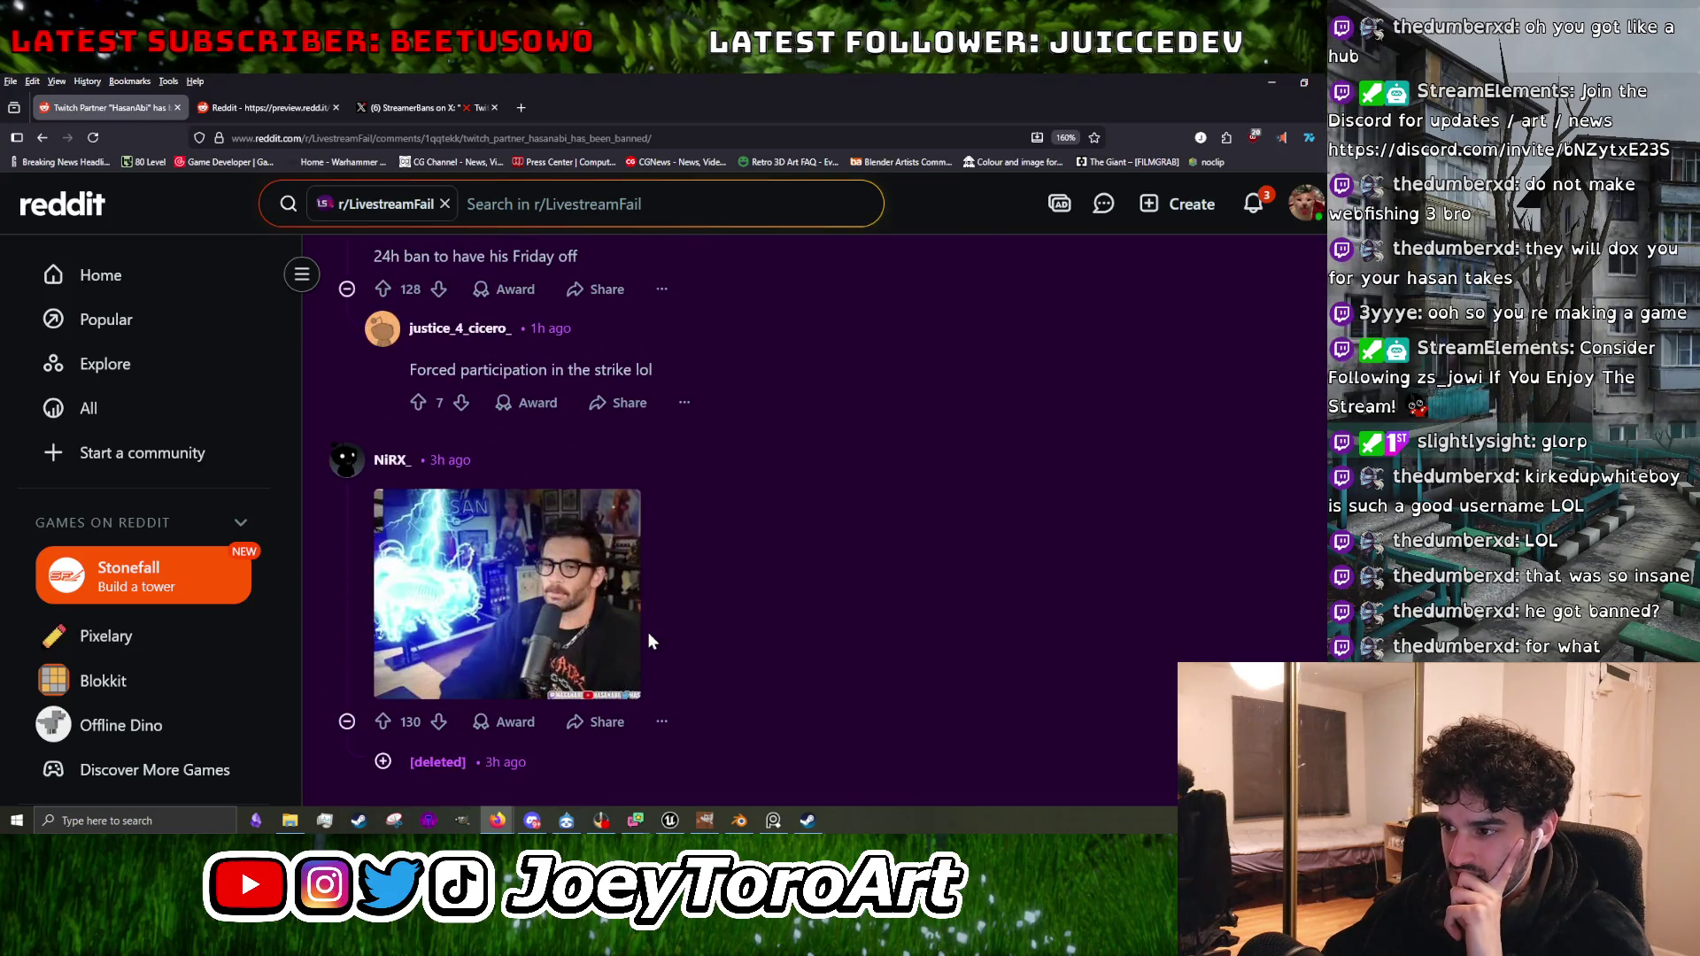
{"action": "scroll", "coordinate": [648, 639], "scroll_direction": "down", "scroll_amount": 15}
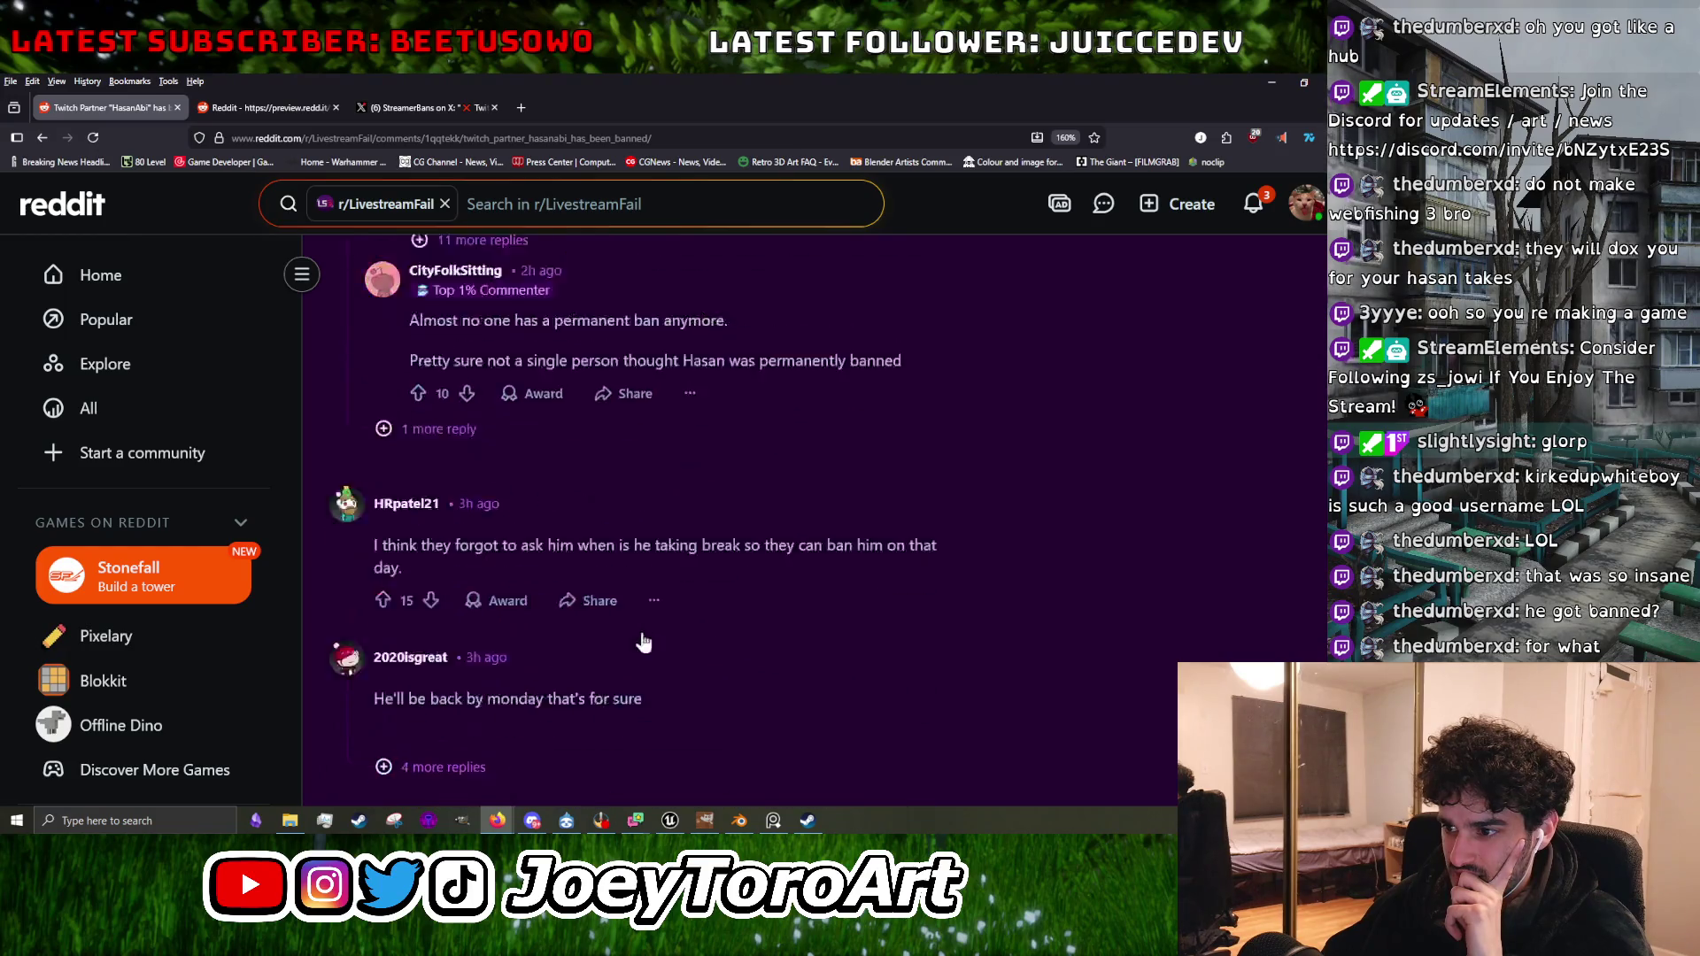
{"action": "scroll", "coordinate": [602, 594], "scroll_direction": "down", "scroll_amount": 5}
{"action": "scroll", "coordinate": [600, 595], "scroll_direction": "up", "scroll_amount": 3}
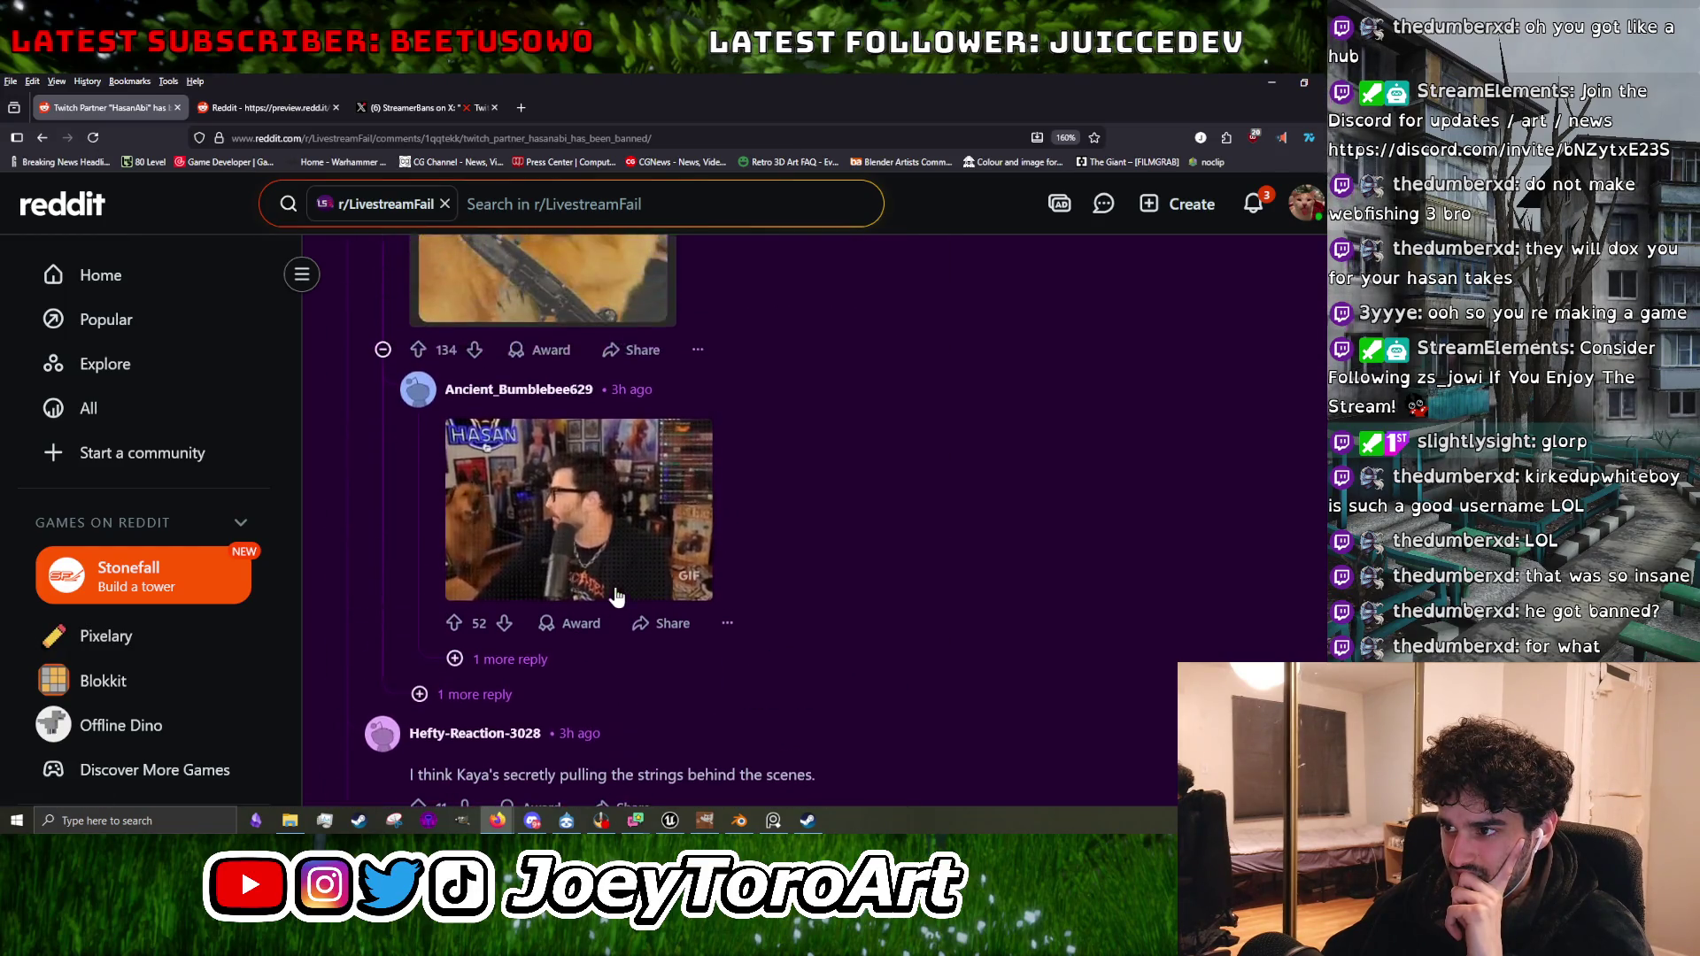
Check the GIF preview tab, close it, then switch to the X ban announcement.
{"action": "key", "text": "ctrl+Tab"}
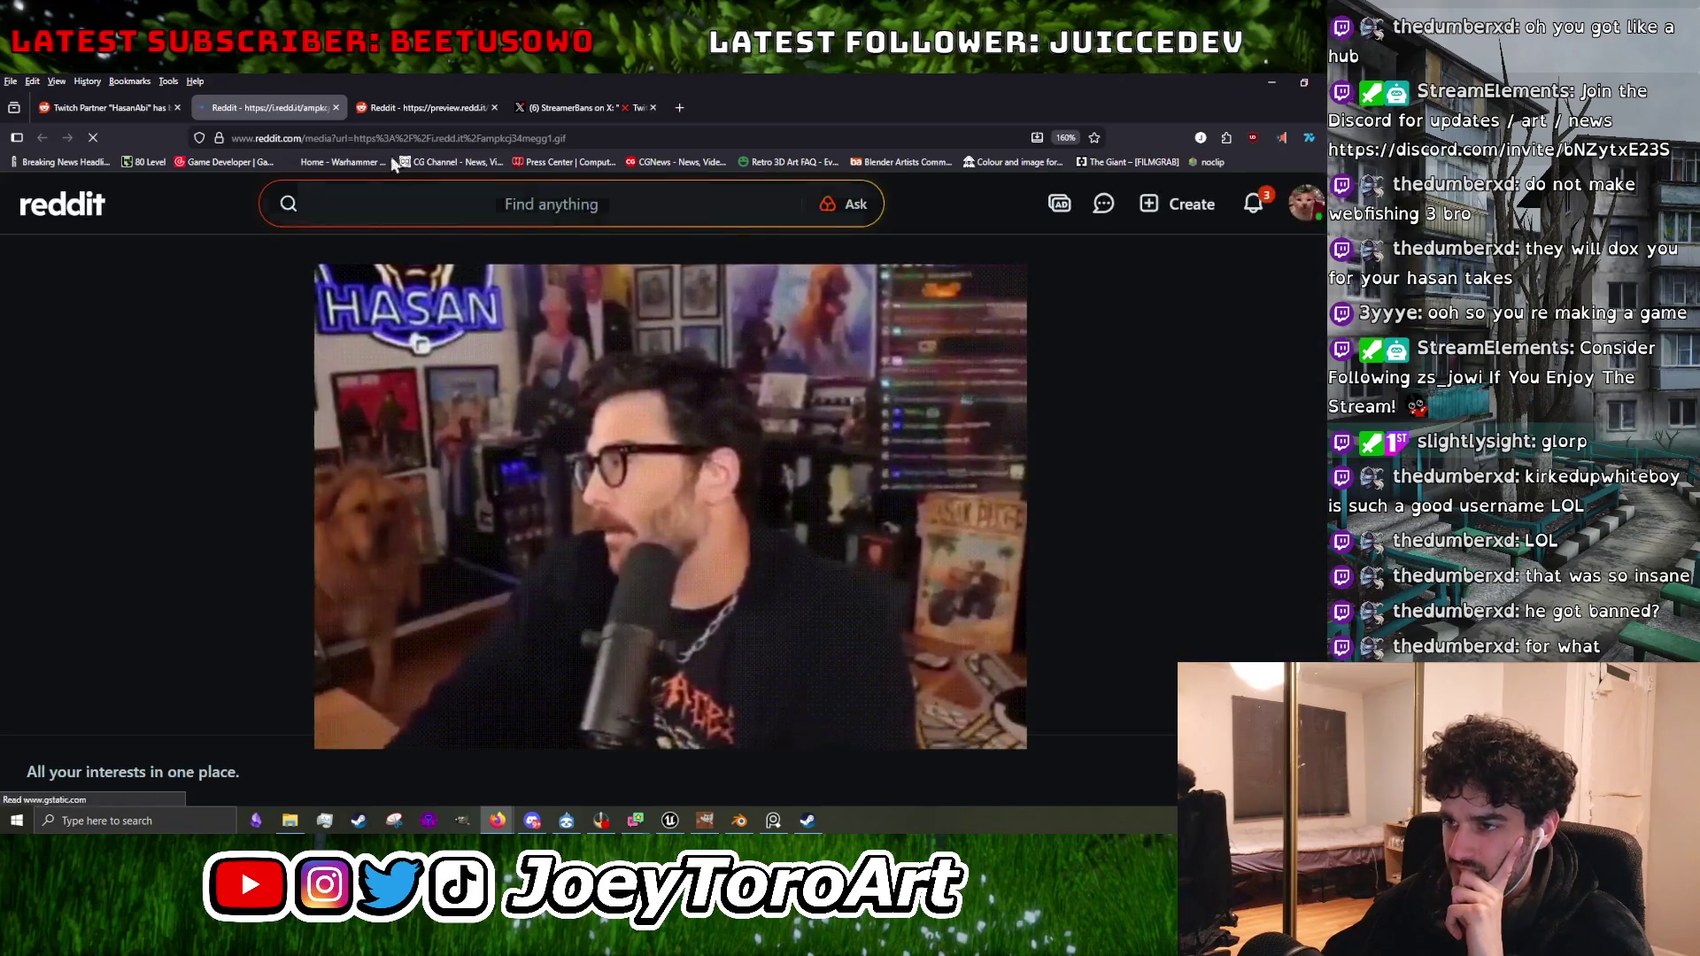
{"action": "key", "text": "ctrl+shift+Tab"}
{"action": "left_click", "coordinate": [340, 108]}
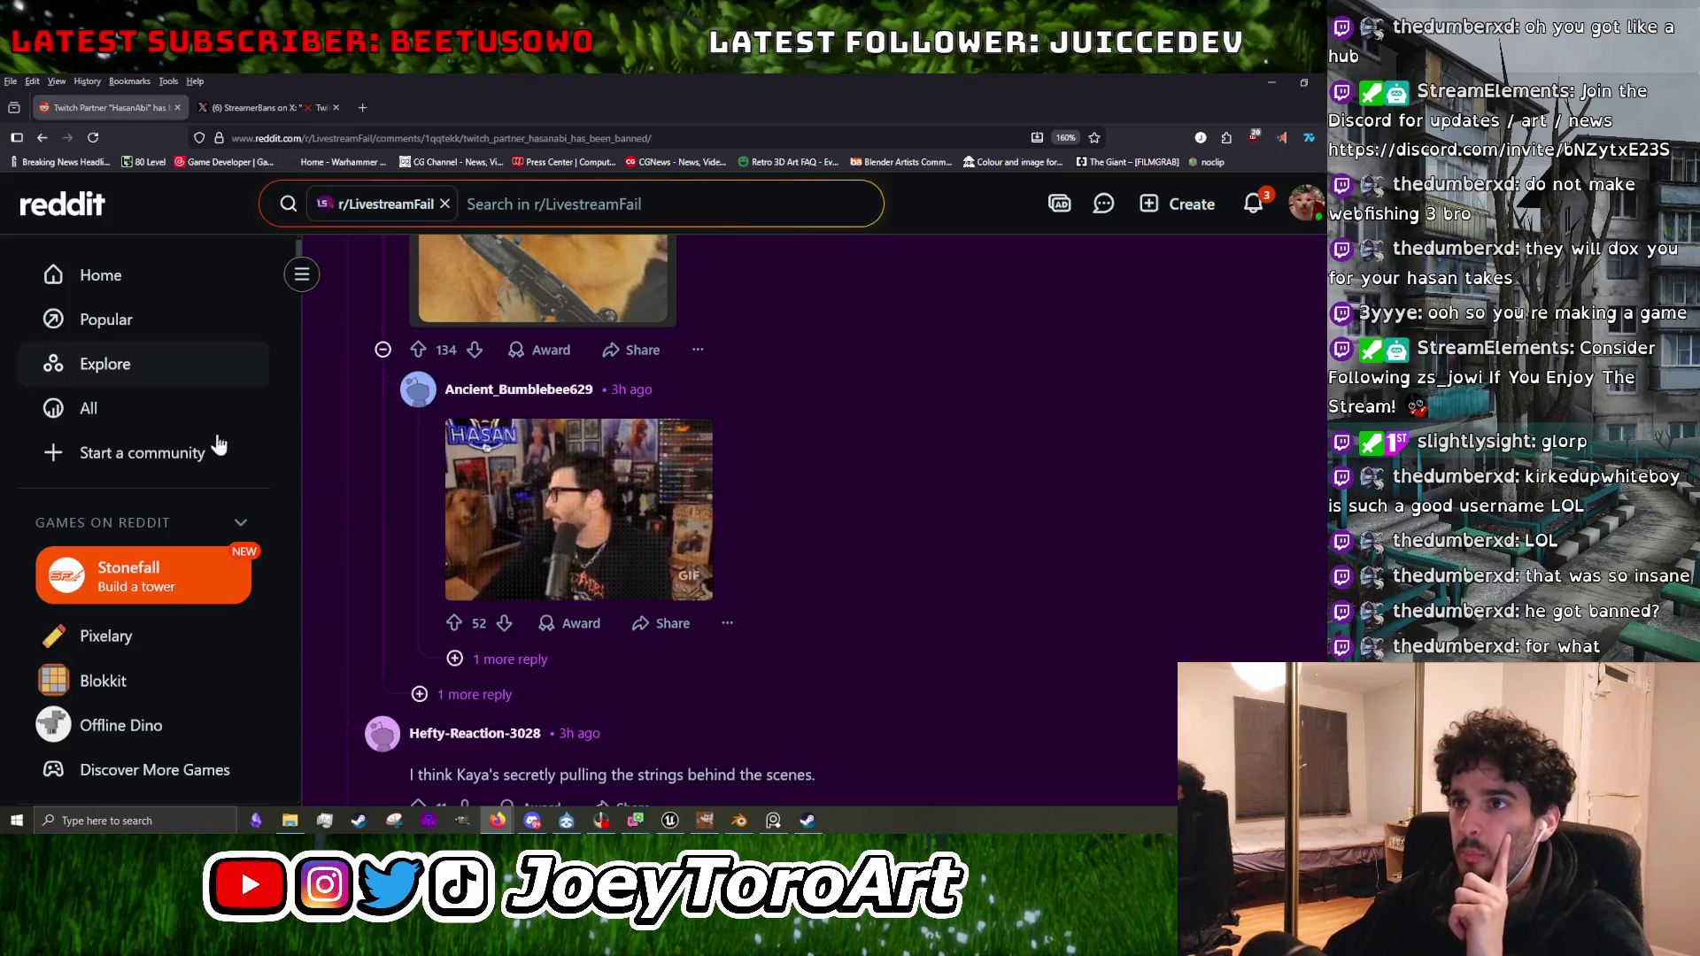
{"action": "scroll", "coordinate": [831, 431], "scroll_direction": "down", "scroll_amount": 5}
{"action": "scroll", "coordinate": [1007, 349], "scroll_direction": "up", "scroll_amount": 10}
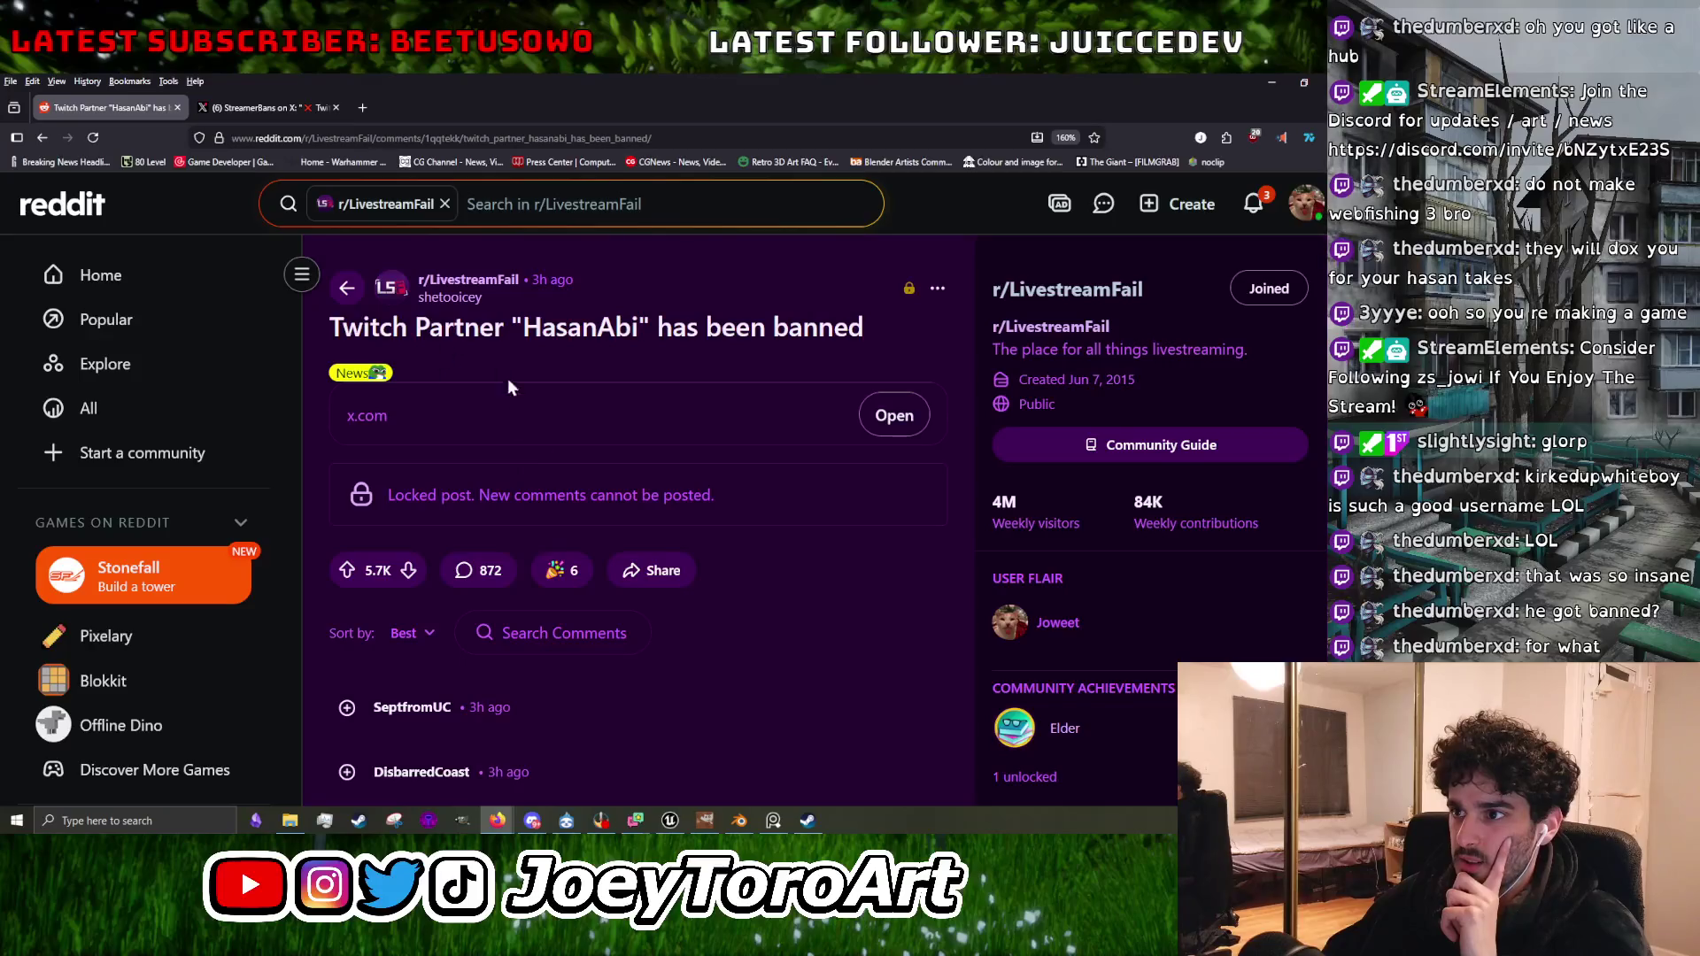
{"action": "left_click", "coordinate": [289, 109]}
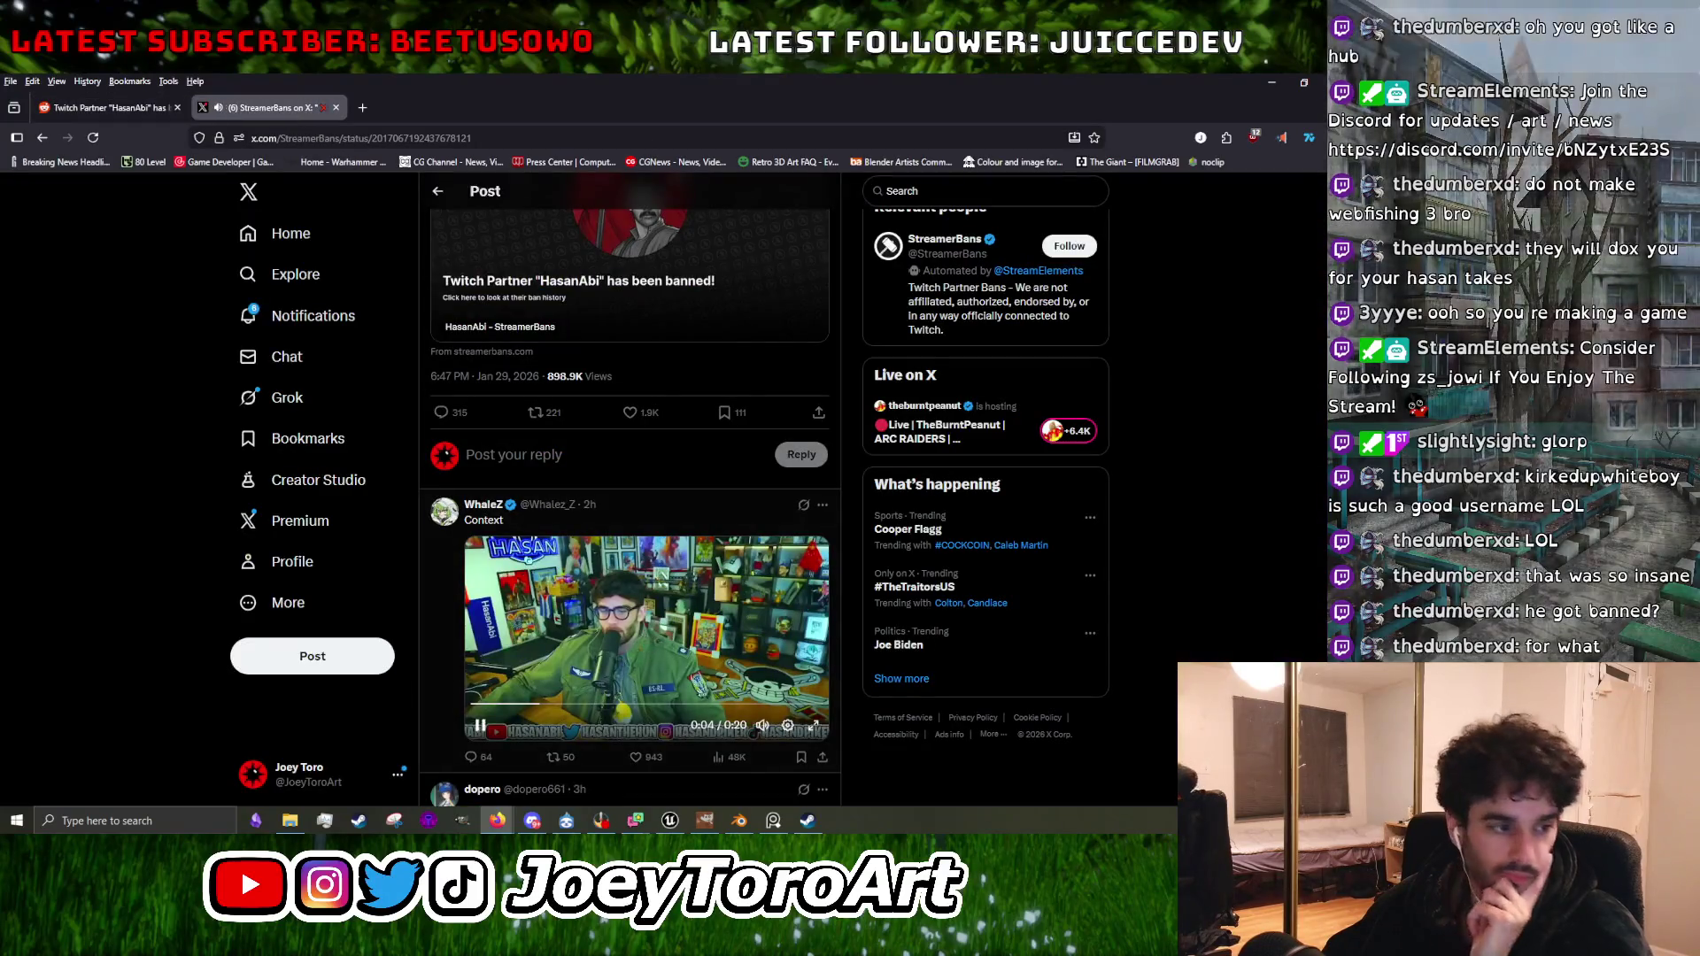
Watch the post's video fullscreen, pause it, and exit fullscreen.
{"action": "left_click", "coordinate": [813, 741]}
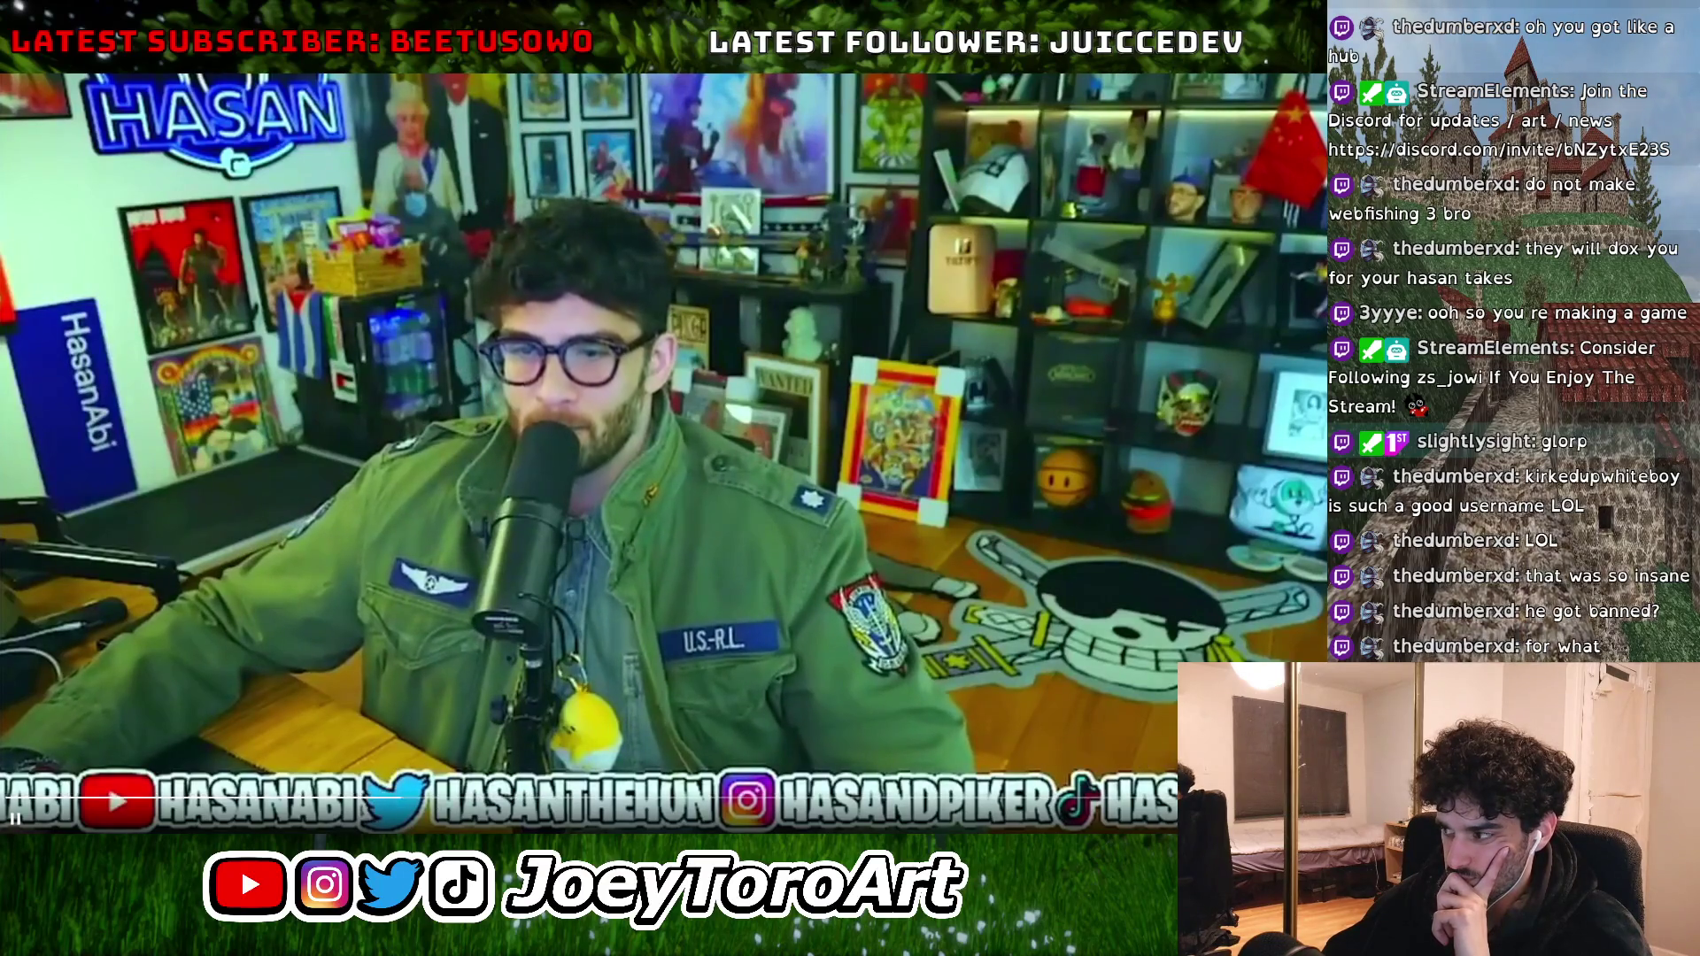
{"action": "key", "text": "space"}
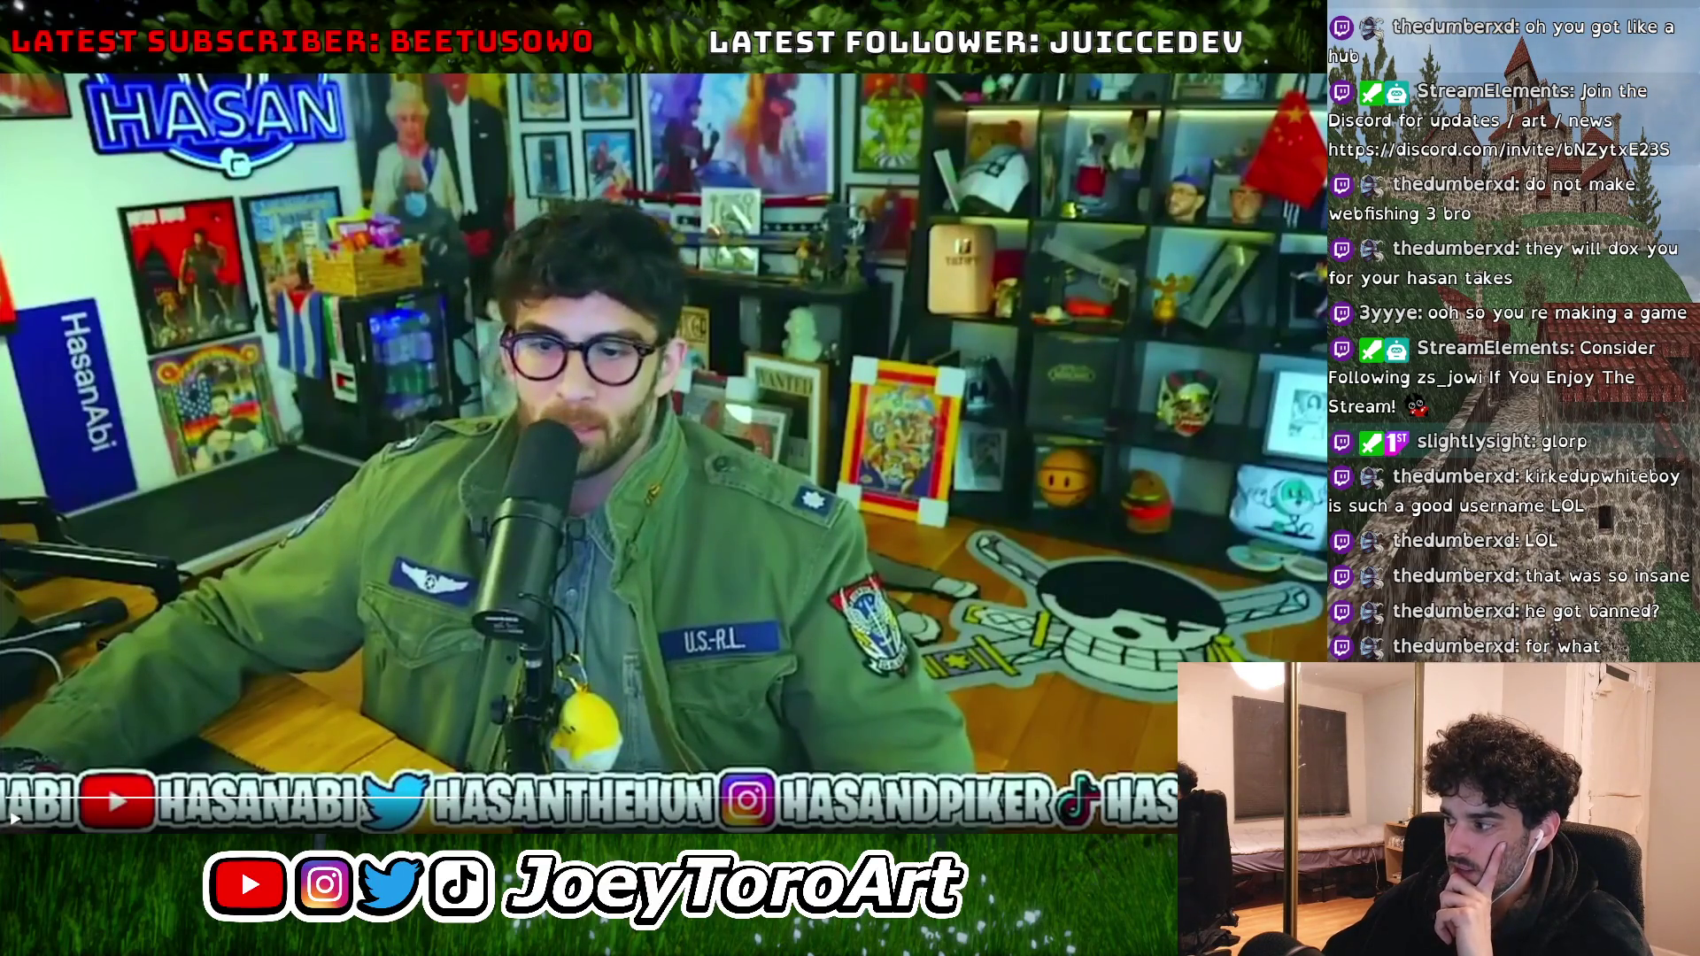
{"action": "key", "text": "Escape"}
Read the rest of the StreamerBans thread, then return to the GIMP texture window.
{"action": "scroll", "coordinate": [691, 595], "scroll_direction": "down", "scroll_amount": 4}
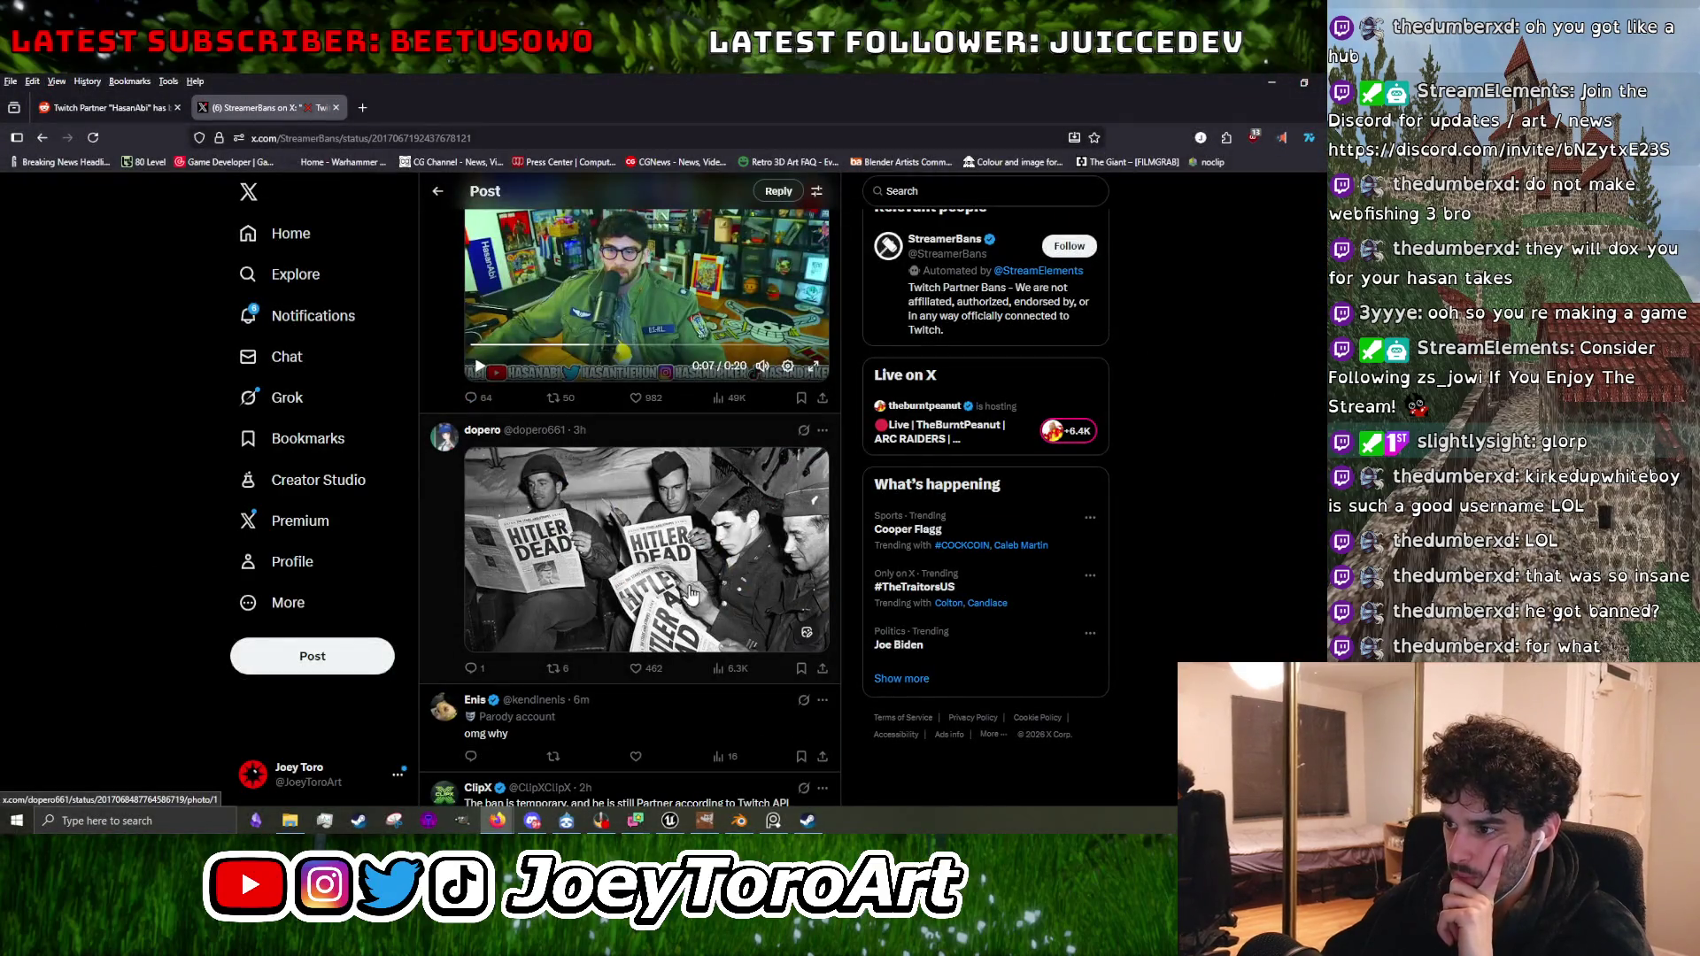
{"action": "scroll", "coordinate": [686, 593], "scroll_direction": "down", "scroll_amount": 3}
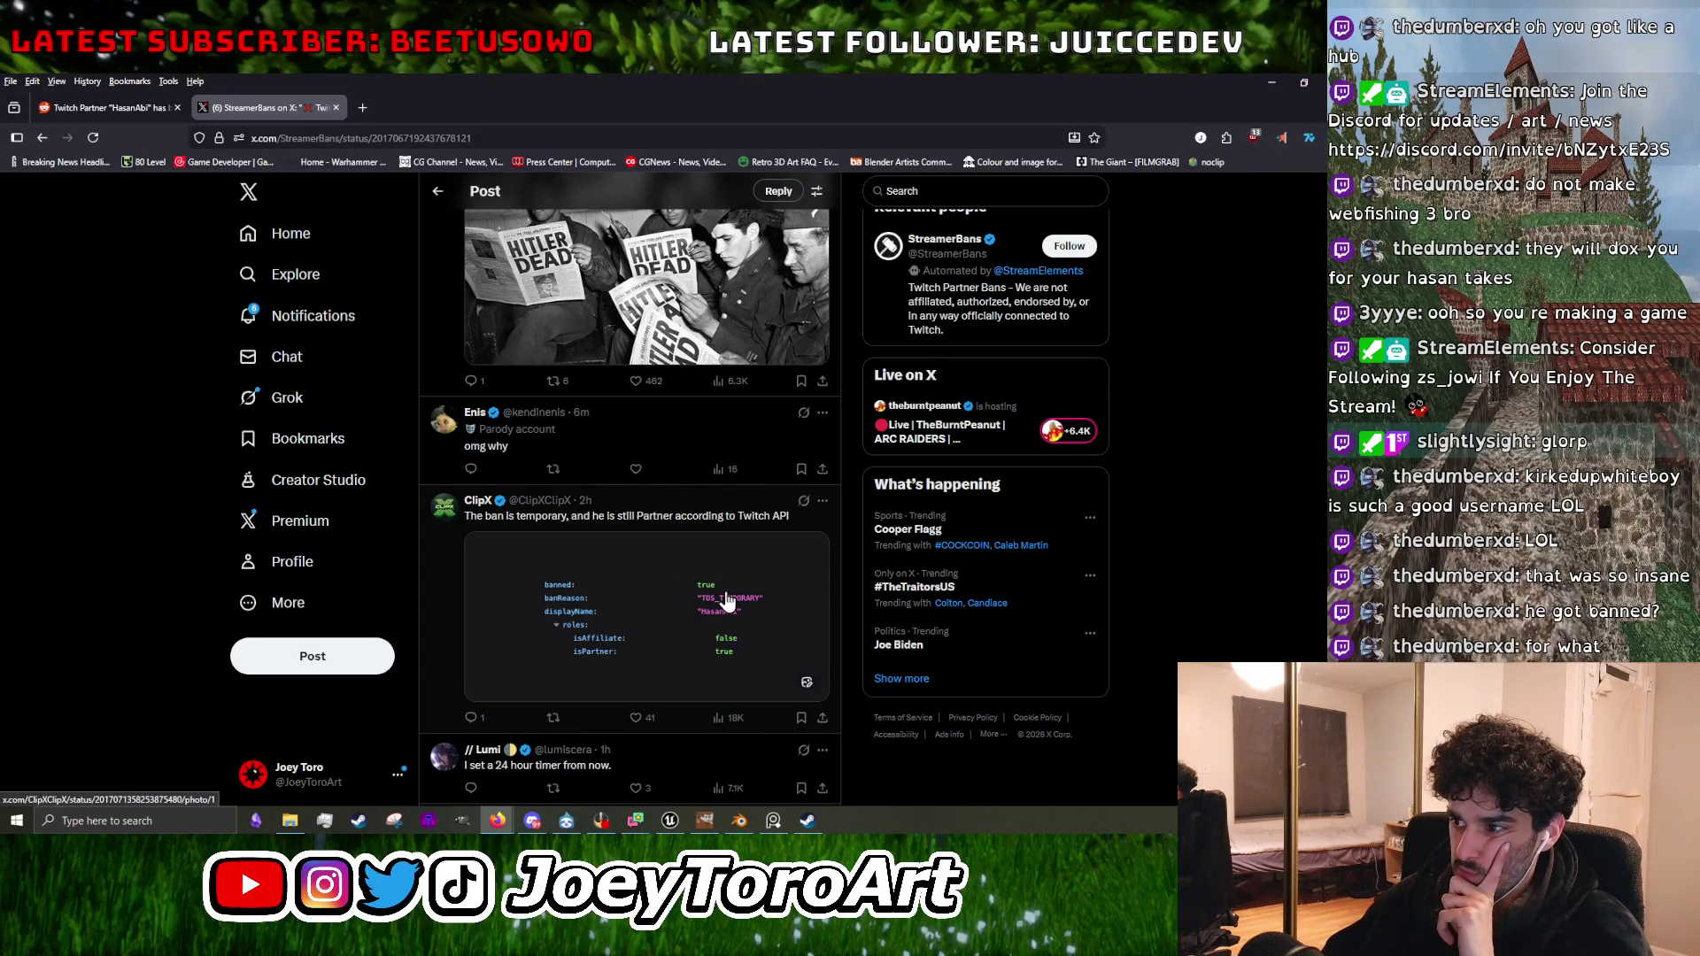
{"action": "scroll", "coordinate": [611, 593], "scroll_direction": "up", "scroll_amount": 3}
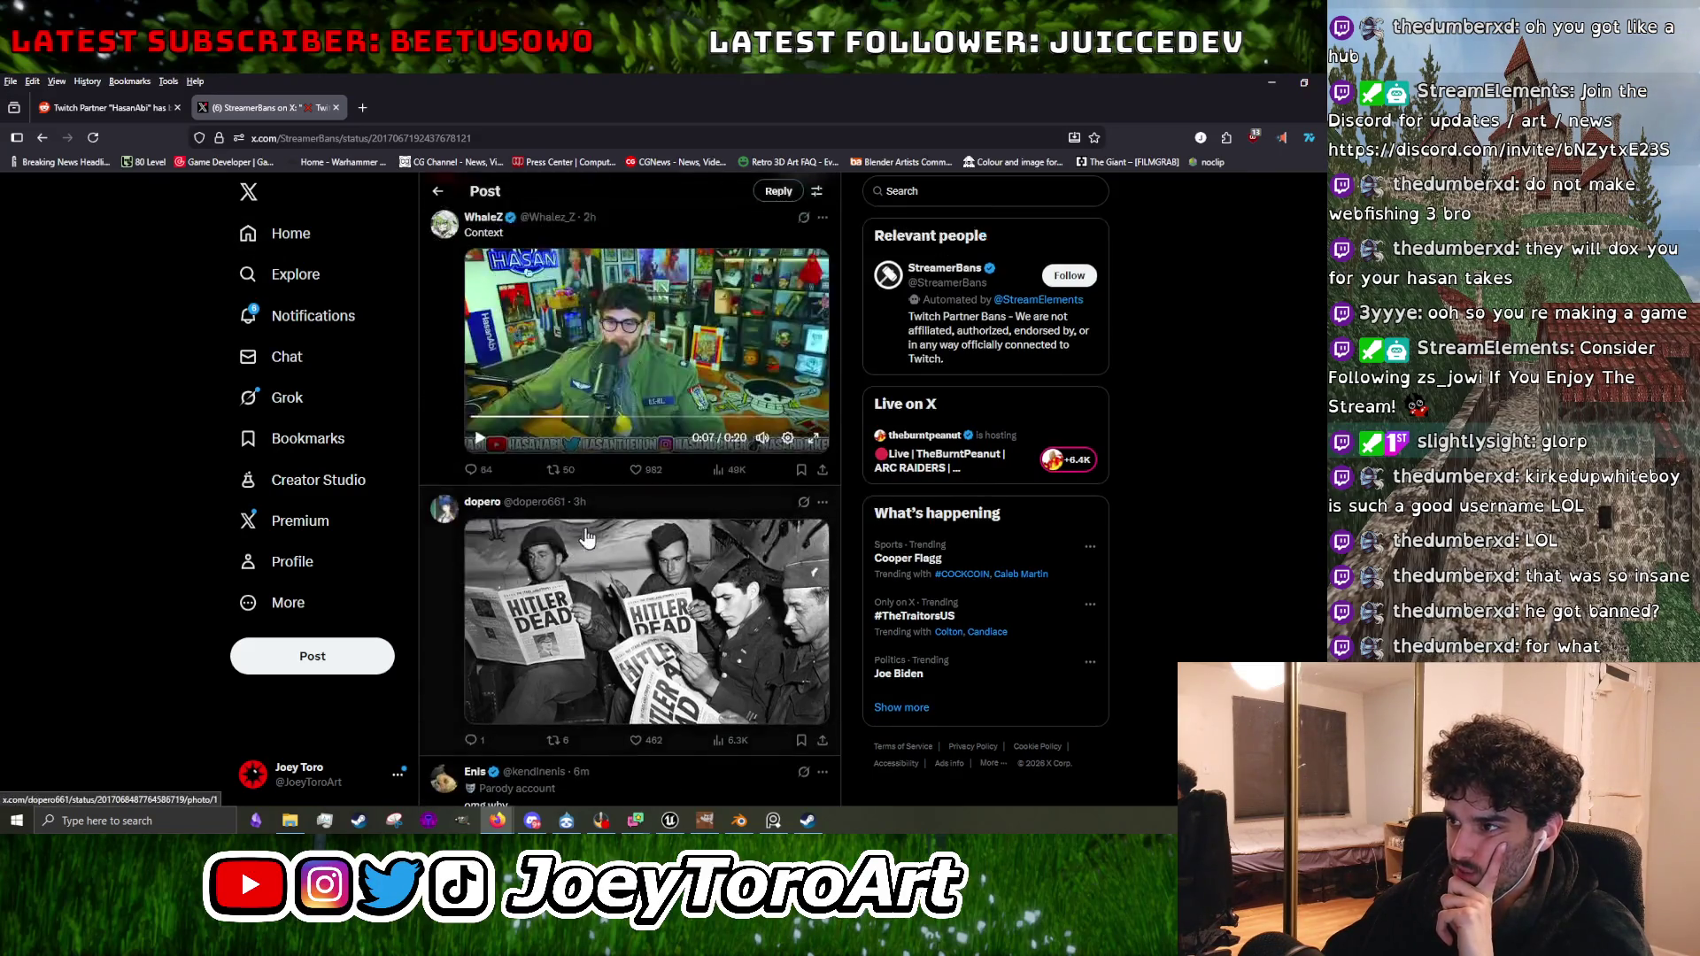
{"action": "scroll", "coordinate": [620, 607], "scroll_direction": "down", "scroll_amount": 6}
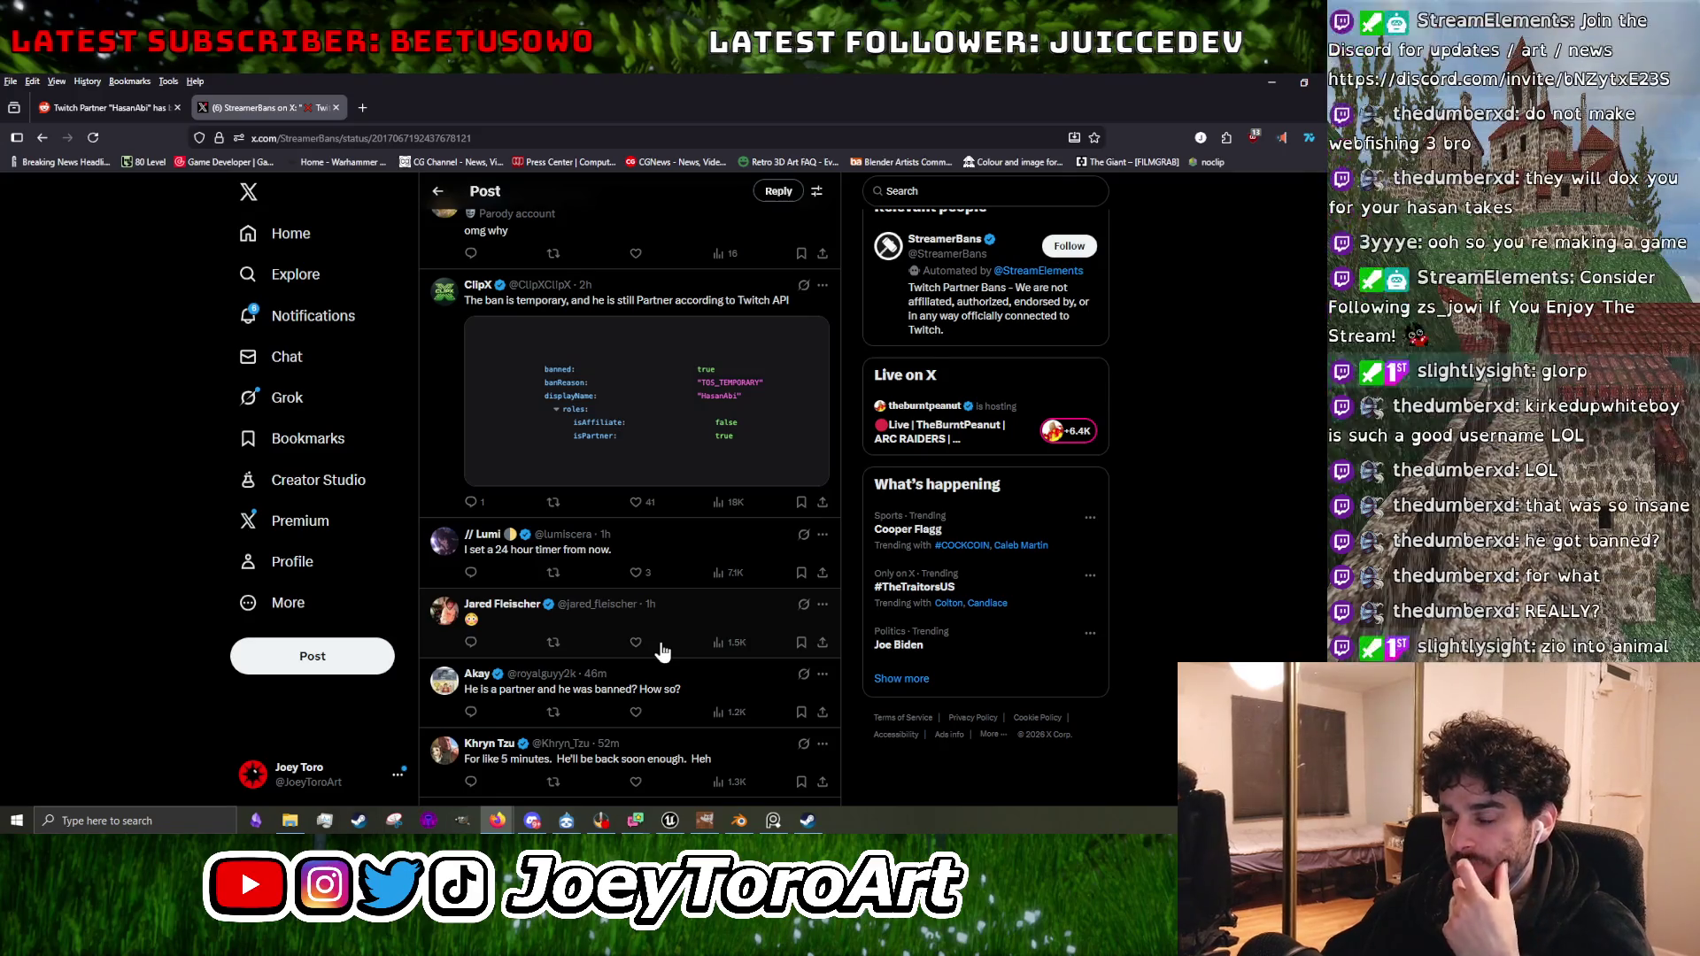
{"action": "scroll", "coordinate": [607, 641], "scroll_direction": "up", "scroll_amount": 10}
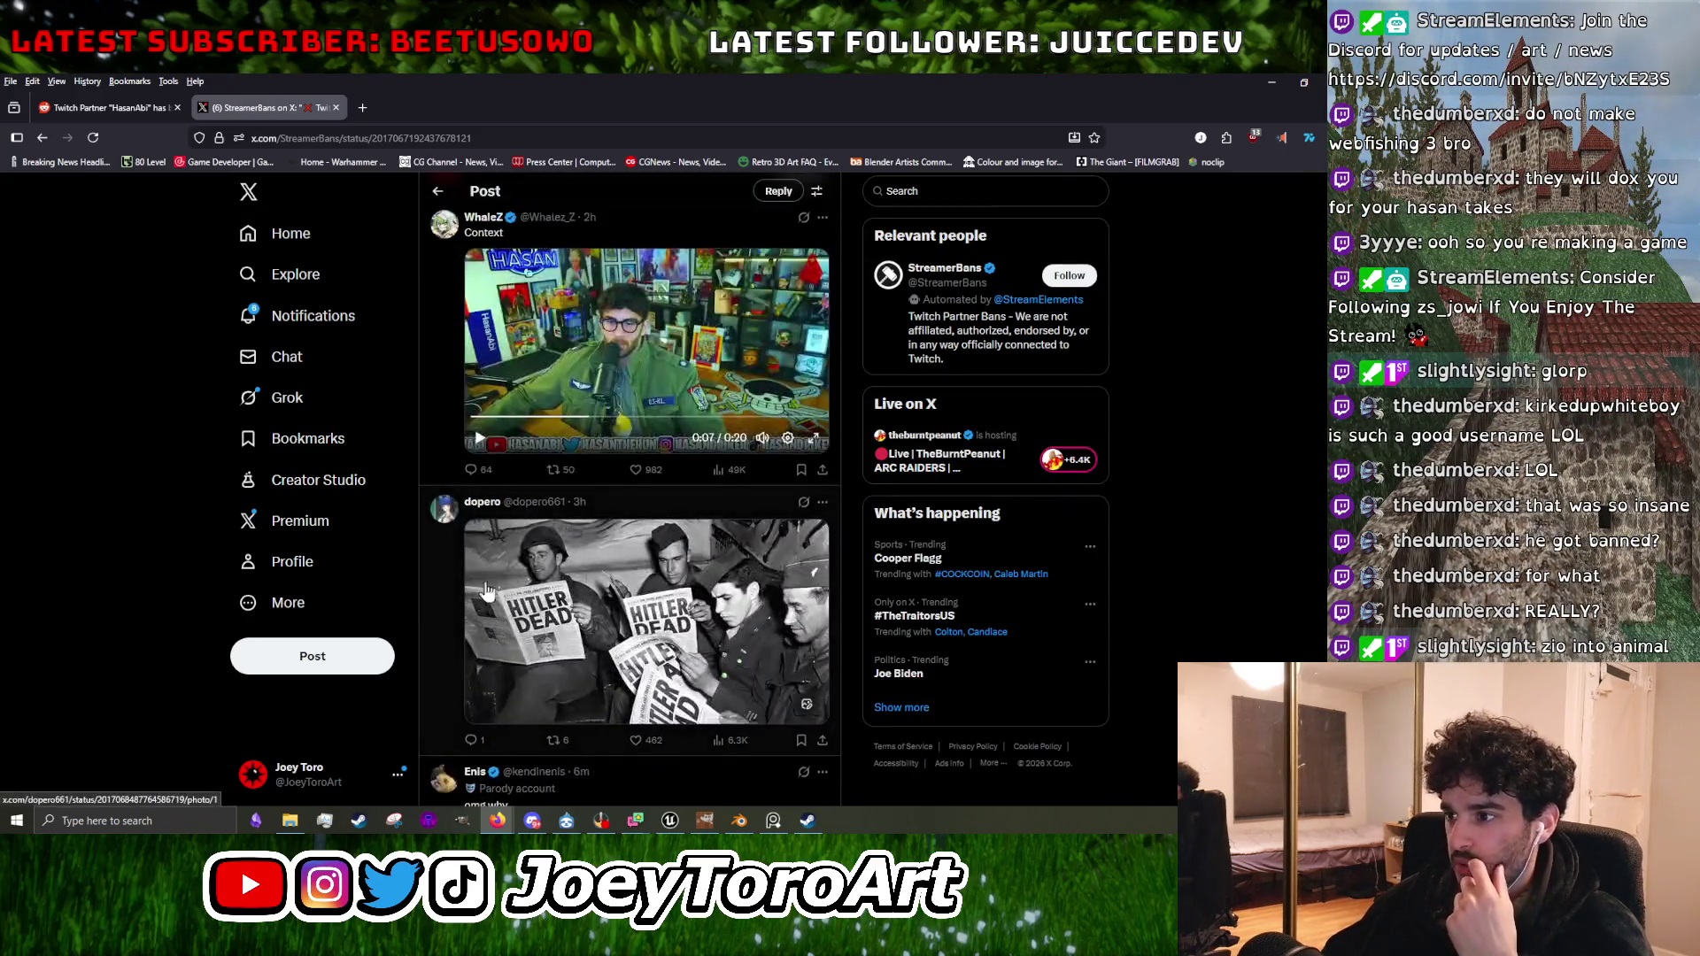
{"action": "key", "text": "ctrl+Tab"}
{"action": "key", "text": "ctrl+Tab"}
{"action": "key", "text": "ctrl+Tab"}
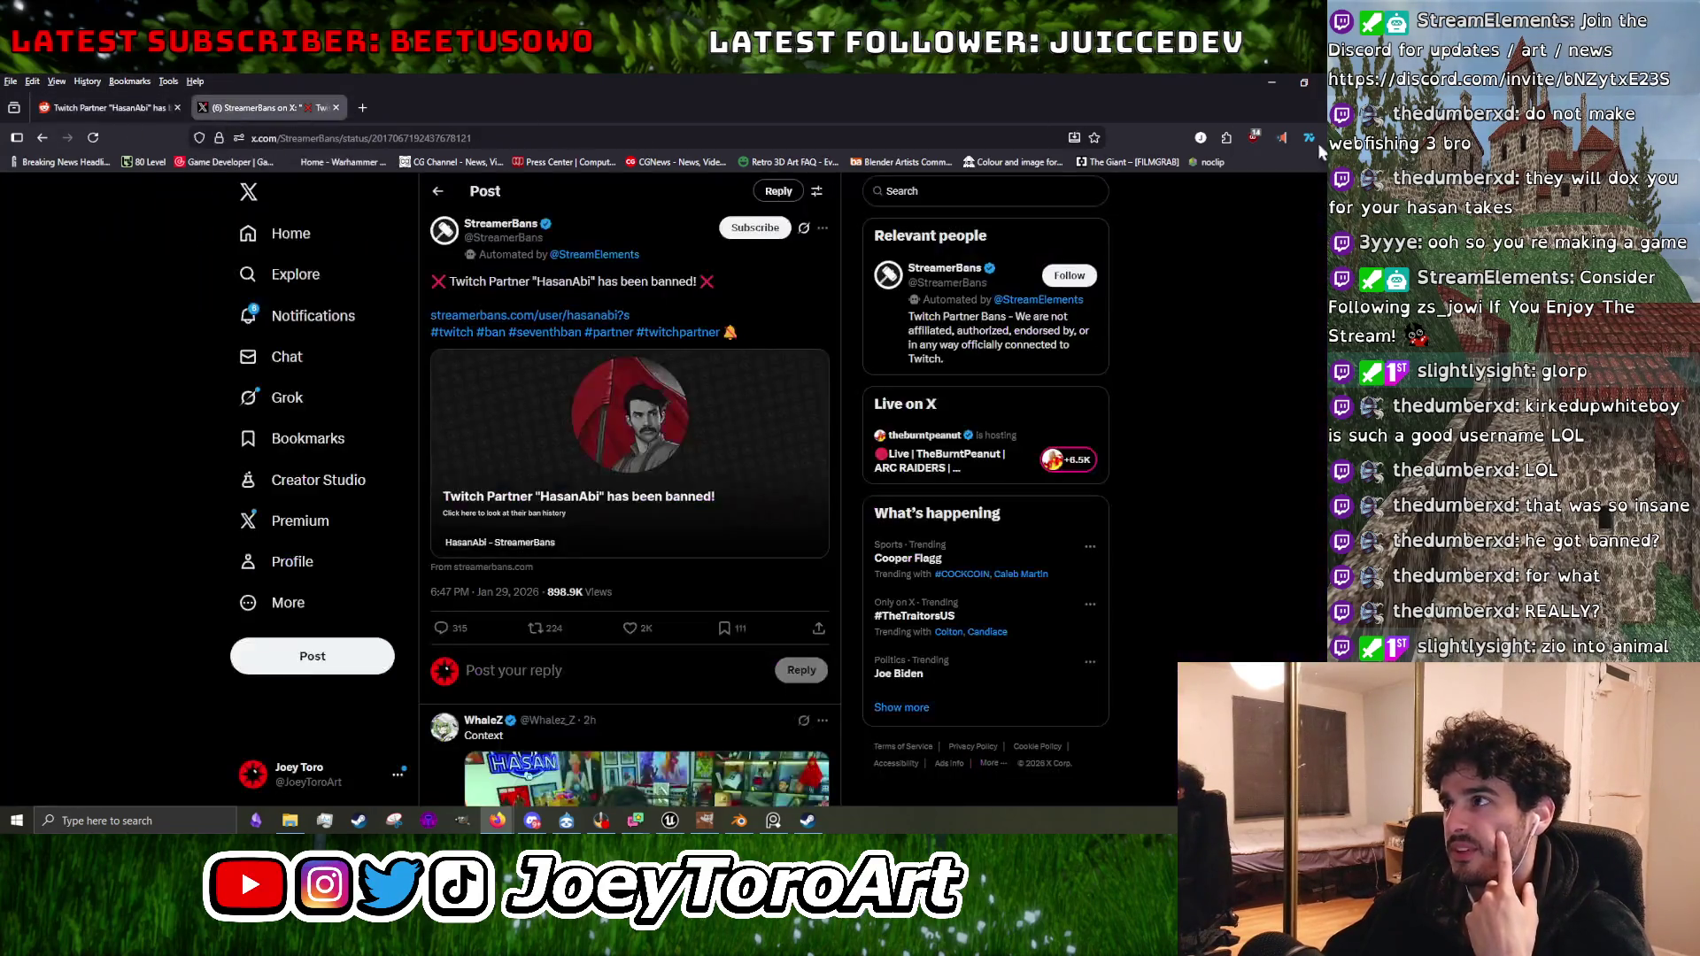
{"action": "key", "text": "alt+Tab"}
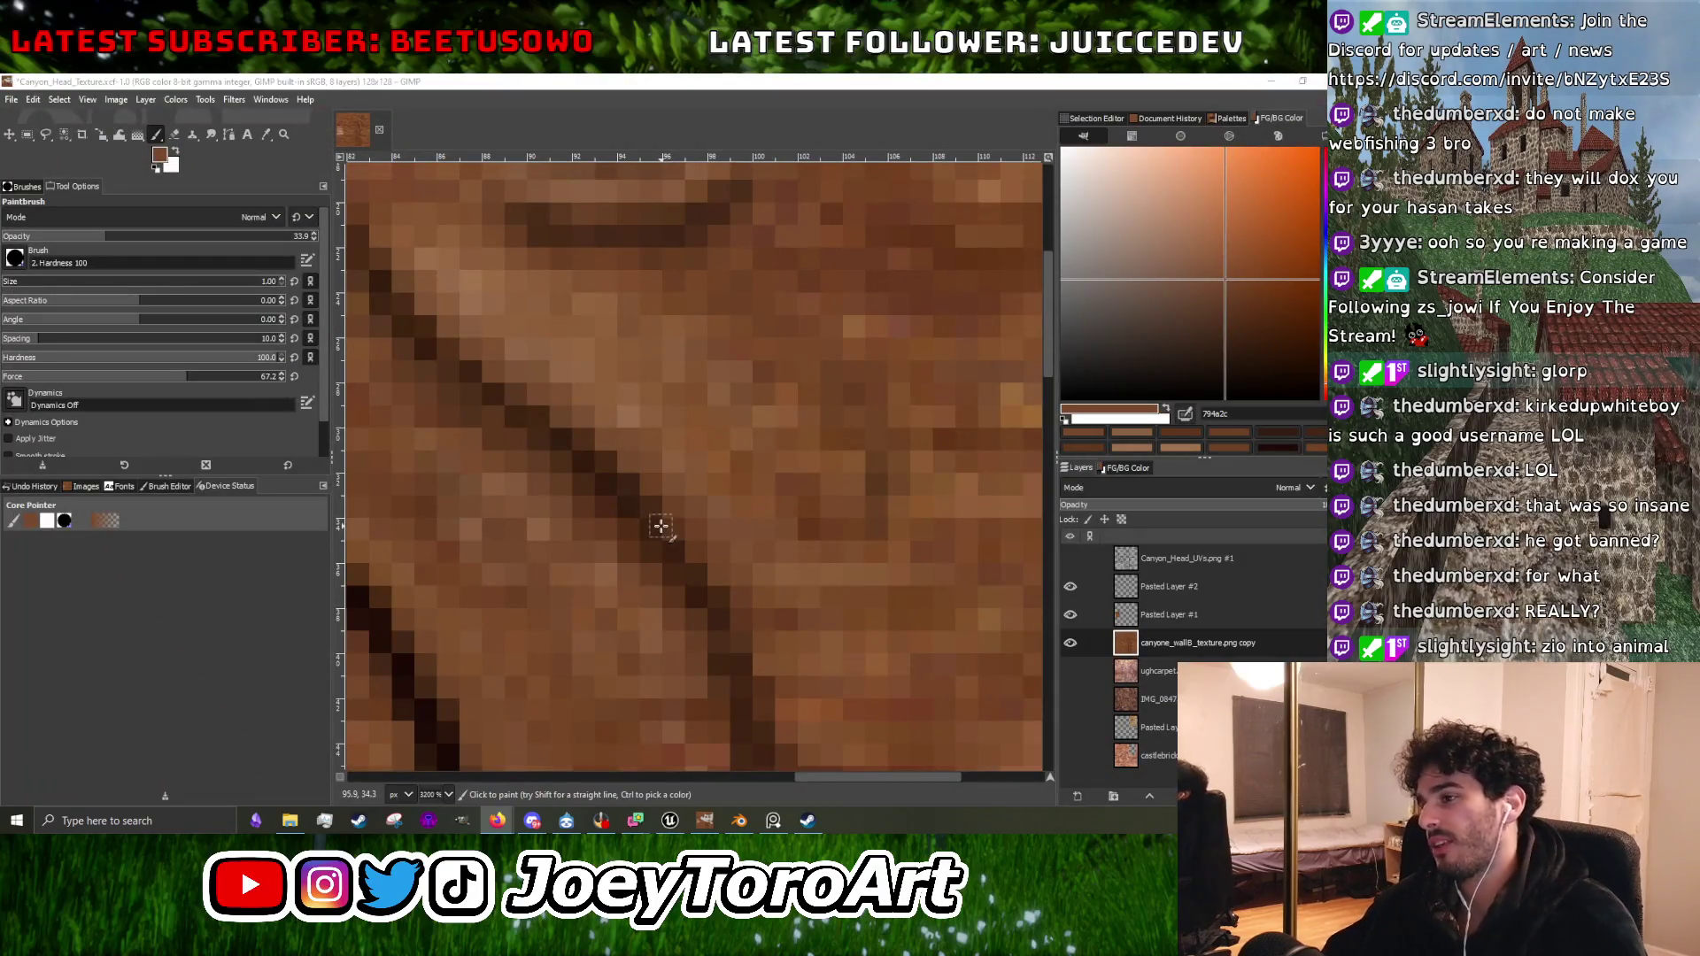
Sample two dark browns from the groove below the eye as the paint colour.
{"action": "scroll", "coordinate": [662, 526], "scroll_direction": "down", "scroll_amount": 3}
{"action": "scroll", "coordinate": [611, 496], "scroll_direction": "up", "scroll_amount": 2}
{"action": "scroll", "coordinate": [605, 453], "scroll_direction": "down", "scroll_amount": 1}
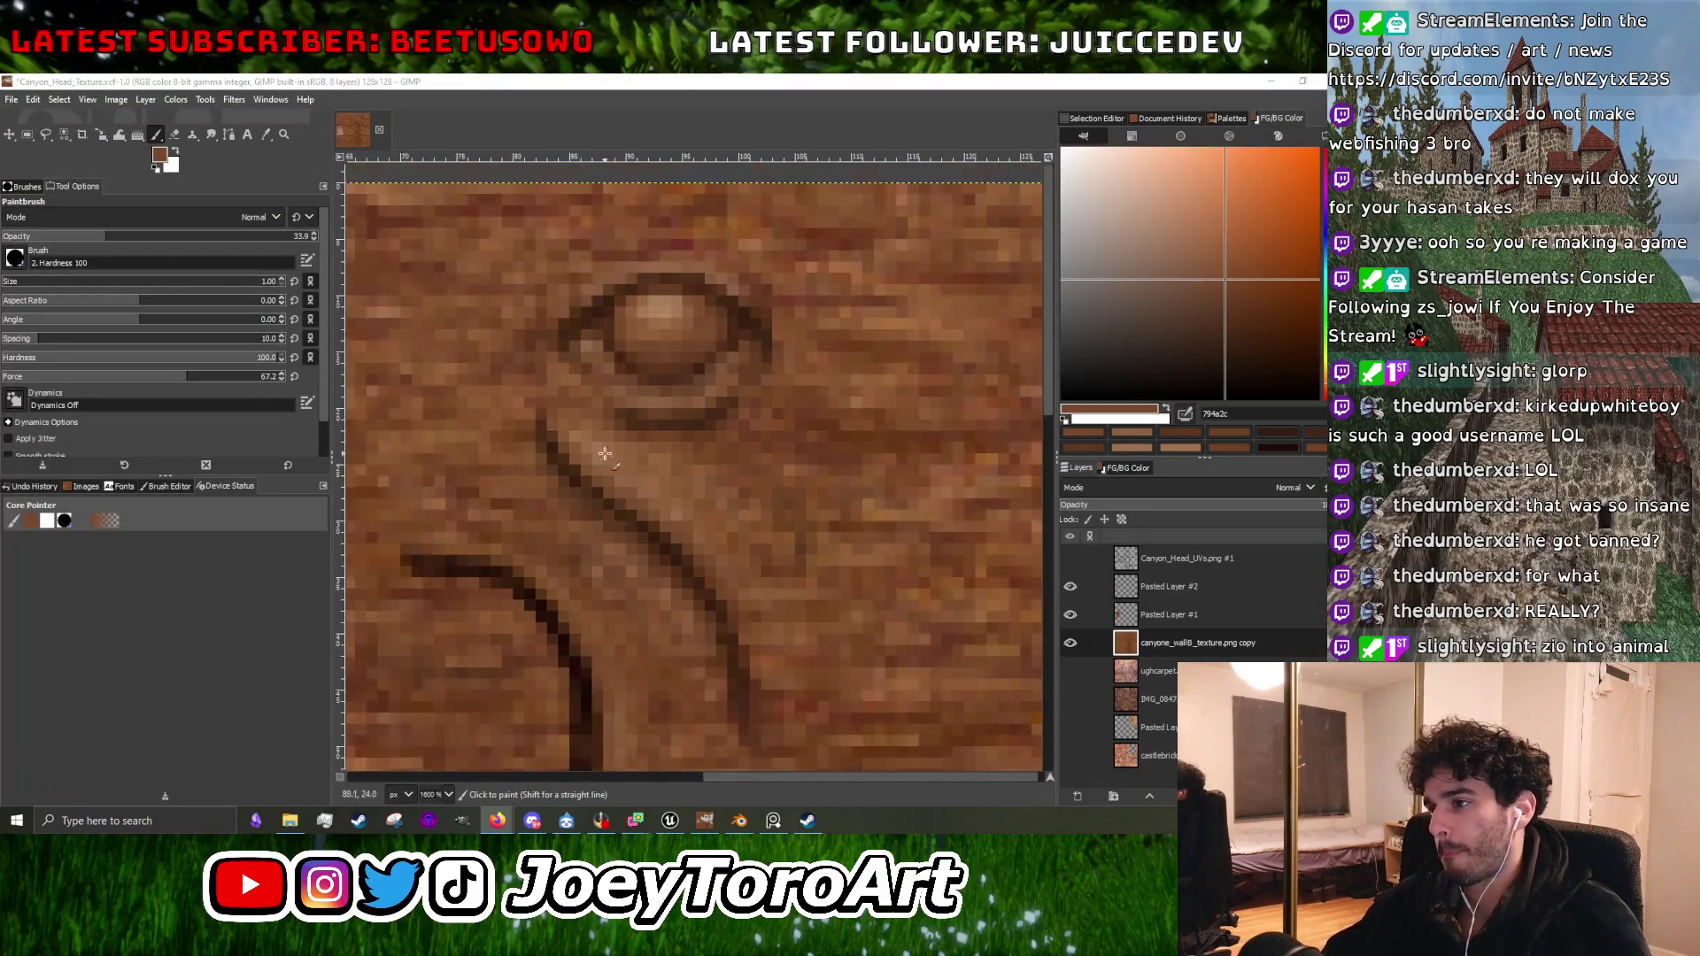
{"action": "scroll", "coordinate": [605, 453], "scroll_direction": "up", "scroll_amount": 3}
{"action": "left_click", "coordinate": [538, 513], "text": "ctrl"}
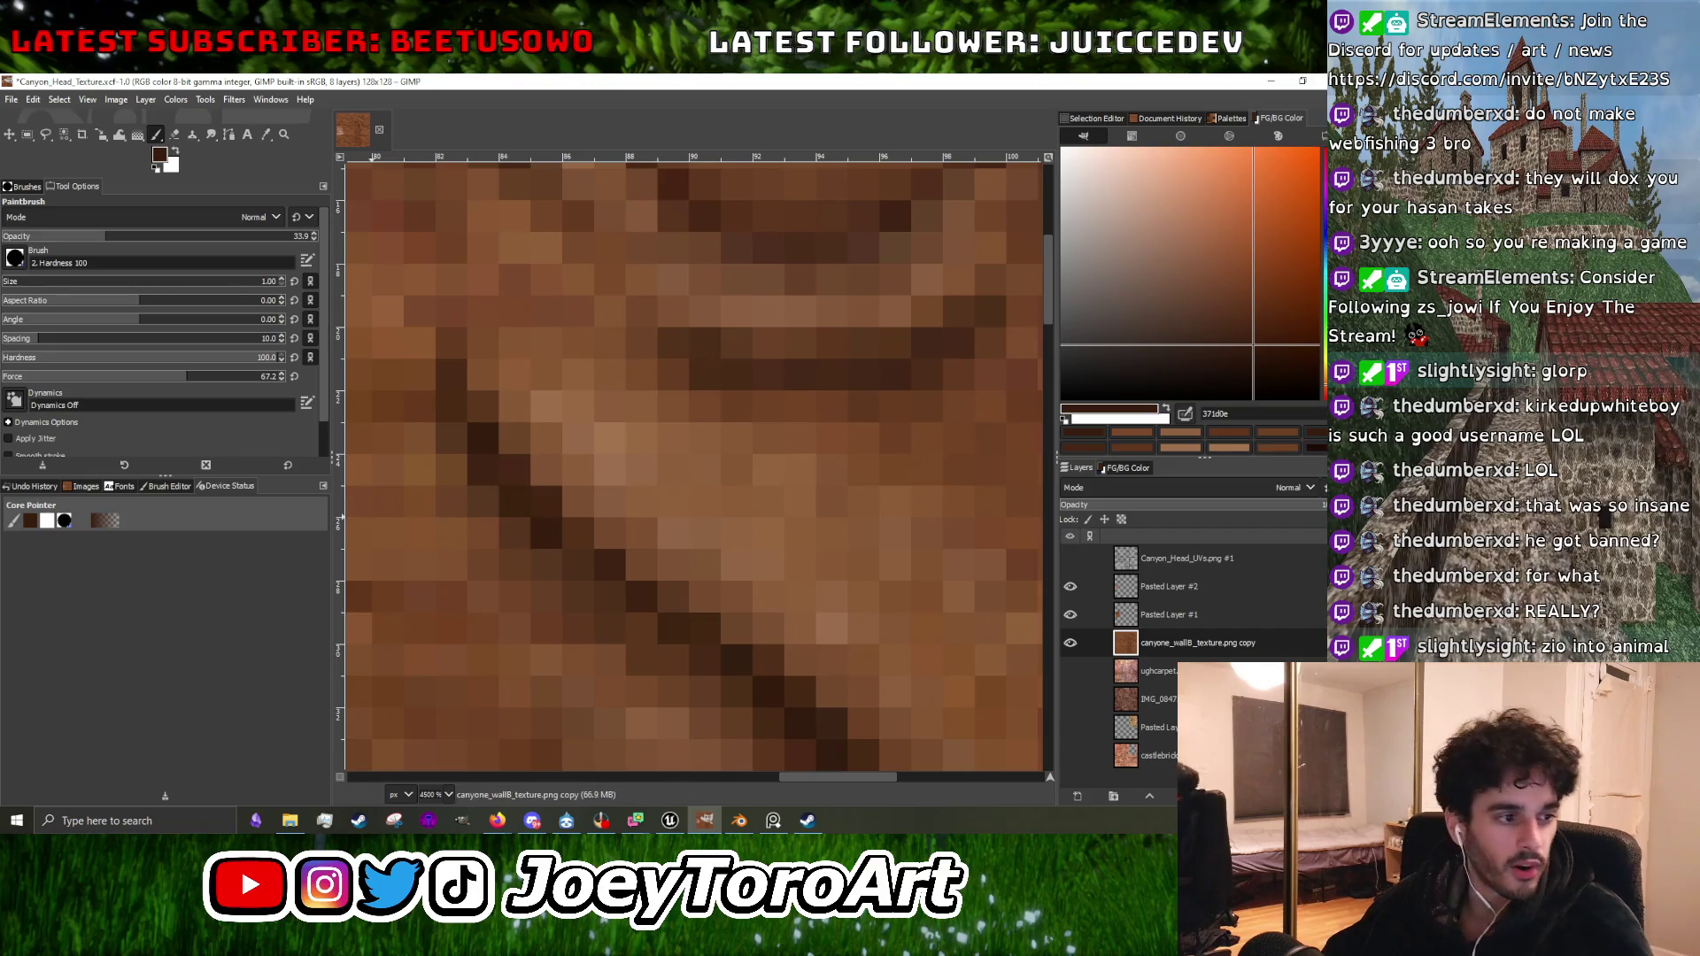
{"action": "scroll", "coordinate": [464, 515], "scroll_direction": "down", "scroll_amount": 1}
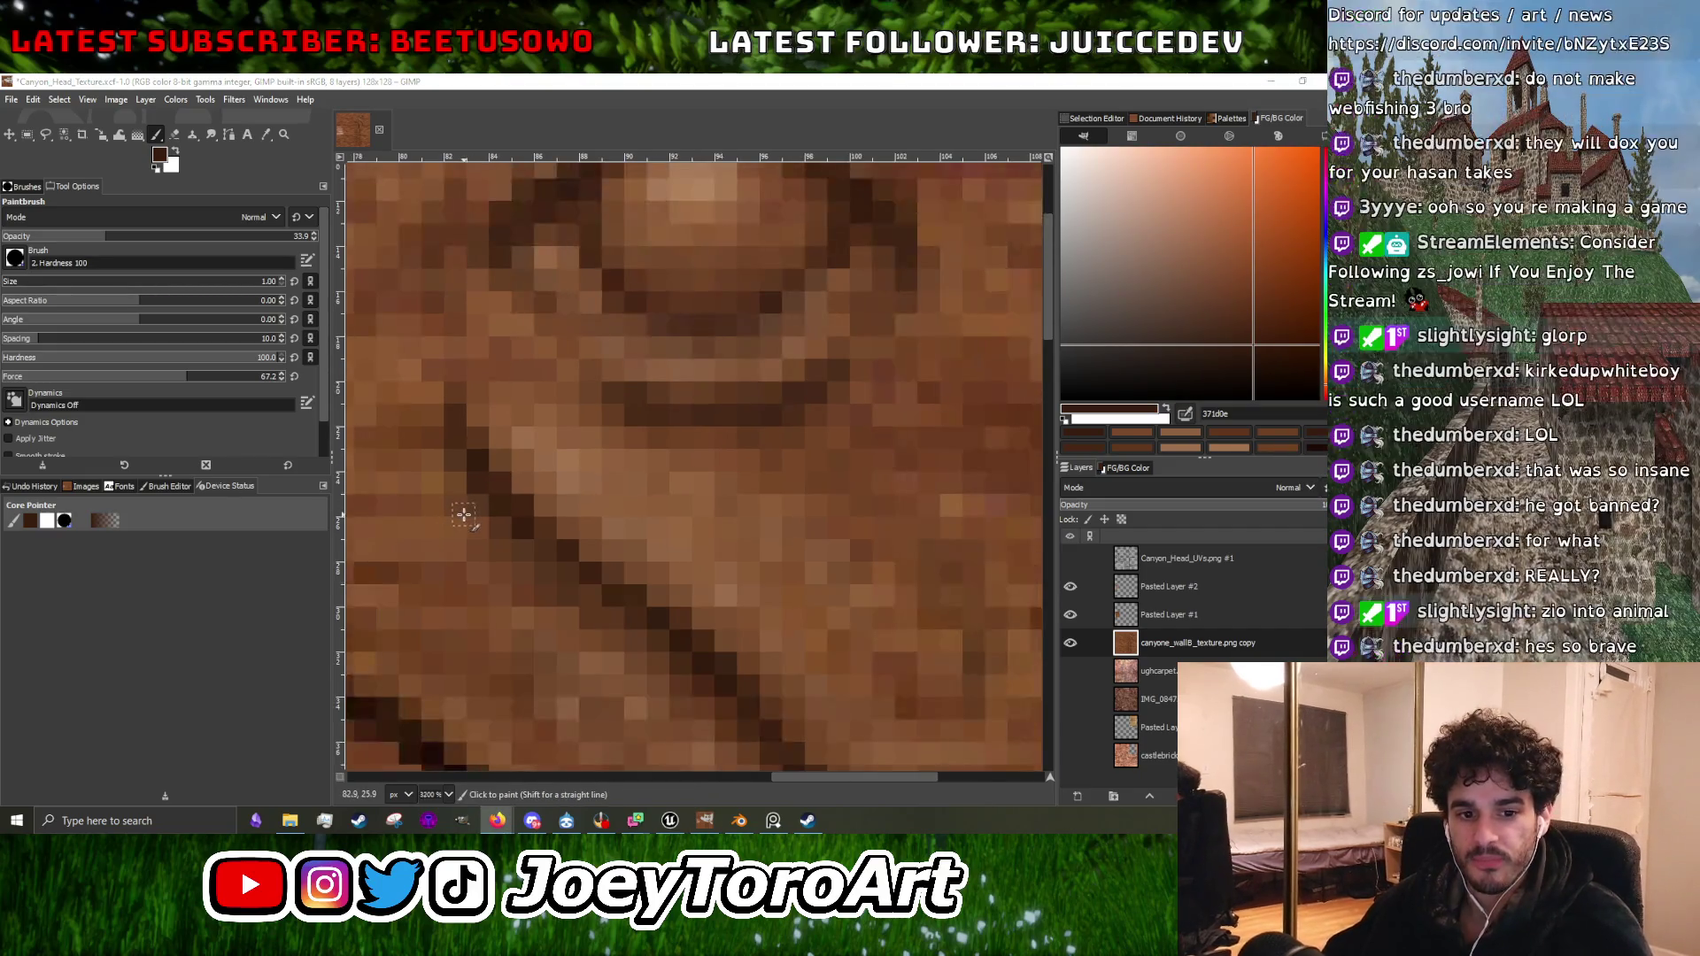
{"action": "scroll", "coordinate": [464, 514], "scroll_direction": "down", "scroll_amount": 1}
{"action": "scroll", "coordinate": [469, 500], "scroll_direction": "up", "scroll_amount": 1}
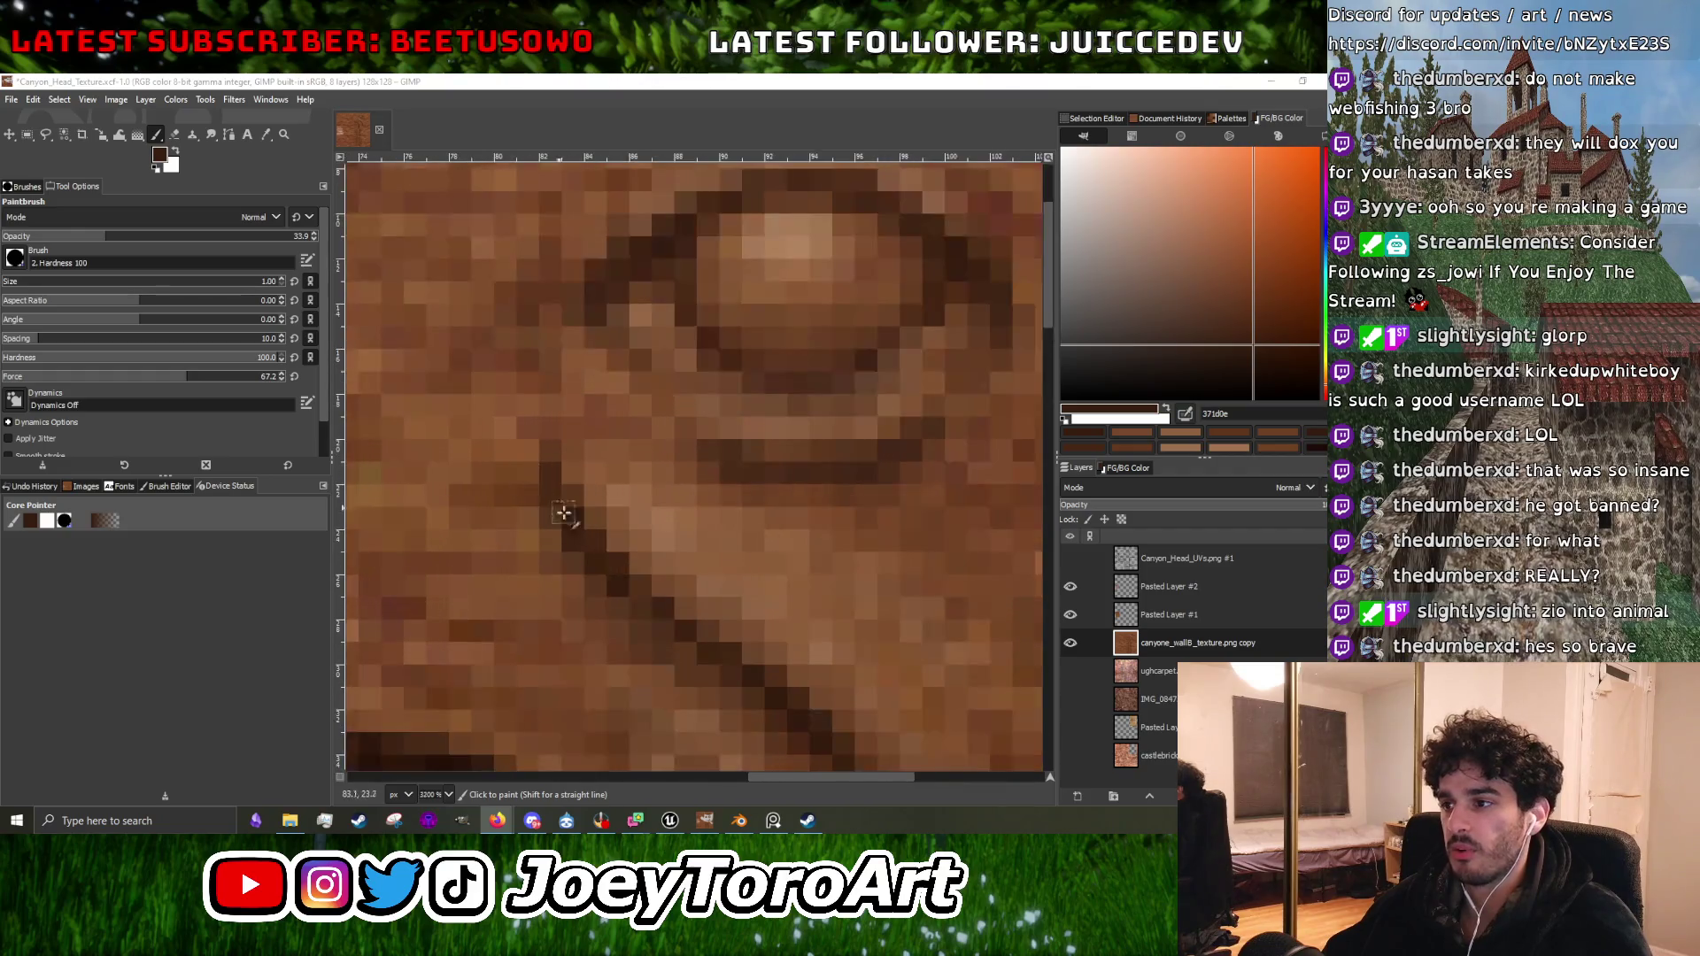
{"action": "left_click", "coordinate": [561, 493], "text": "ctrl"}
{"action": "scroll", "coordinate": [544, 447], "scroll_direction": "down", "scroll_amount": 3}
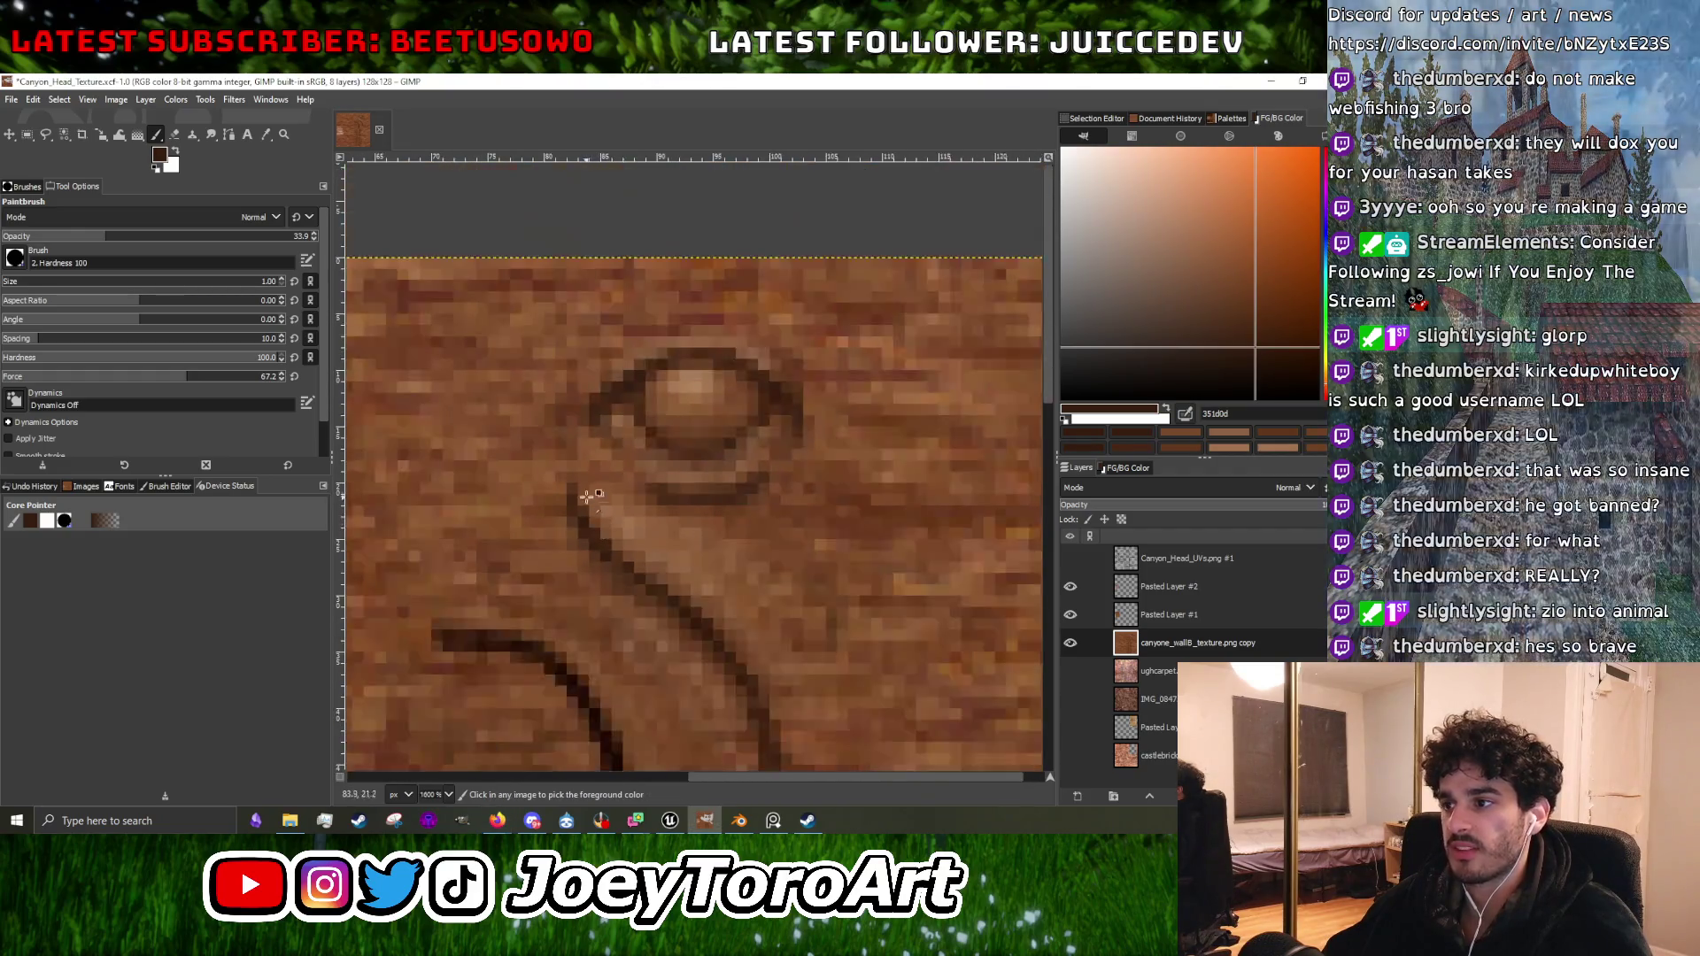
{"action": "scroll", "coordinate": [540, 466], "scroll_direction": "up", "scroll_amount": 4}
Toggle the Canyon_Head_UVs layer on and off to check seams while sampling mid and lighter browns.
{"action": "left_click", "coordinate": [1070, 559]}
{"action": "left_click", "coordinate": [1071, 558]}
{"action": "scroll", "coordinate": [618, 528], "scroll_direction": "down", "scroll_amount": 1}
{"action": "scroll", "coordinate": [584, 531], "scroll_direction": "up", "scroll_amount": 1}
{"action": "left_click", "coordinate": [527, 538], "text": "ctrl"}
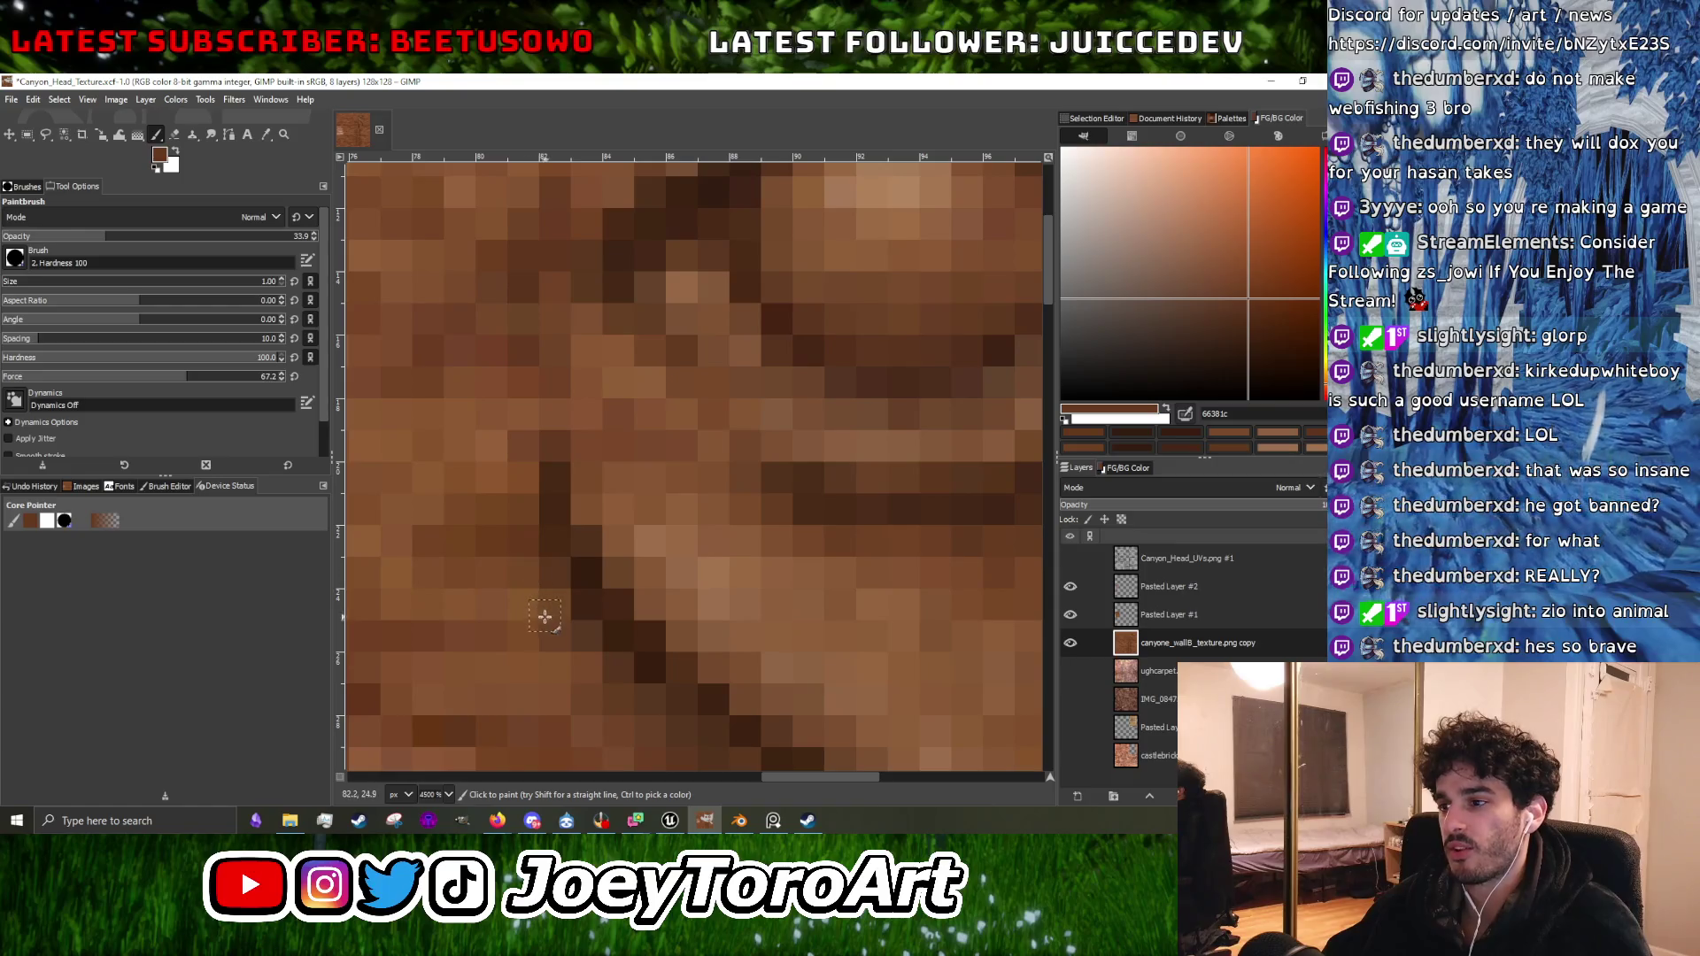
{"action": "scroll", "coordinate": [565, 645], "scroll_direction": "down", "scroll_amount": 2}
{"action": "scroll", "coordinate": [605, 637], "scroll_direction": "up", "scroll_amount": 2}
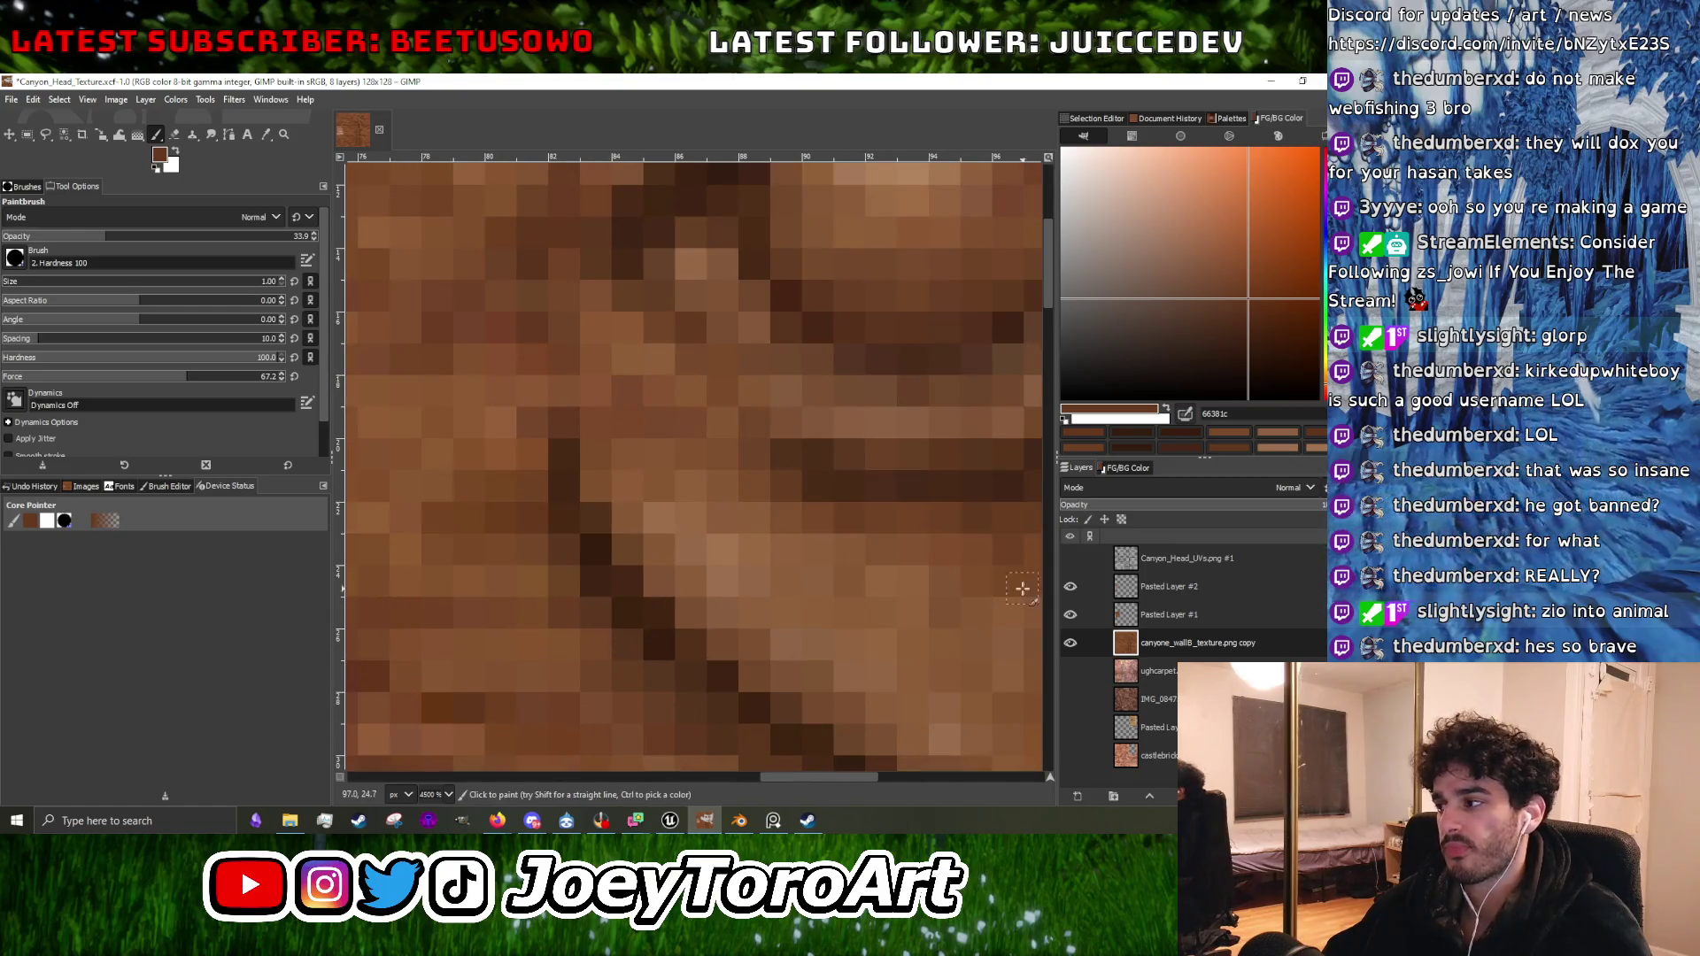
{"action": "left_click", "coordinate": [1070, 558]}
{"action": "left_click", "coordinate": [1070, 559]}
{"action": "scroll", "coordinate": [881, 571], "scroll_direction": "down", "scroll_amount": 3}
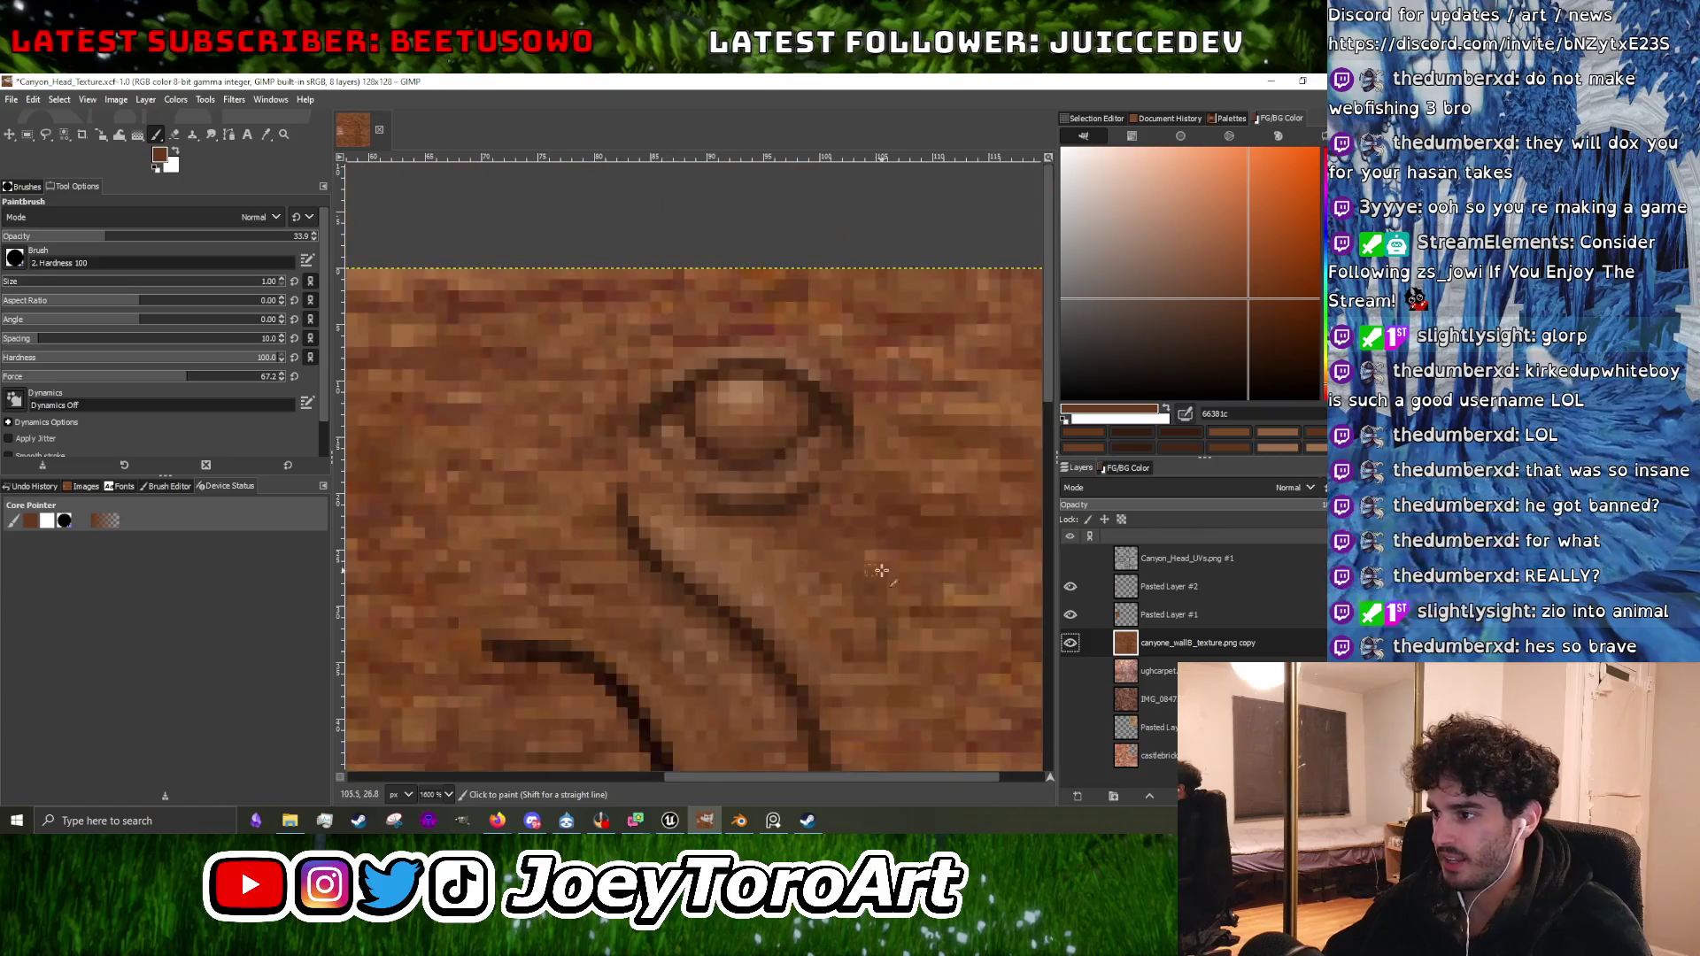
{"action": "left_click", "coordinate": [1070, 559]}
{"action": "left_click", "coordinate": [1071, 559]}
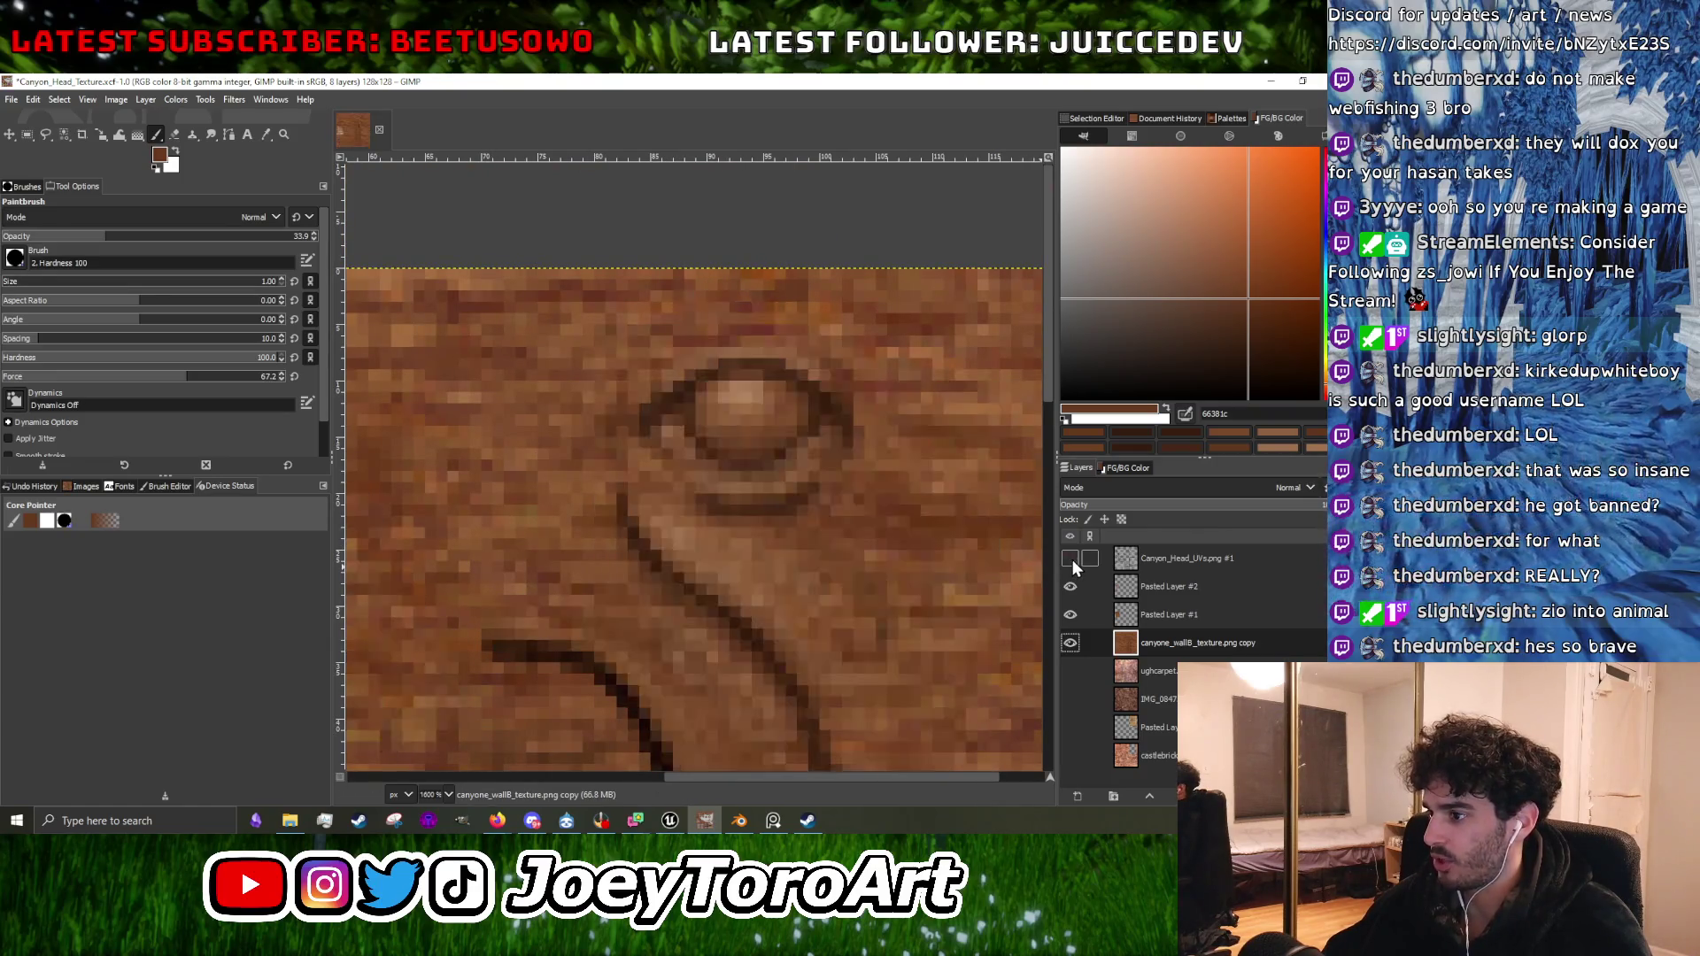
{"action": "scroll", "coordinate": [717, 641], "scroll_direction": "up", "scroll_amount": 3}
{"action": "left_click", "coordinate": [708, 652], "text": "ctrl"}
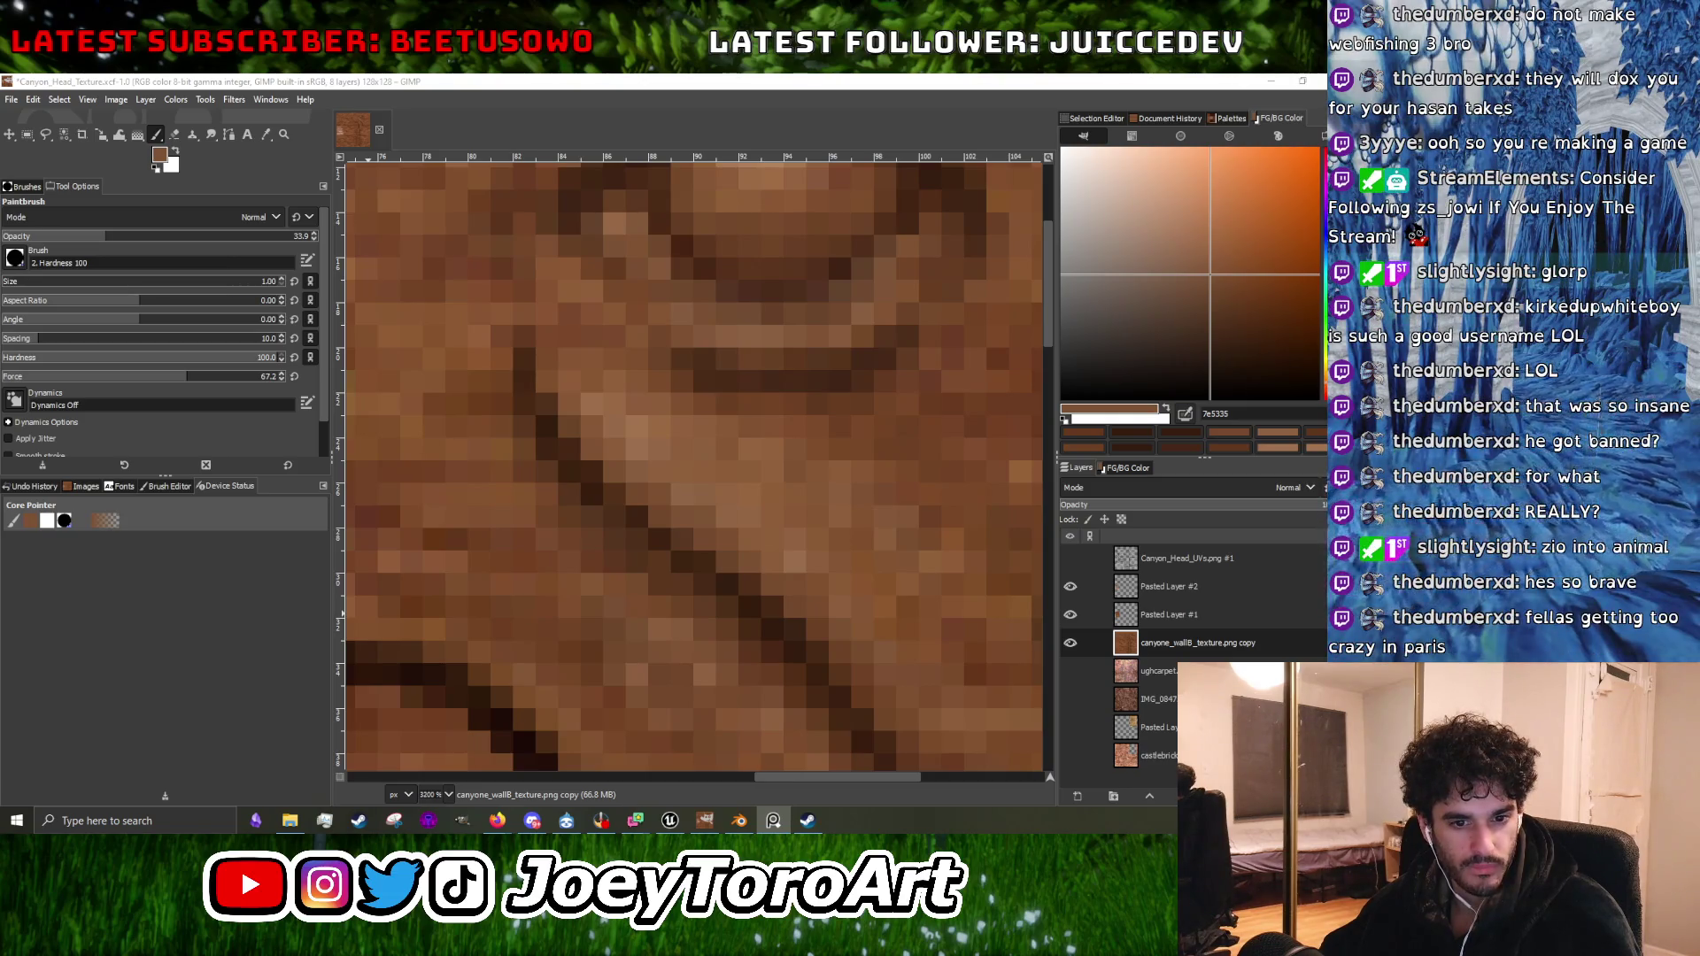
Sample pale browns beside the groove and paint over the dark line to lighten it.
{"action": "scroll", "coordinate": [683, 458], "scroll_direction": "down", "scroll_amount": 2}
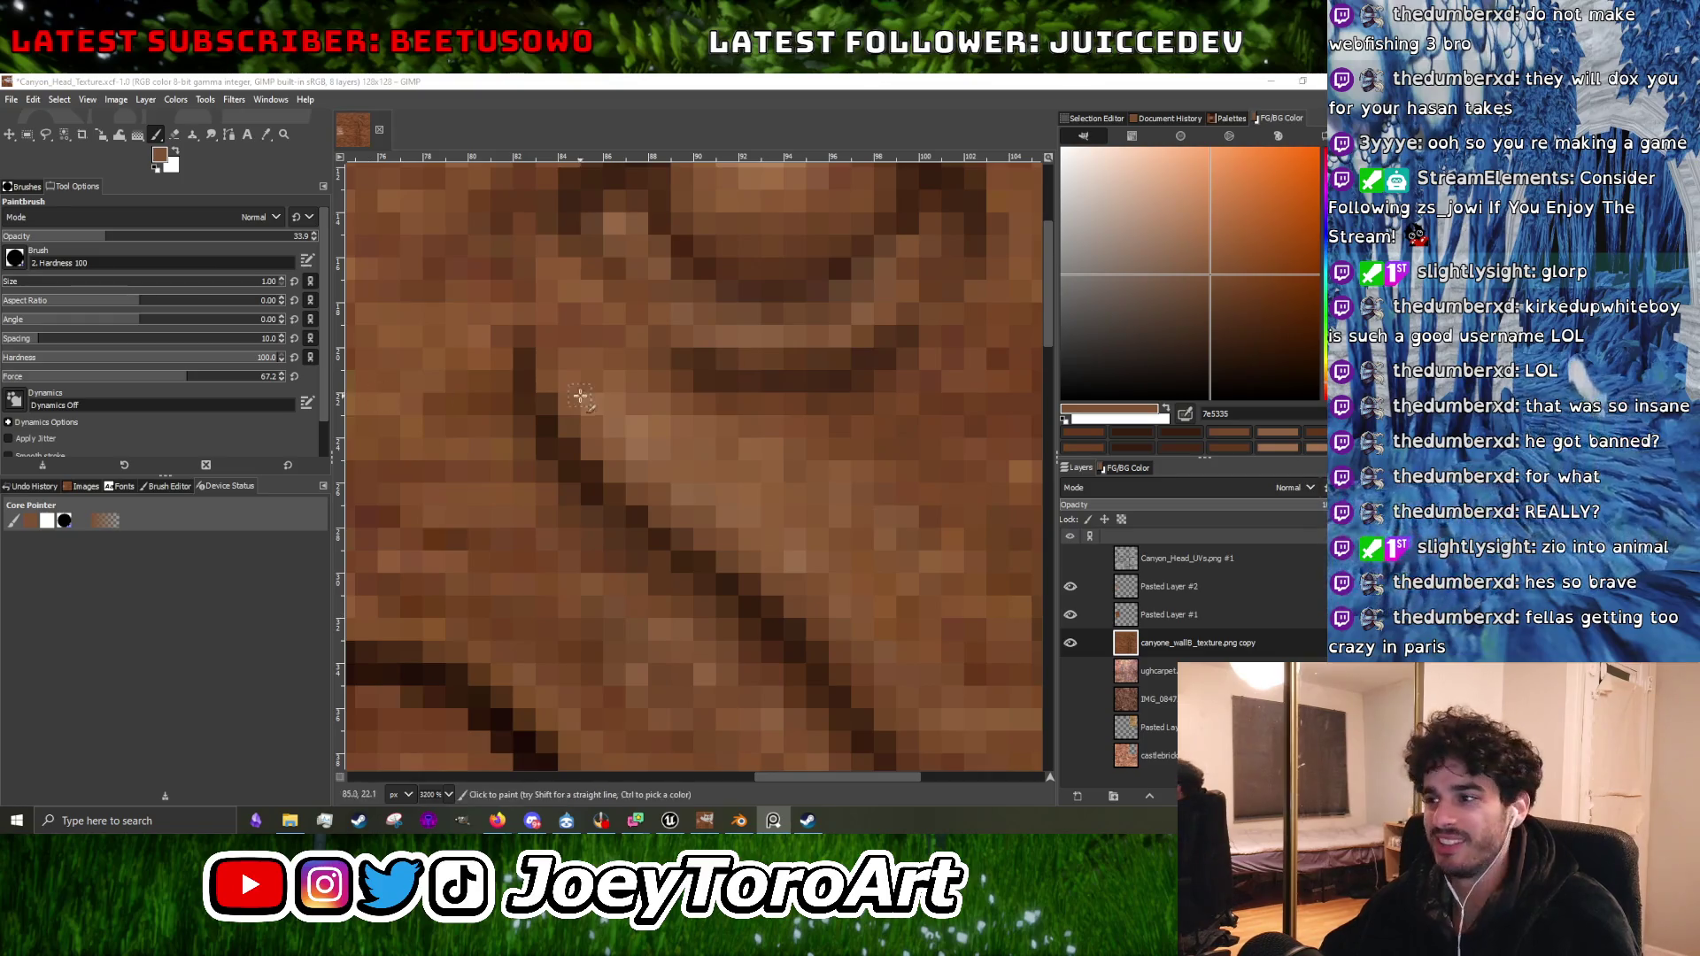
{"action": "scroll", "coordinate": [589, 633], "scroll_direction": "up", "scroll_amount": 1}
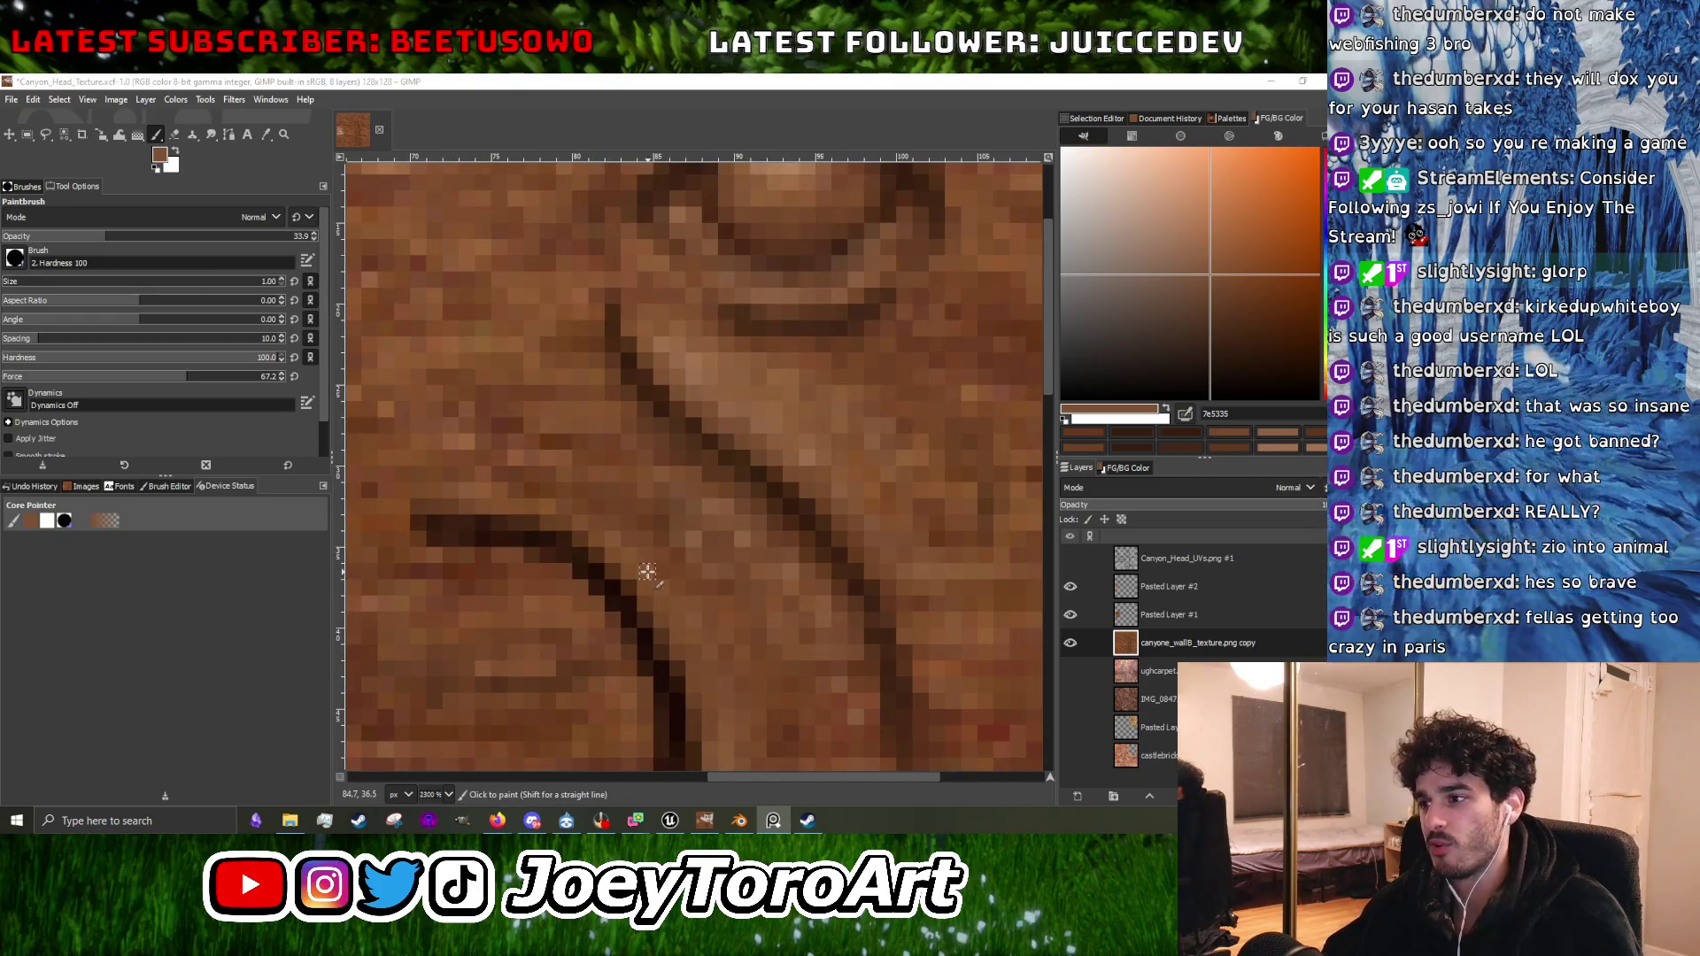
{"action": "left_click", "coordinate": [628, 597], "text": "ctrl"}
{"action": "scroll", "coordinate": [627, 596], "scroll_direction": "up", "scroll_amount": 1}
{"action": "scroll", "coordinate": [589, 558], "scroll_direction": "down", "scroll_amount": 1}
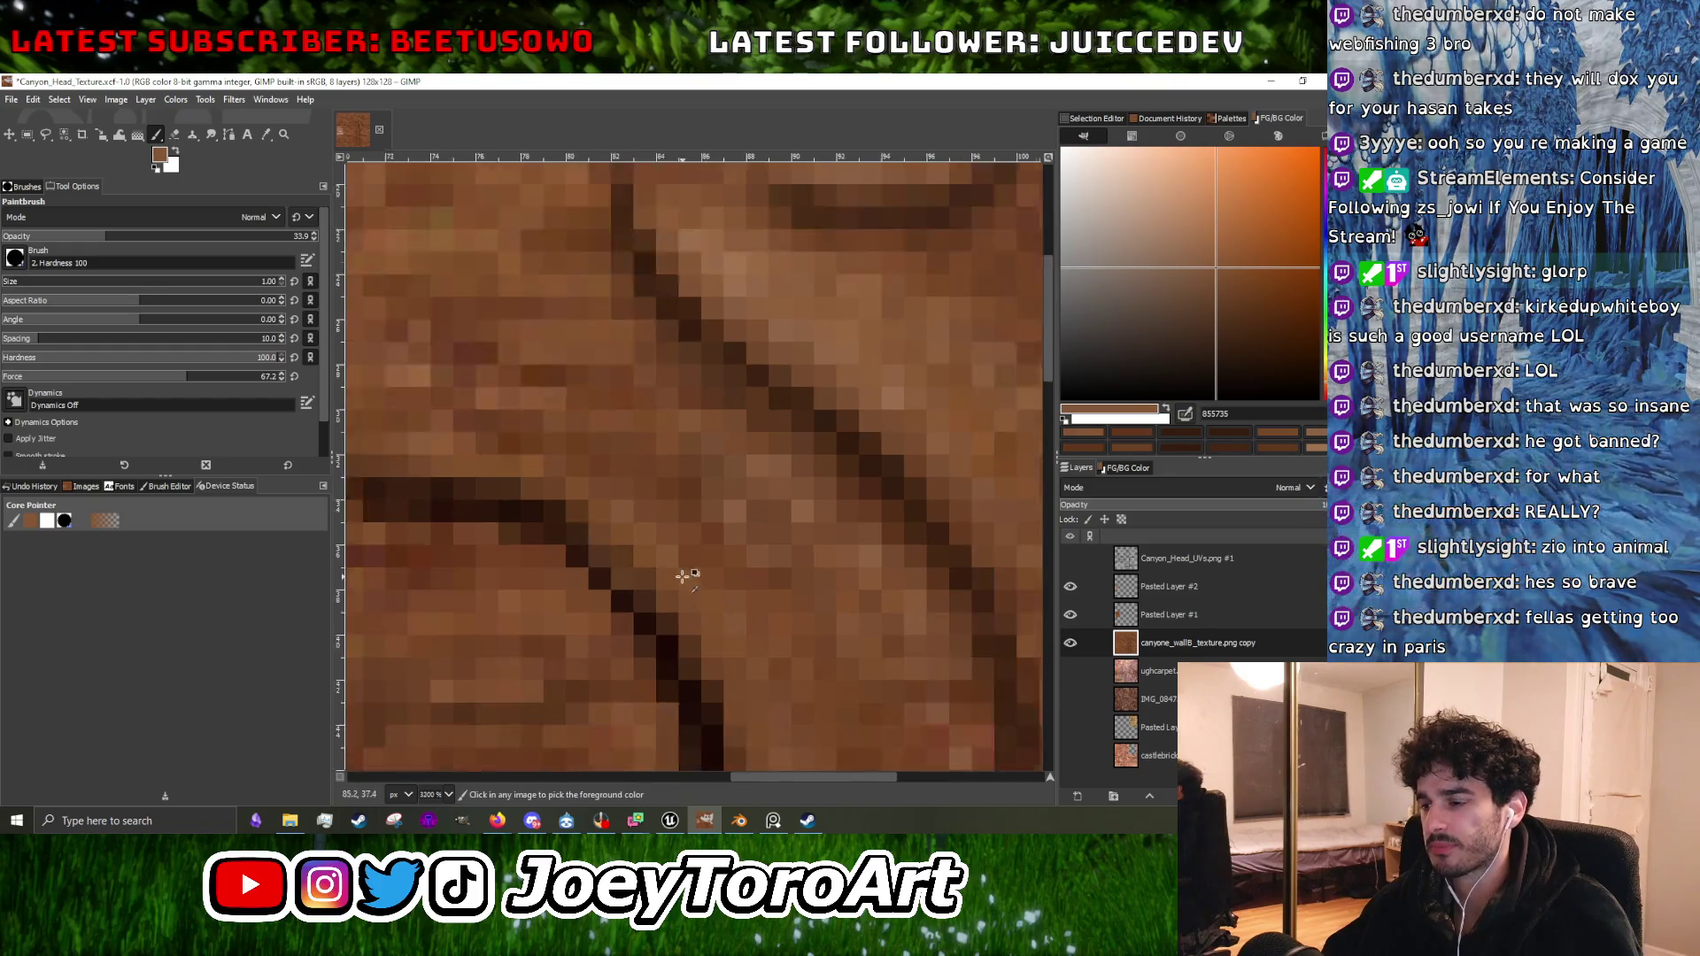
{"action": "left_click", "coordinate": [598, 547], "text": "ctrl"}
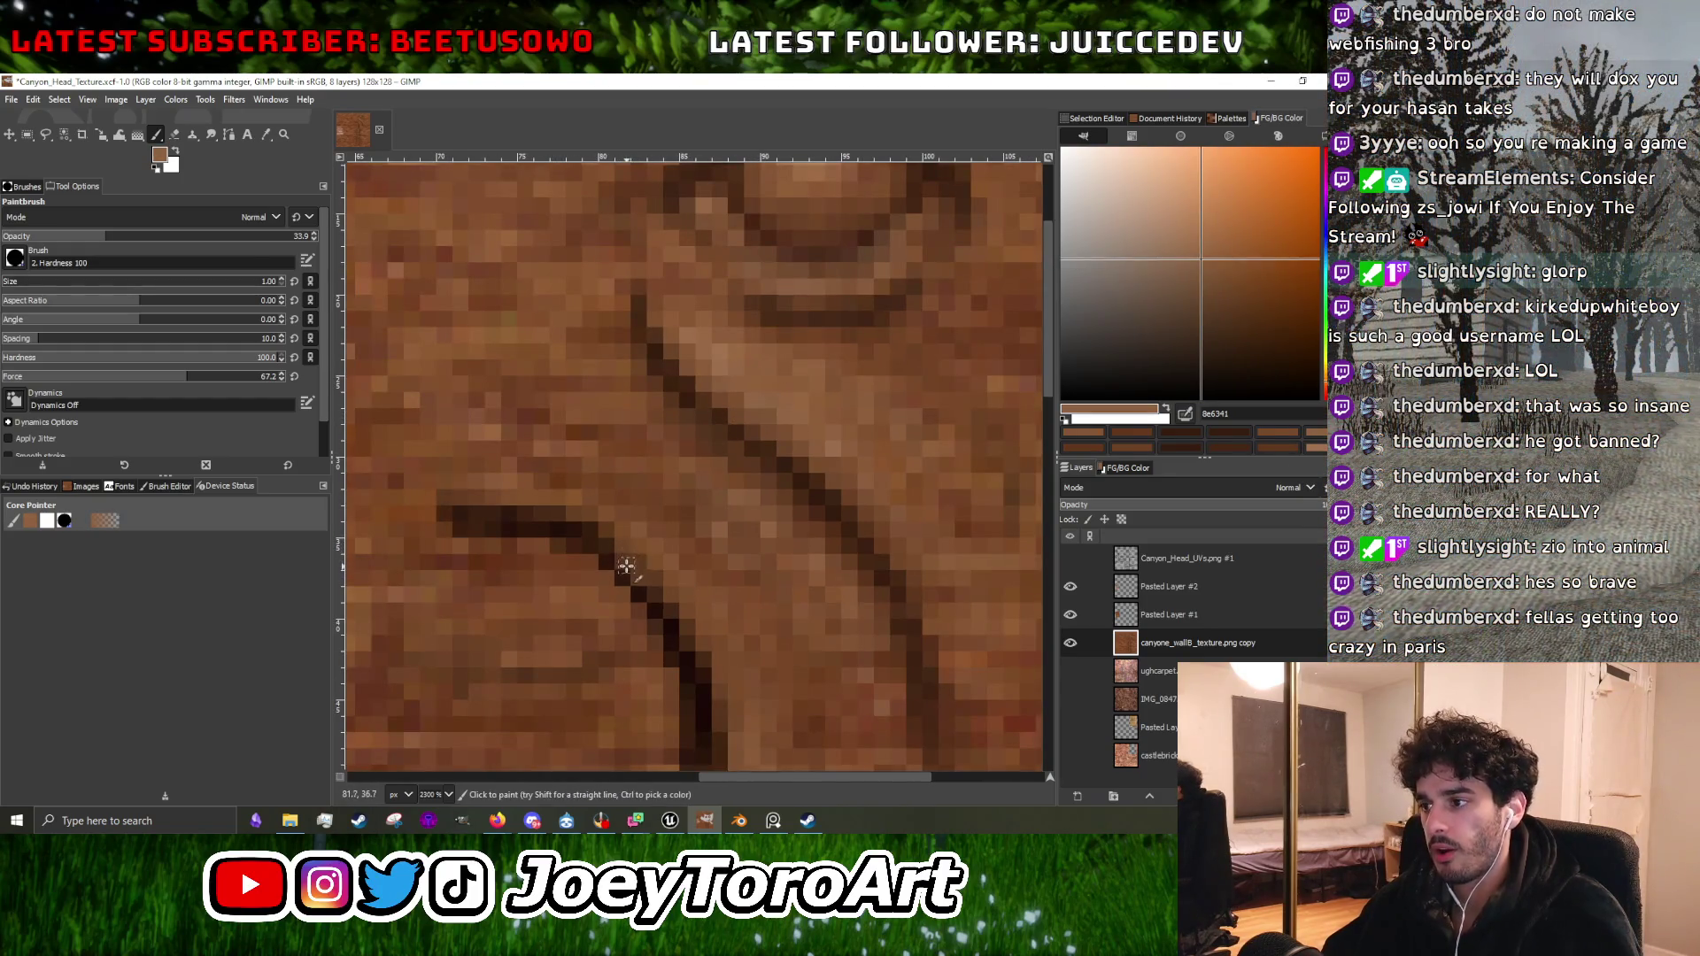
{"action": "mouse_move", "coordinate": [594, 540]}
{"action": "left_mouse_down"}
{"action": "mouse_move", "coordinate": [463, 508]}
{"action": "mouse_move", "coordinate": [588, 547]}
{"action": "mouse_move", "coordinate": [679, 644]}
{"action": "mouse_move", "coordinate": [706, 619]}
{"action": "left_mouse_up"}
Sample a darker brown, repaint the dark vertical line, then undo the lightening strokes.
{"action": "scroll", "coordinate": [679, 644], "scroll_direction": "down", "scroll_amount": 1}
{"action": "scroll", "coordinate": [683, 667], "scroll_direction": "up", "scroll_amount": 1}
{"action": "left_click", "coordinate": [682, 668], "text": "ctrl"}
{"action": "left_click", "coordinate": [710, 690], "text": "ctrl"}
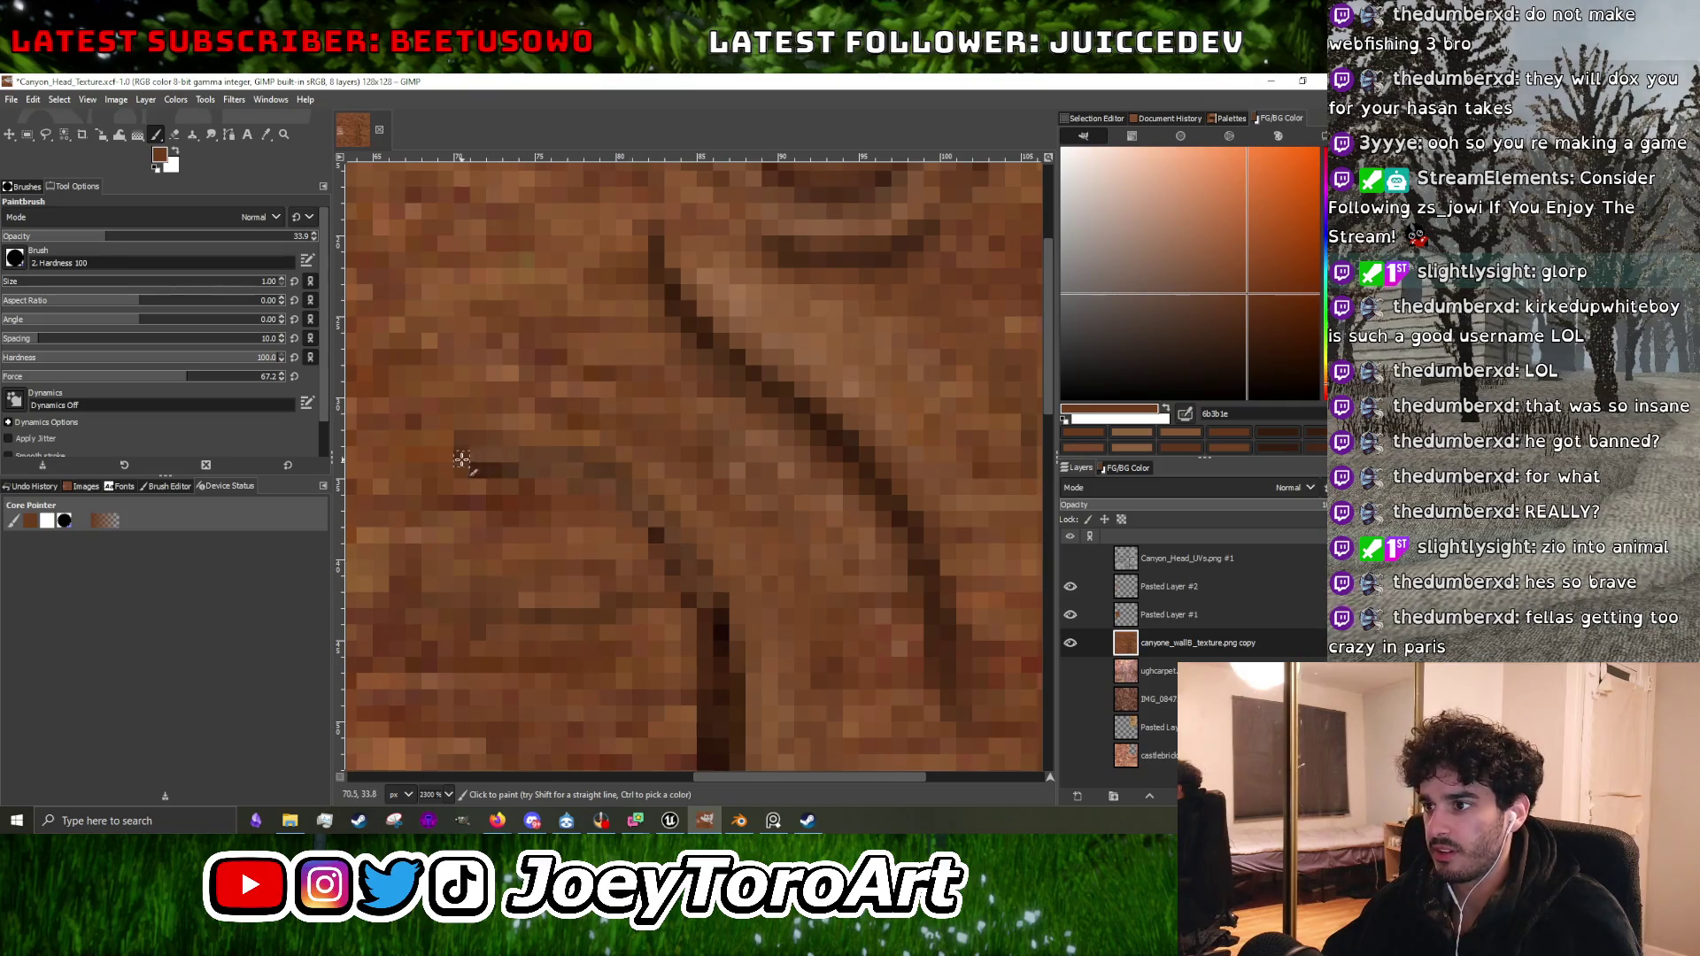
{"action": "scroll", "coordinate": [710, 552], "scroll_direction": "down", "scroll_amount": 1}
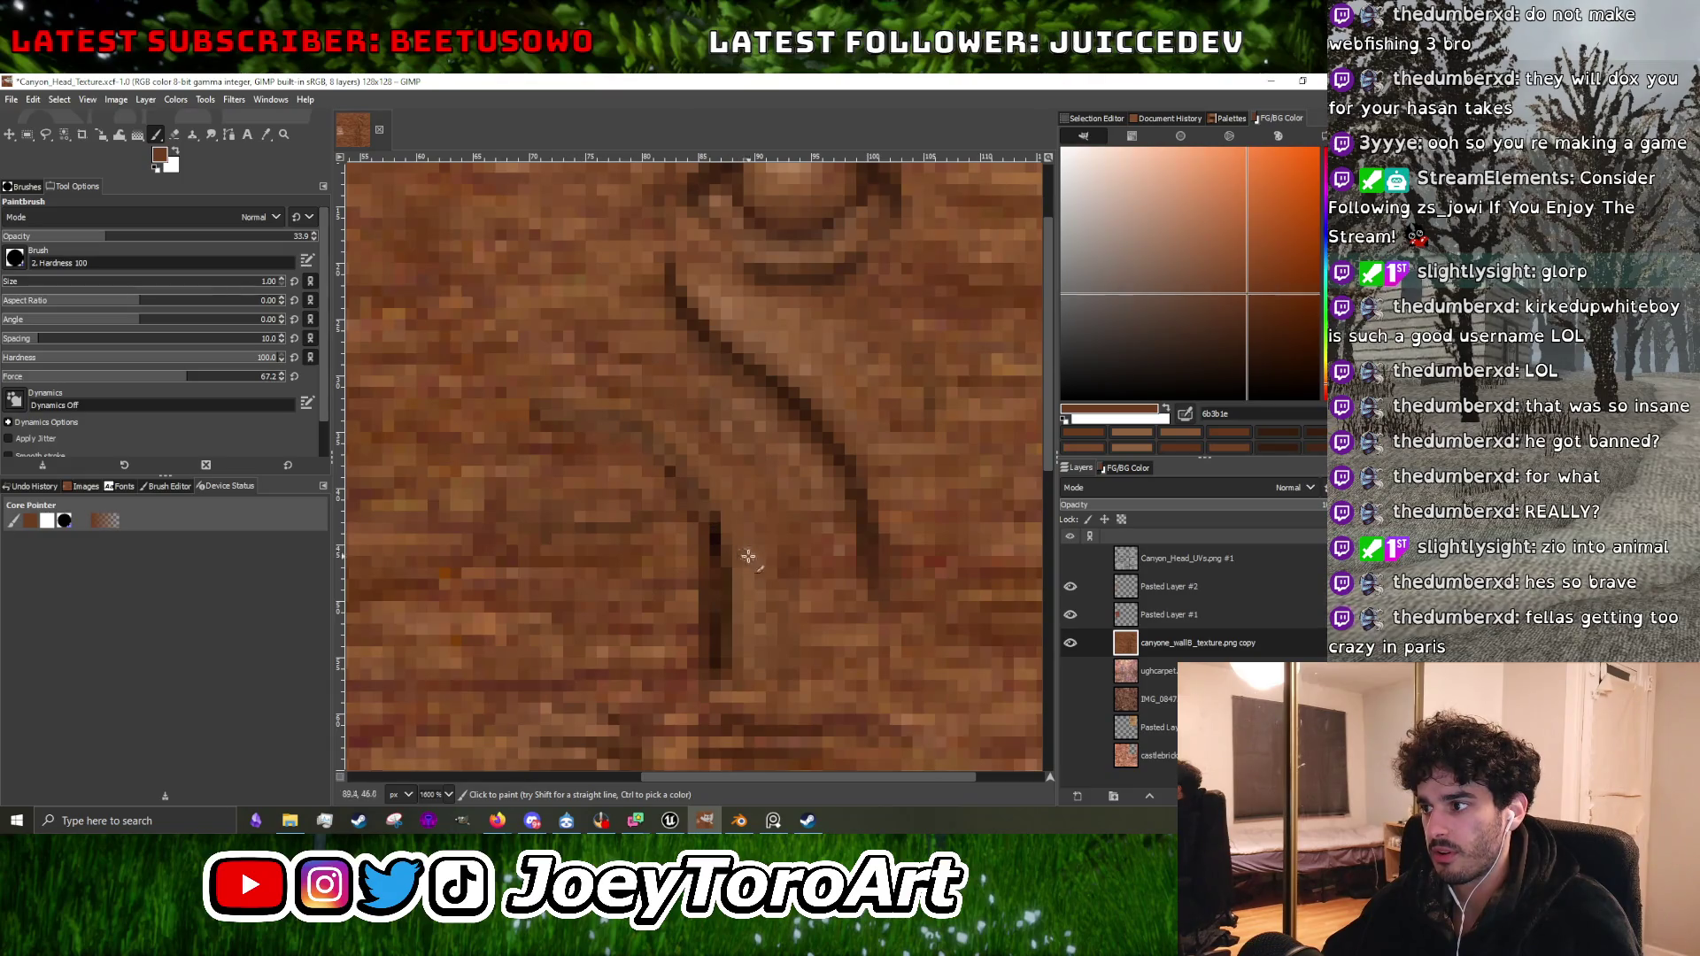
{"action": "left_click", "coordinate": [775, 573], "text": "ctrl"}
{"action": "left_click_drag", "start_coordinate": [714, 664], "coordinate": [713, 538]}
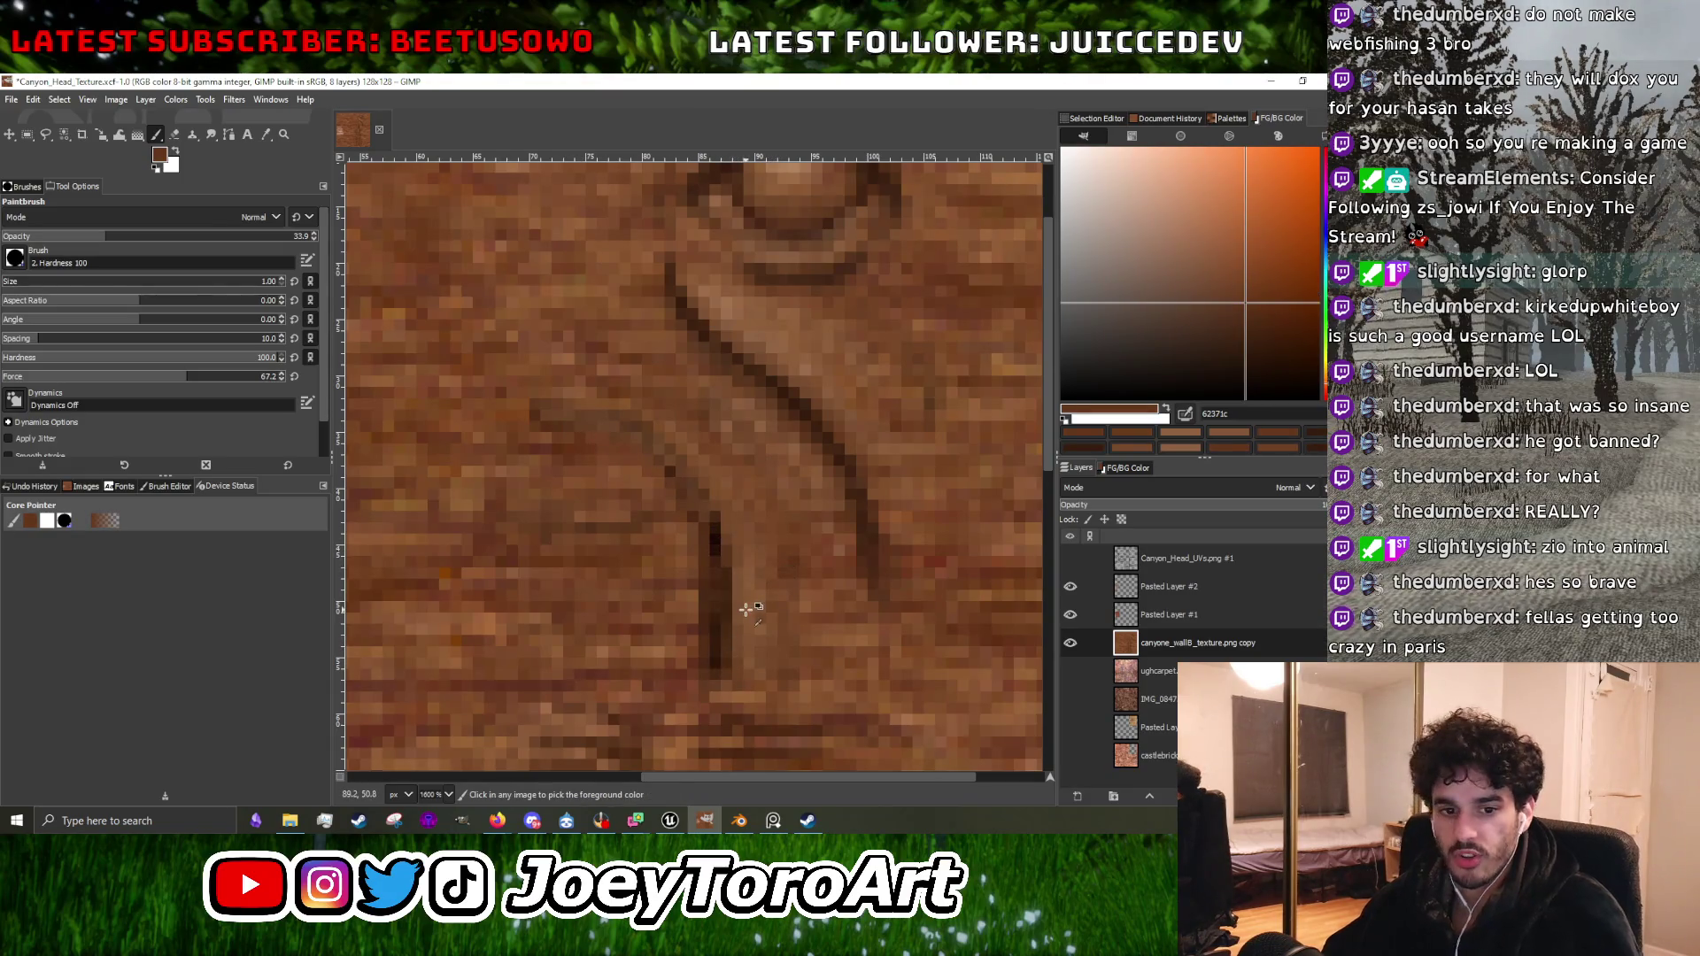
{"action": "key", "text": "ctrl+z"}
{"action": "key", "text": "ctrl+z"}
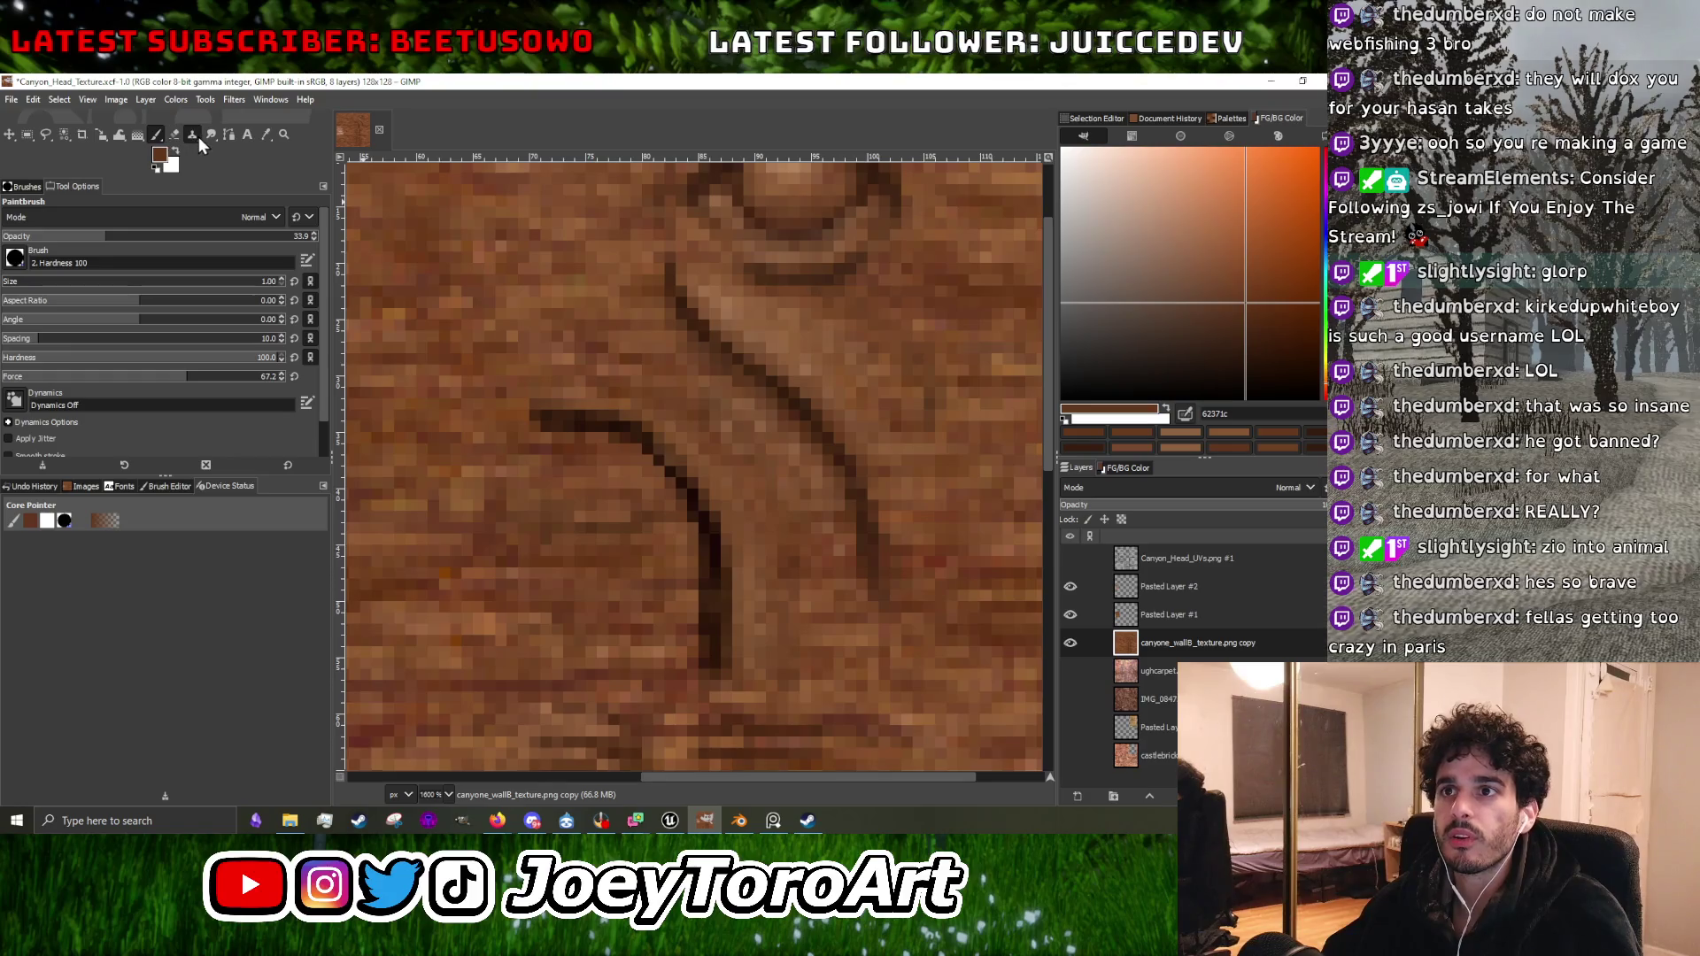
Clone surrounding brick texture over the dark curved groove below the eye.
{"action": "left_click", "coordinate": [195, 136]}
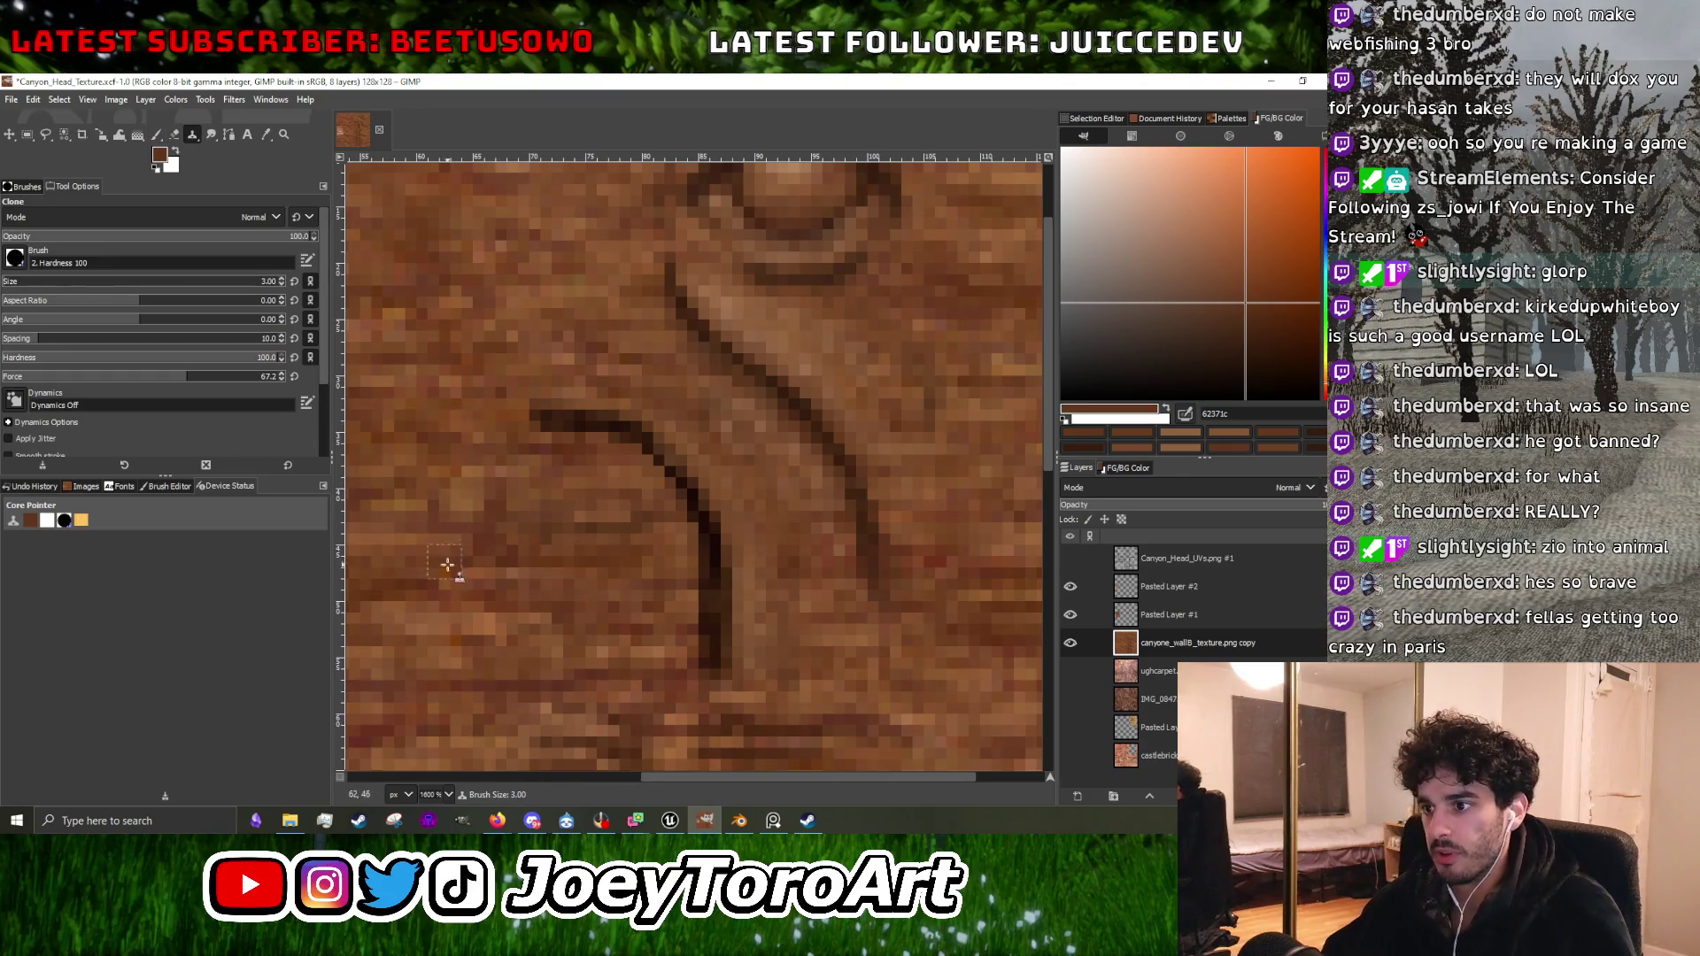
{"action": "mouse_move", "coordinate": [719, 664]}
{"action": "left_mouse_down"}
{"action": "mouse_move", "coordinate": [709, 486]}
{"action": "mouse_move", "coordinate": [562, 406]}
{"action": "mouse_move", "coordinate": [637, 425]}
{"action": "mouse_move", "coordinate": [702, 562]}
{"action": "mouse_move", "coordinate": [708, 637]}
{"action": "left_mouse_up"}
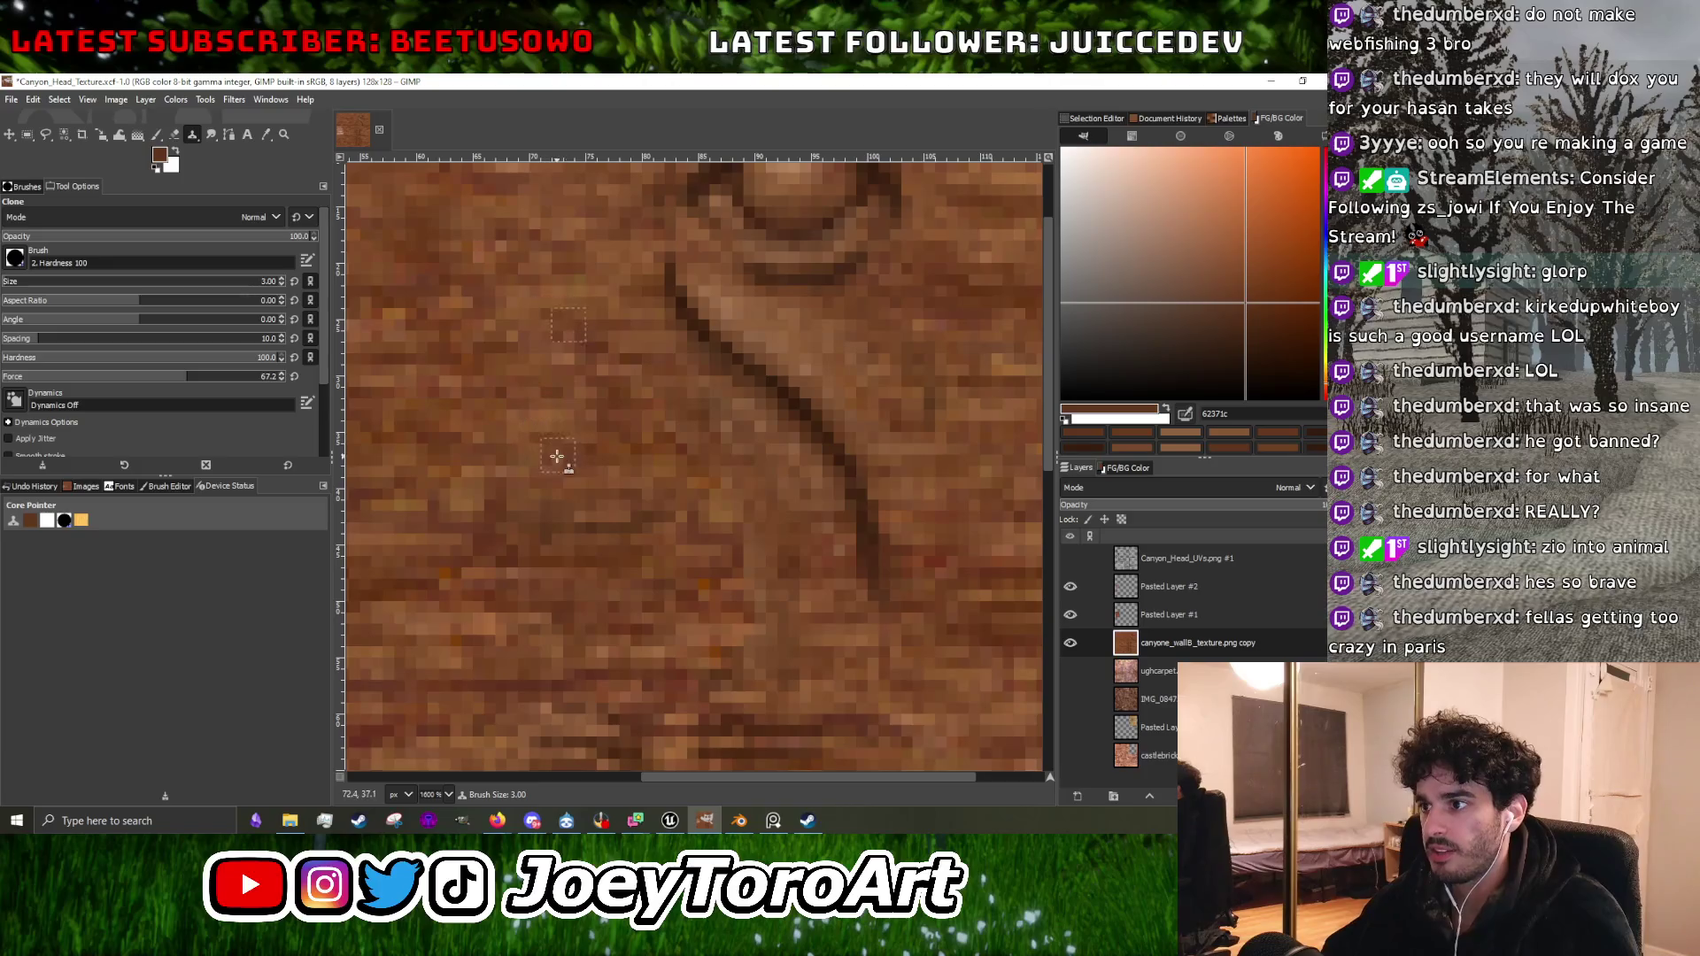
{"action": "left_click", "coordinate": [557, 596], "text": "ctrl"}
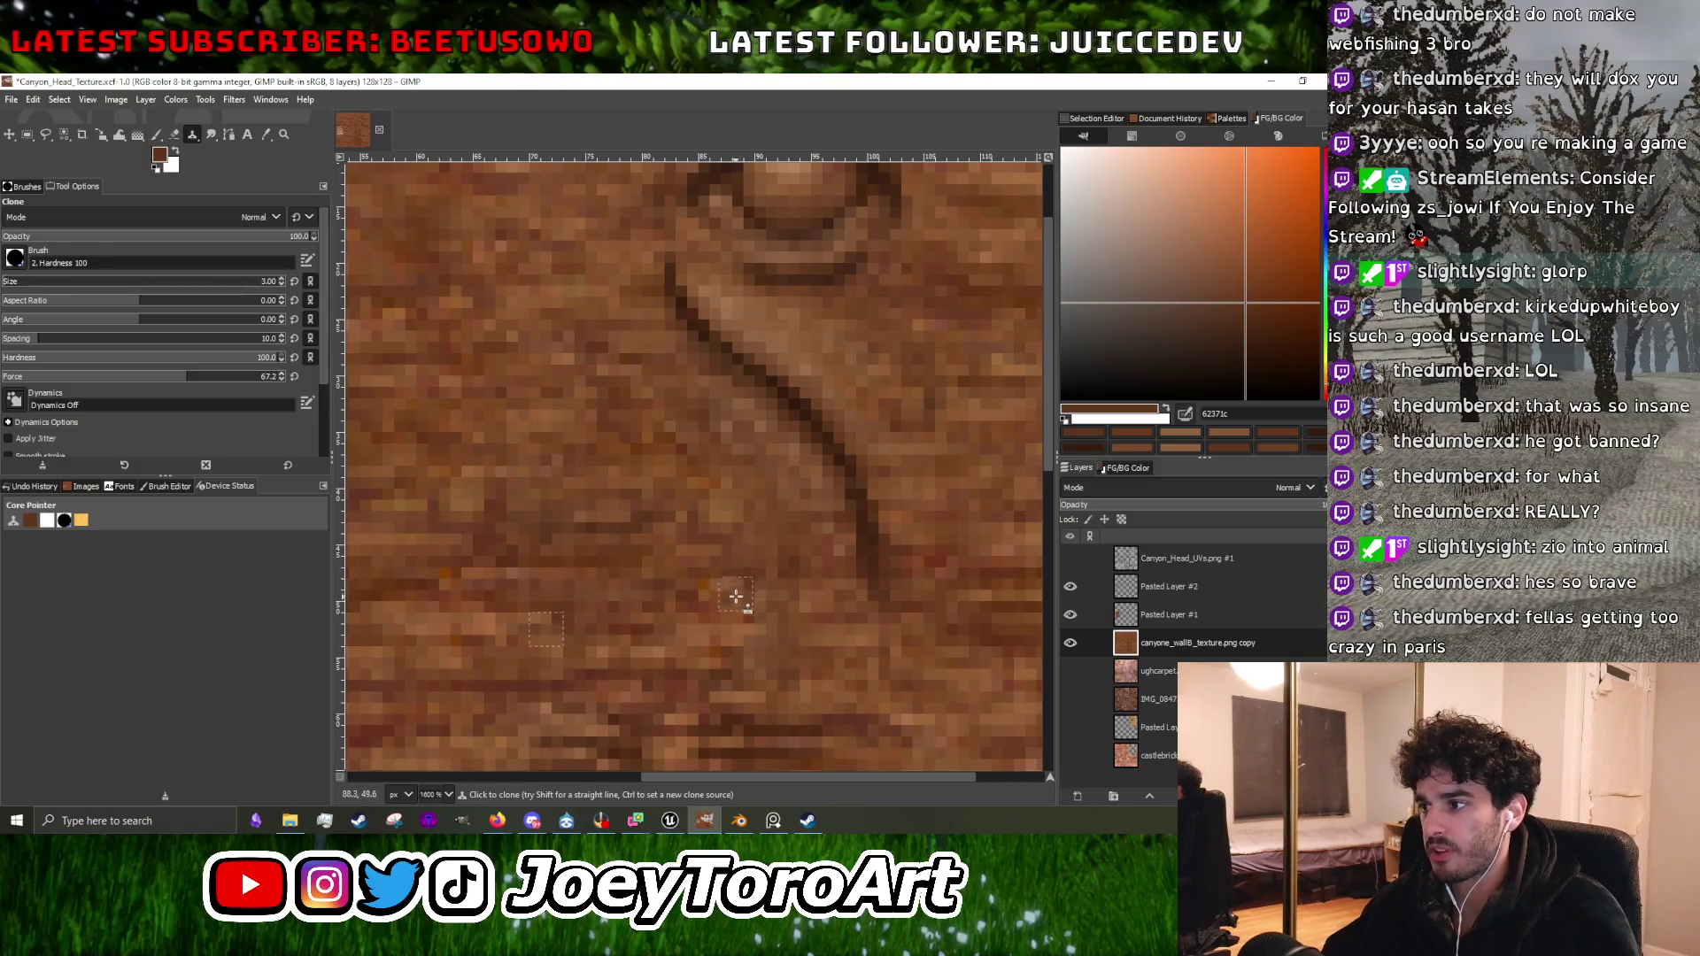
Switch to the Paintbrush at size 1 and show Pasted Layer #2 and the UV layer.
{"action": "key", "text": "p"}
{"action": "key", "text": "bracketleft"}
{"action": "key", "text": "bracketleft"}
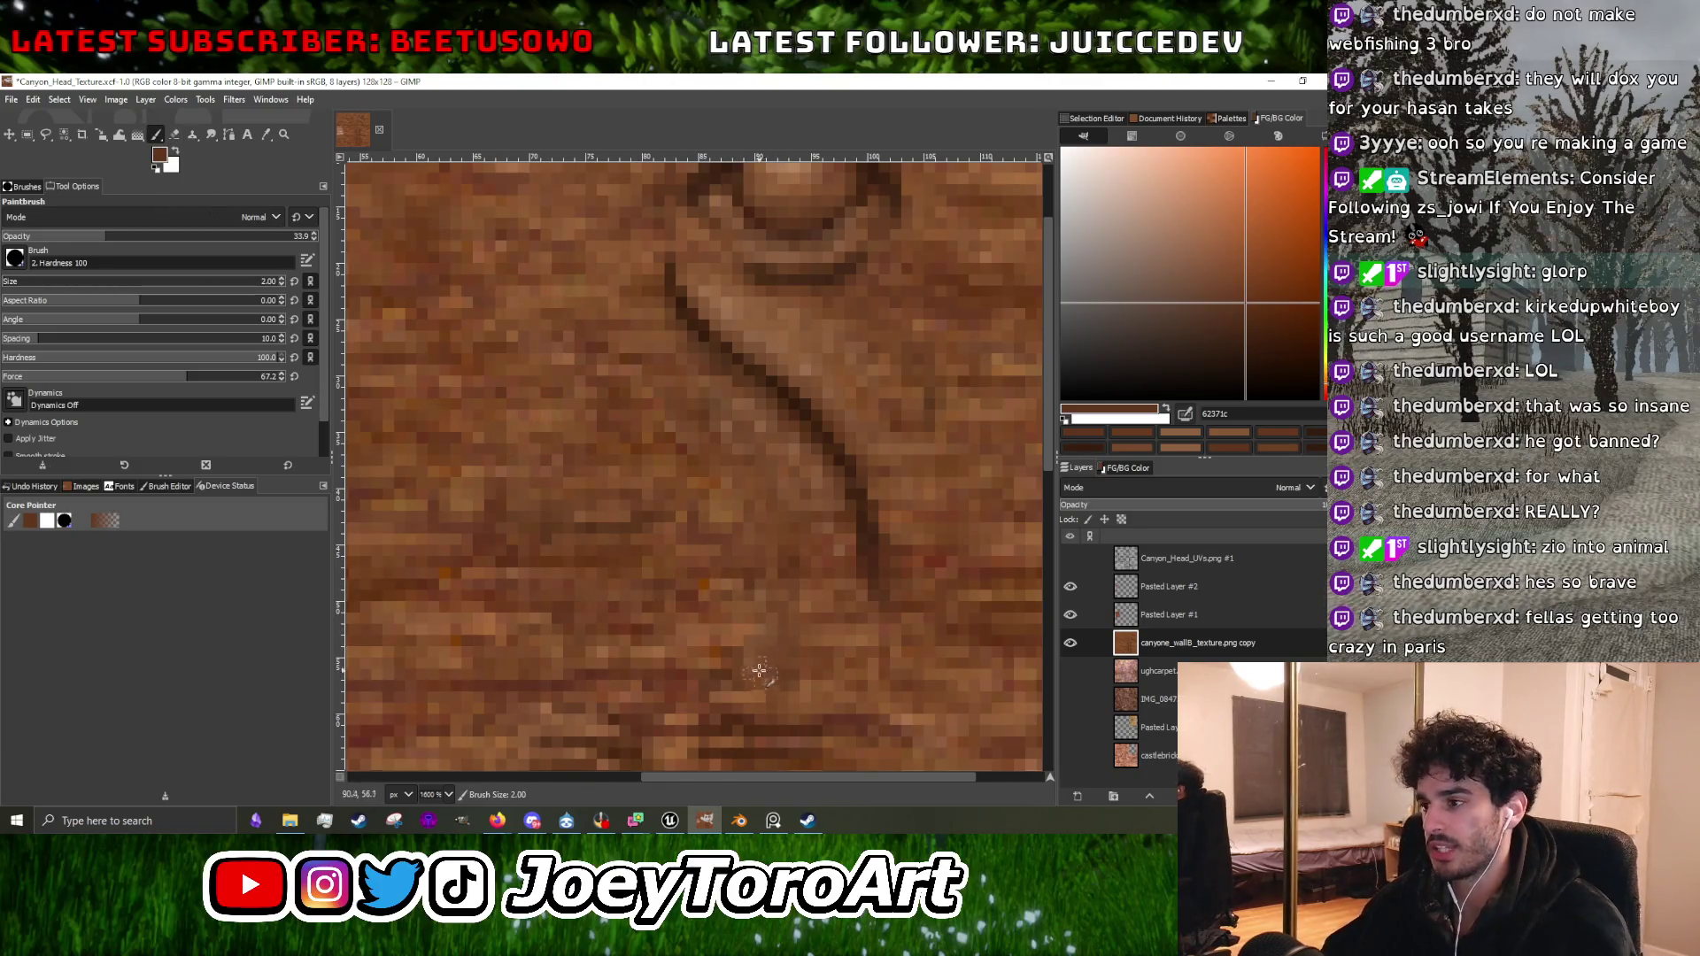
{"action": "left_click_drag", "start_coordinate": [1071, 587], "coordinate": [1070, 558]}
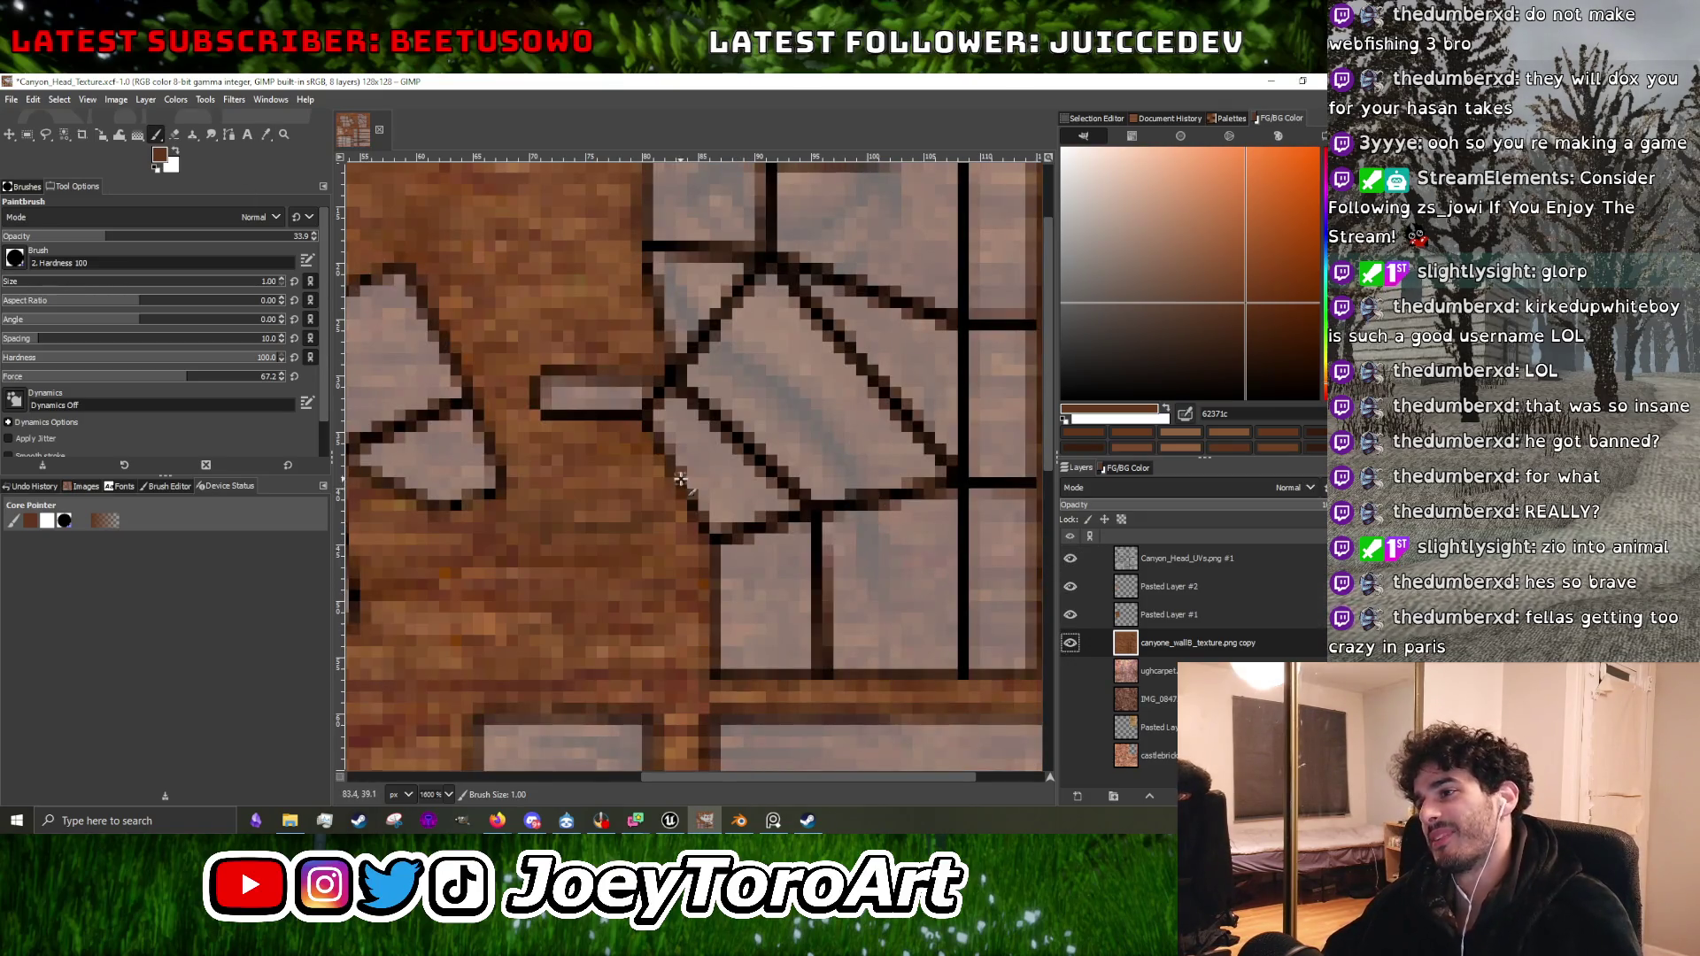
Sample a mid brown and dab a touch-up along the brick edge, checking against the UV overlay.
{"action": "scroll", "coordinate": [680, 479], "scroll_direction": "down", "scroll_amount": 1}
{"action": "left_click", "coordinate": [489, 555], "text": "ctrl"}
{"action": "scroll", "coordinate": [620, 517], "scroll_direction": "down", "scroll_amount": 1}
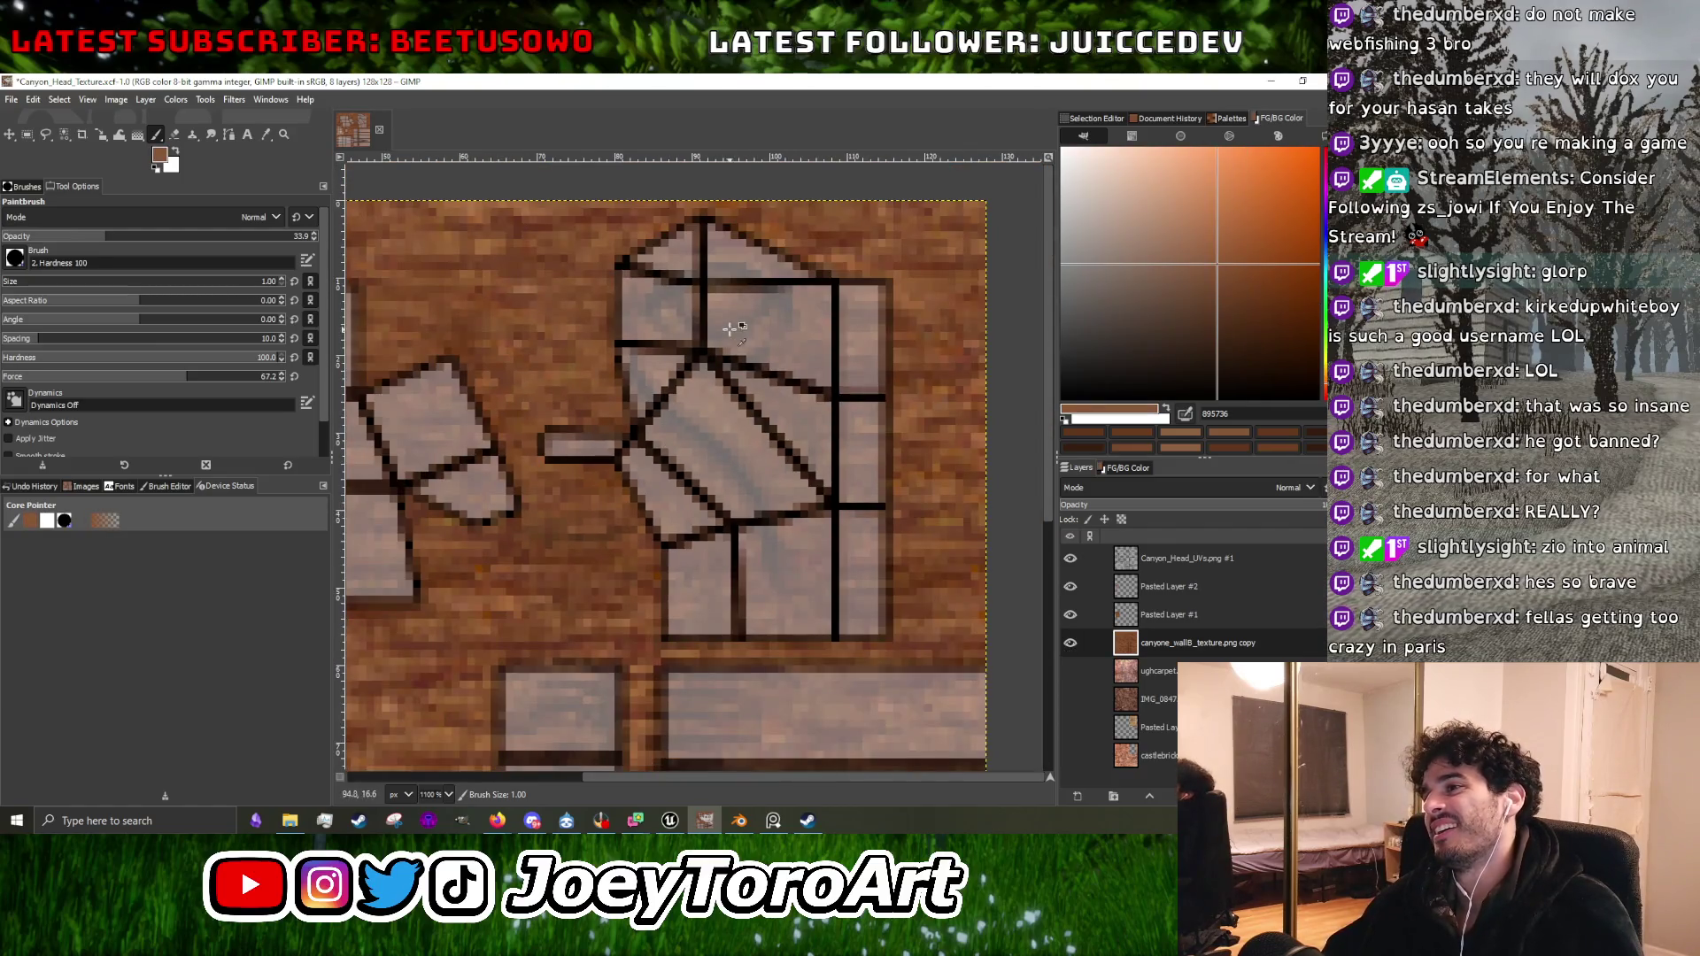
{"action": "left_click", "coordinate": [1069, 558]}
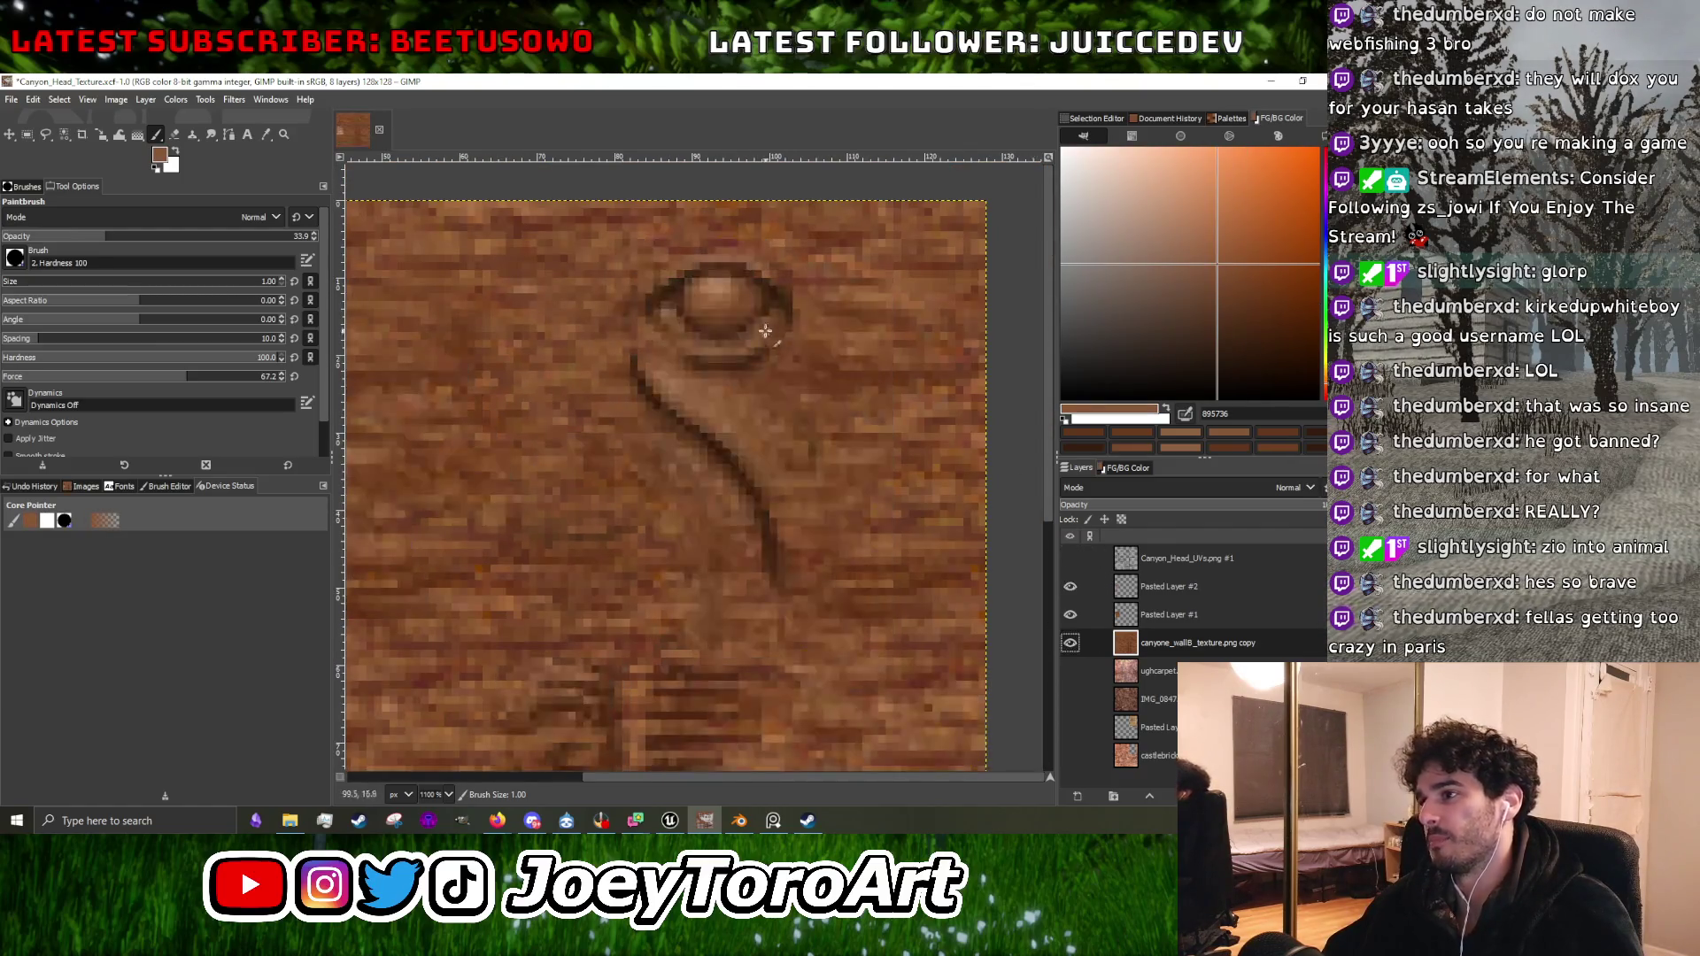
{"action": "left_click", "coordinate": [1067, 556]}
{"action": "scroll", "coordinate": [659, 535], "scroll_direction": "up", "scroll_amount": 2}
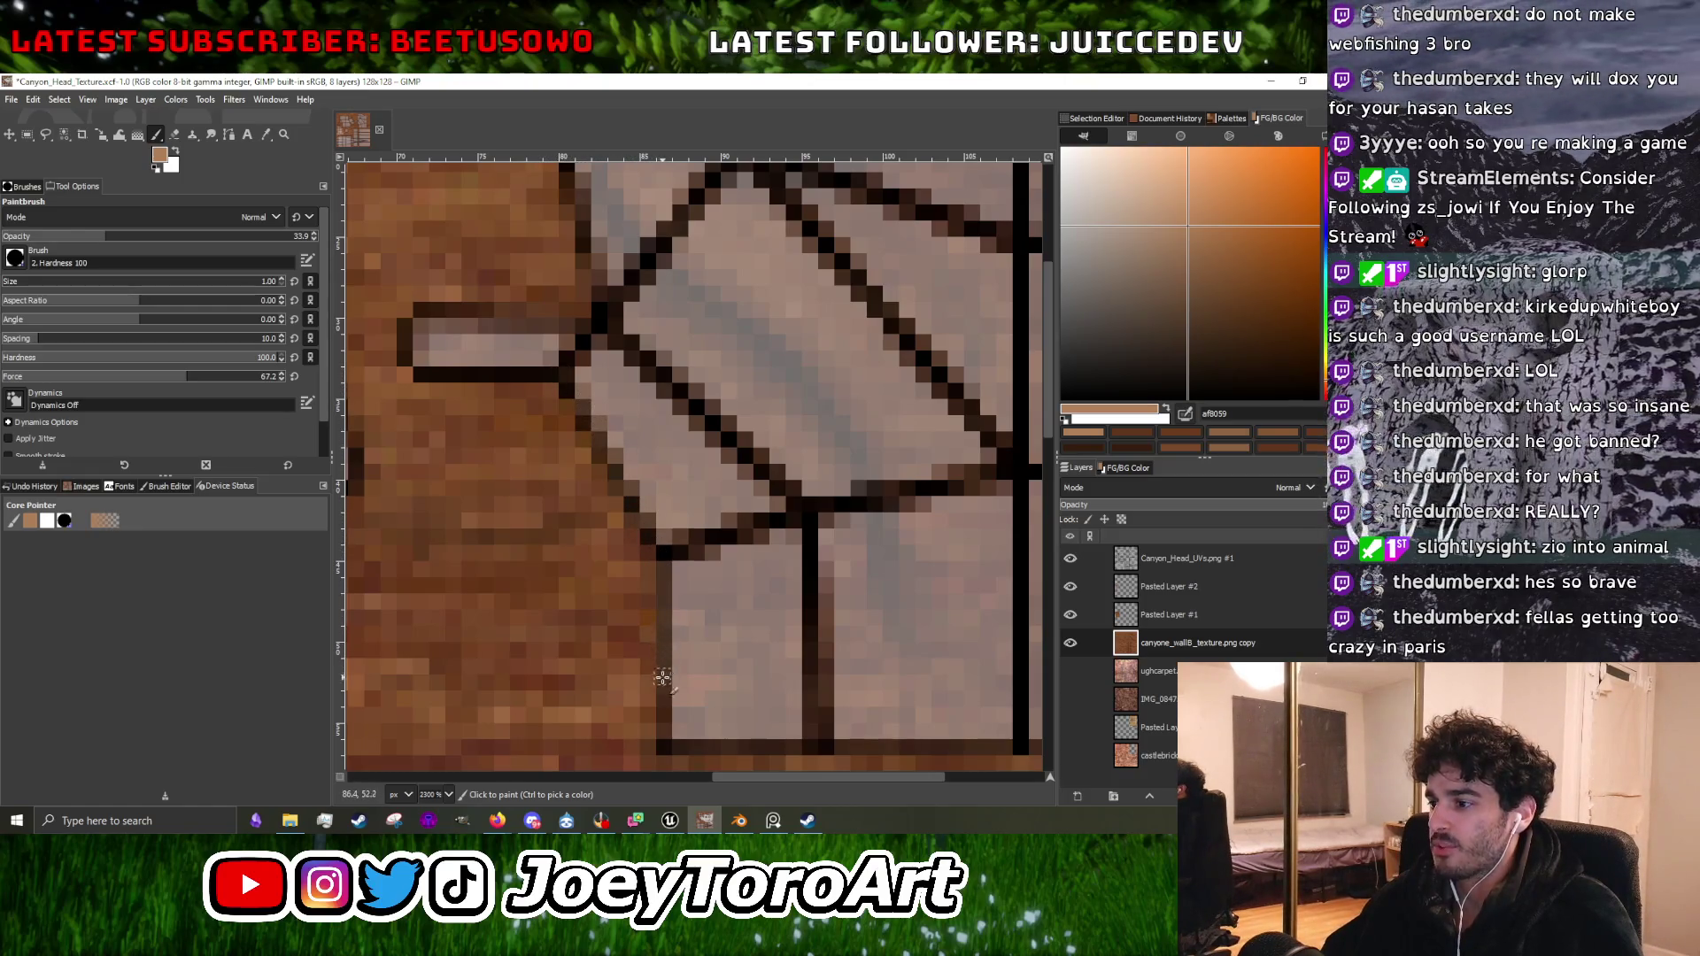
{"action": "left_click", "coordinate": [666, 735]}
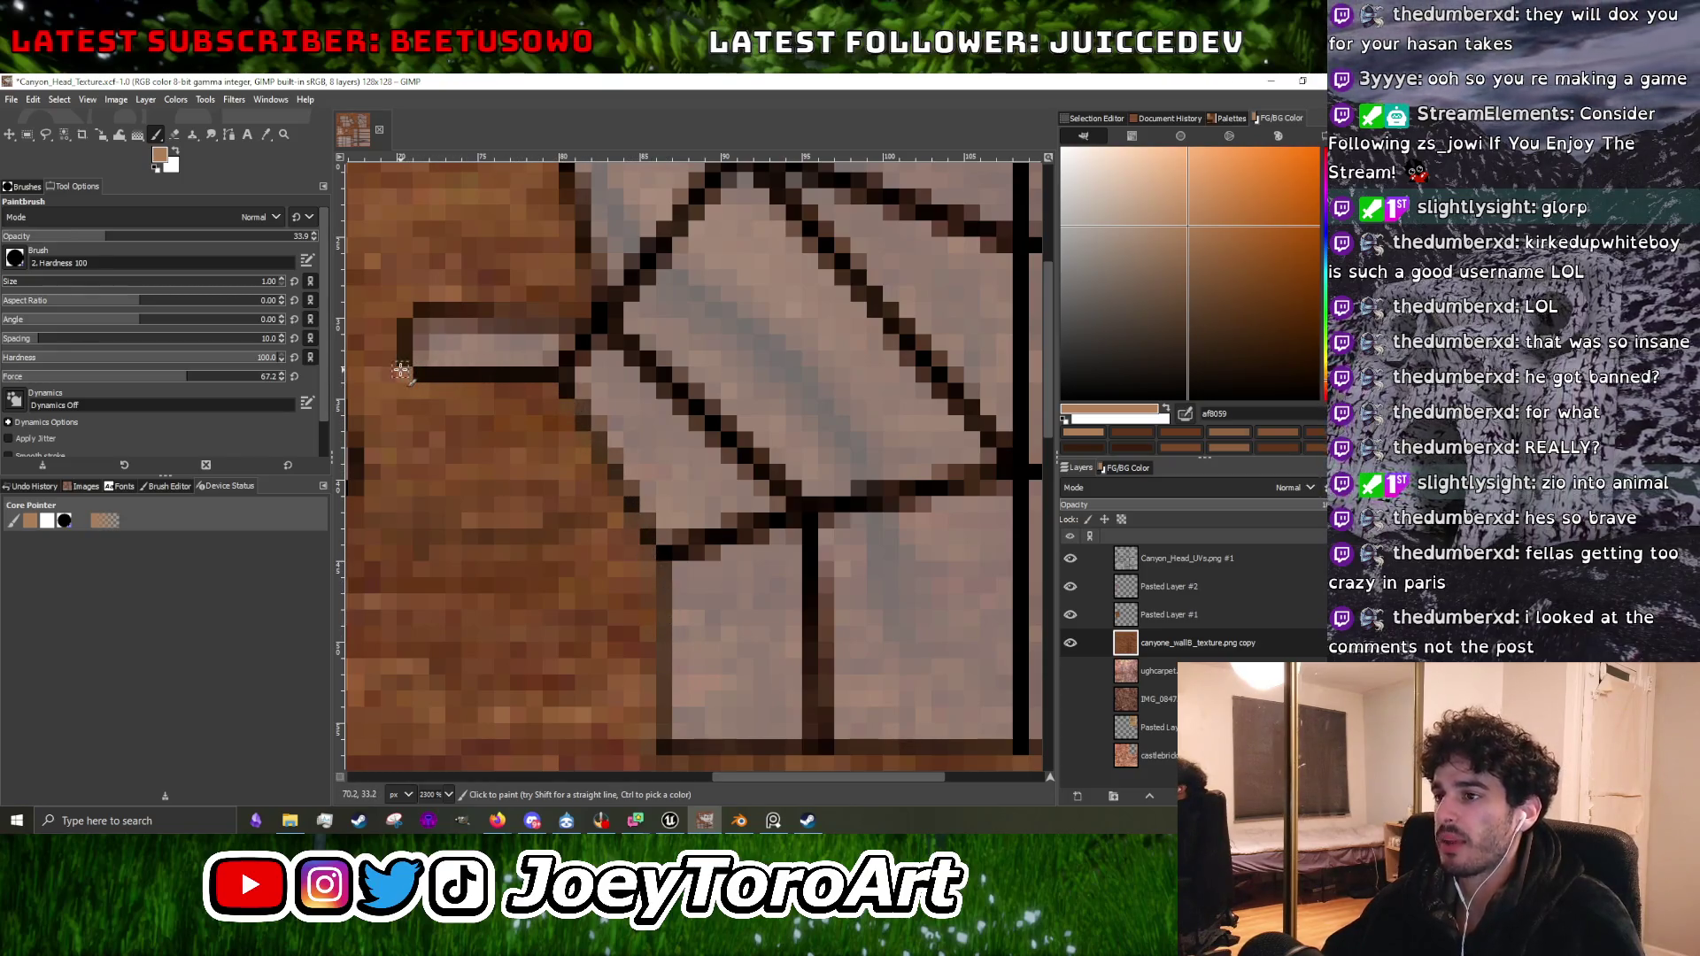
Hide the UV overlay and sample a mid brown and the dark groove colour.
{"action": "left_click", "coordinate": [1070, 558]}
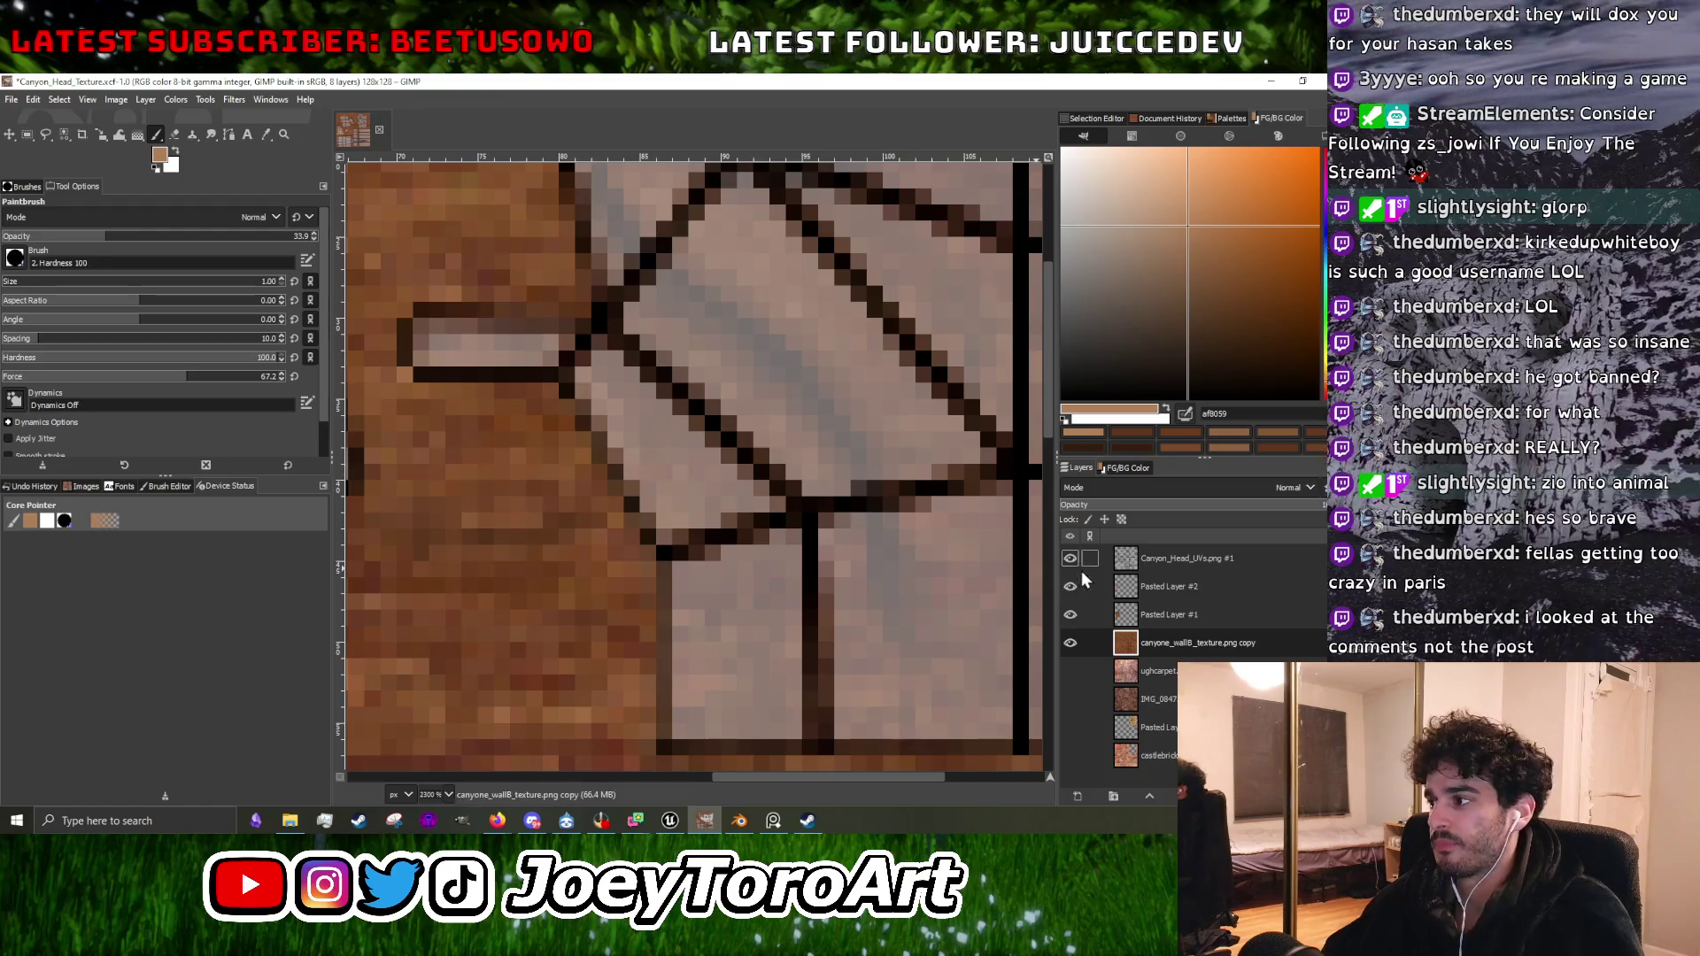
{"action": "scroll", "coordinate": [696, 456], "scroll_direction": "up", "scroll_amount": 3}
{"action": "left_click", "coordinate": [696, 456], "text": "ctrl"}
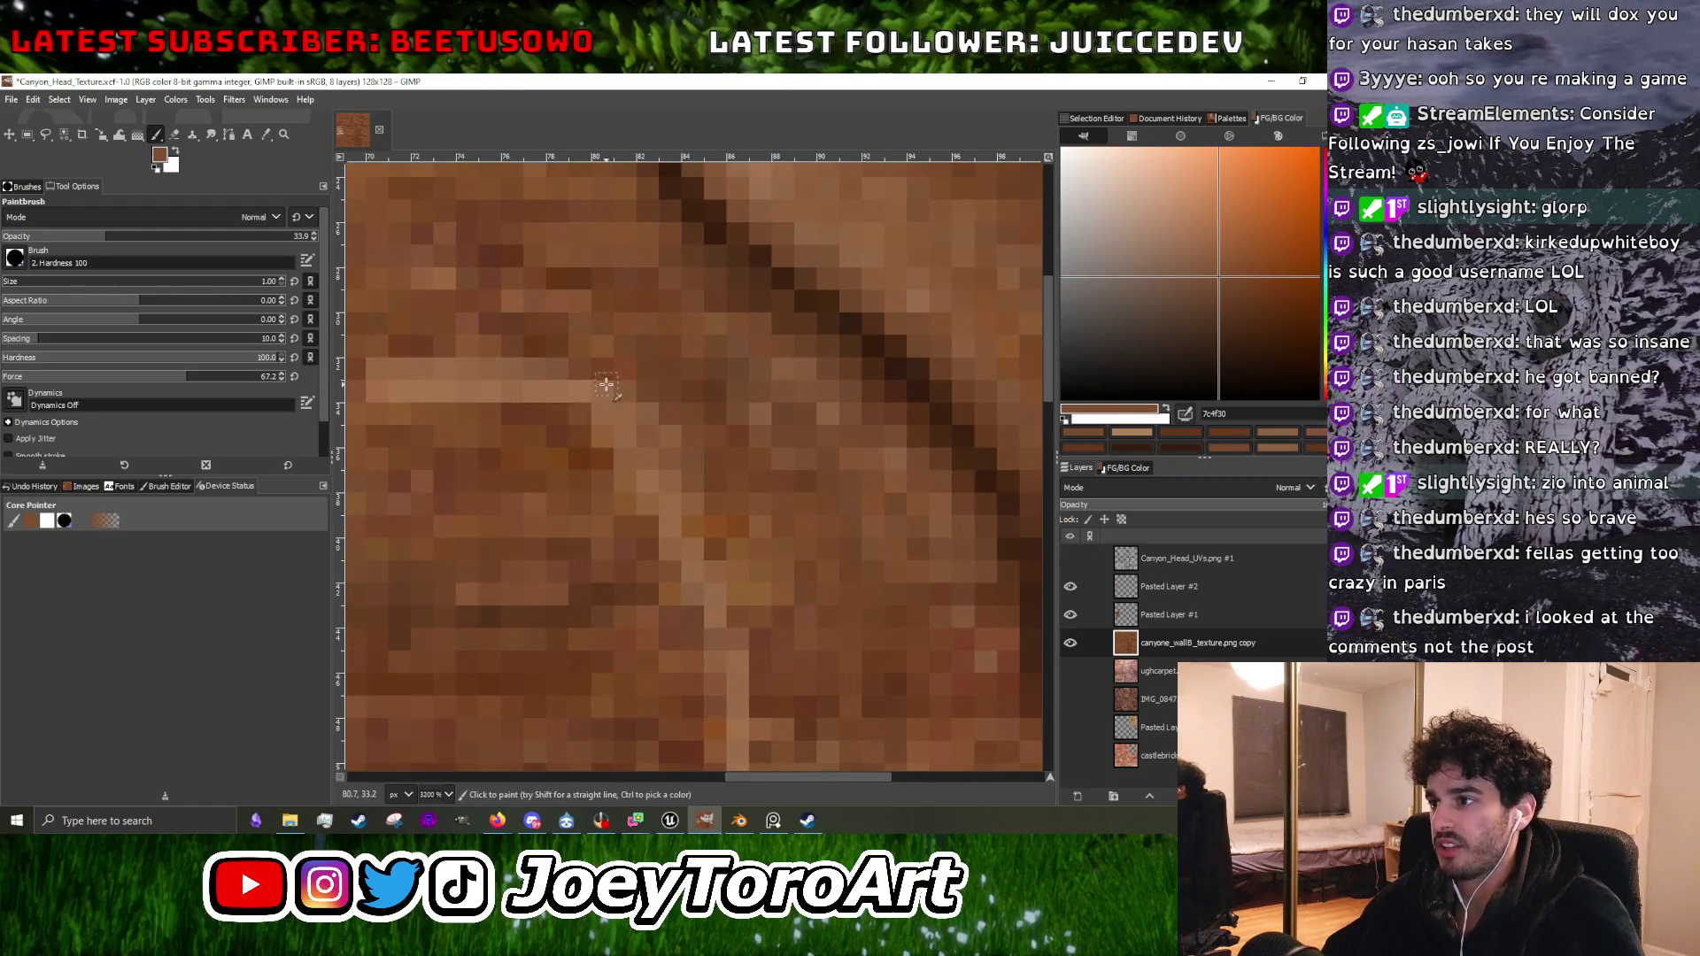
{"action": "scroll", "coordinate": [614, 466], "scroll_direction": "down", "scroll_amount": 4}
{"action": "scroll", "coordinate": [613, 466], "scroll_direction": "up", "scroll_amount": 2}
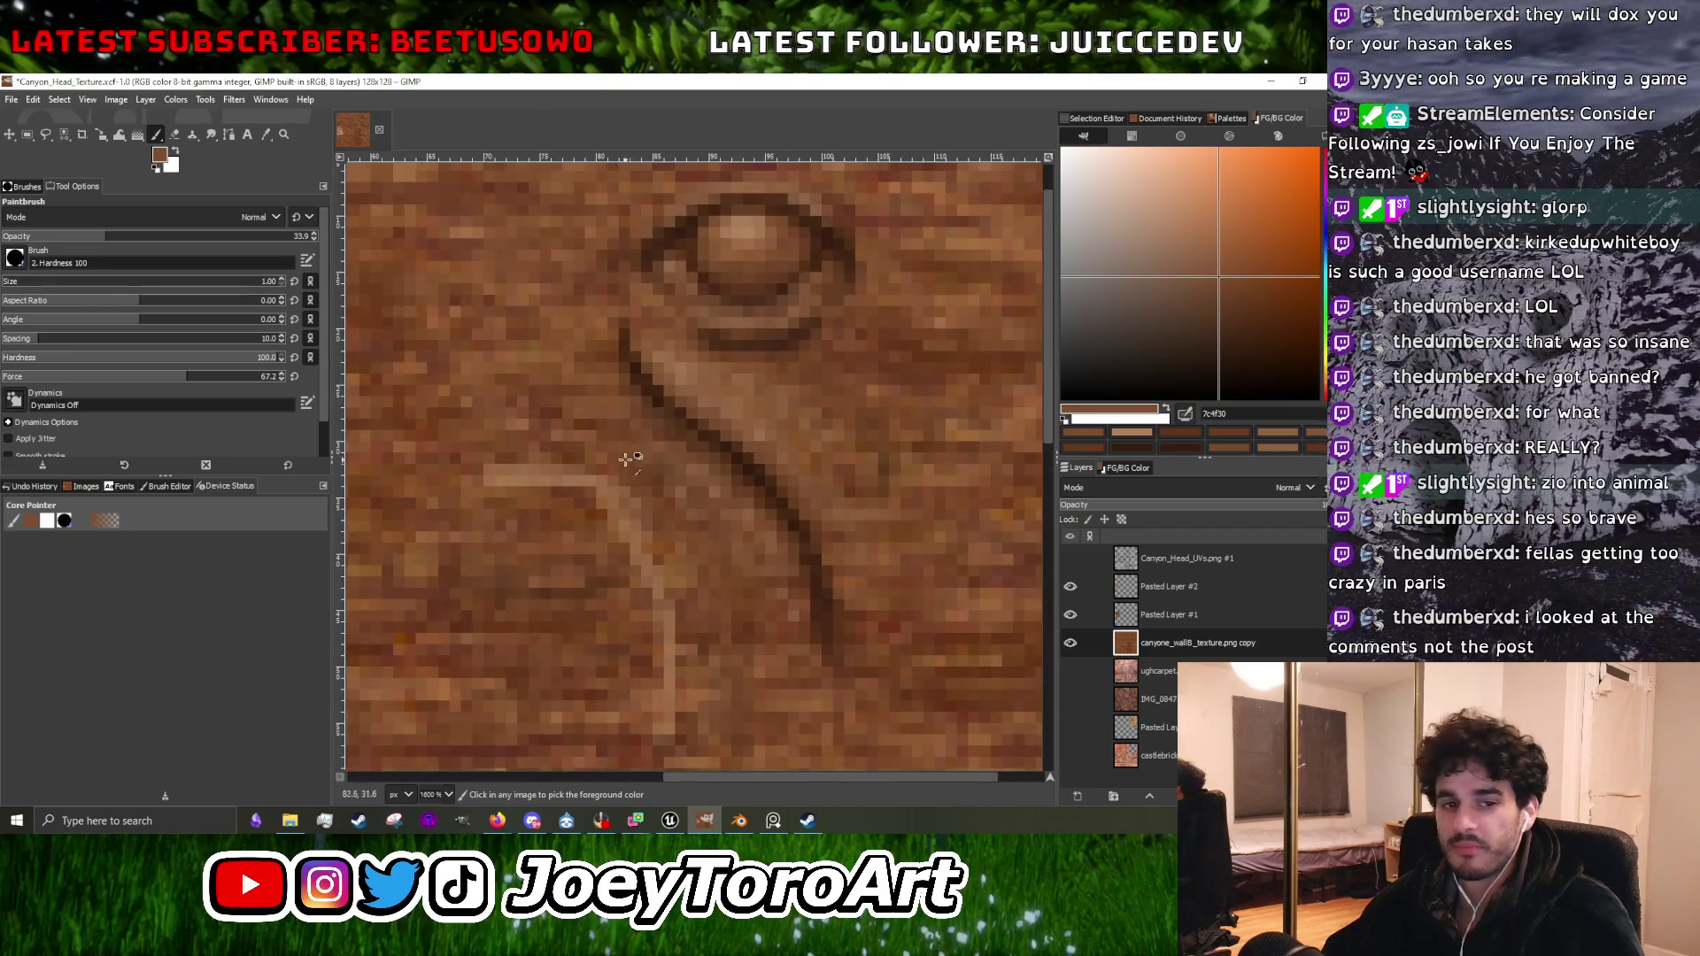
{"action": "left_click", "coordinate": [801, 600], "text": "ctrl"}
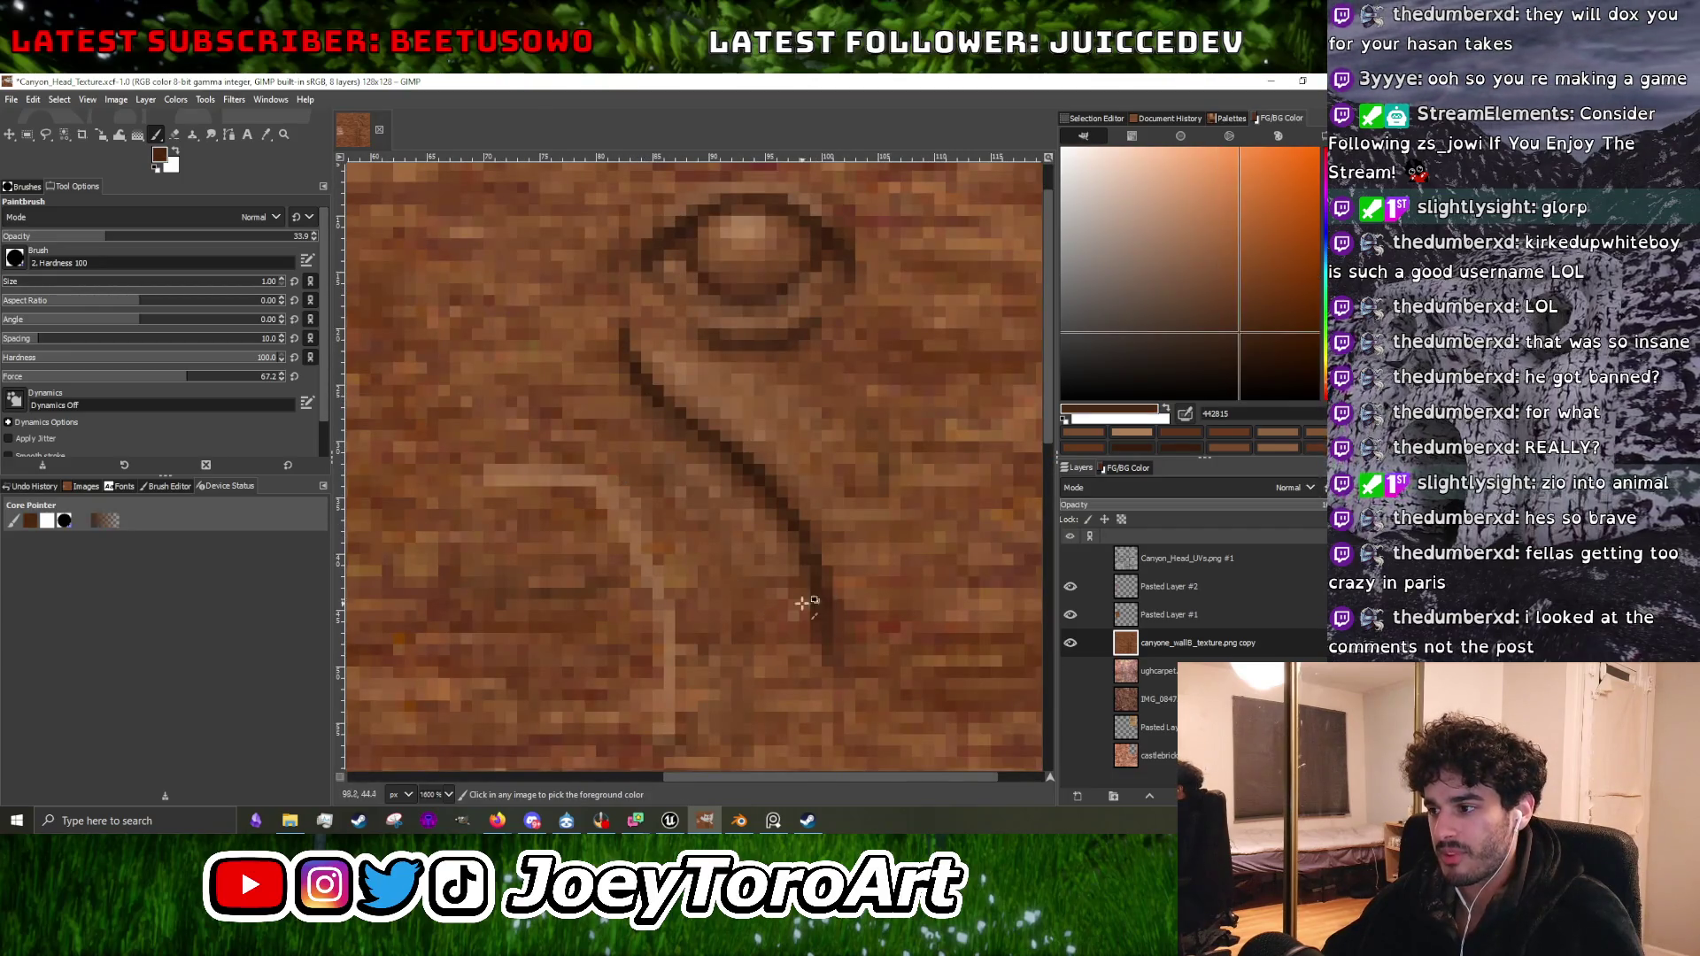
Zoom around the retouched carved line to inspect it, then switch to the browser.
{"action": "scroll", "coordinate": [726, 715], "scroll_direction": "up", "scroll_amount": 2}
{"action": "scroll", "coordinate": [651, 732], "scroll_direction": "down", "scroll_amount": 1}
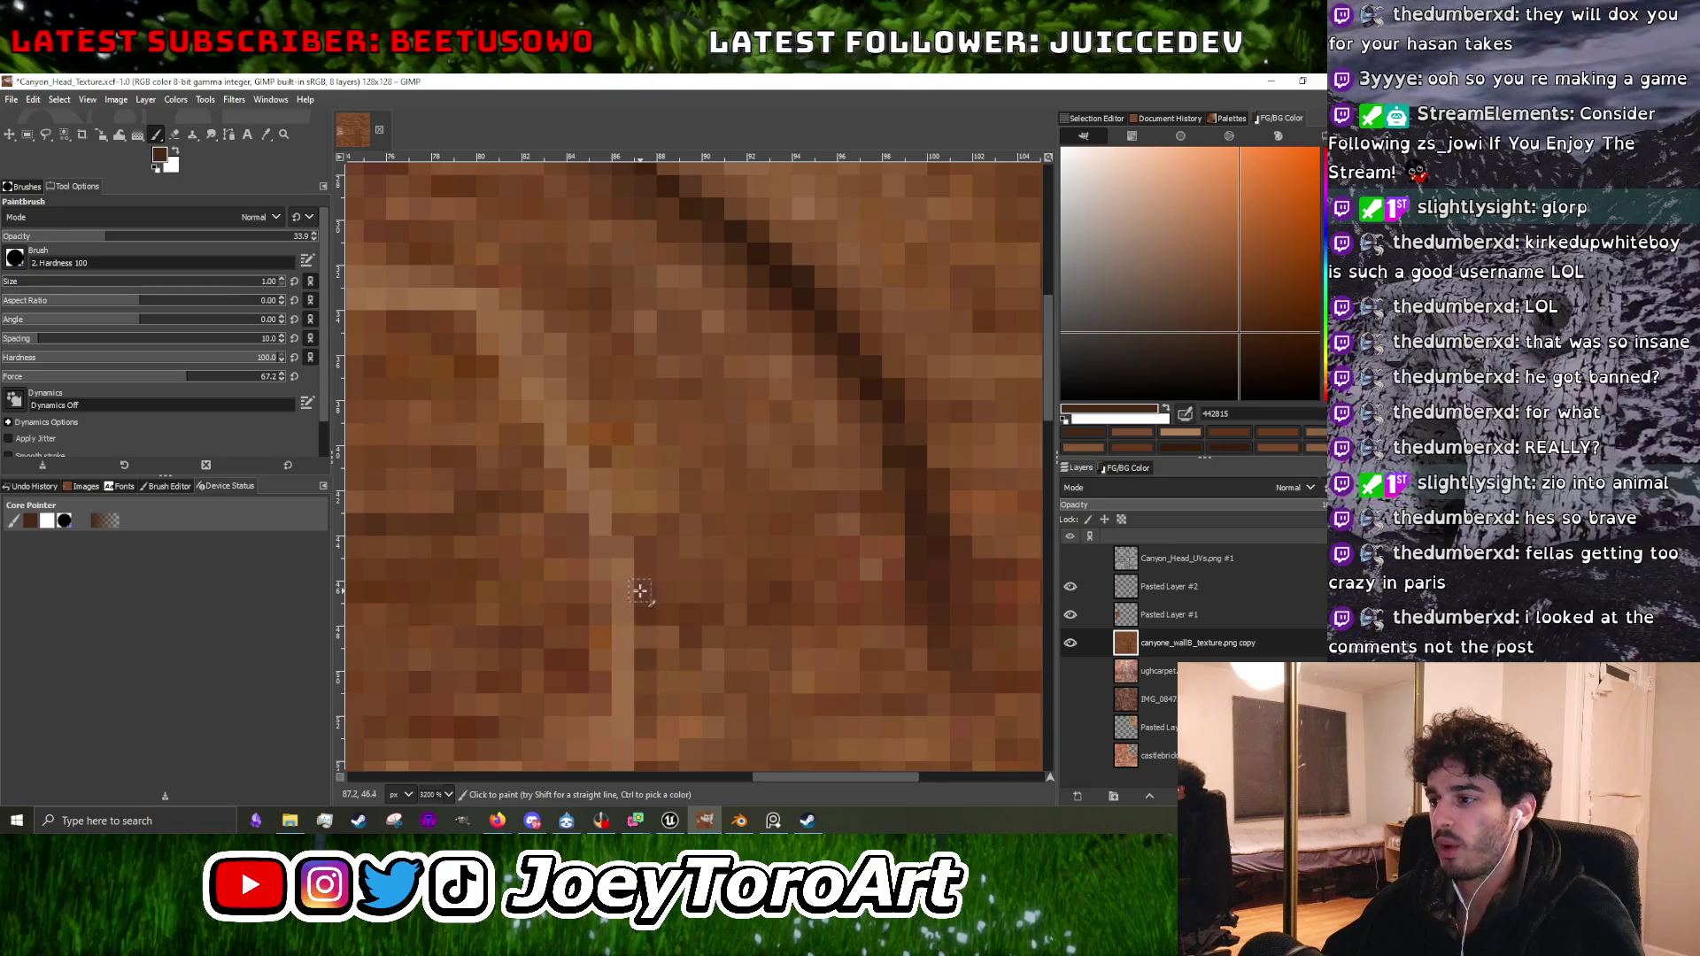
{"action": "scroll", "coordinate": [631, 505], "scroll_direction": "down", "scroll_amount": 1}
{"action": "scroll", "coordinate": [640, 493], "scroll_direction": "up", "scroll_amount": 2}
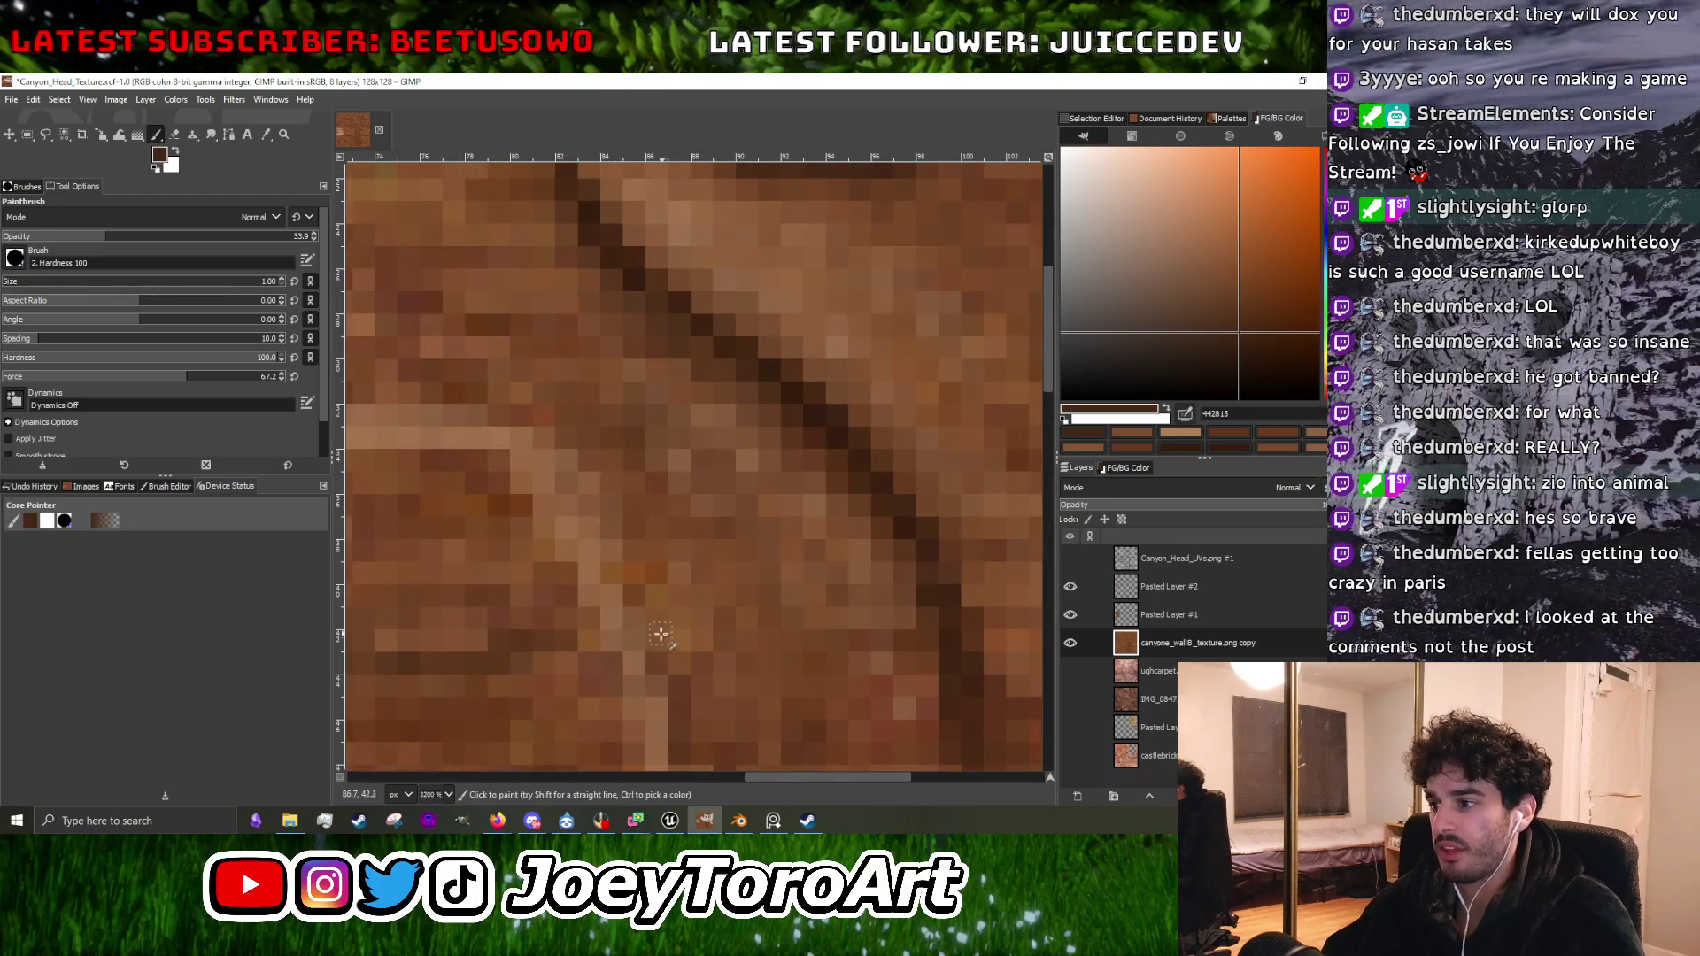
{"action": "scroll", "coordinate": [655, 566], "scroll_direction": "down", "scroll_amount": 1}
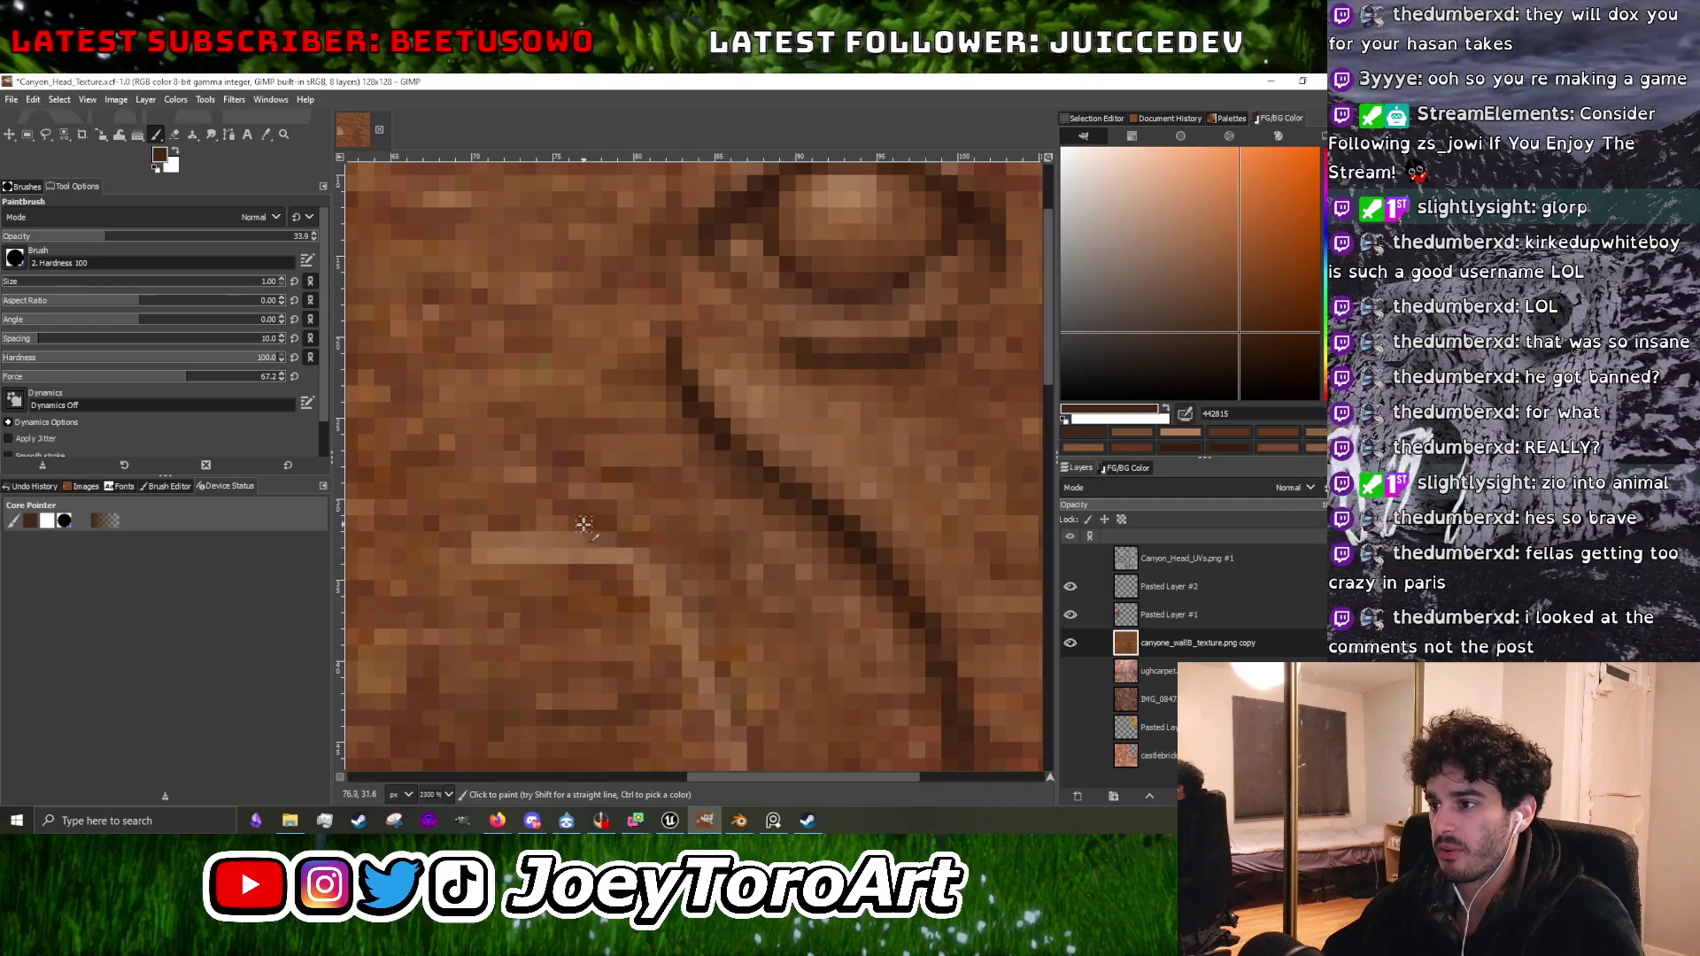
{"action": "scroll", "coordinate": [620, 575], "scroll_direction": "down", "scroll_amount": 2}
{"action": "scroll", "coordinate": [655, 738], "scroll_direction": "up", "scroll_amount": 2}
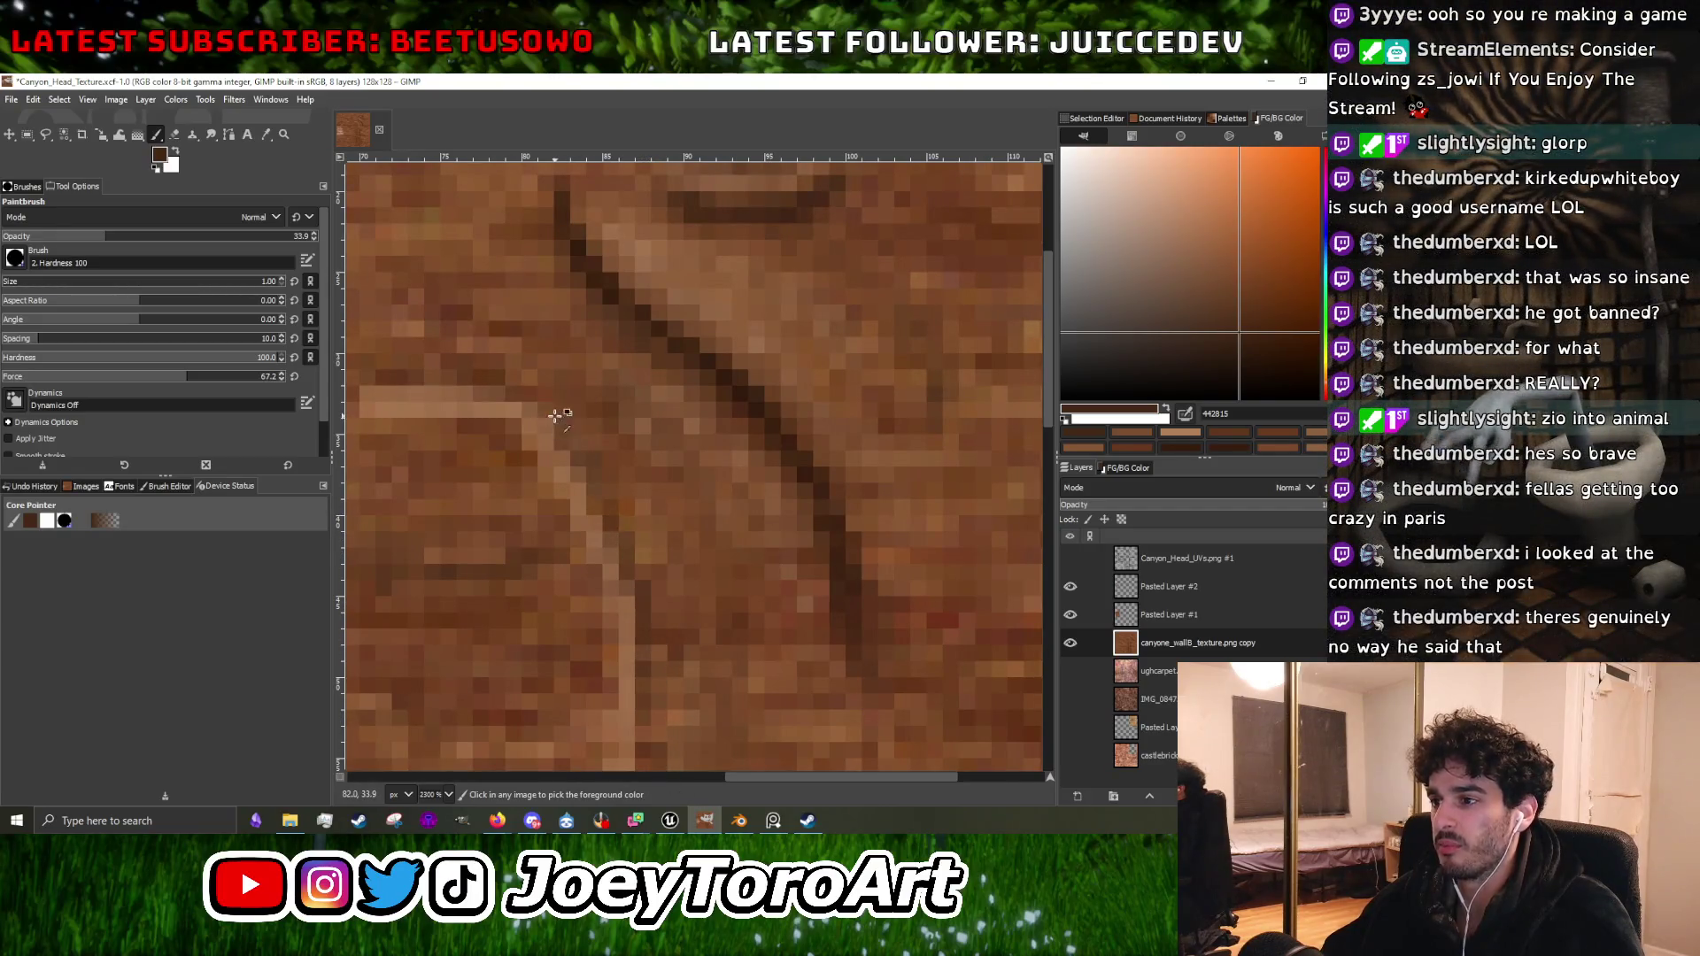
{"action": "scroll", "coordinate": [555, 415], "scroll_direction": "down", "scroll_amount": 2}
{"action": "scroll", "coordinate": [593, 502], "scroll_direction": "down", "scroll_amount": 1}
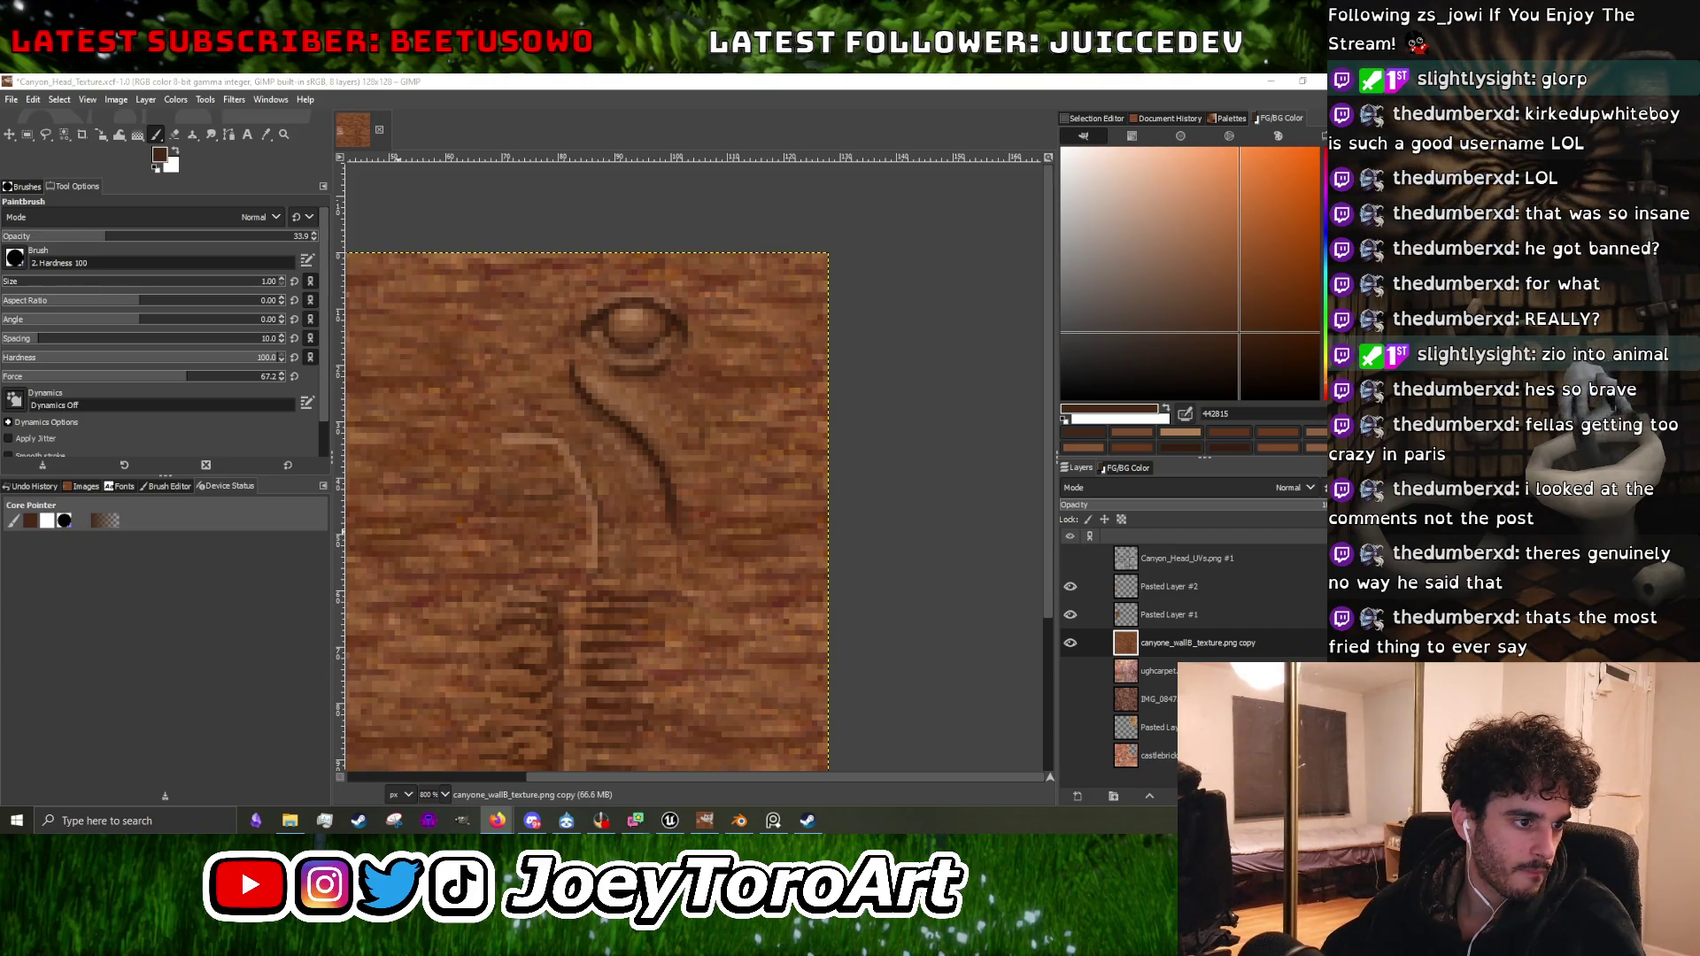
{"action": "key", "text": "alt+Tab"}
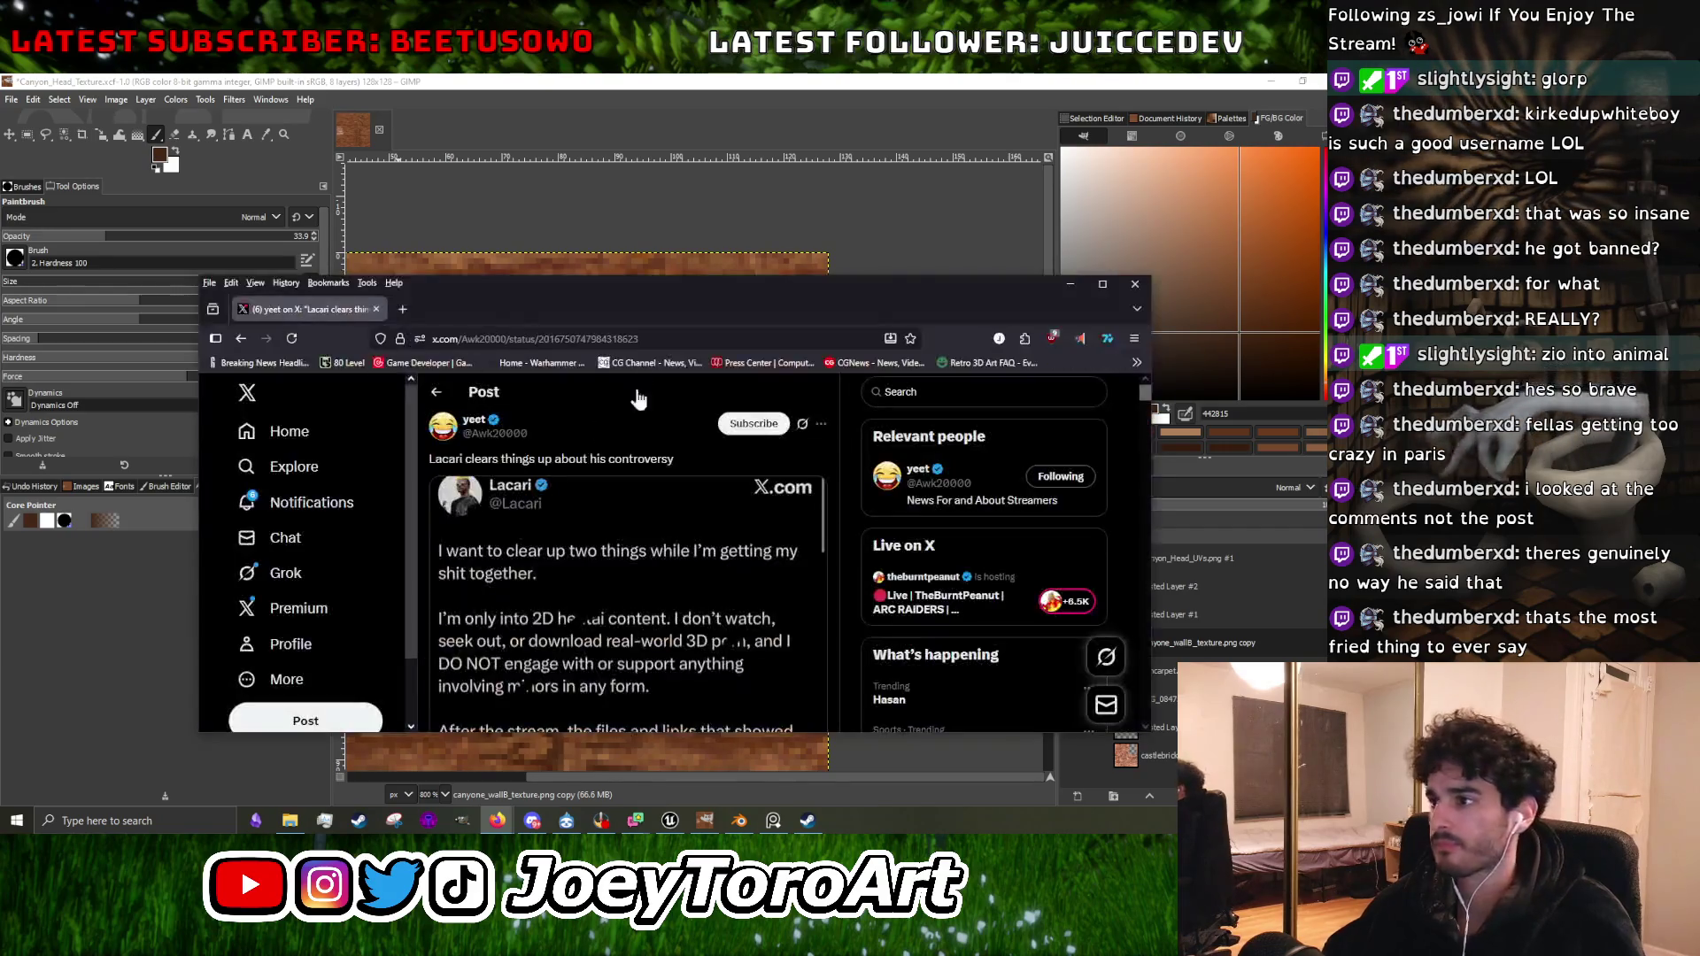
Maximize Firefox and scroll down through the X post quoting the streamer's statement.
{"action": "left_click", "coordinate": [1104, 283]}
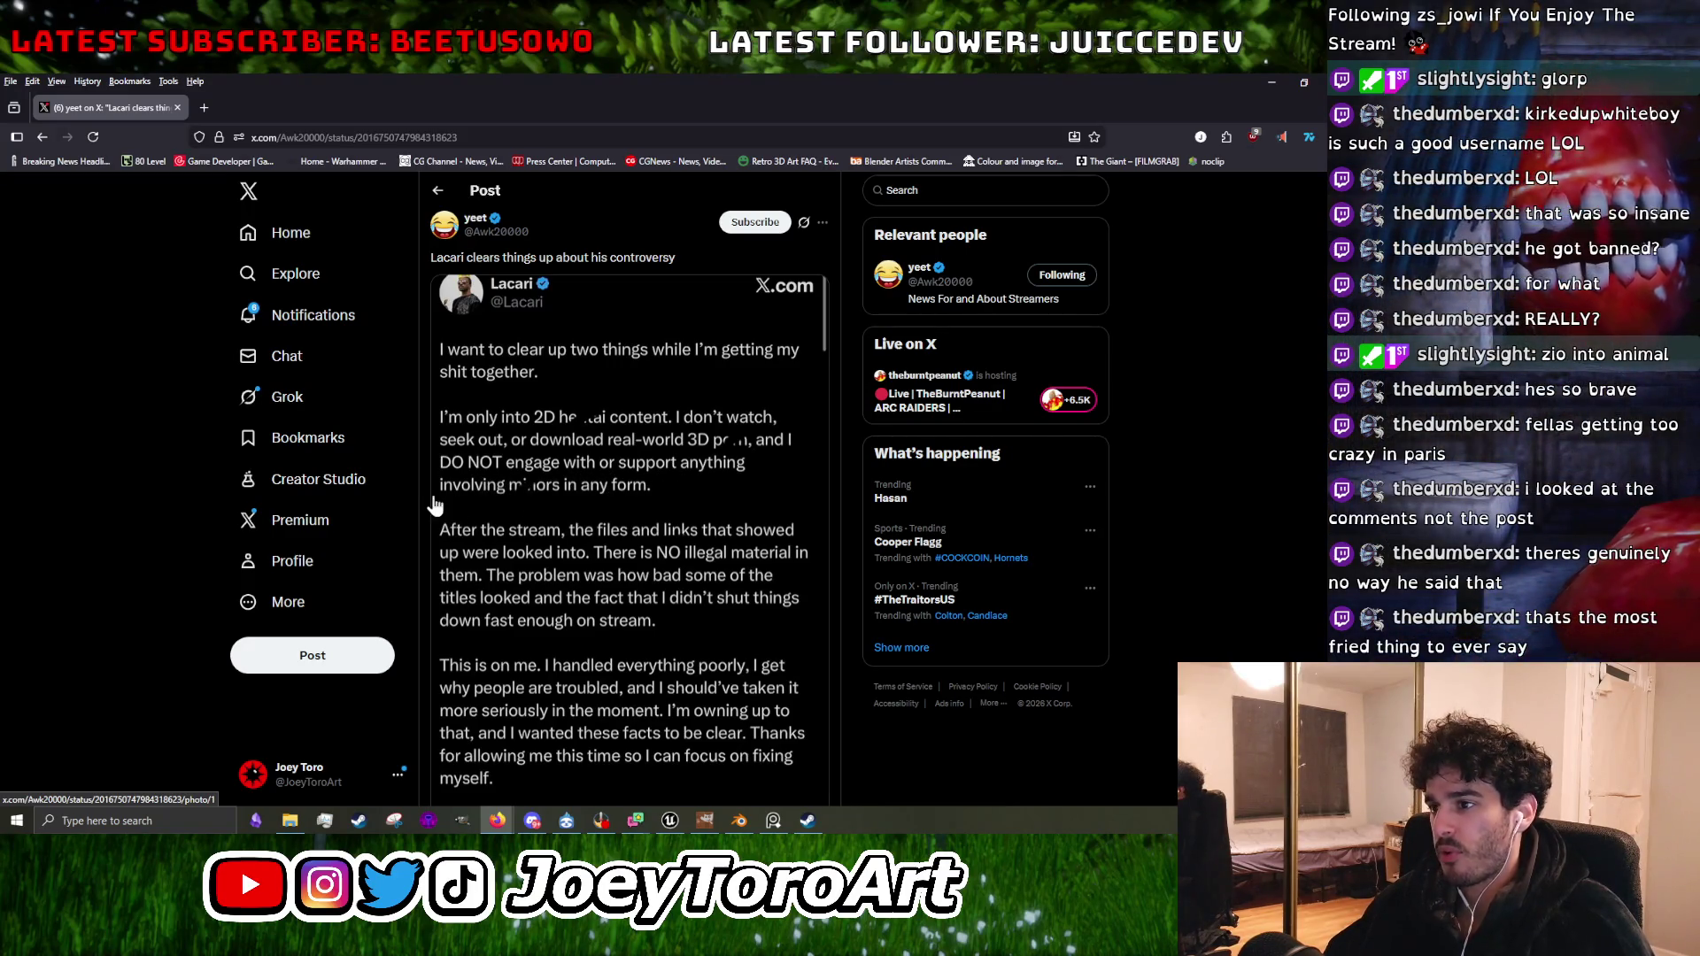
{"action": "scroll", "coordinate": [510, 523], "scroll_direction": "down", "scroll_amount": 1}
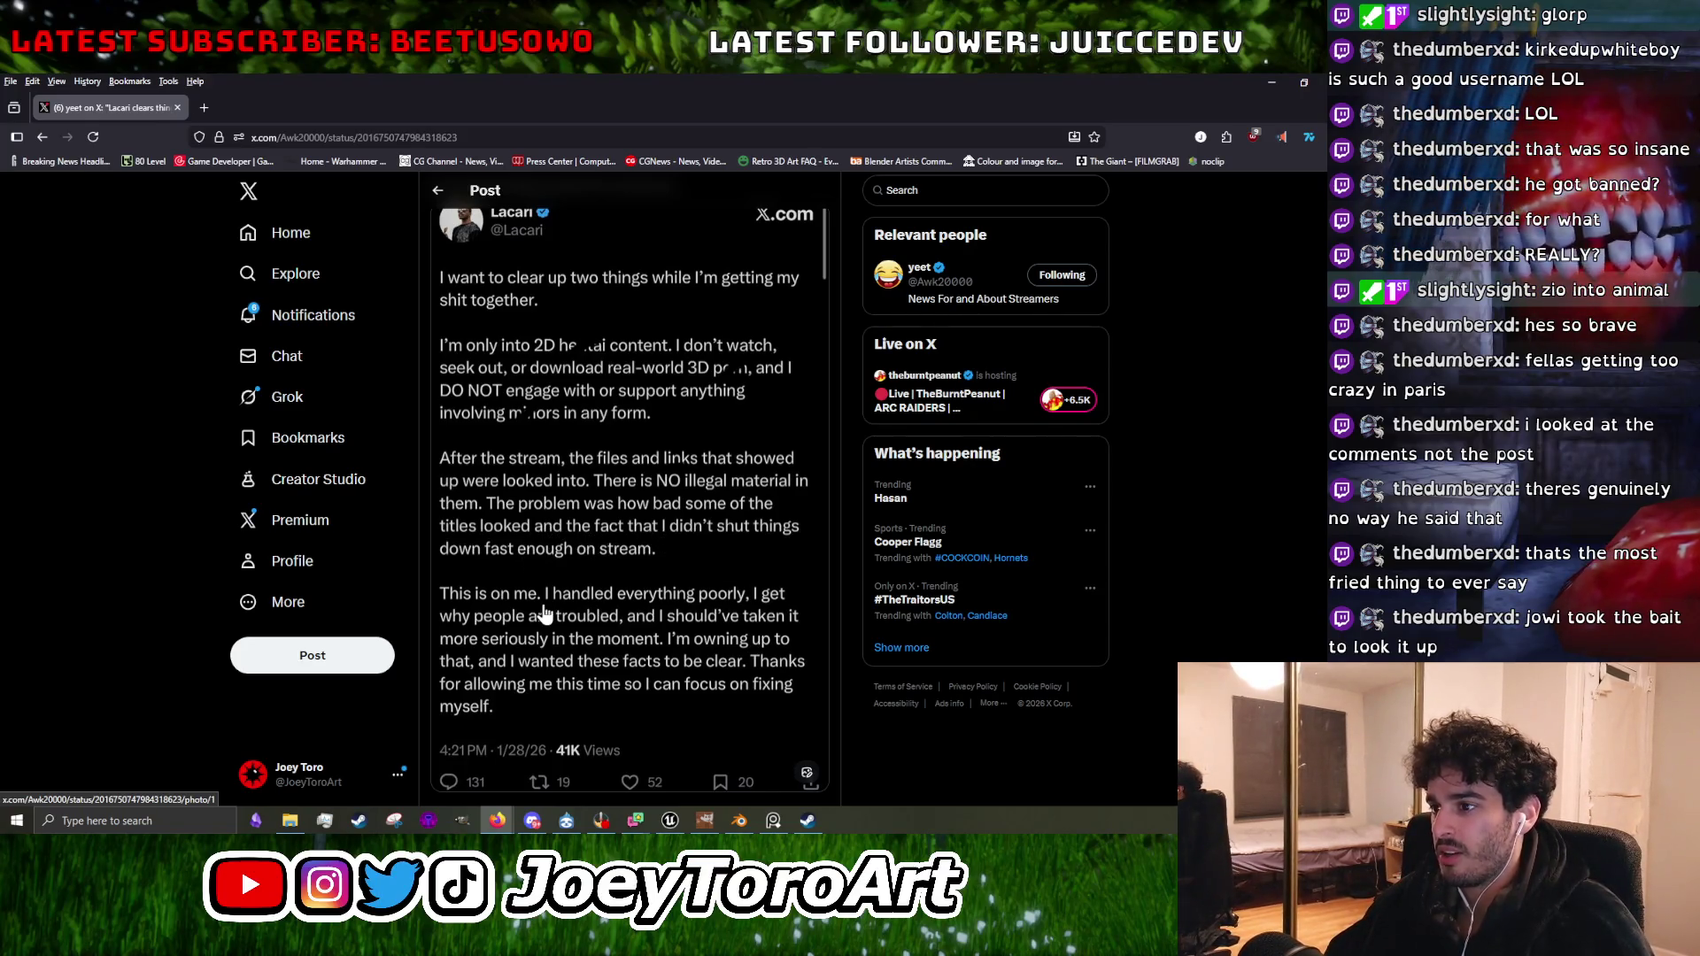
{"action": "scroll", "coordinate": [576, 607], "scroll_direction": "down", "scroll_amount": 1}
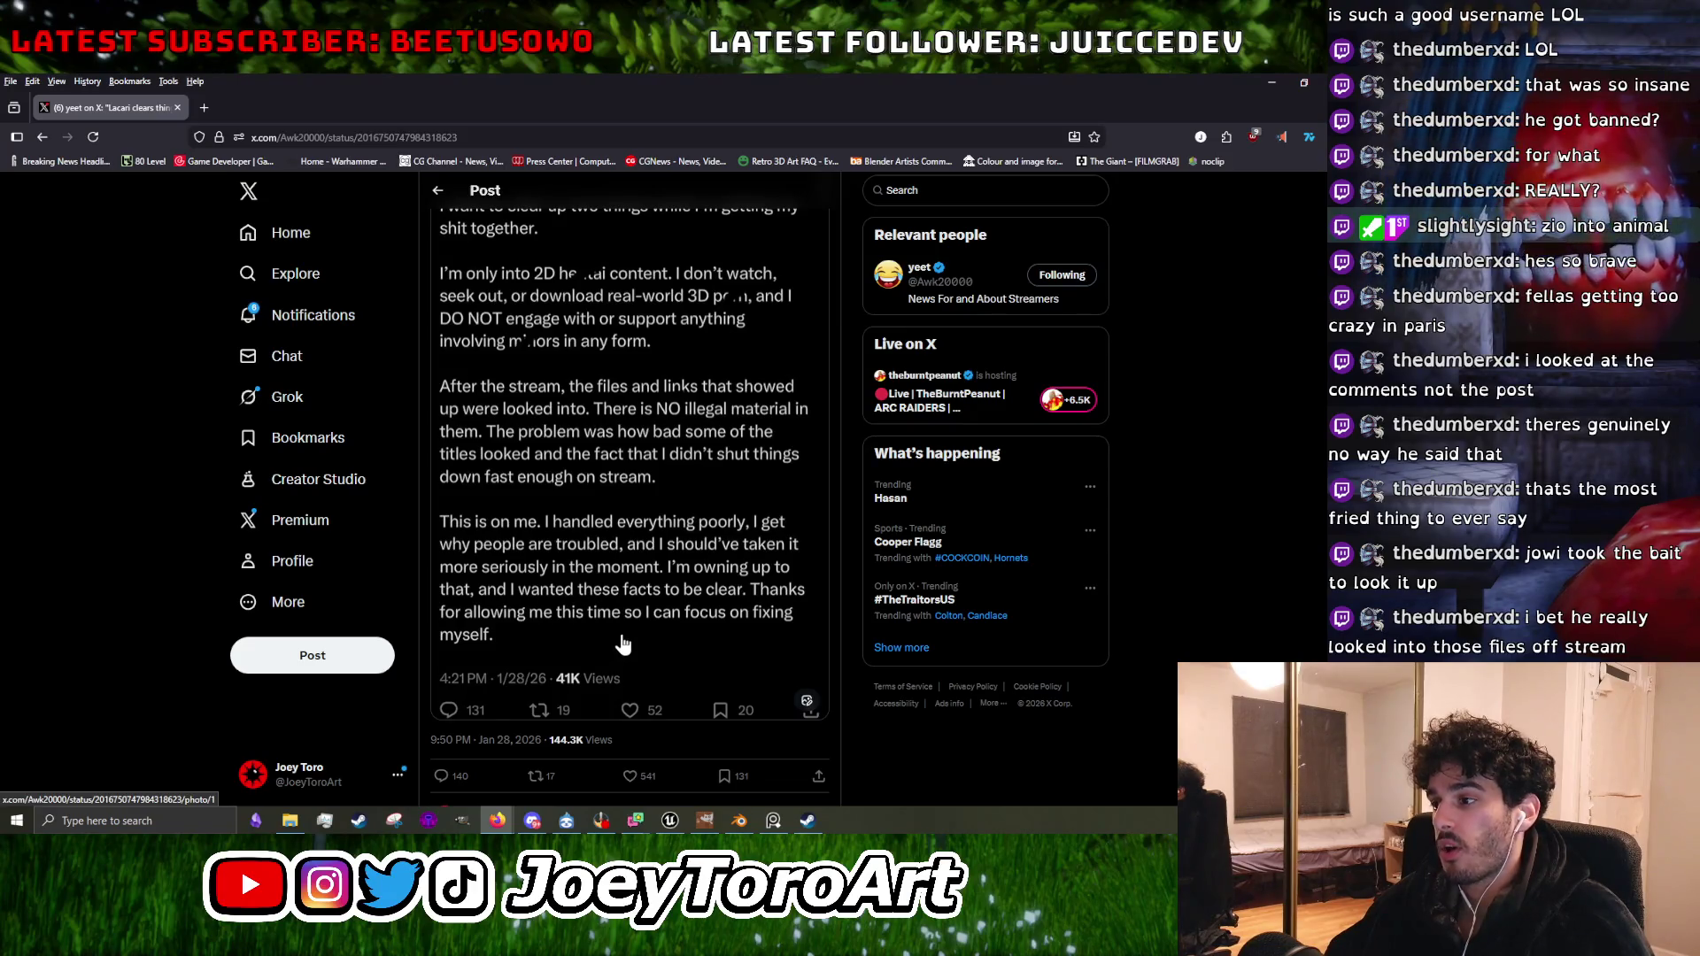
{"action": "scroll", "coordinate": [622, 644], "scroll_direction": "down", "scroll_amount": 2}
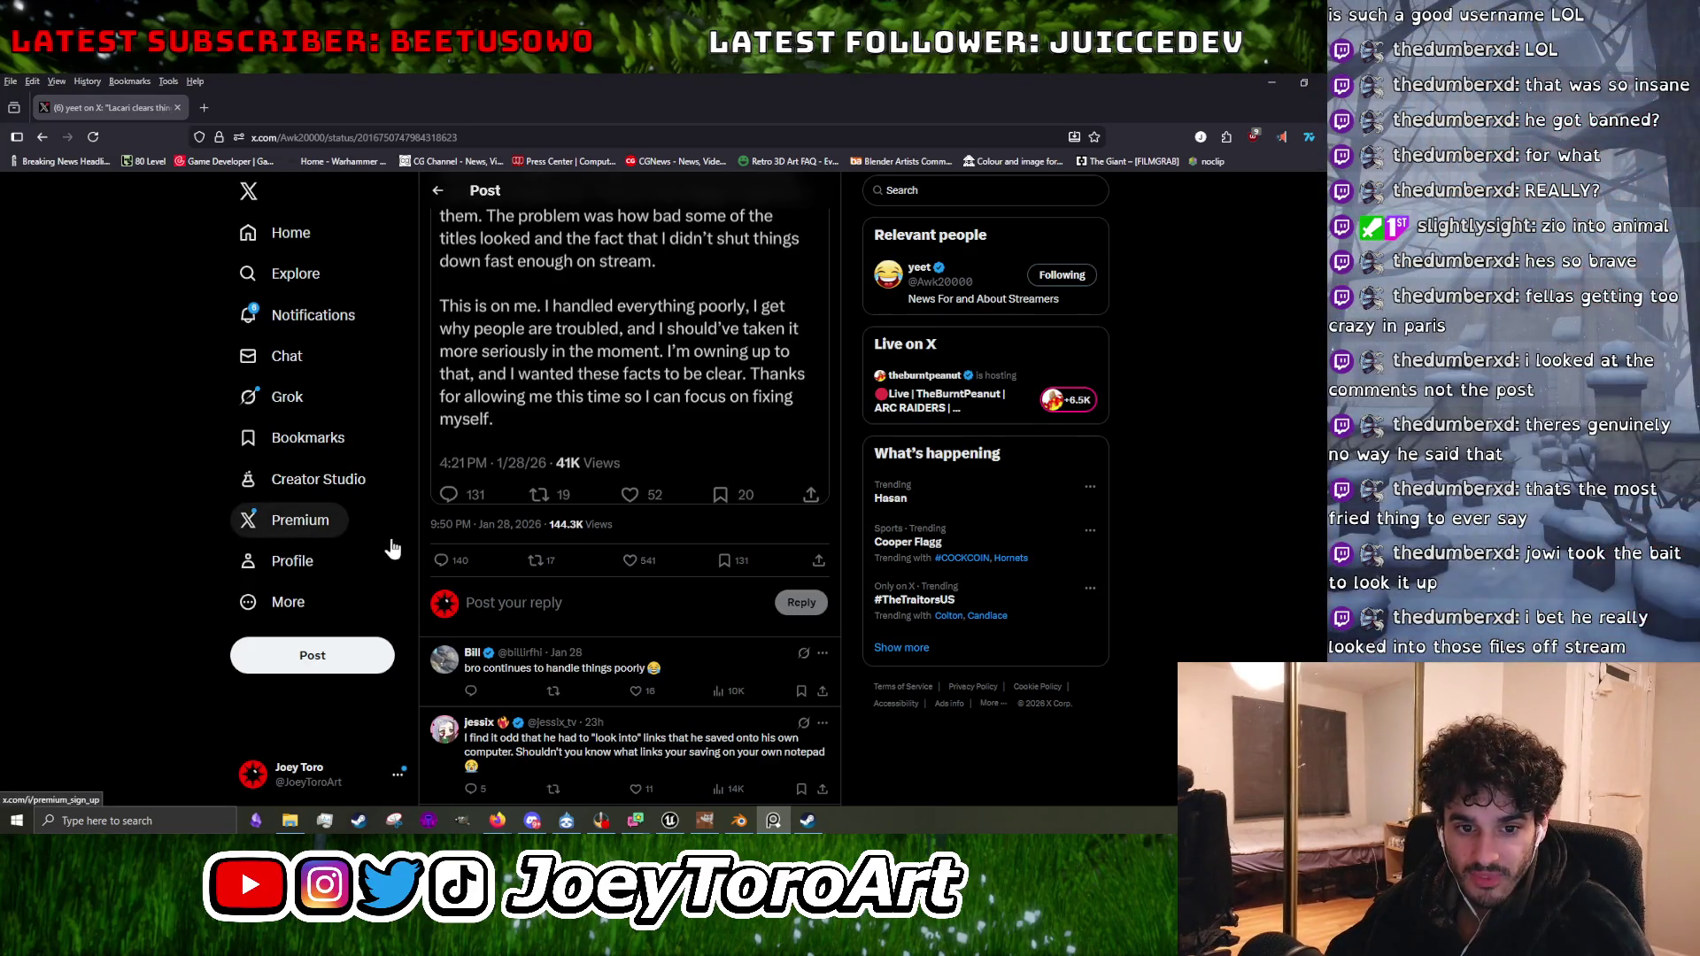
{"action": "scroll", "coordinate": [513, 629], "scroll_direction": "down", "scroll_amount": 2}
{"action": "scroll", "coordinate": [549, 627], "scroll_direction": "up", "scroll_amount": 5}
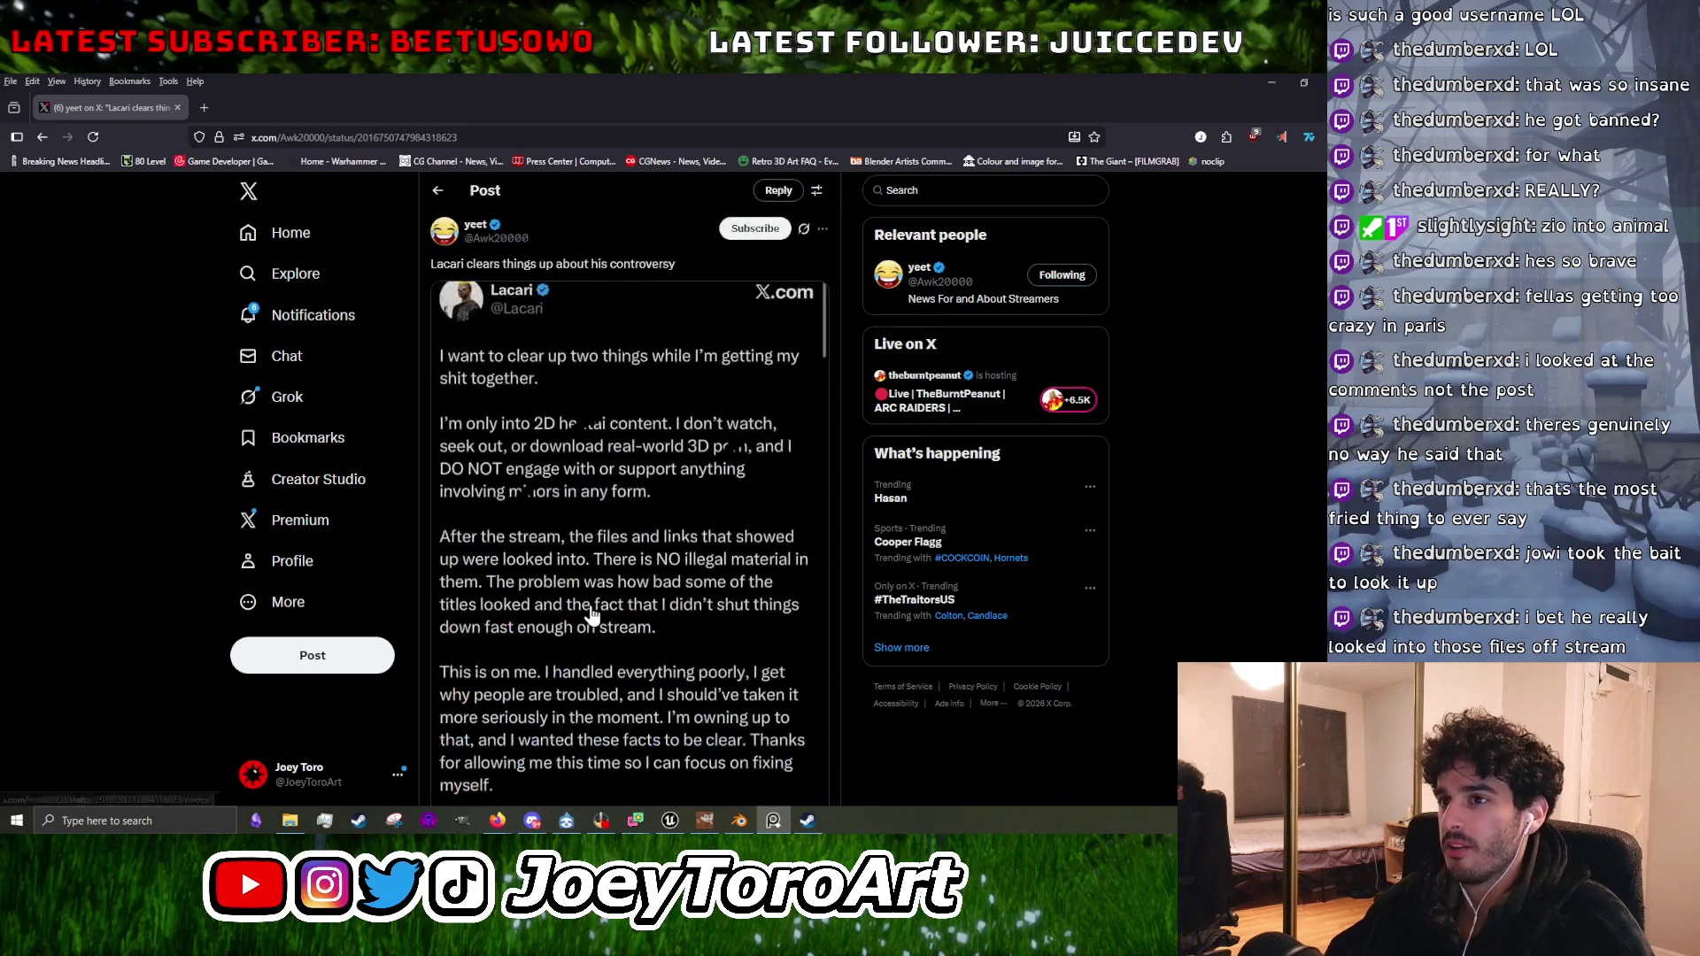
{"action": "scroll", "coordinate": [589, 624], "scroll_direction": "down", "scroll_amount": 4}
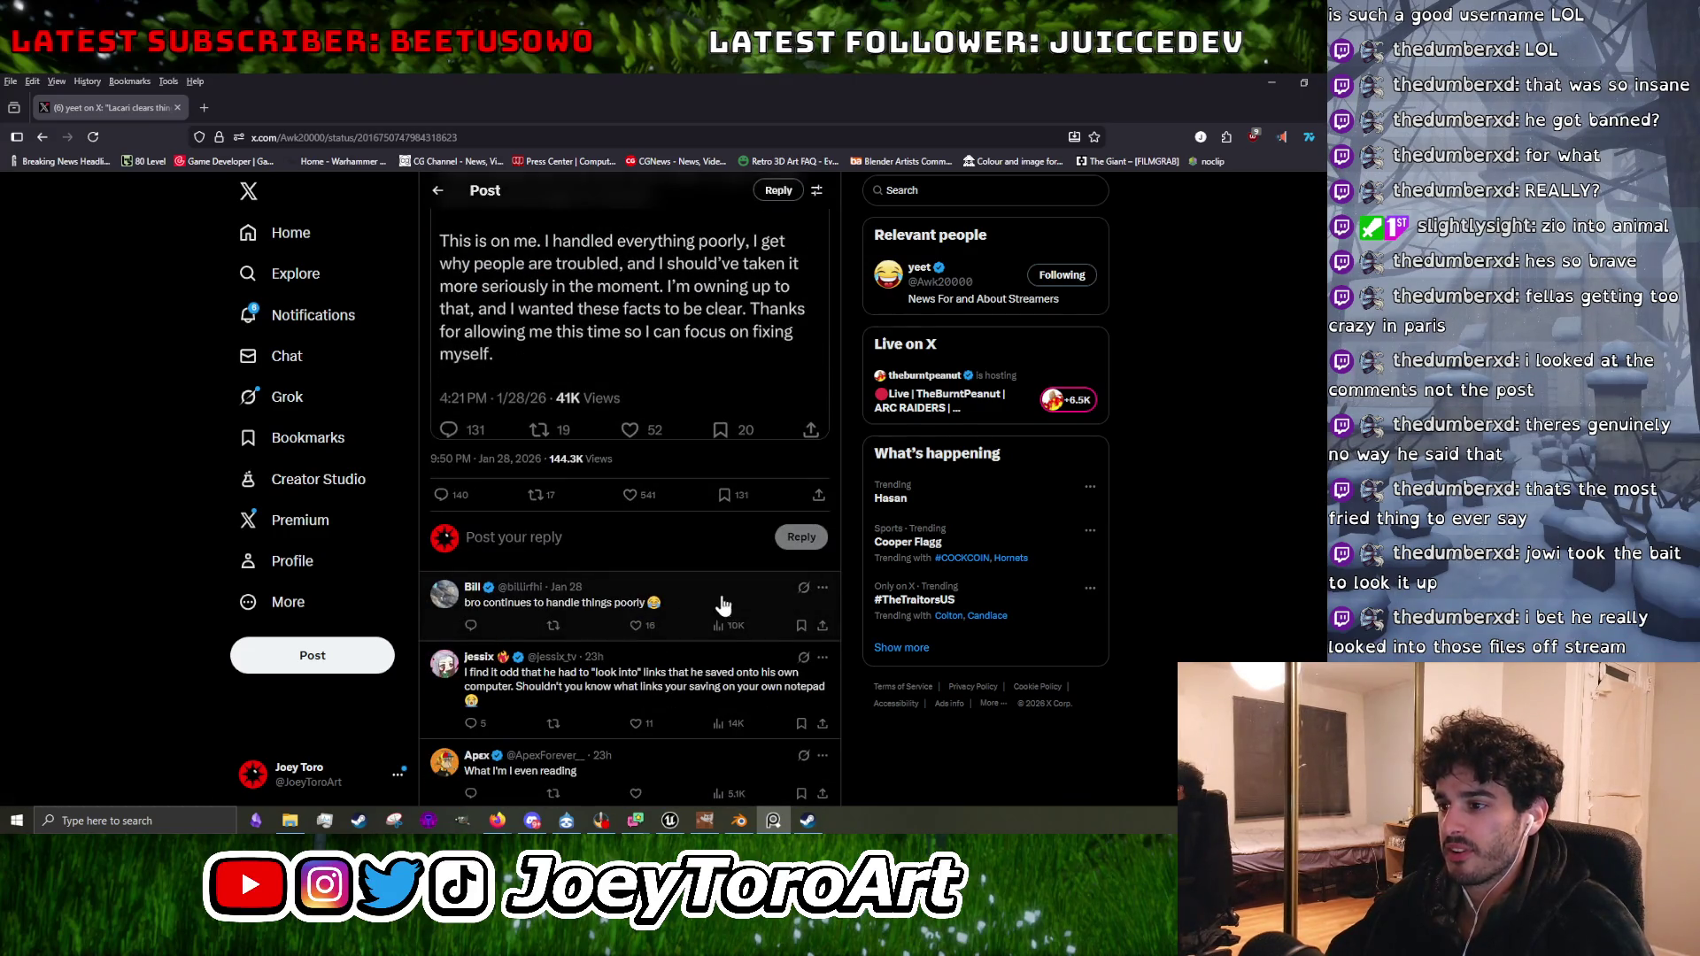
Open the first reply, return to the quoted post, and read further down the replies.
{"action": "left_click_drag", "start_coordinate": [465, 605], "coordinate": [629, 606]}
{"action": "left_click", "coordinate": [627, 624]}
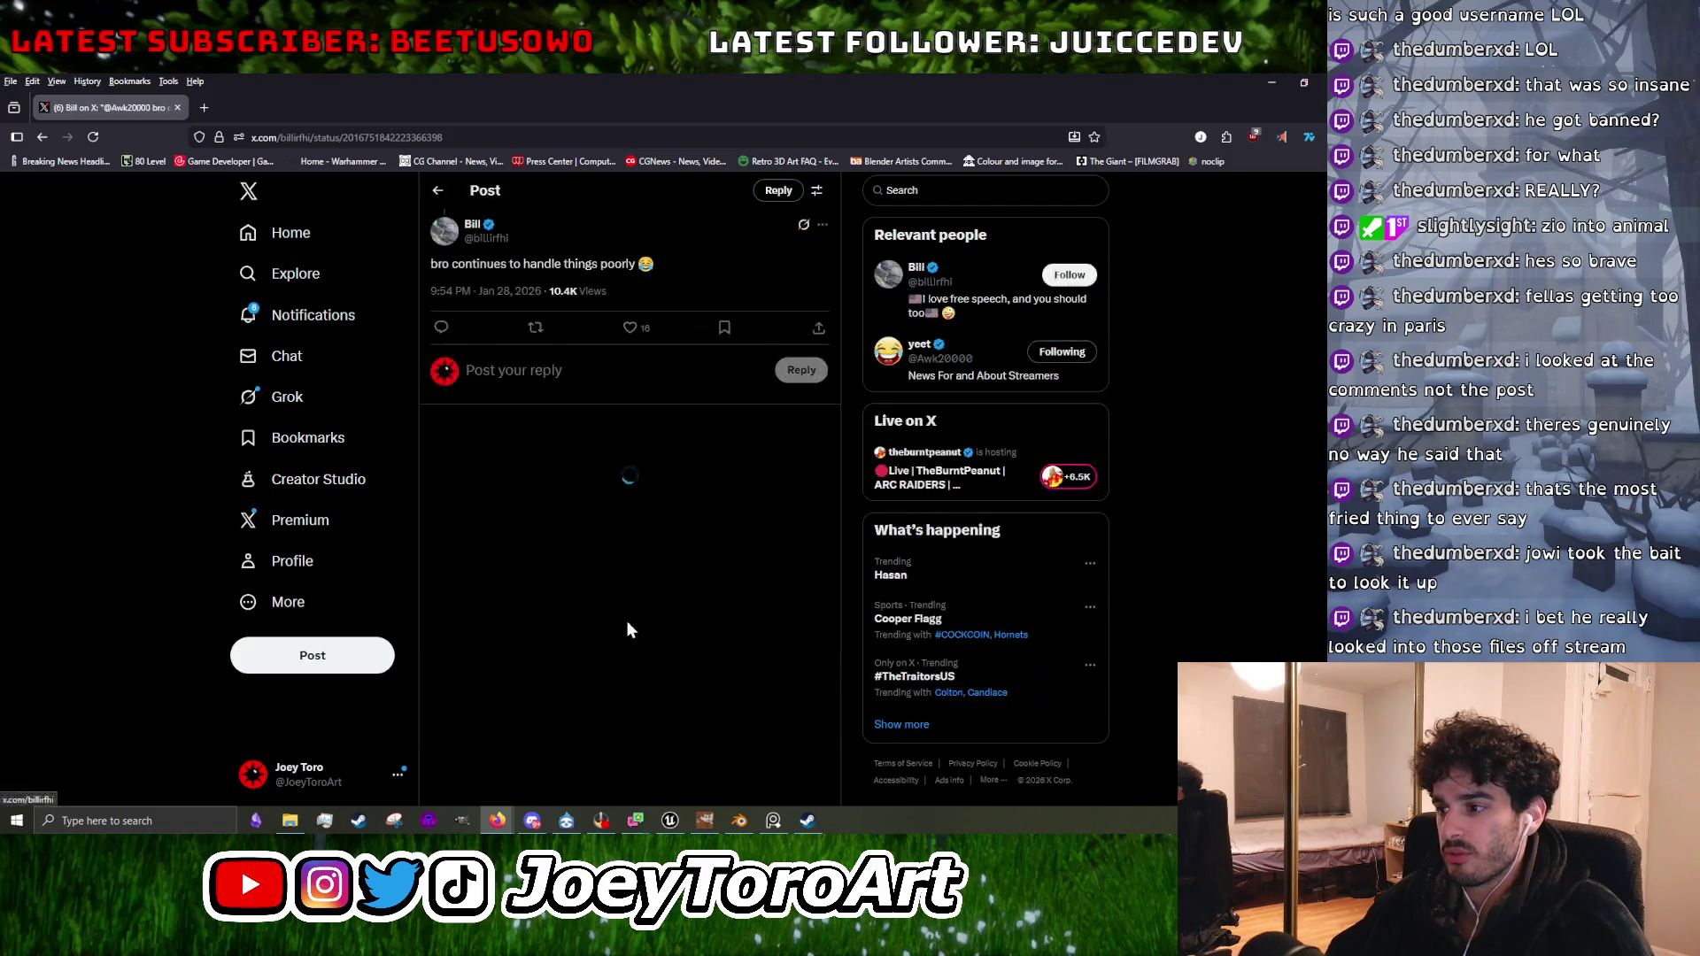
{"action": "left_click", "coordinate": [41, 138]}
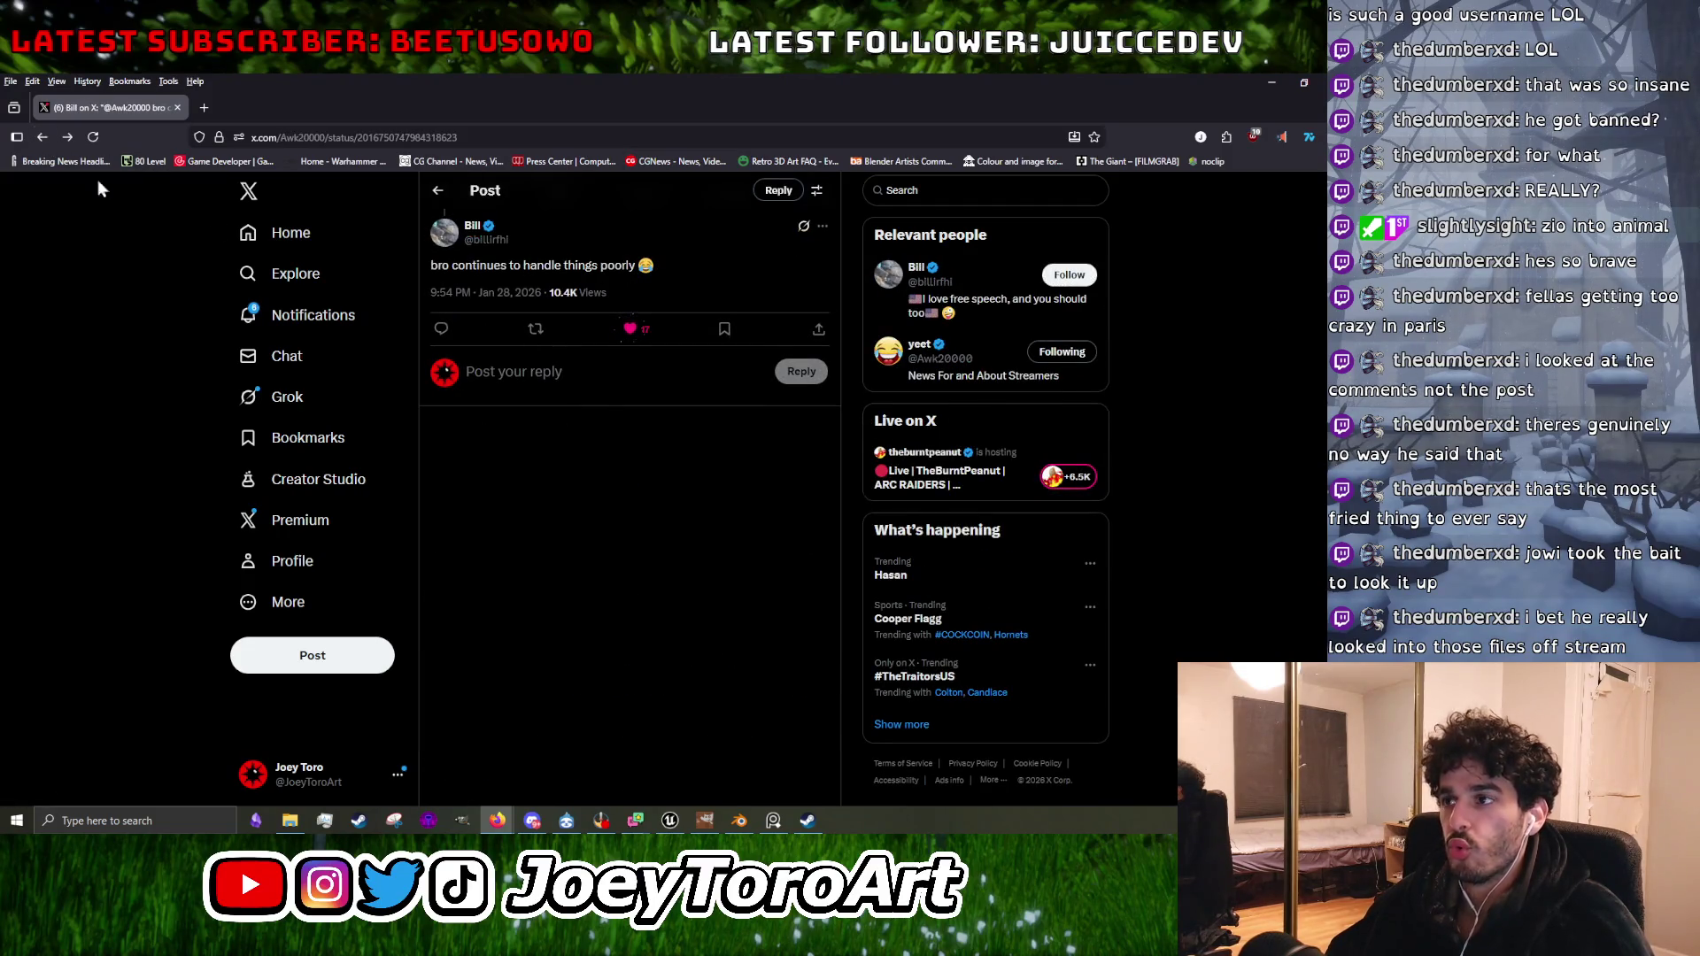
{"action": "scroll", "coordinate": [610, 481], "scroll_direction": "down", "scroll_amount": 5}
{"action": "scroll", "coordinate": [610, 481], "scroll_direction": "up", "scroll_amount": 1}
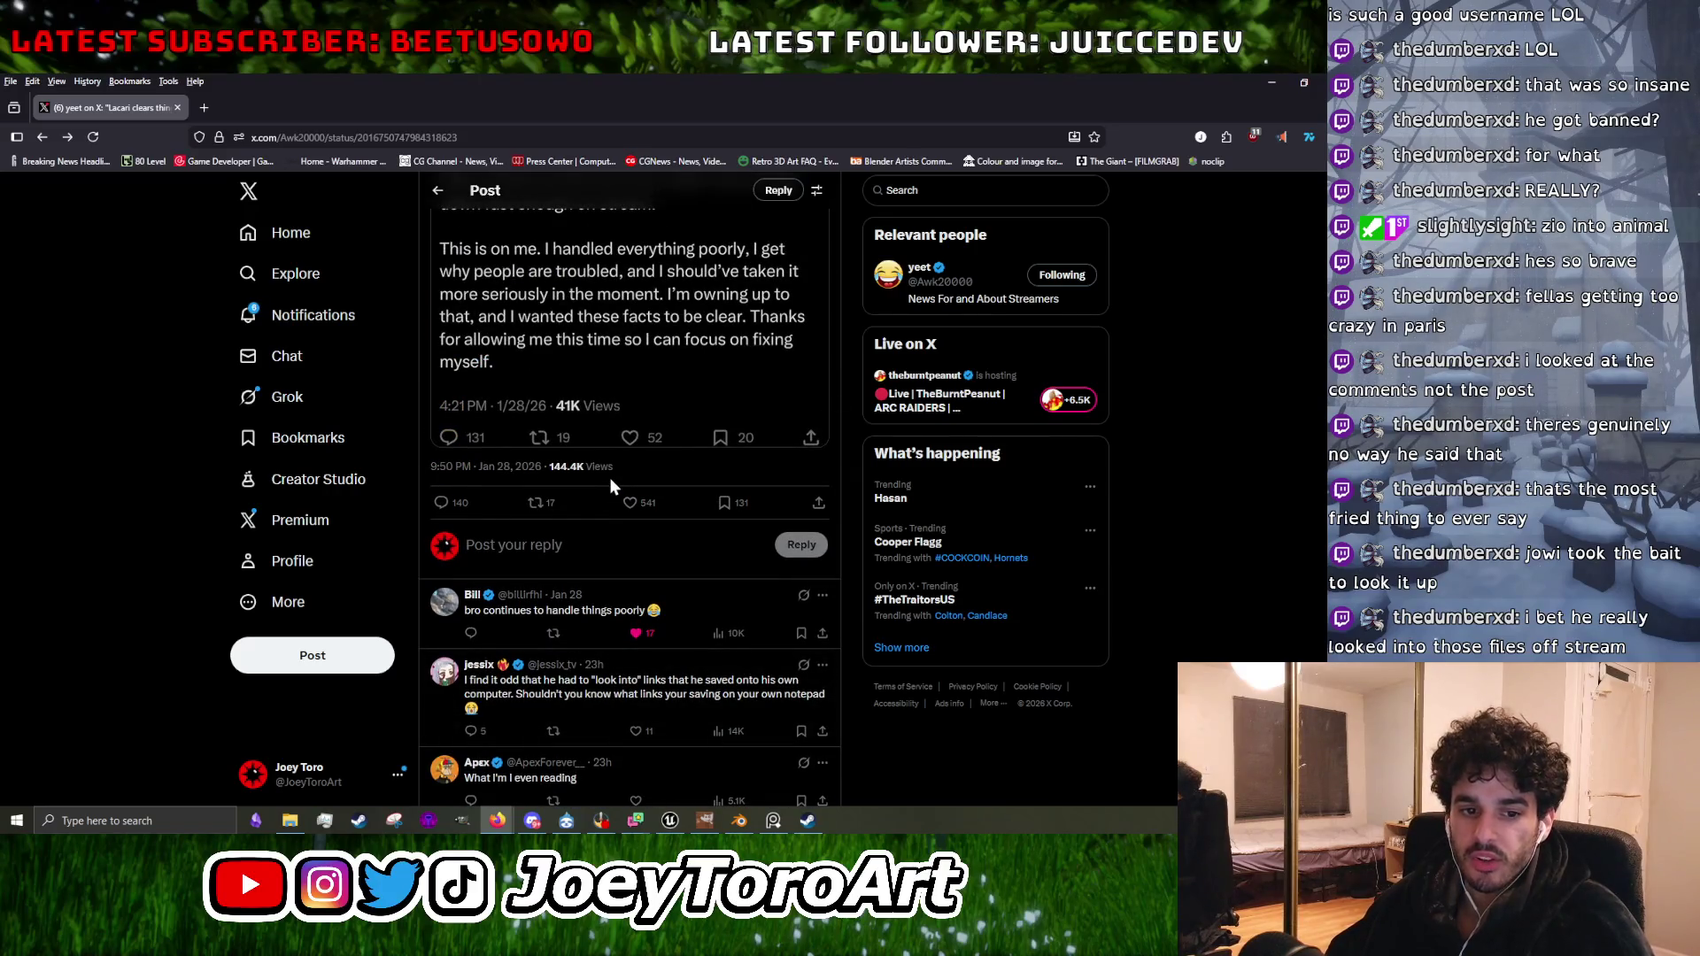
{"action": "scroll", "coordinate": [610, 485], "scroll_direction": "down", "scroll_amount": 1}
{"action": "scroll", "coordinate": [610, 485], "scroll_direction": "up", "scroll_amount": 5}
{"action": "scroll", "coordinate": [601, 515], "scroll_direction": "down", "scroll_amount": 5}
{"action": "scroll", "coordinate": [600, 516], "scroll_direction": "down", "scroll_amount": 4}
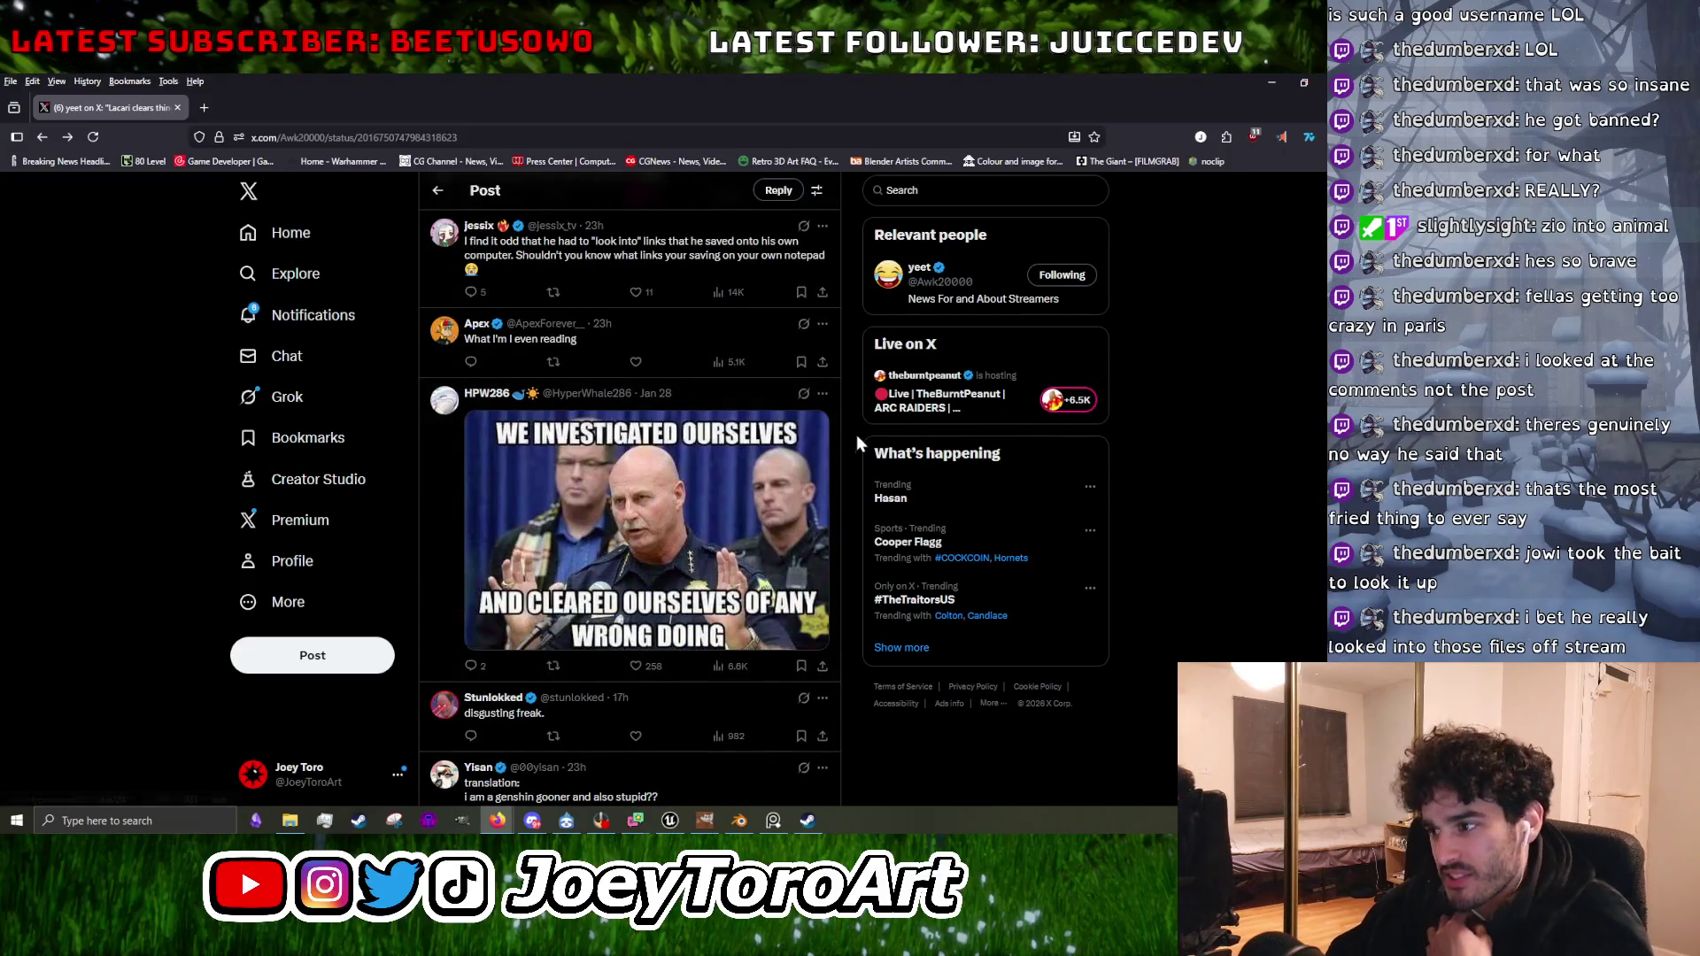
{"action": "key", "text": "alt+Tab"}
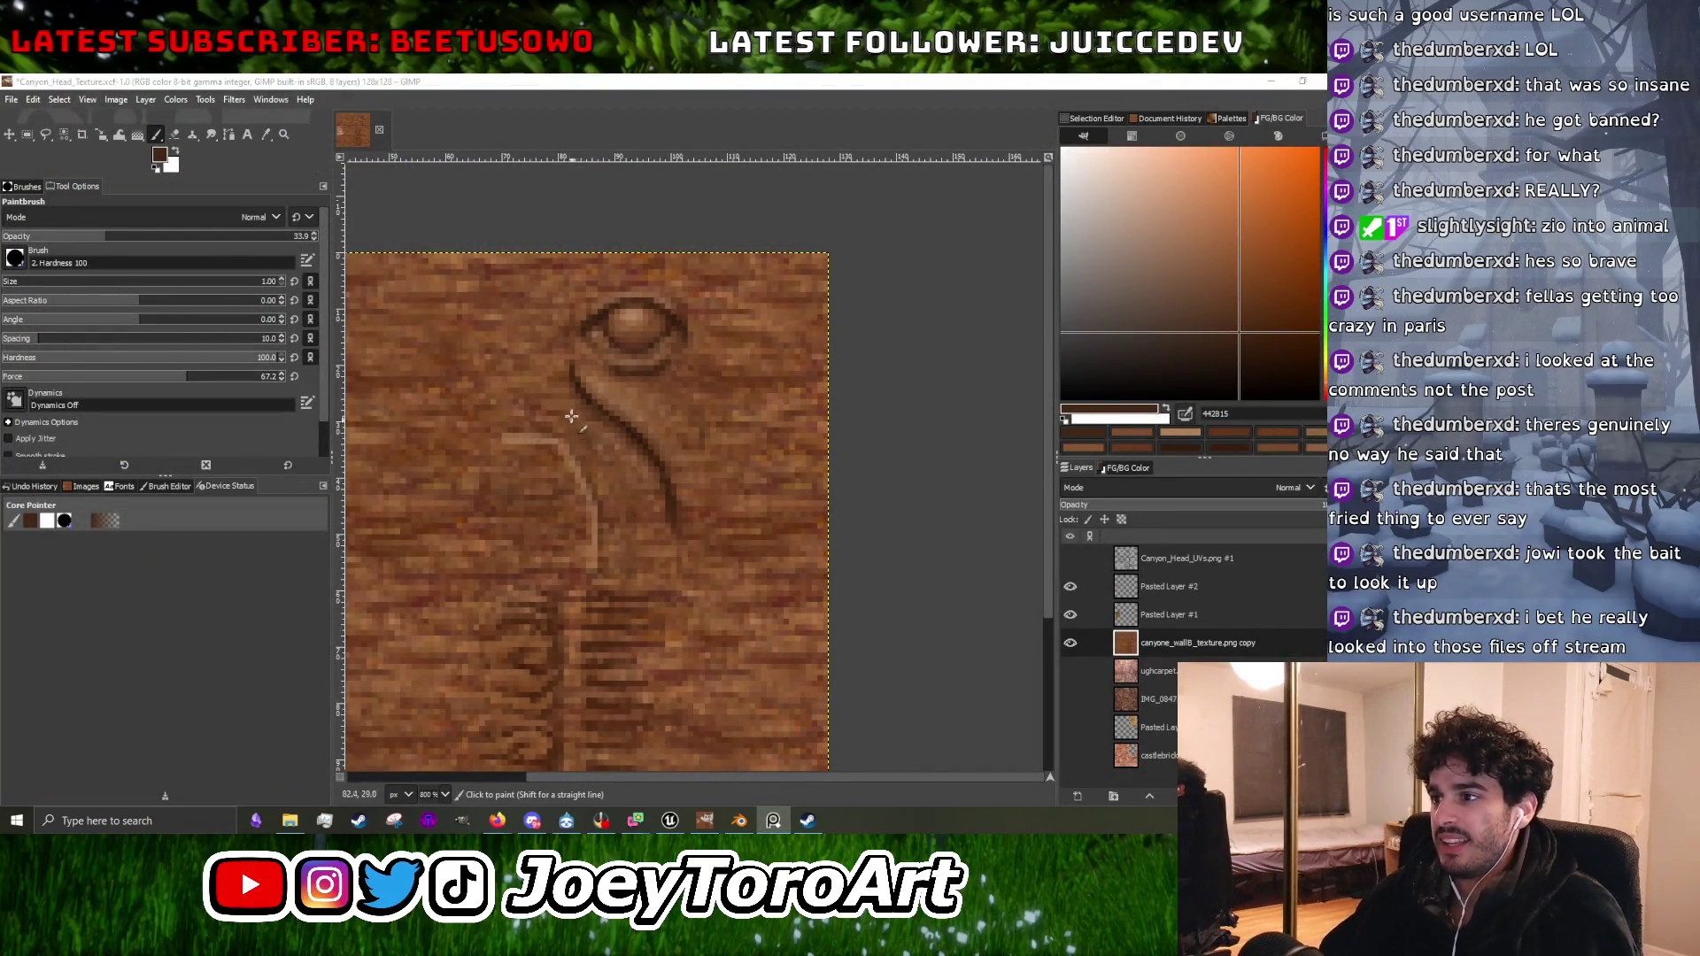
Sample a slightly darker brown, a mid-brown and a darker brown around the carved lines.
{"action": "scroll", "coordinate": [544, 405], "scroll_direction": "up", "scroll_amount": 2}
{"action": "left_click", "coordinate": [786, 526], "text": "ctrl"}
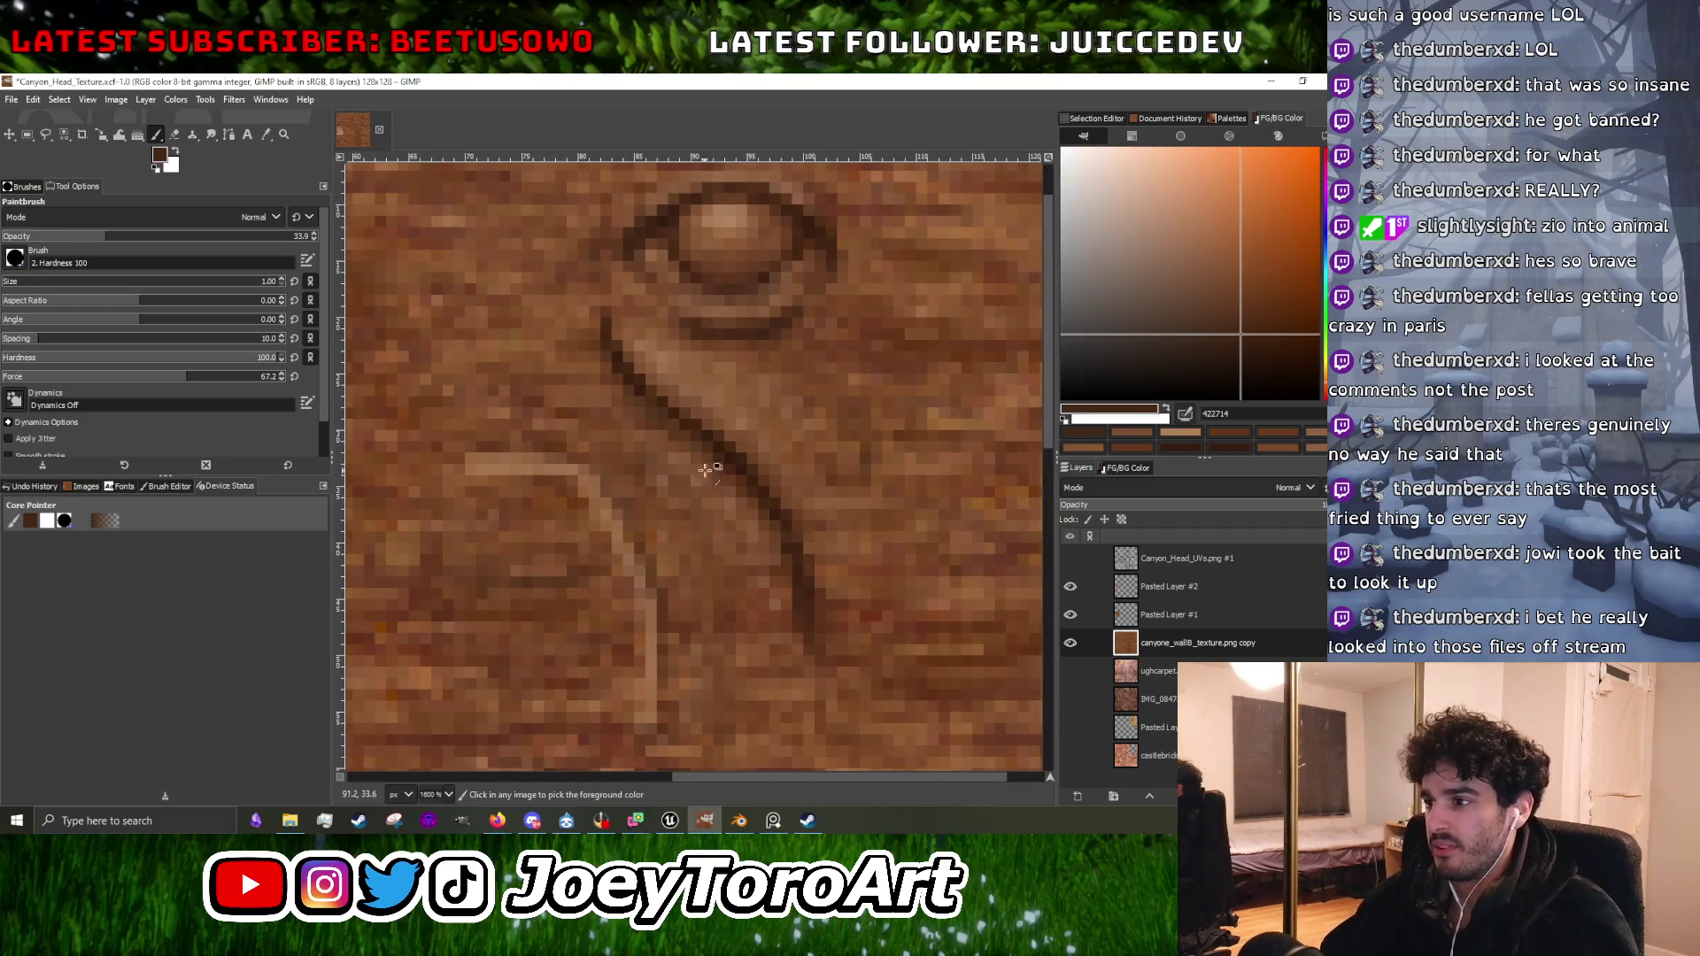
{"action": "scroll", "coordinate": [460, 449], "scroll_direction": "up", "scroll_amount": 2}
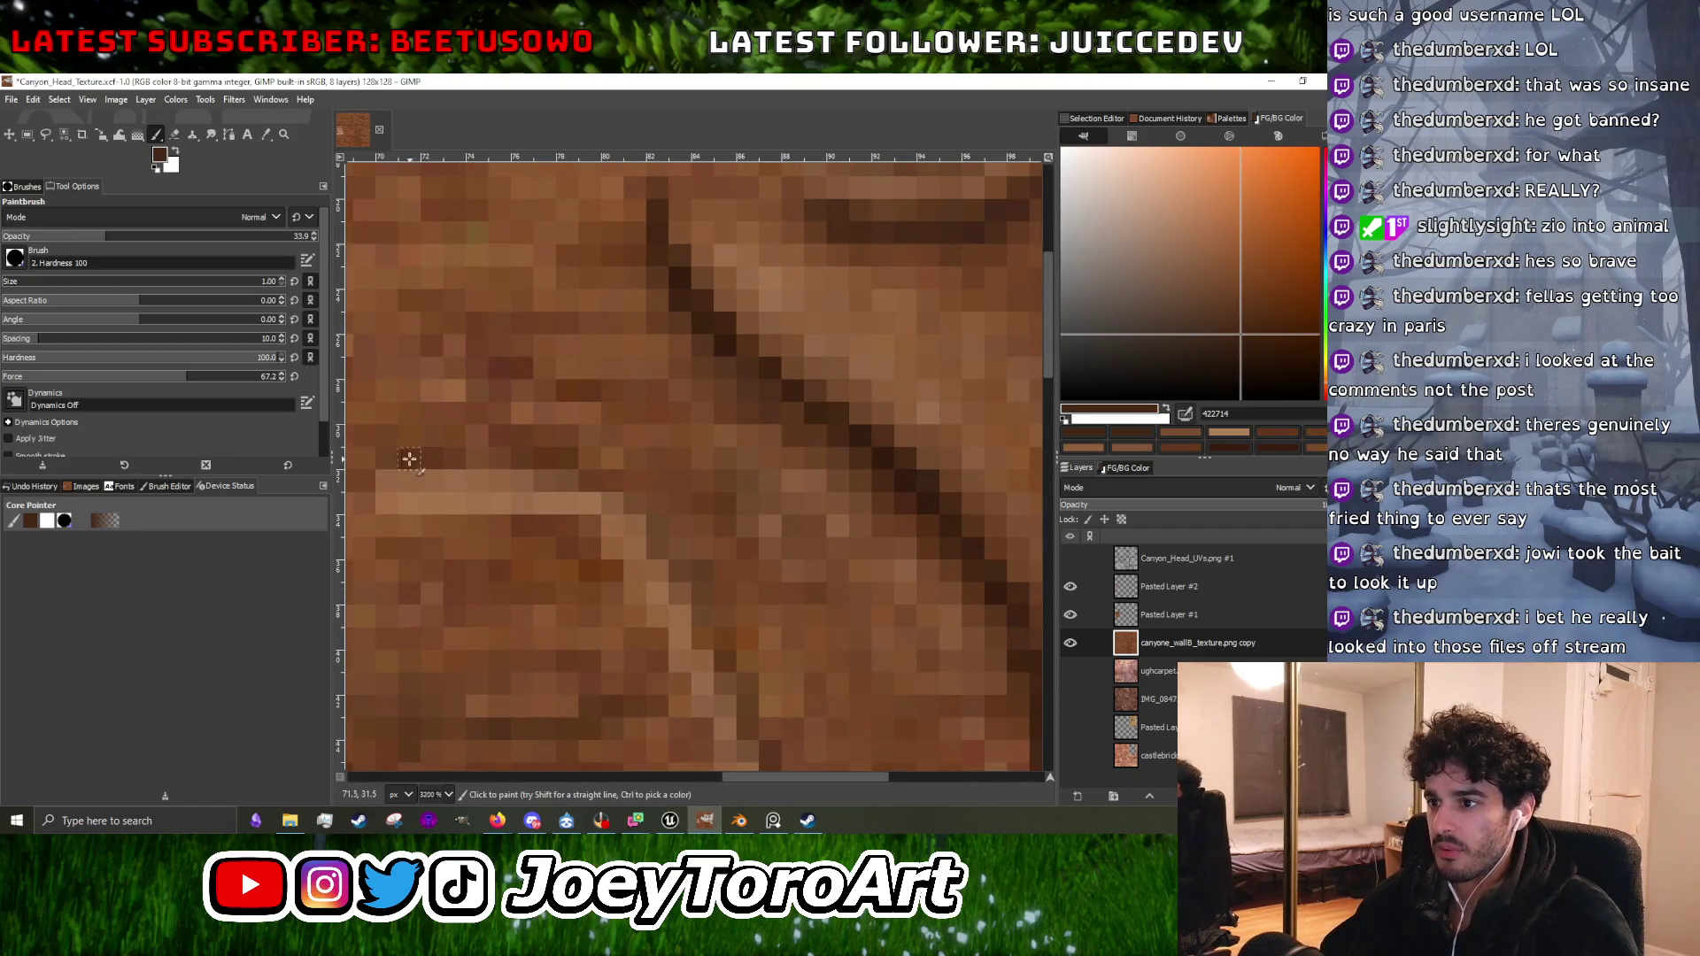
{"action": "scroll", "coordinate": [735, 620], "scroll_direction": "down", "scroll_amount": 2}
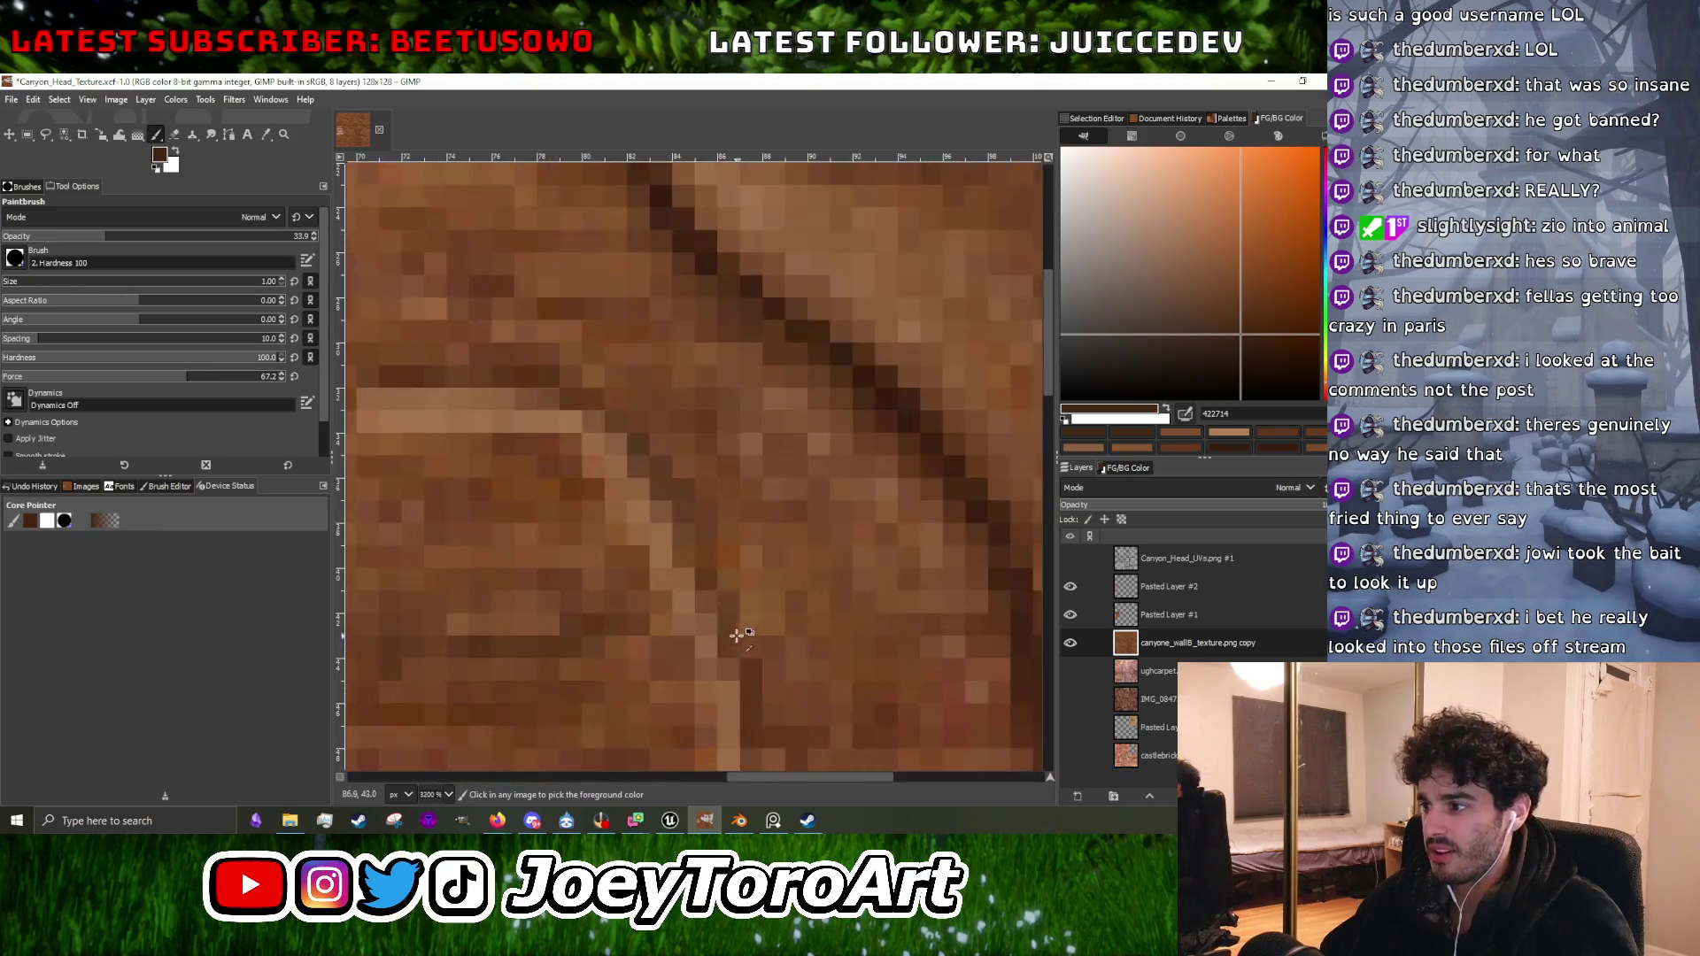
{"action": "scroll", "coordinate": [762, 638], "scroll_direction": "down", "scroll_amount": 1}
{"action": "scroll", "coordinate": [776, 656], "scroll_direction": "up", "scroll_amount": 3}
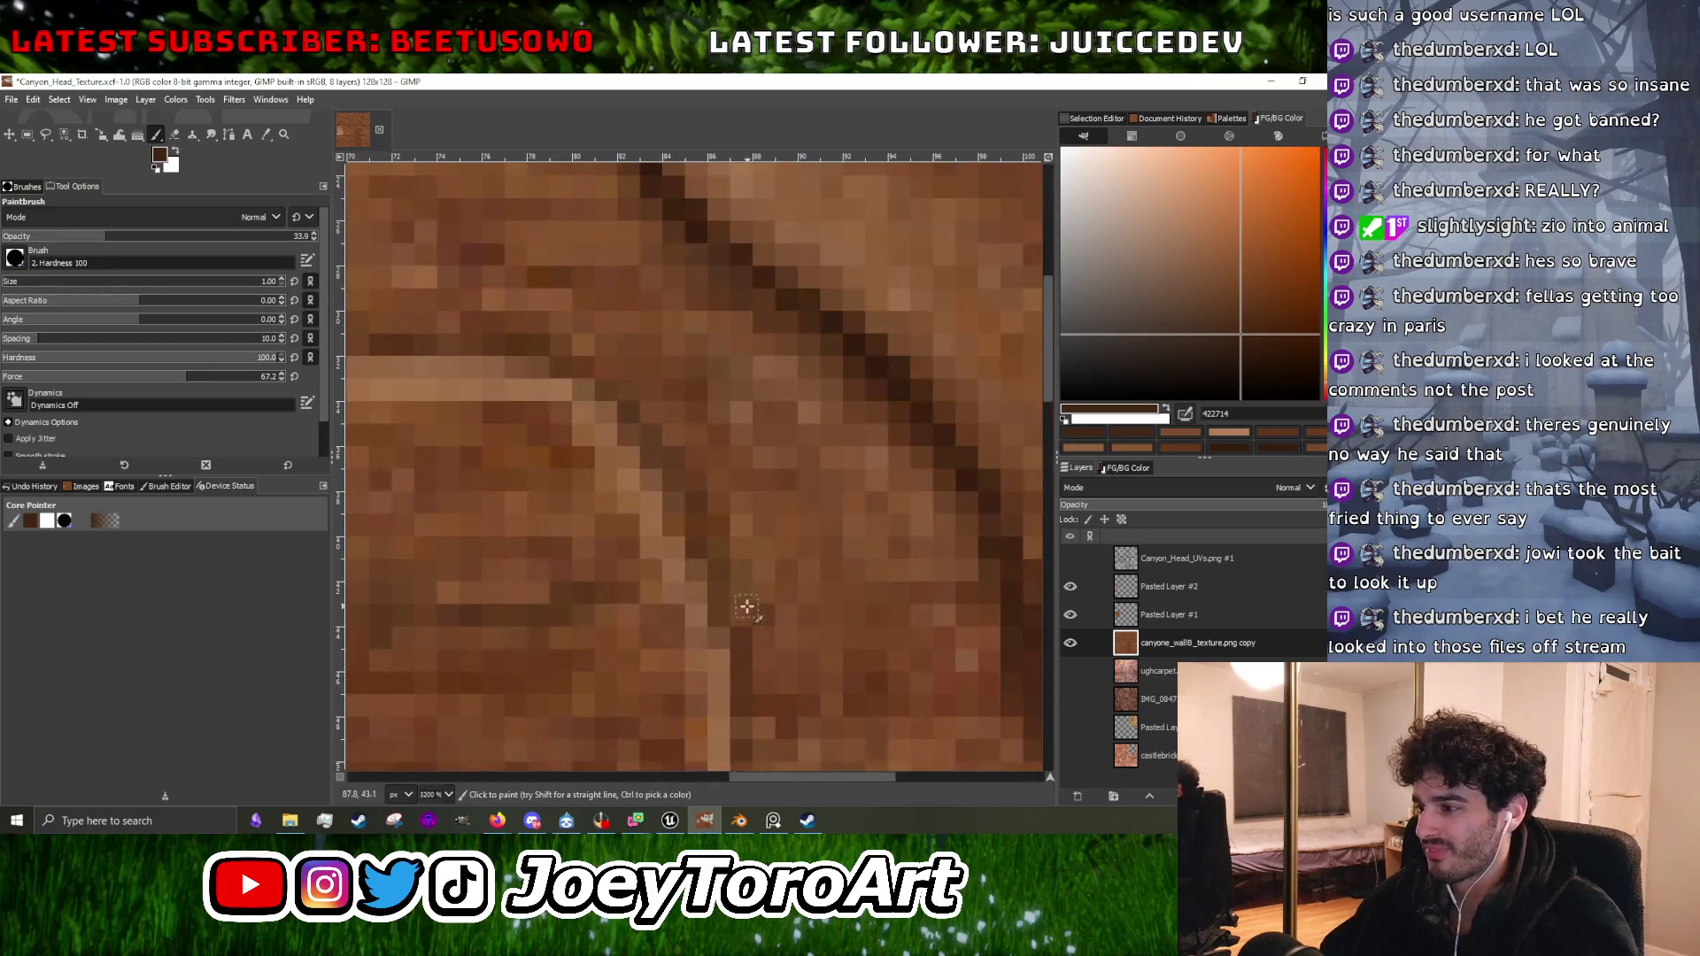
{"action": "scroll", "coordinate": [753, 673], "scroll_direction": "down", "scroll_amount": 3}
{"action": "scroll", "coordinate": [758, 702], "scroll_direction": "up", "scroll_amount": 3}
{"action": "scroll", "coordinate": [761, 700], "scroll_direction": "down", "scroll_amount": 3}
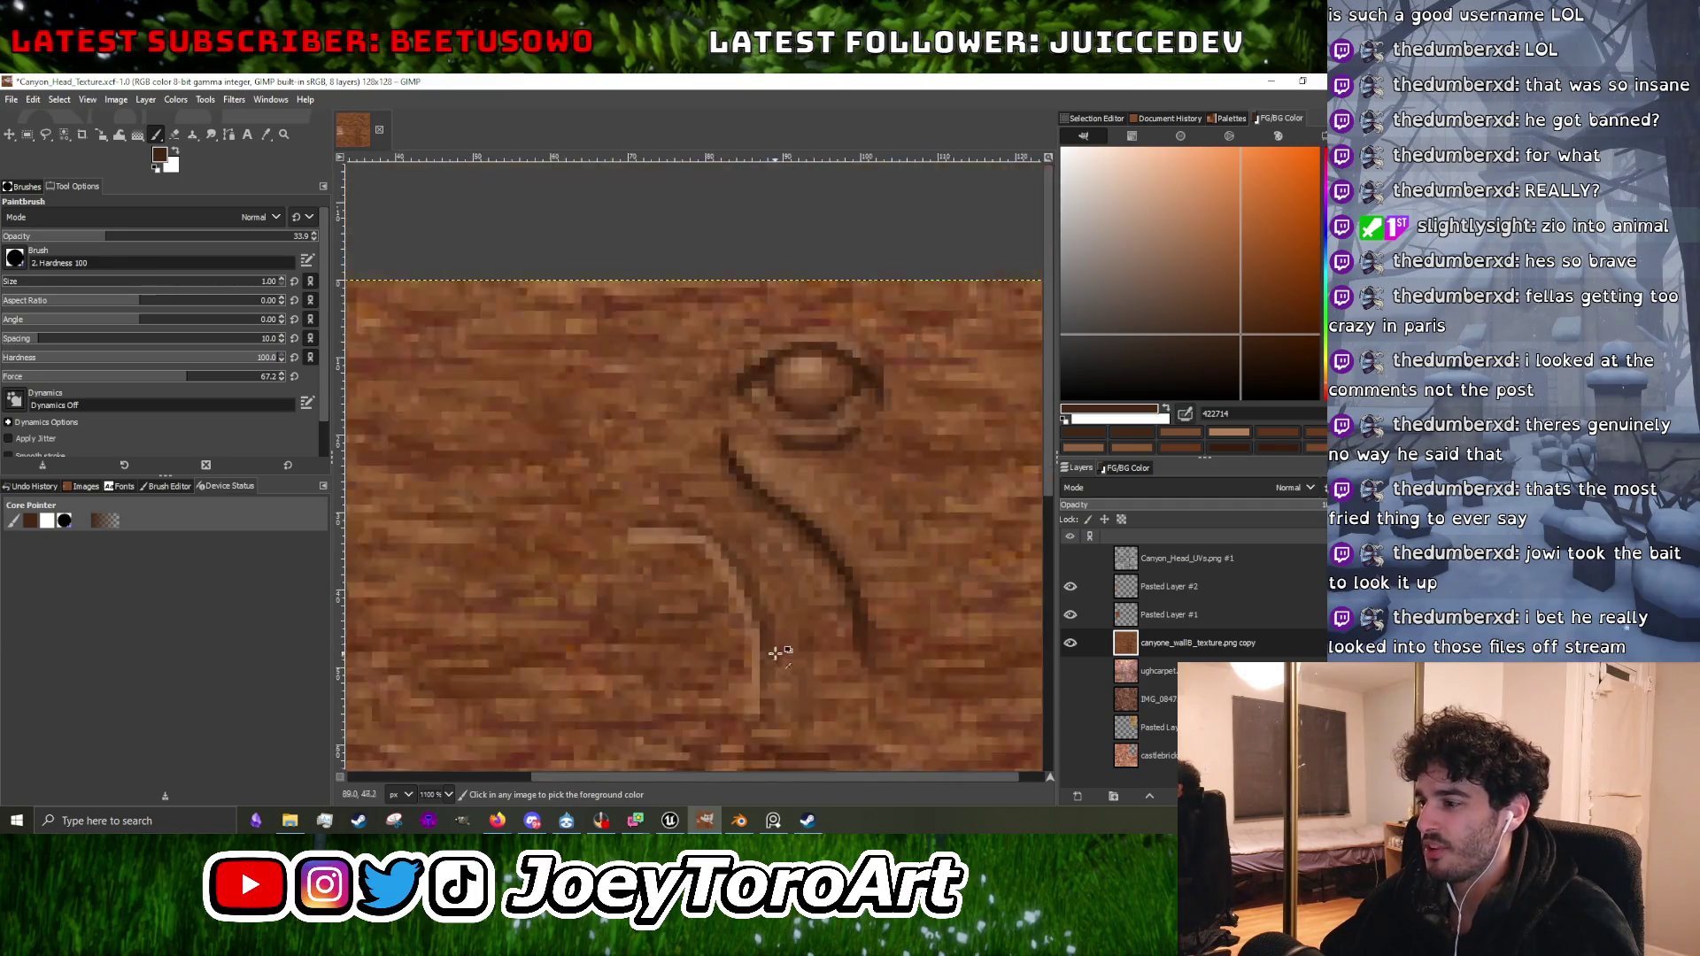
{"action": "scroll", "coordinate": [763, 721], "scroll_direction": "up", "scroll_amount": 3}
{"action": "scroll", "coordinate": [763, 620], "scroll_direction": "down", "scroll_amount": 3}
{"action": "scroll", "coordinate": [762, 619], "scroll_direction": "up", "scroll_amount": 3}
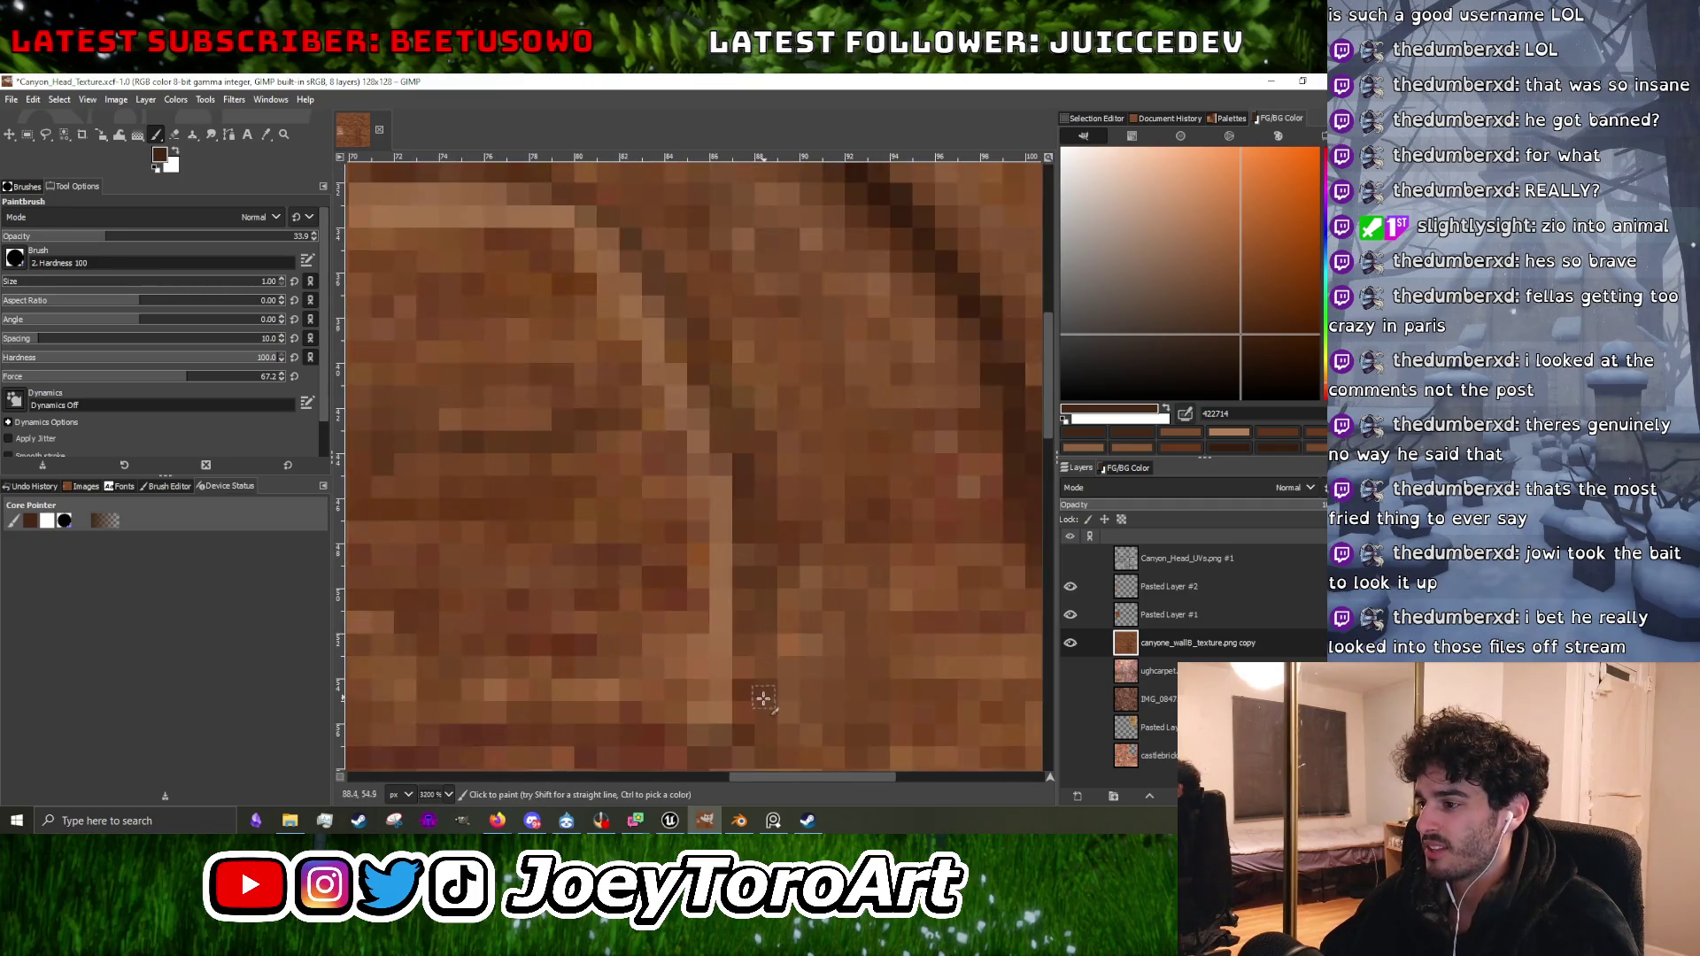
{"action": "scroll", "coordinate": [772, 564], "scroll_direction": "down", "scroll_amount": 1}
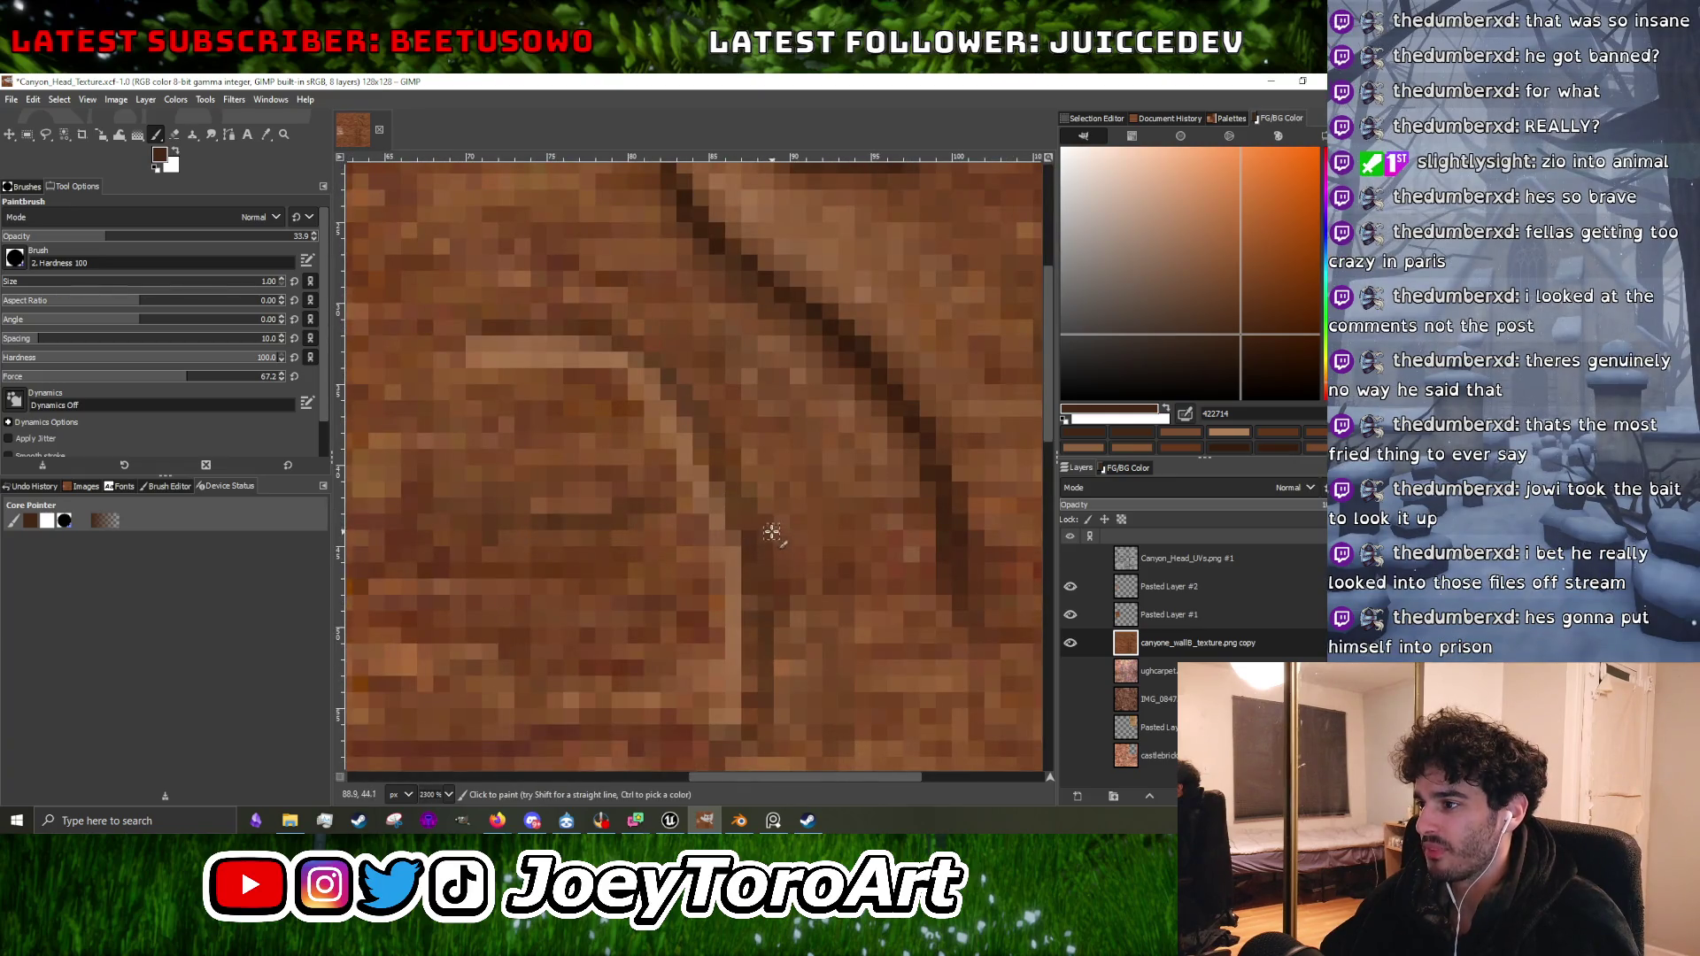
{"action": "scroll", "coordinate": [771, 531], "scroll_direction": "up", "scroll_amount": 2}
{"action": "scroll", "coordinate": [727, 520], "scroll_direction": "up", "scroll_amount": 1}
{"action": "scroll", "coordinate": [727, 521], "scroll_direction": "left", "scroll_amount": 1}
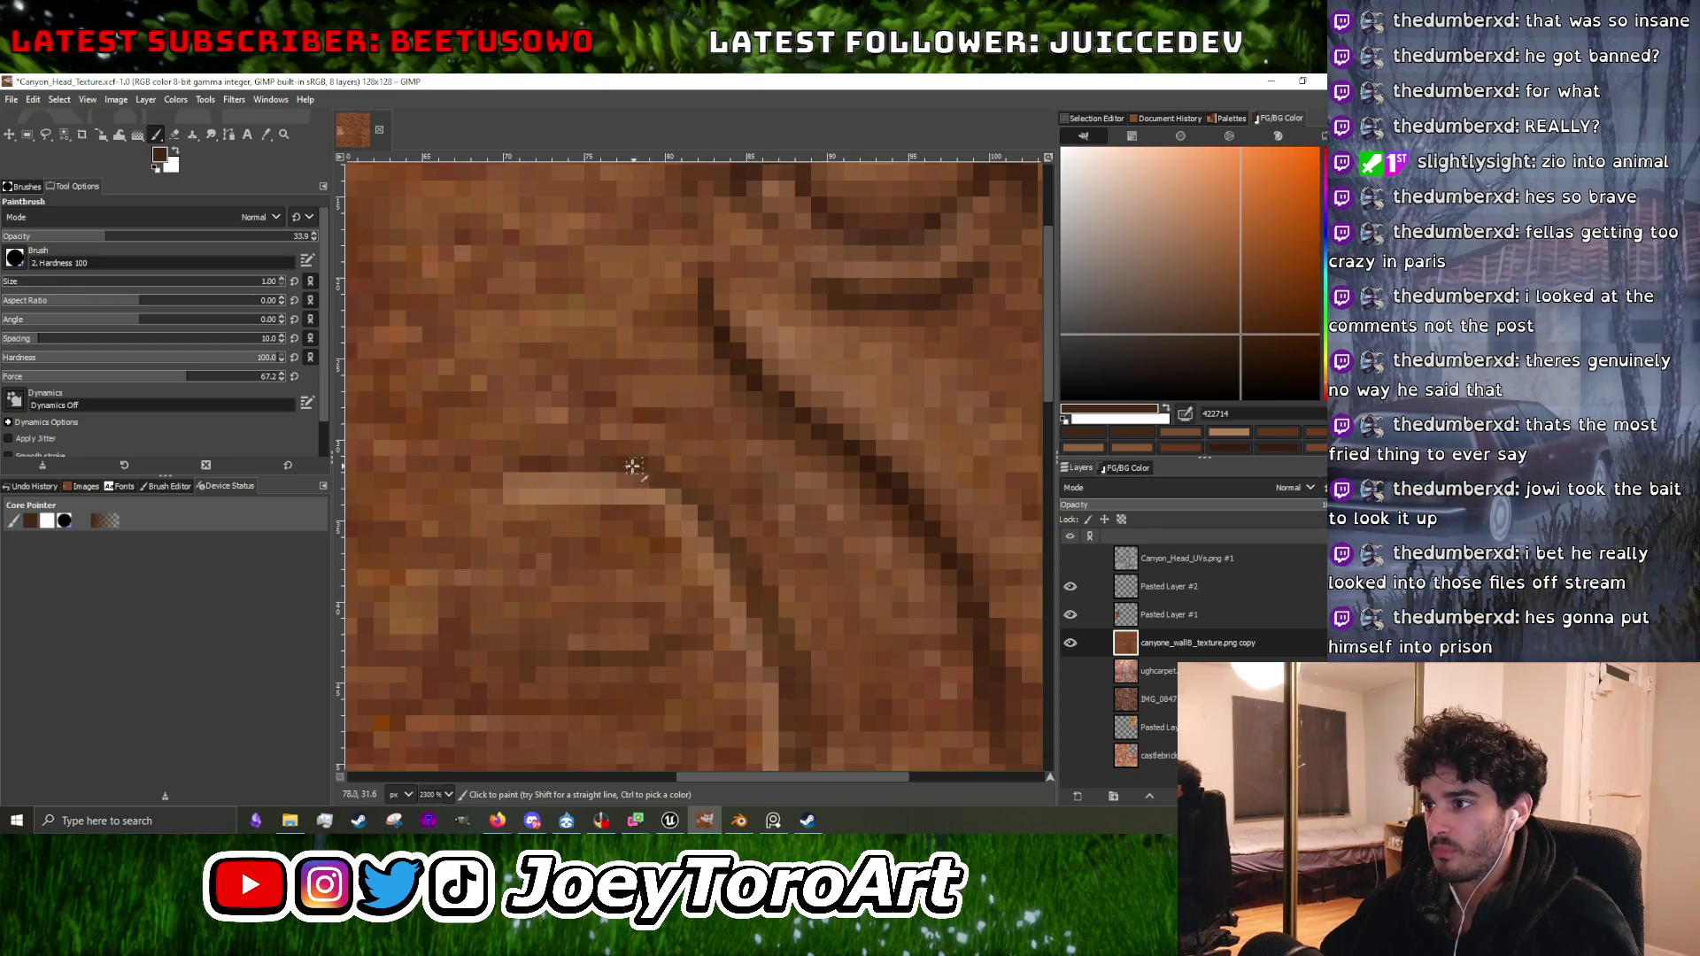
{"action": "scroll", "coordinate": [632, 467], "scroll_direction": "down", "scroll_amount": 4}
{"action": "scroll", "coordinate": [655, 487], "scroll_direction": "up", "scroll_amount": 4}
{"action": "left_click", "coordinate": [686, 504], "text": "ctrl"}
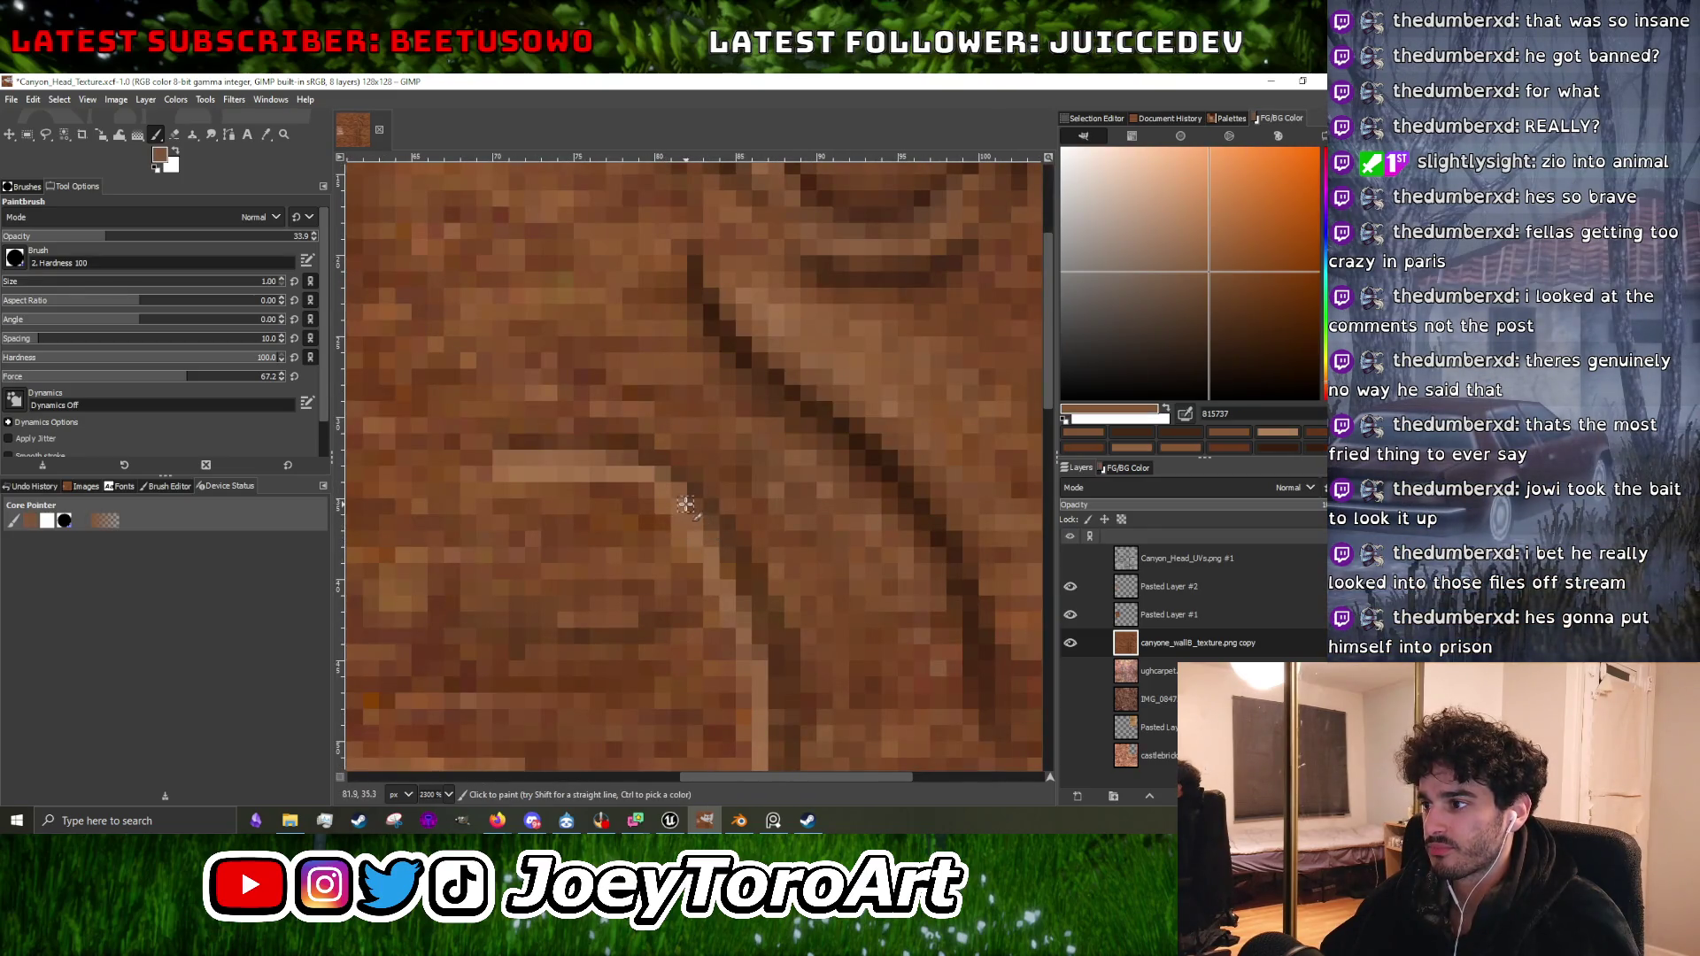
{"action": "left_click", "coordinate": [765, 551], "text": "ctrl"}
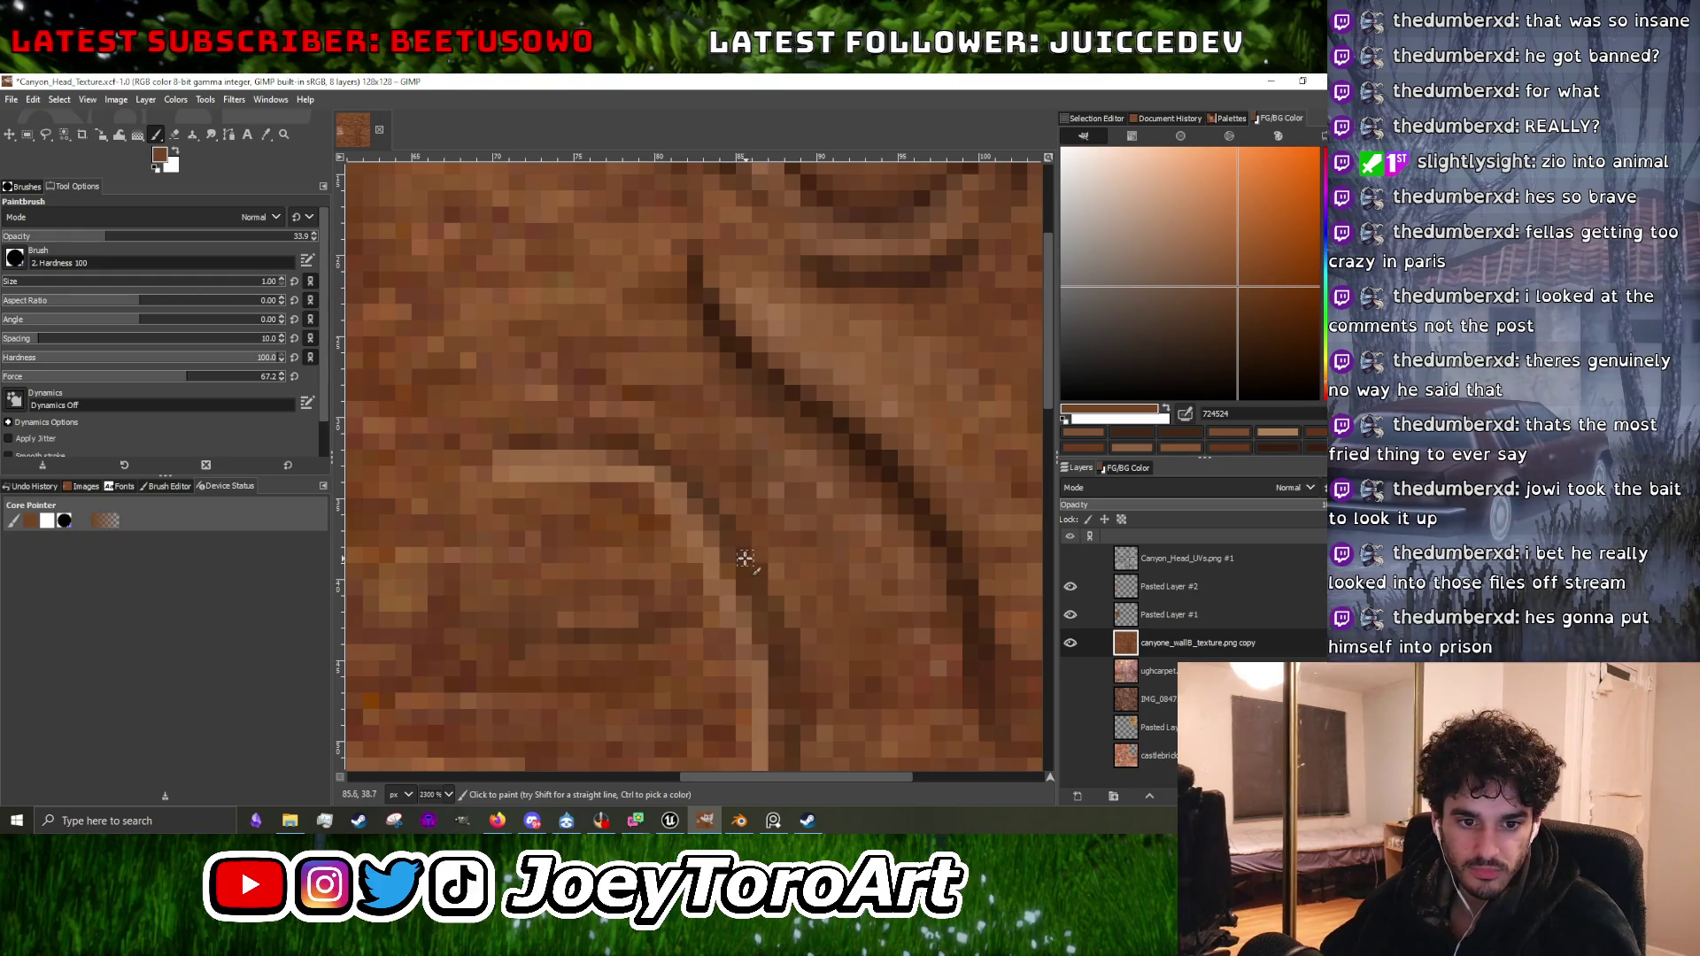
Sample several deep browns near the carved line.
{"action": "scroll", "coordinate": [740, 557], "scroll_direction": "down", "scroll_amount": 4}
{"action": "scroll", "coordinate": [753, 575], "scroll_direction": "up", "scroll_amount": 4}
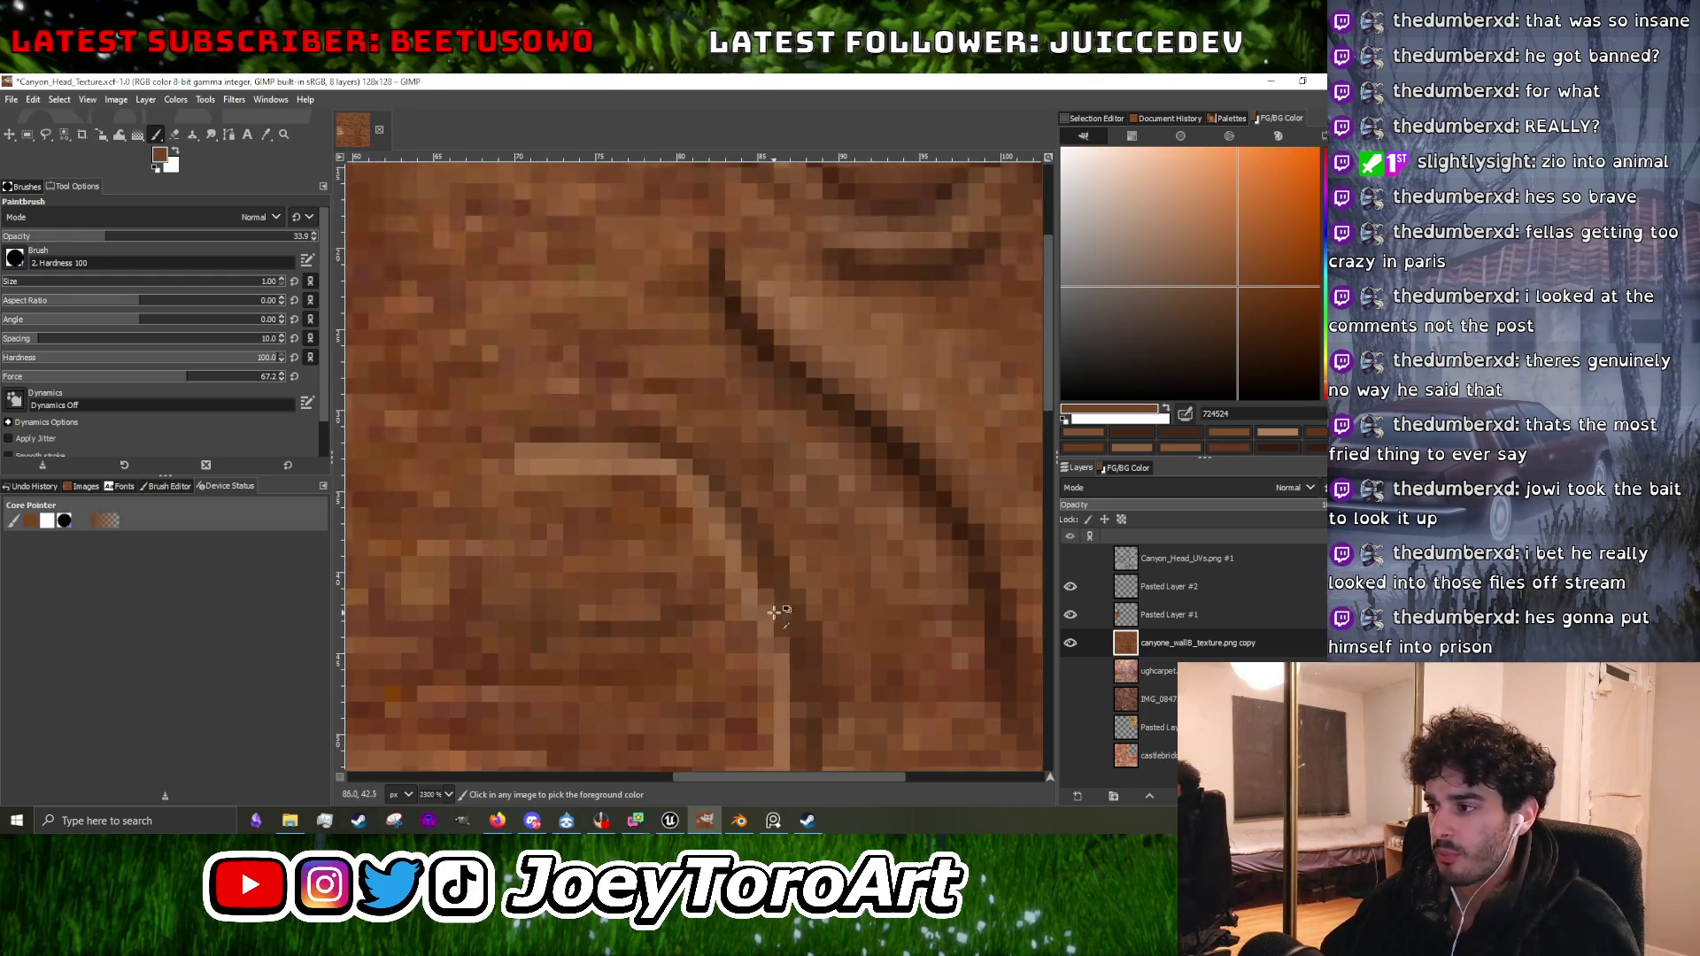
{"action": "scroll", "coordinate": [740, 543], "scroll_direction": "up", "scroll_amount": 1}
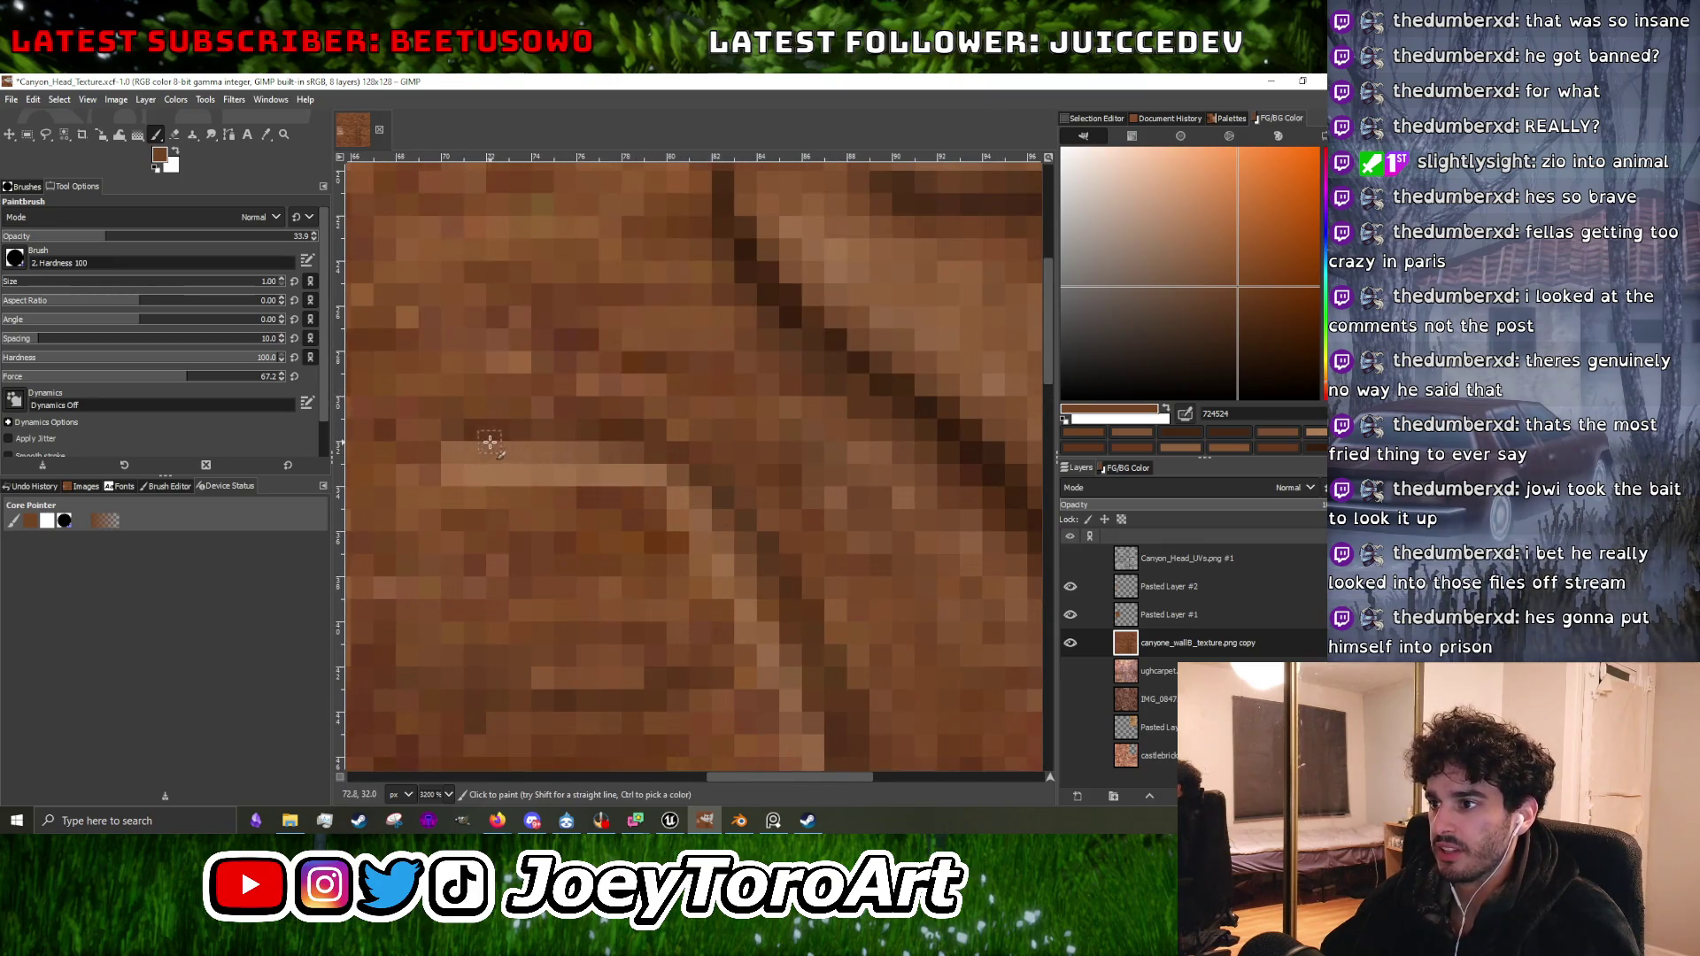
{"action": "scroll", "coordinate": [758, 491], "scroll_direction": "down", "scroll_amount": 2}
{"action": "scroll", "coordinate": [824, 556], "scroll_direction": "right", "scroll_amount": 2}
{"action": "left_click", "coordinate": [849, 629], "text": "ctrl"}
{"action": "left_click", "coordinate": [732, 588]}
{"action": "scroll", "coordinate": [743, 602], "scroll_direction": "down", "scroll_amount": 4}
{"action": "scroll", "coordinate": [754, 618], "scroll_direction": "up", "scroll_amount": 4}
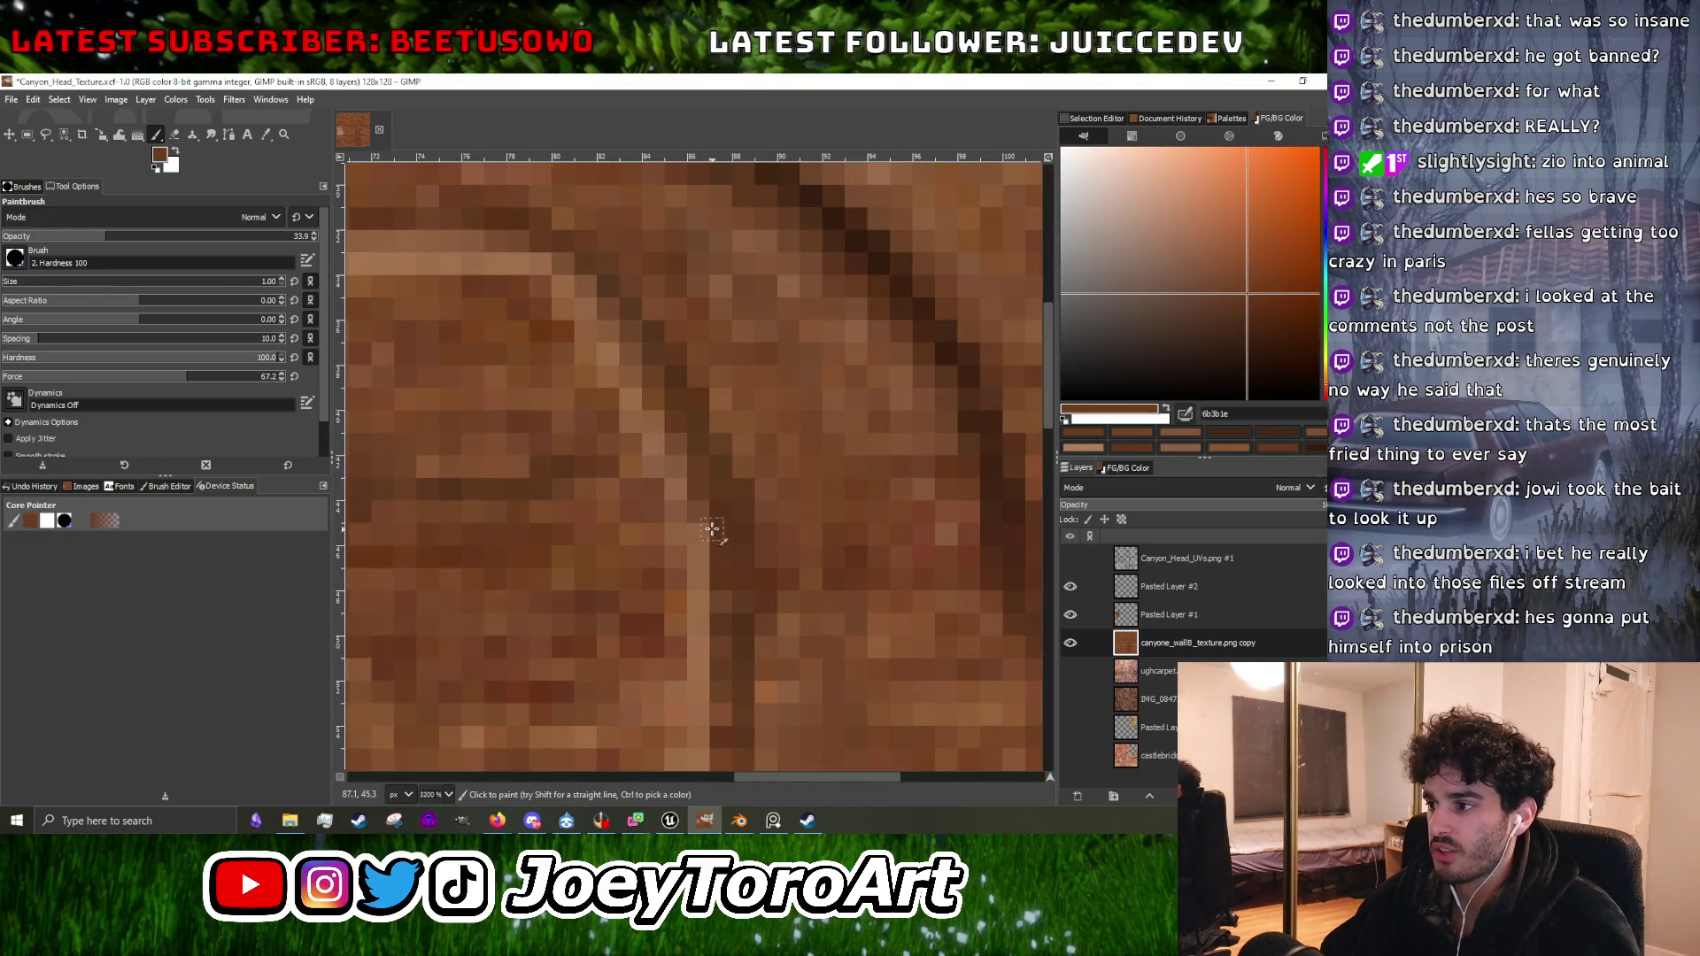
{"action": "scroll", "coordinate": [760, 632], "scroll_direction": "down", "scroll_amount": 2}
{"action": "scroll", "coordinate": [702, 702], "scroll_direction": "left", "scroll_amount": 2}
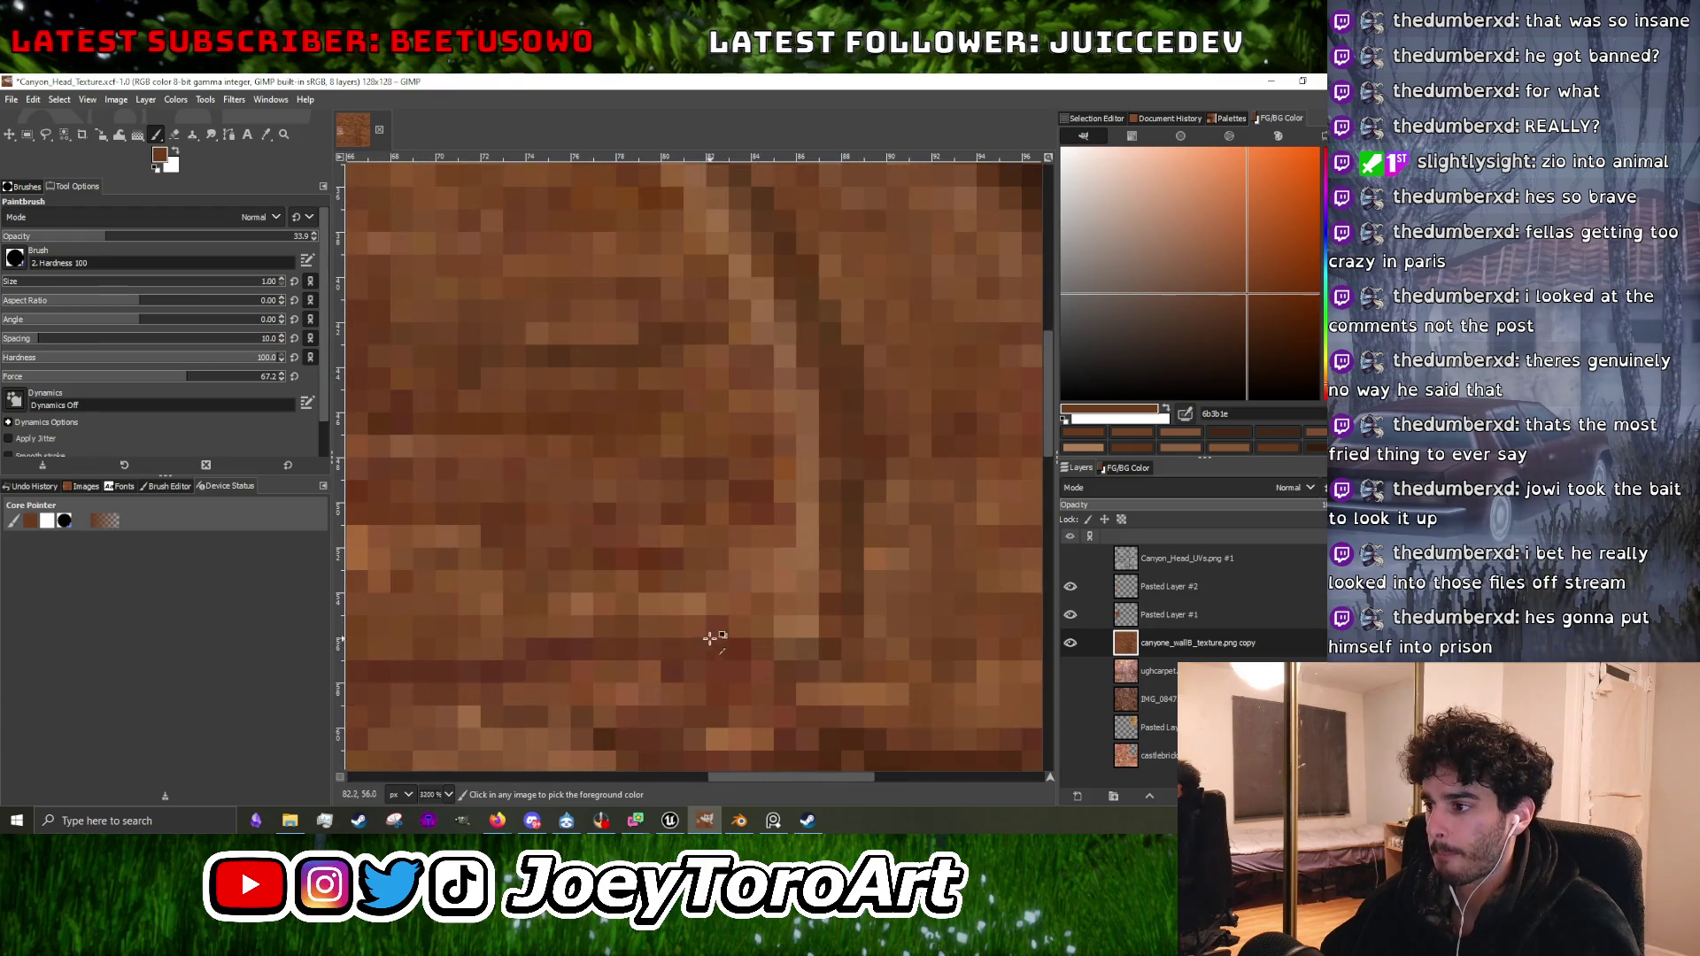
{"action": "left_click", "coordinate": [614, 440], "text": "ctrl"}
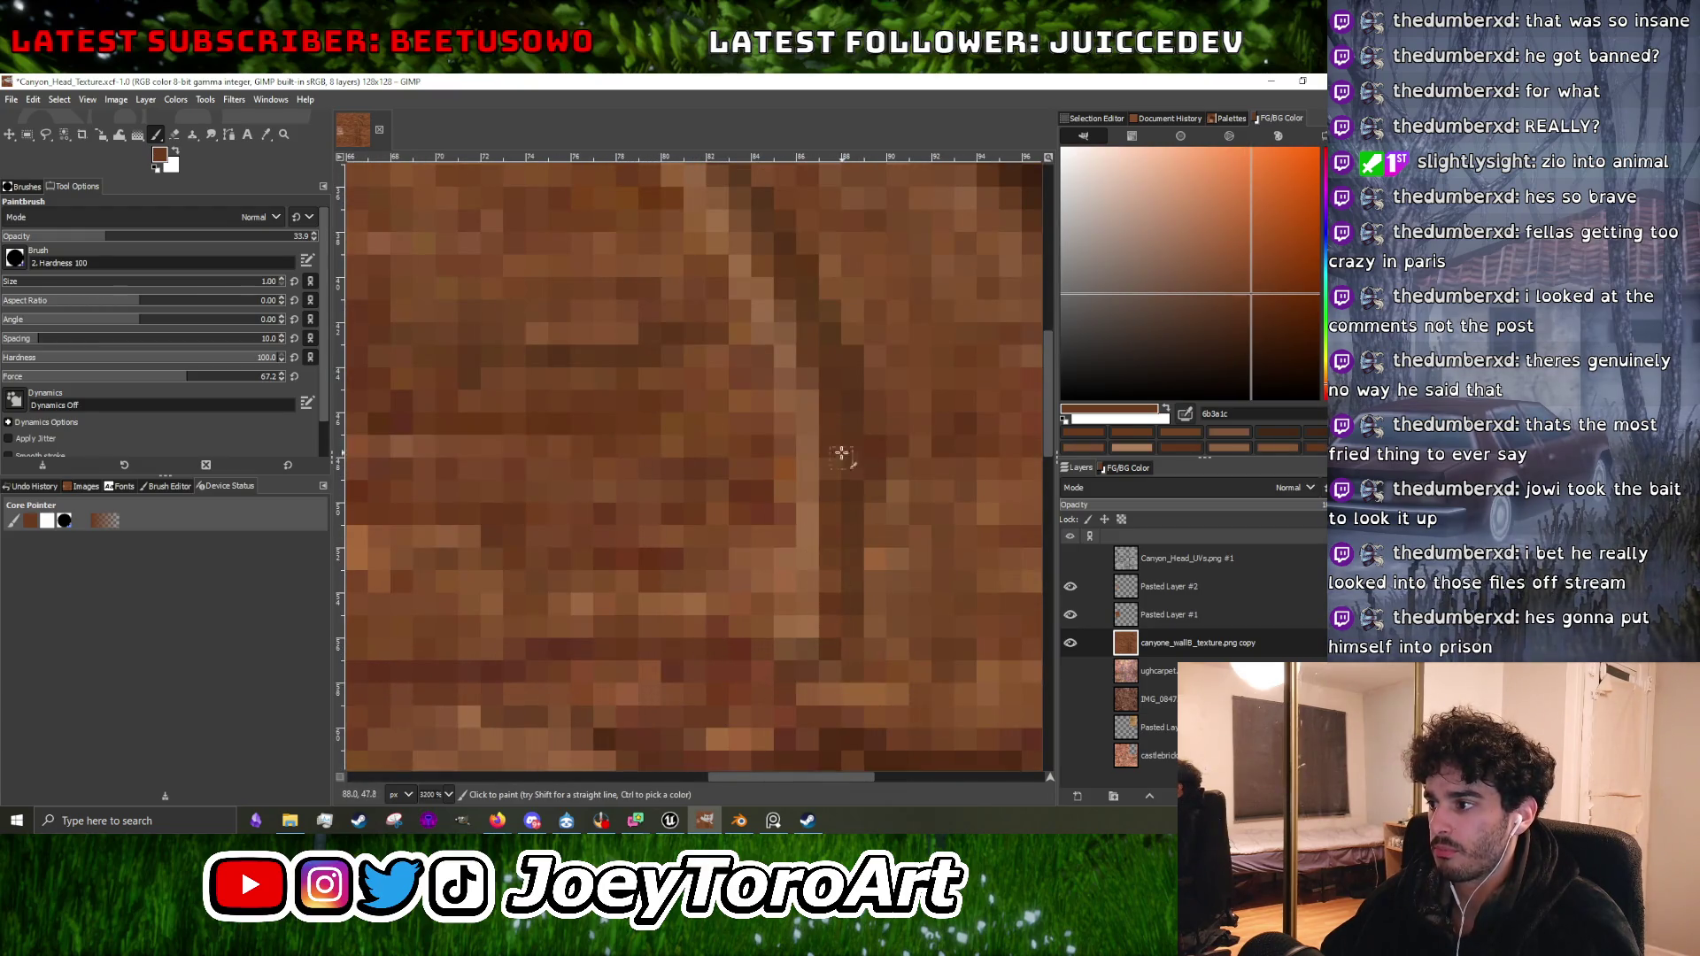
Sample lighter and warm mid-browns, then a very dark brown from the groove.
{"action": "scroll", "coordinate": [846, 455], "scroll_direction": "down", "scroll_amount": 3}
{"action": "scroll", "coordinate": [842, 426], "scroll_direction": "up", "scroll_amount": 3}
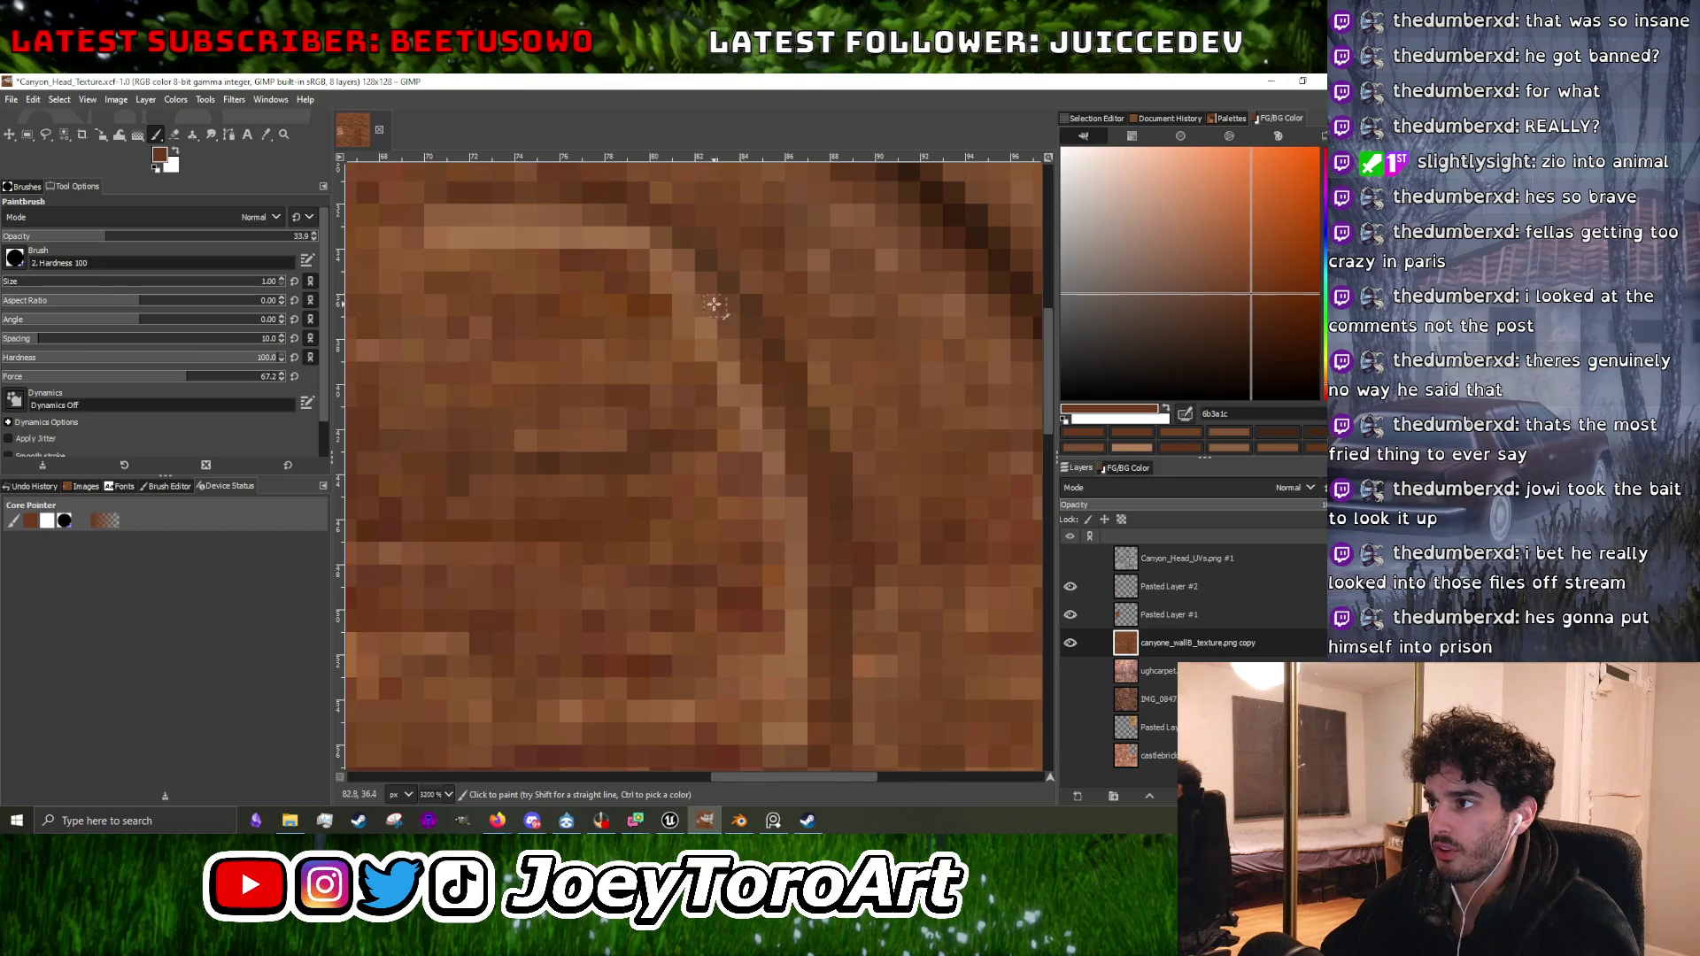
{"action": "scroll", "coordinate": [714, 304], "scroll_direction": "down", "scroll_amount": 3}
{"action": "scroll", "coordinate": [789, 477], "scroll_direction": "up", "scroll_amount": 2}
{"action": "left_click", "coordinate": [834, 526], "text": "ctrl"}
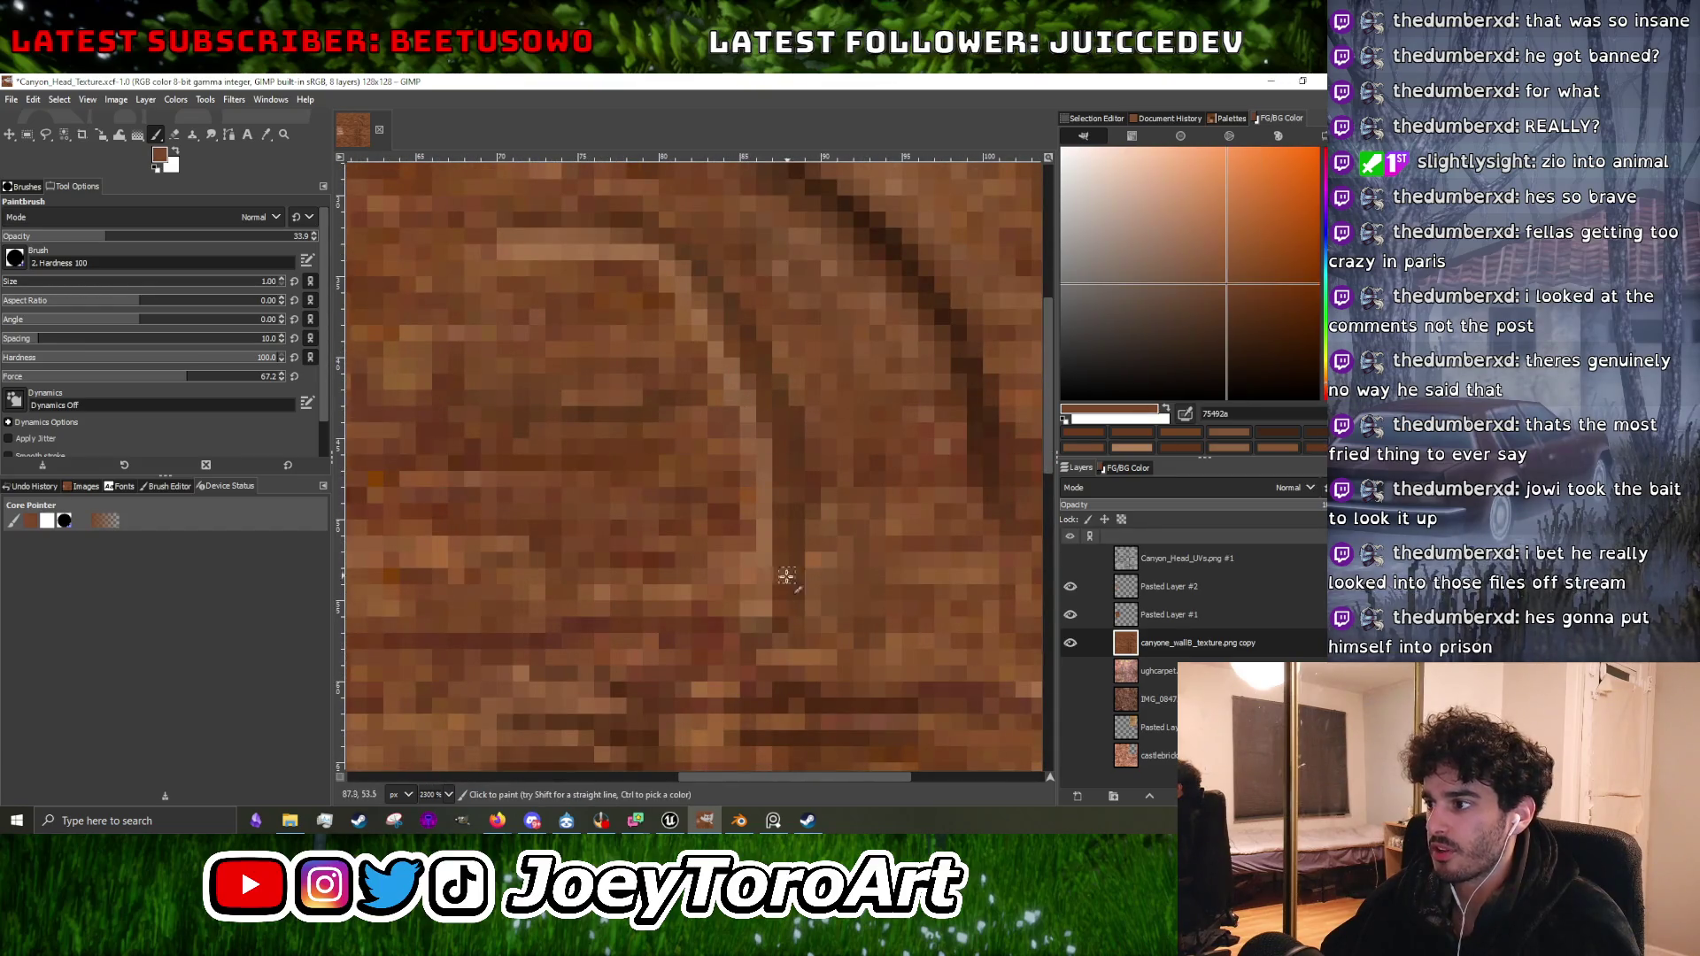
{"action": "scroll", "coordinate": [819, 560], "scroll_direction": "down", "scroll_amount": 3}
{"action": "scroll", "coordinate": [894, 531], "scroll_direction": "up", "scroll_amount": 3}
{"action": "scroll", "coordinate": [815, 579], "scroll_direction": "up", "scroll_amount": 2}
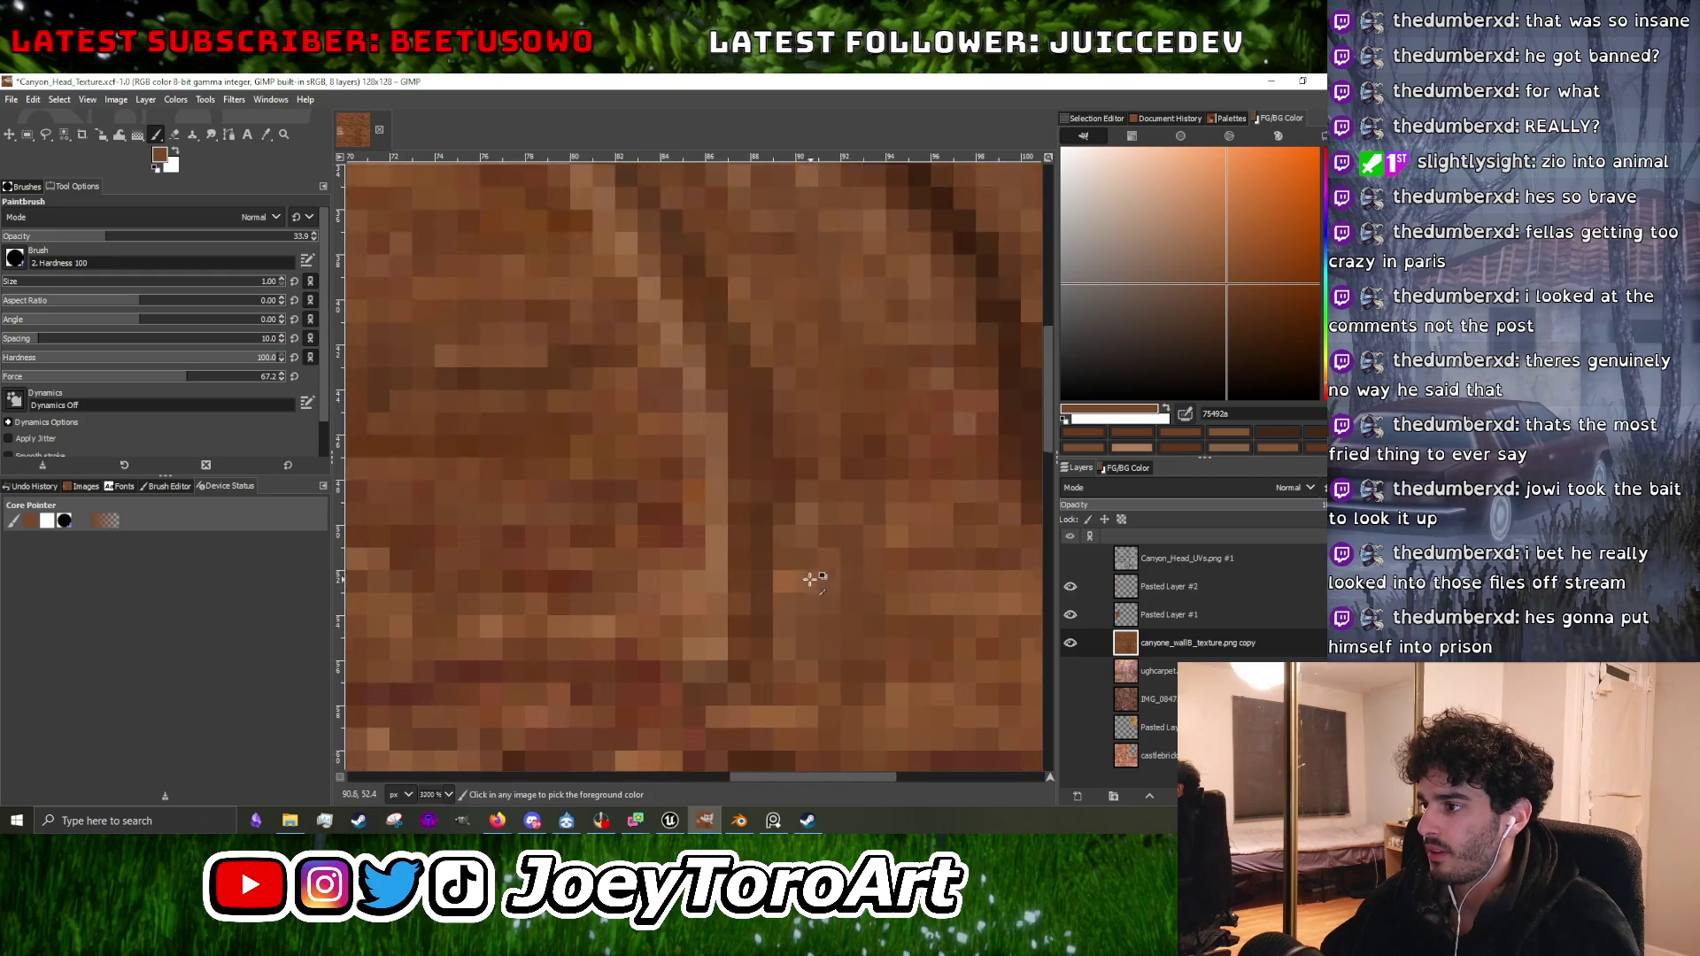
{"action": "left_click", "coordinate": [780, 607], "text": "ctrl"}
{"action": "scroll", "coordinate": [785, 513], "scroll_direction": "down", "scroll_amount": 1}
{"action": "left_click", "coordinate": [807, 486], "text": "ctrl"}
{"action": "scroll", "coordinate": [773, 509], "scroll_direction": "down", "scroll_amount": 3}
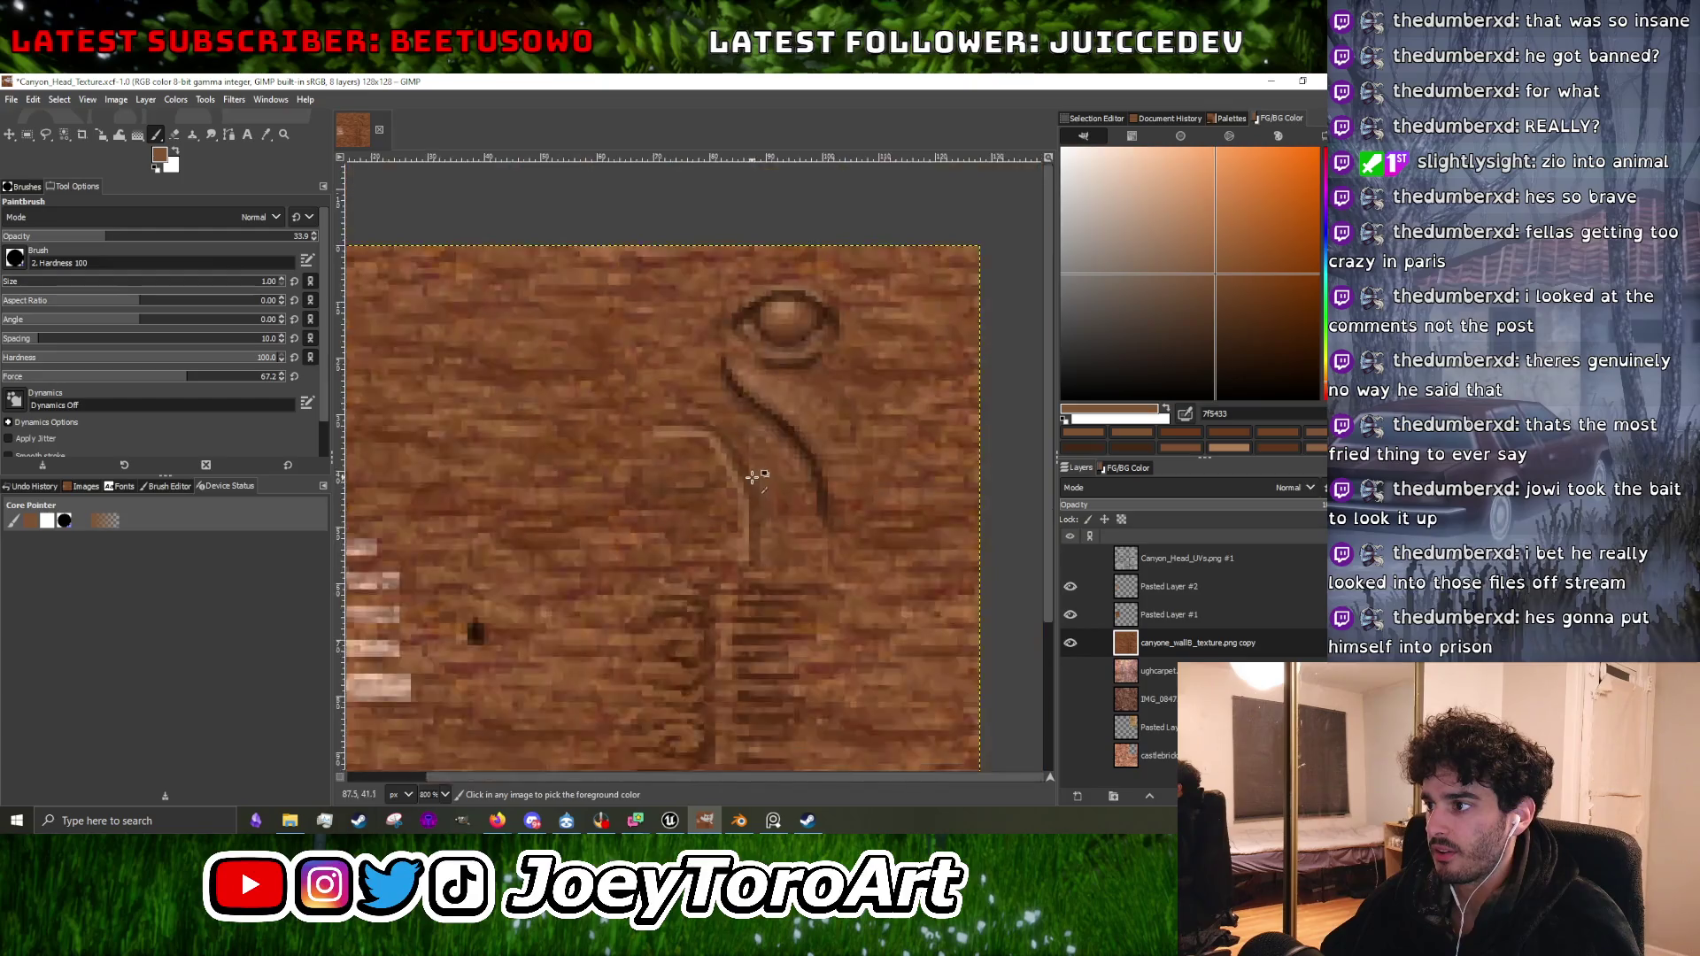
{"action": "scroll", "coordinate": [654, 570], "scroll_direction": "up", "scroll_amount": 3}
{"action": "left_click", "coordinate": [564, 573], "text": "ctrl"}
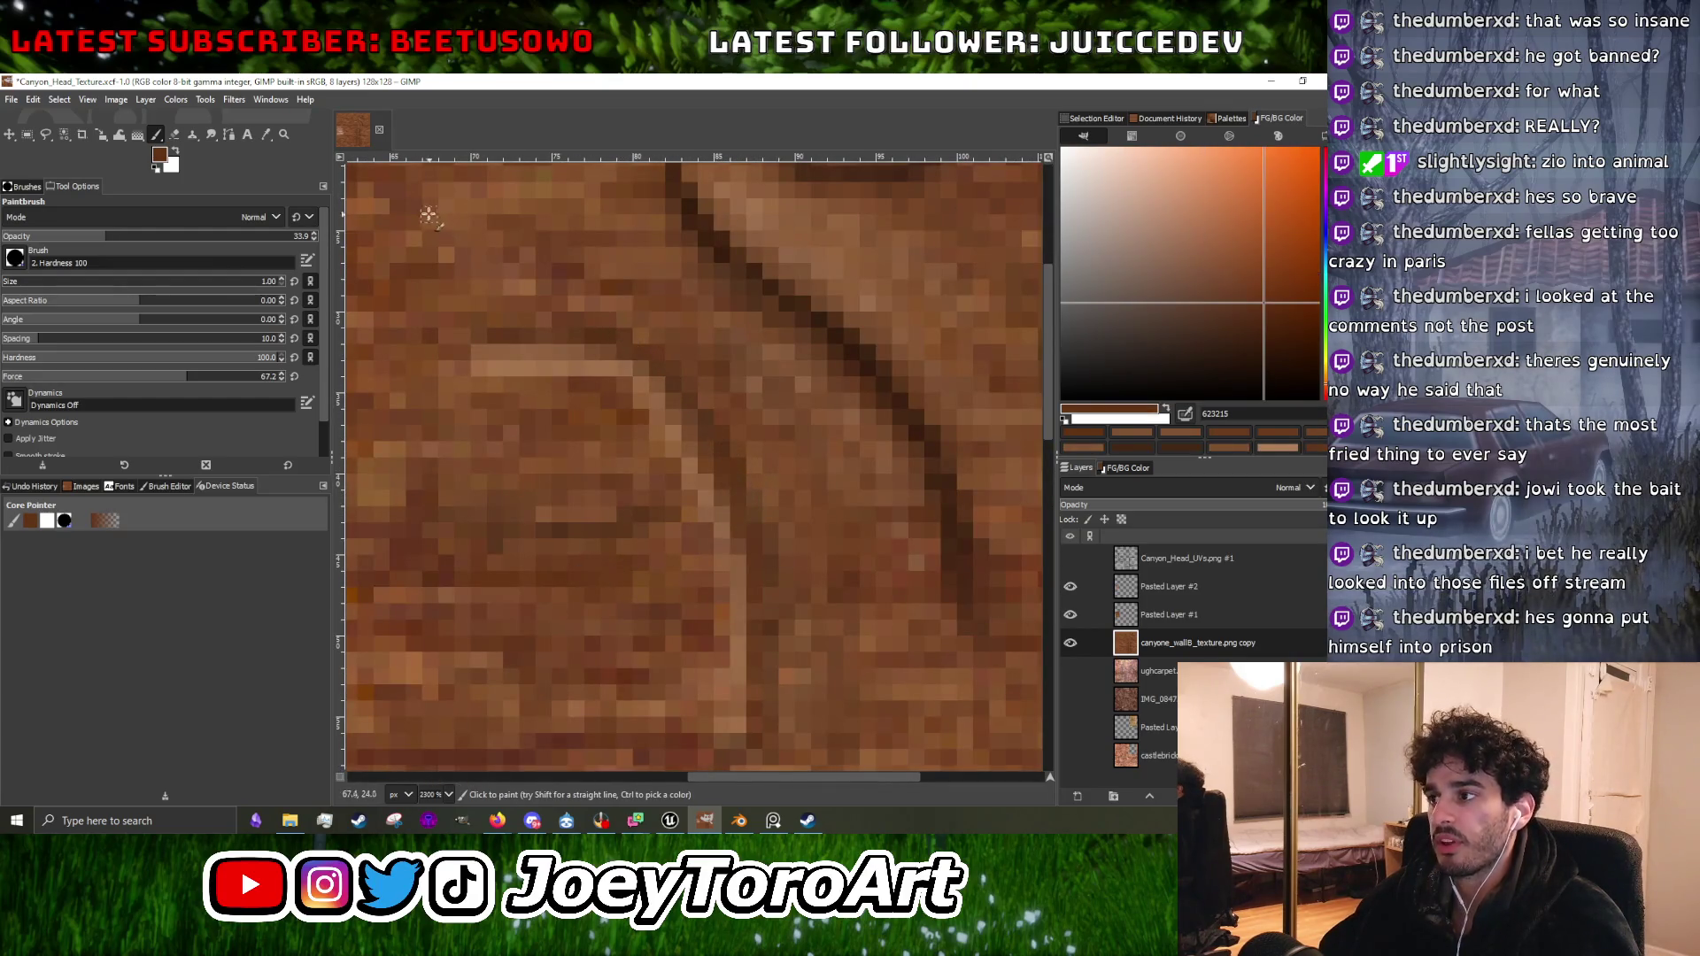
Export the texture over Canyon_Head_Texture.png, replacing it, then minimise GIMP for Unreal Engine.
{"action": "left_click", "coordinate": [11, 99]}
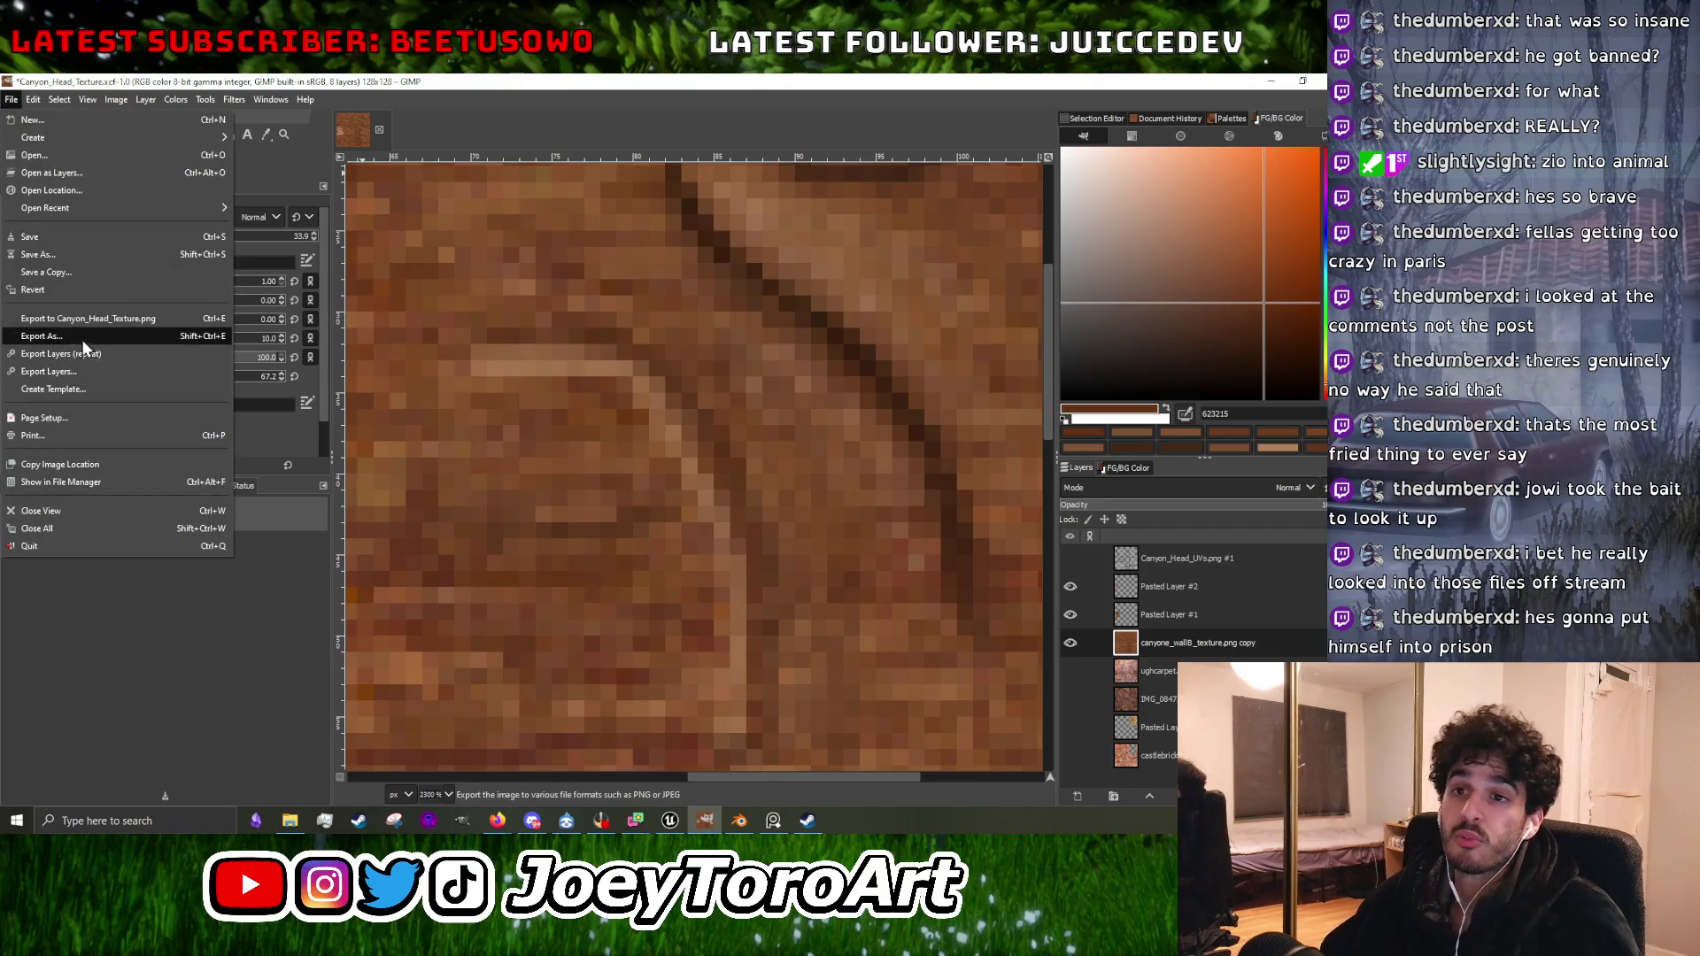
{"action": "left_click", "coordinate": [81, 338]}
{"action": "left_click", "coordinate": [762, 680]}
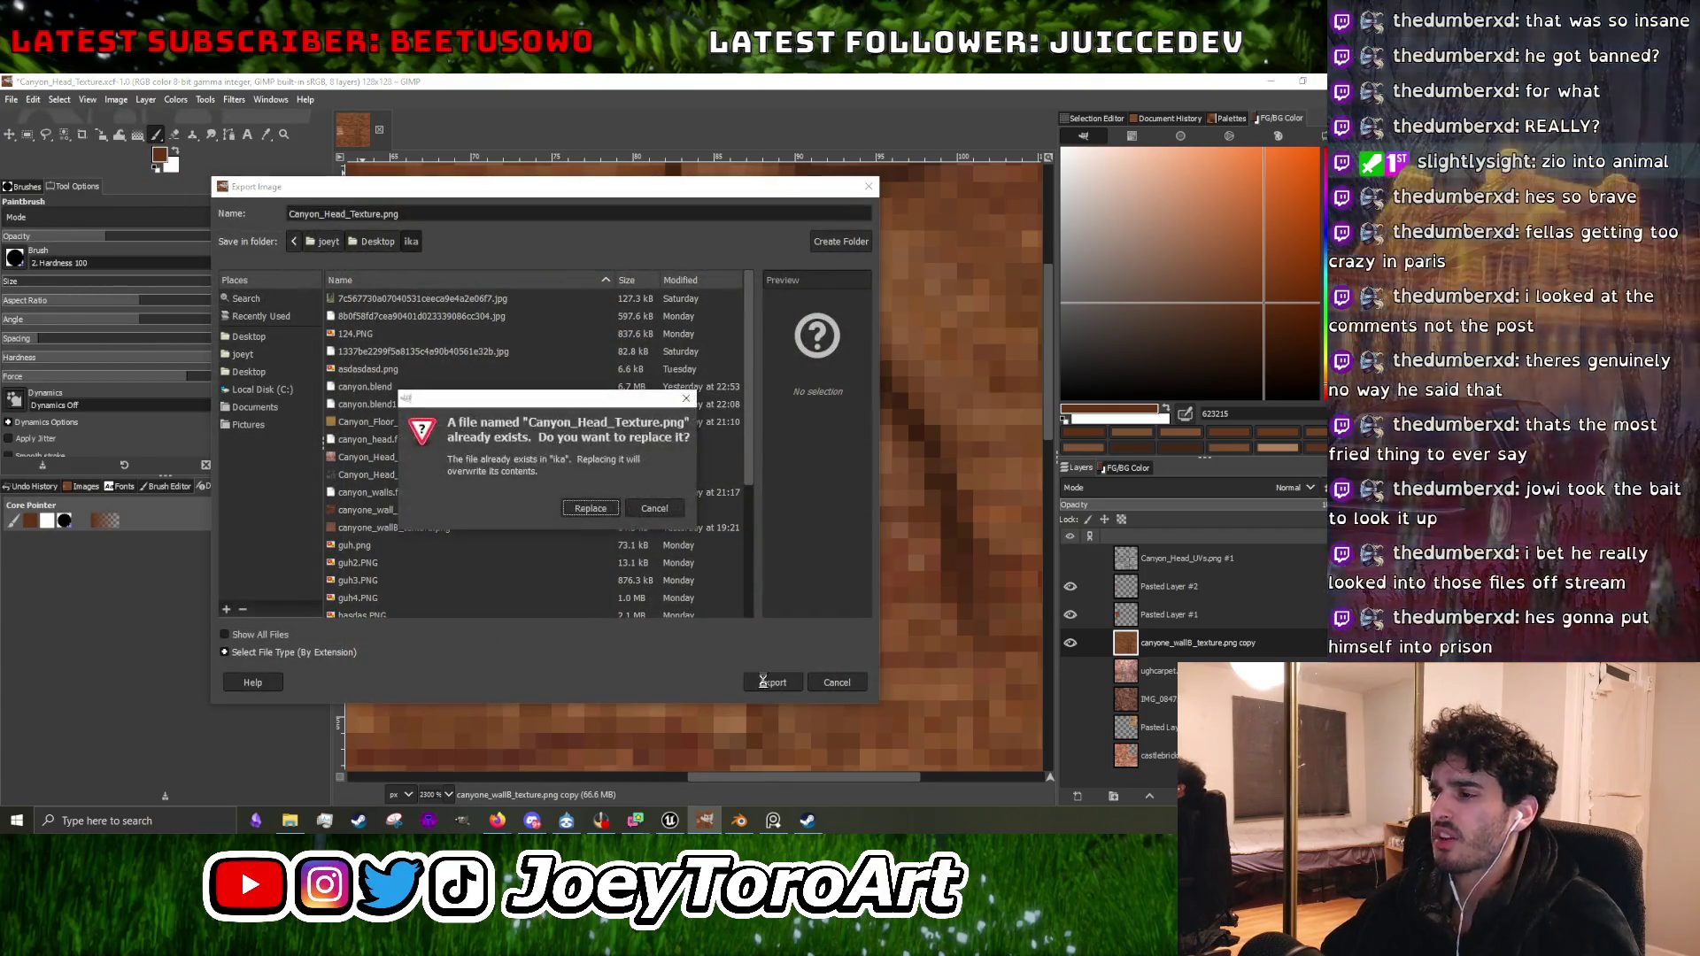
{"action": "left_click", "coordinate": [607, 506]}
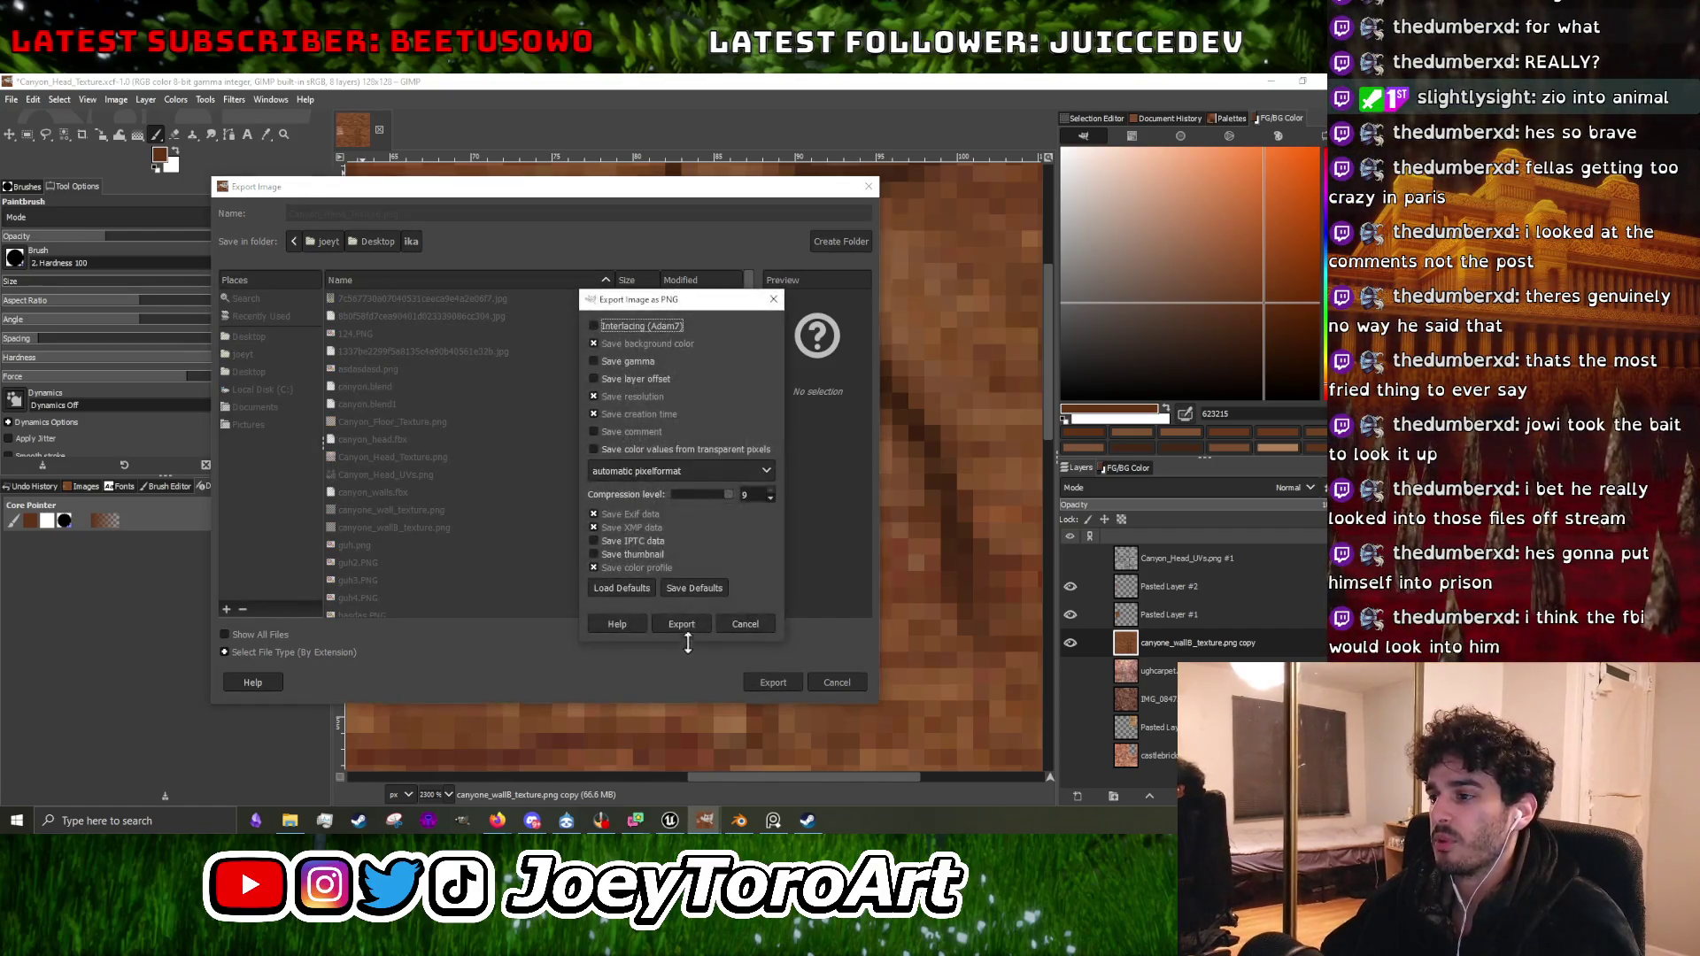
{"action": "left_click", "coordinate": [683, 625]}
{"action": "left_click", "coordinate": [1271, 81]}
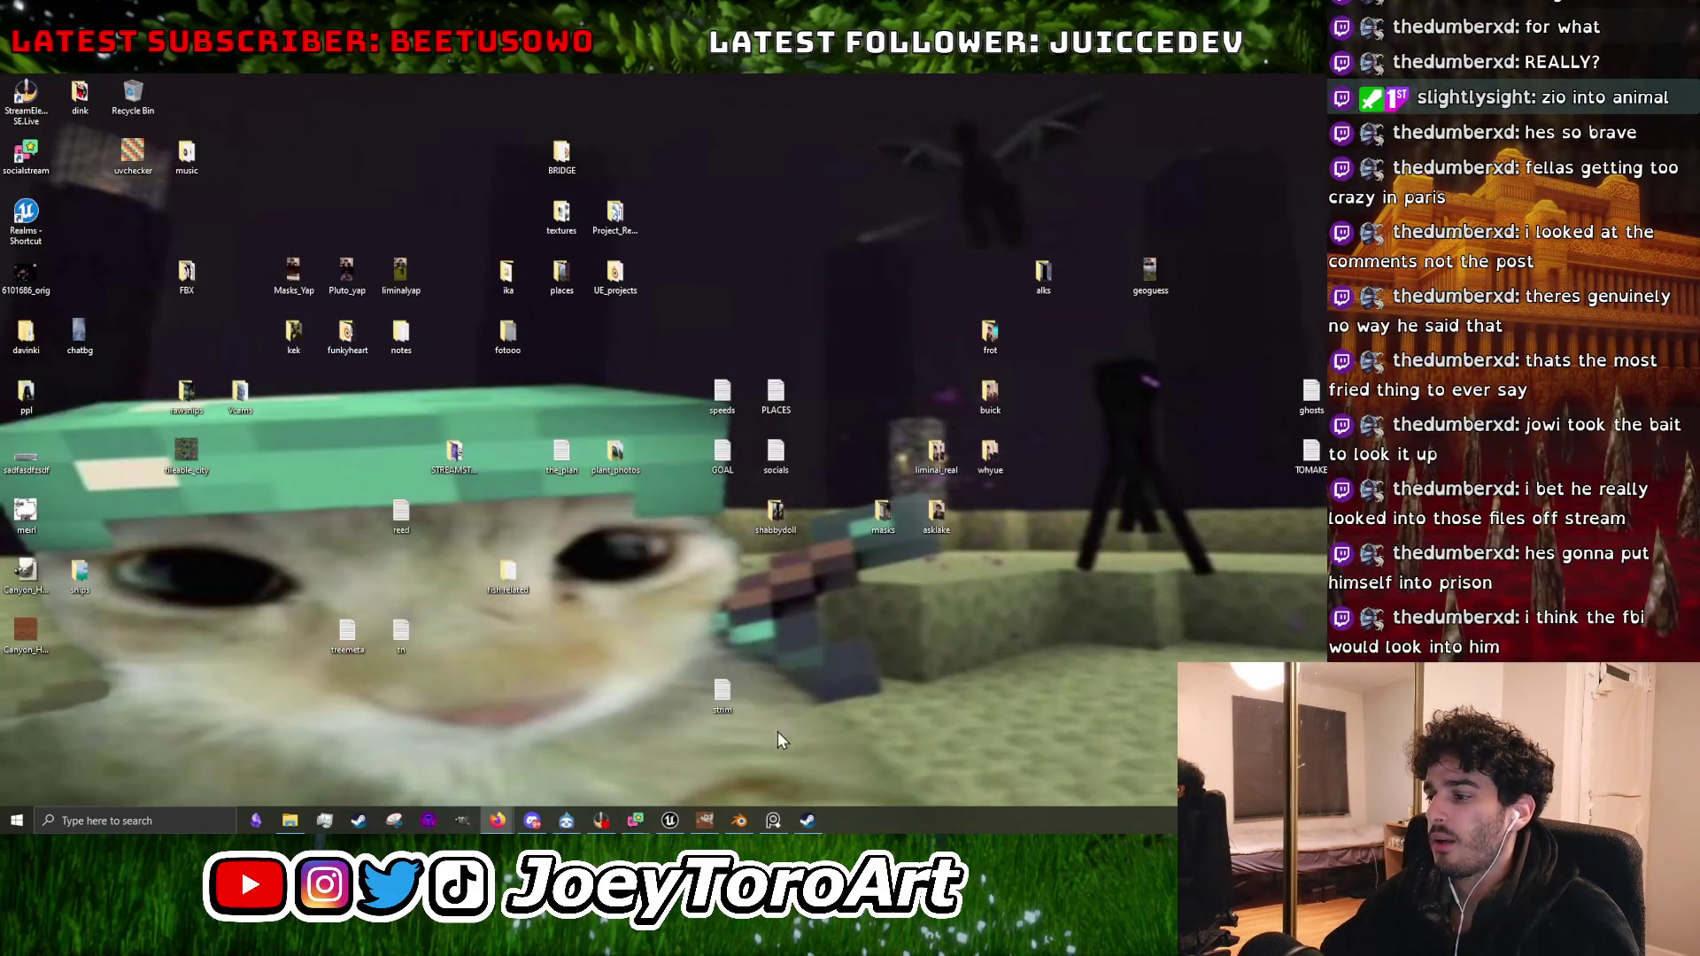
{"action": "left_click", "coordinate": [671, 823]}
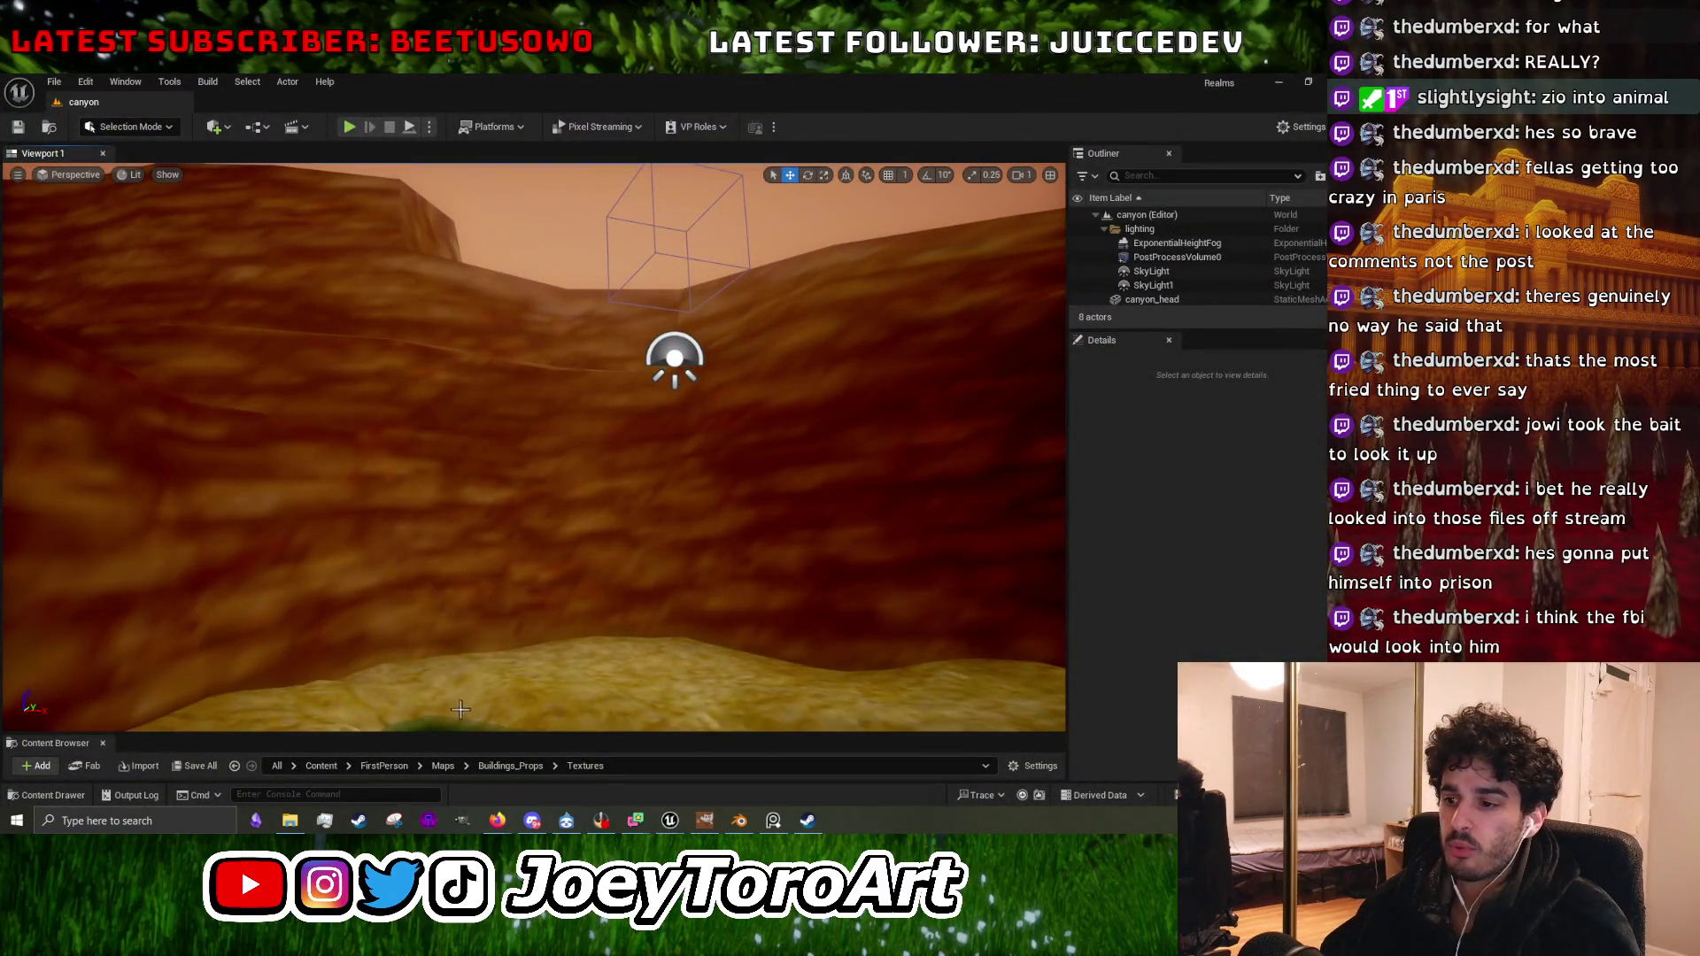
Reimport Canyon_Head_Texture from the updated PNG and fly the viewport camera to the canyon head.
{"action": "left_click_drag", "start_coordinate": [453, 734], "coordinate": [453, 343]}
{"action": "left_click", "coordinate": [861, 444]}
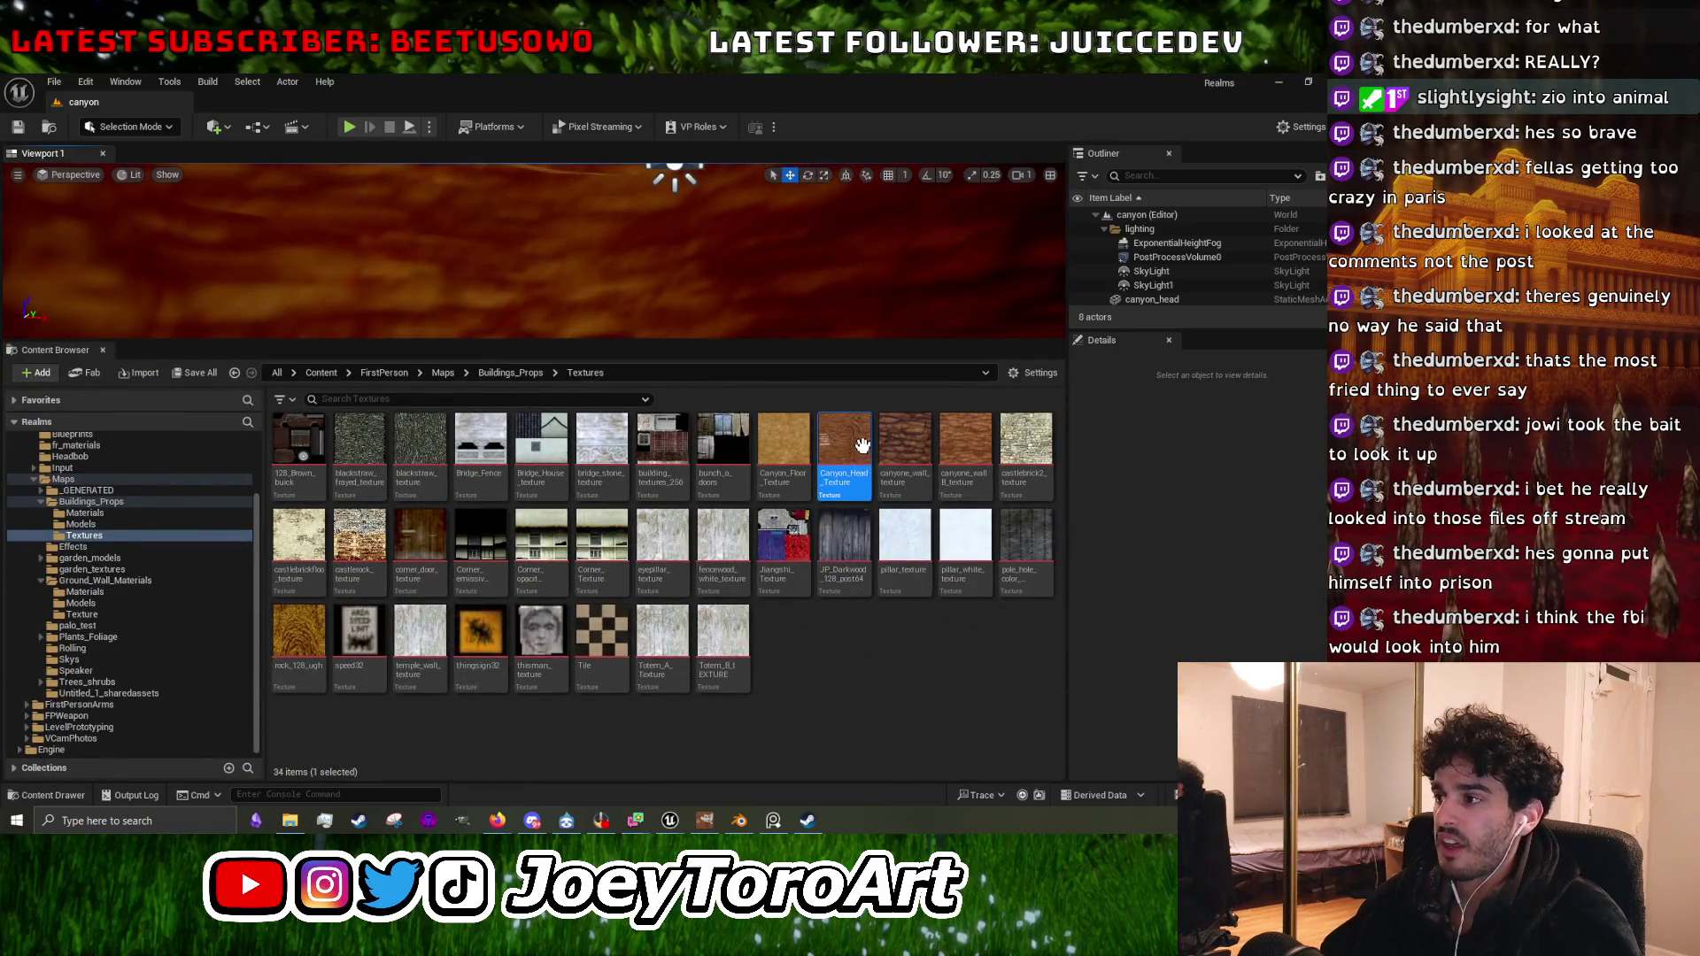
{"action": "right_click", "coordinate": [861, 445]}
{"action": "left_click", "coordinate": [921, 429]}
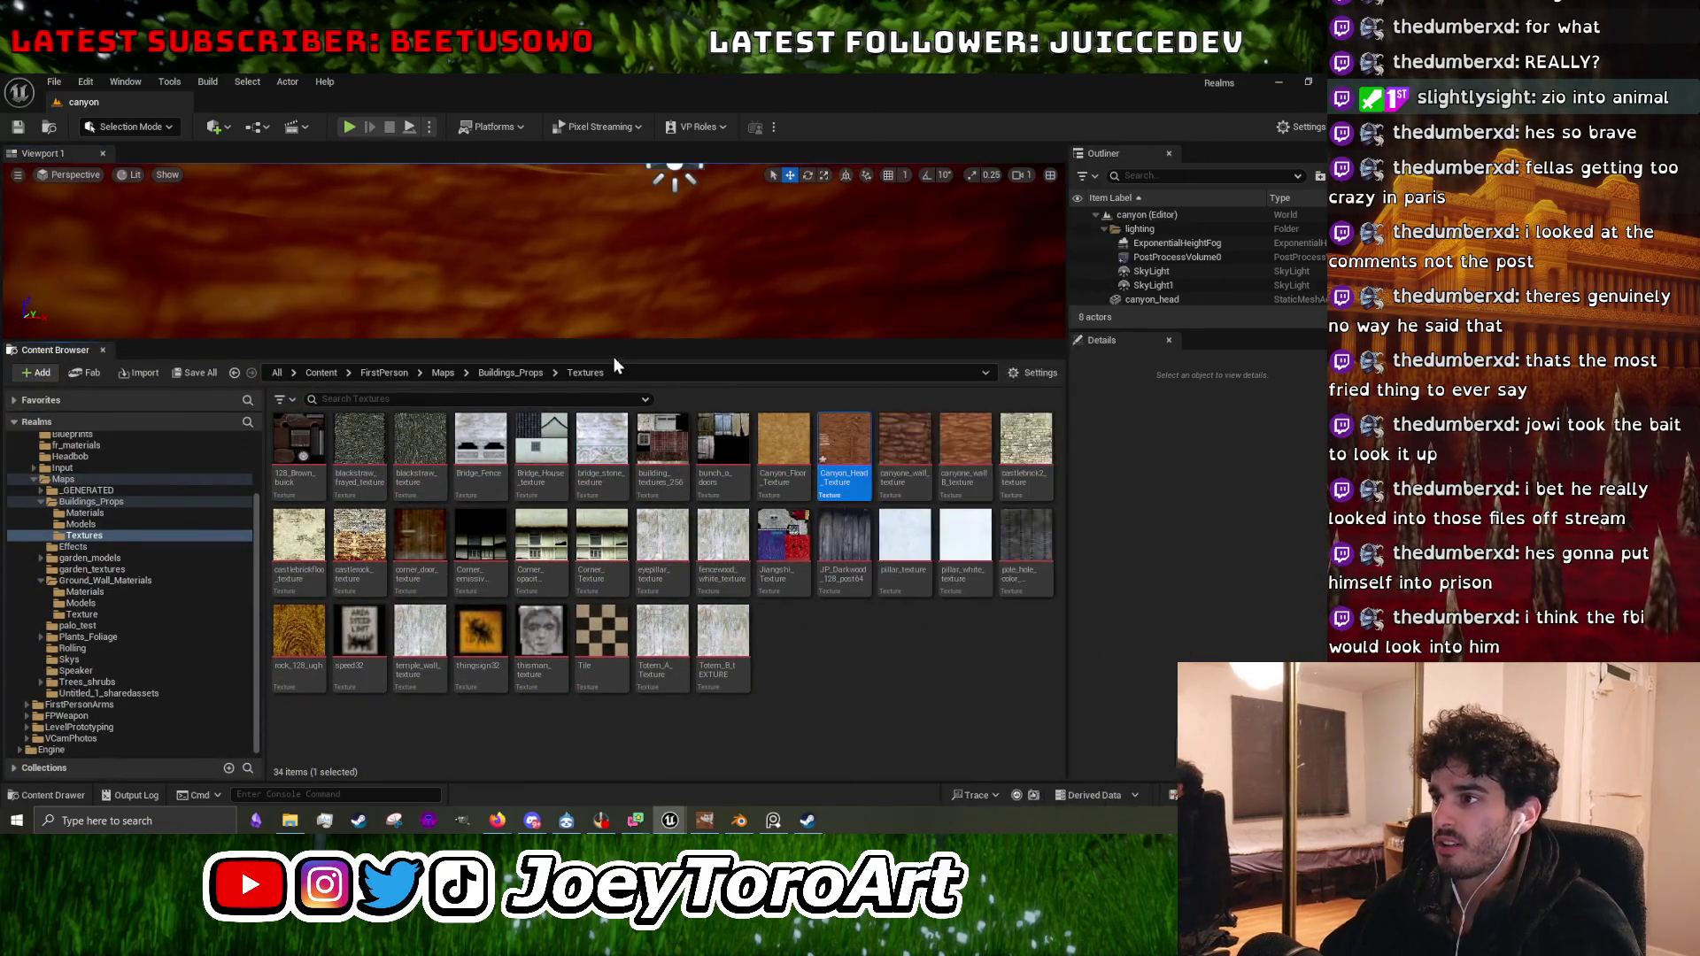
{"action": "left_click_drag", "start_coordinate": [611, 345], "coordinate": [588, 659]}
{"action": "left_click_drag", "start_coordinate": [532, 407], "coordinate": [531, 407]}
Fly around the textured head to inspect the mouth, river, eye and striped nose.
{"action": "left_click_drag", "start_coordinate": [528, 554], "coordinate": [531, 540]}
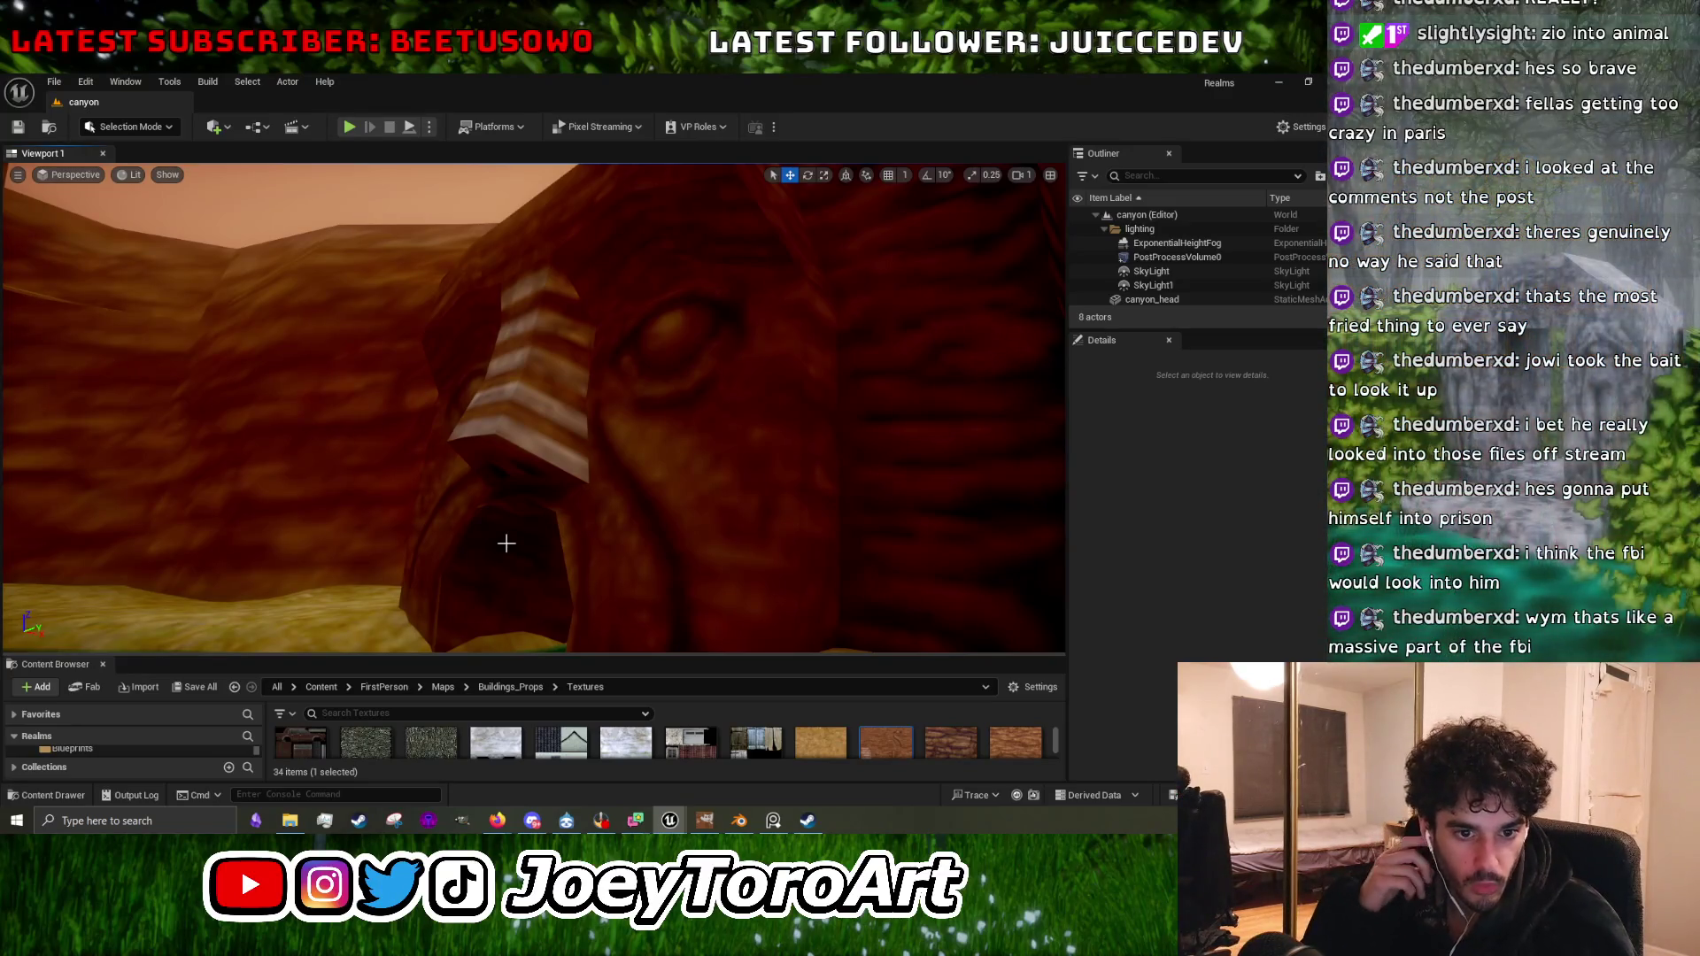
{"action": "left_click_drag", "start_coordinate": [507, 543], "coordinate": [589, 534]}
{"action": "left_click_drag", "start_coordinate": [704, 487], "coordinate": [704, 487]}
{"action": "left_click_drag", "start_coordinate": [22, 177], "coordinate": [22, 177]}
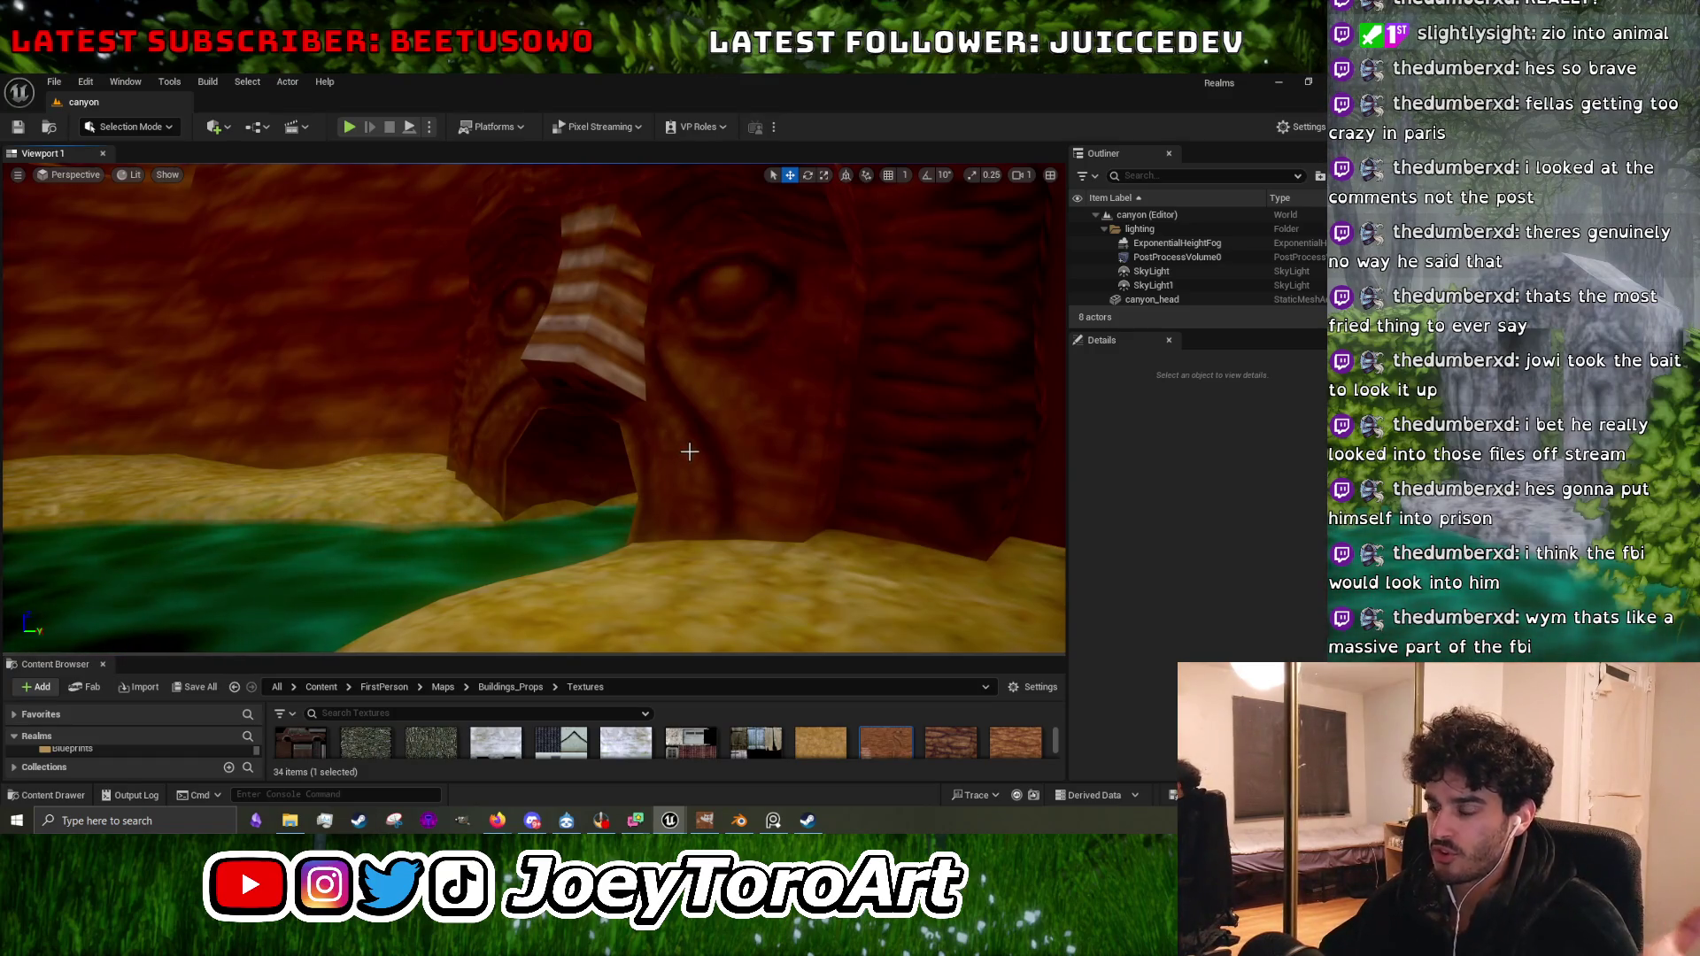
{"action": "scroll", "coordinate": [659, 511], "scroll_direction": "down", "scroll_amount": 5}
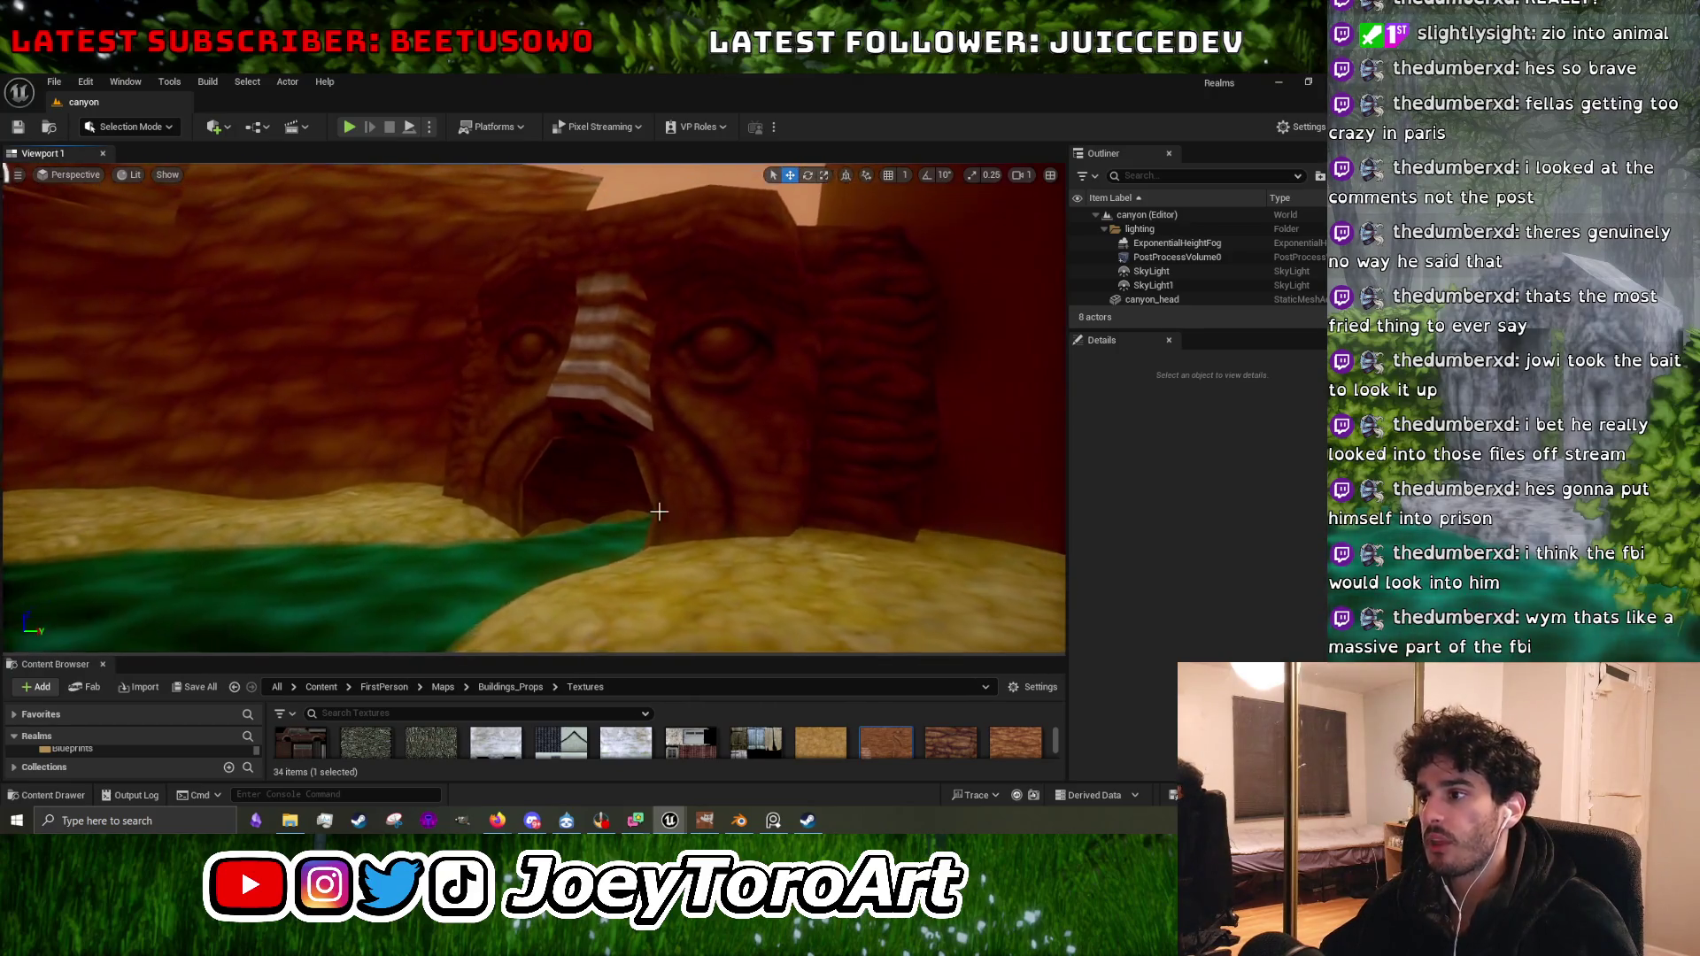
{"action": "scroll", "coordinate": [493, 436], "scroll_direction": "up", "scroll_amount": 3}
{"action": "mouse_move", "coordinate": [557, 438]}
{"action": "left_mouse_down"}
{"action": "mouse_move", "coordinate": [531, 425]}
{"action": "mouse_move", "coordinate": [557, 439]}
{"action": "left_mouse_up"}
View the head's left side, river tunnel and whole face, then minimize Unreal Editor.
{"action": "mouse_move", "coordinate": [782, 329]}
{"action": "left_mouse_down"}
{"action": "mouse_move", "coordinate": [19, 266]}
{"action": "mouse_move", "coordinate": [743, 447]}
{"action": "left_mouse_up"}
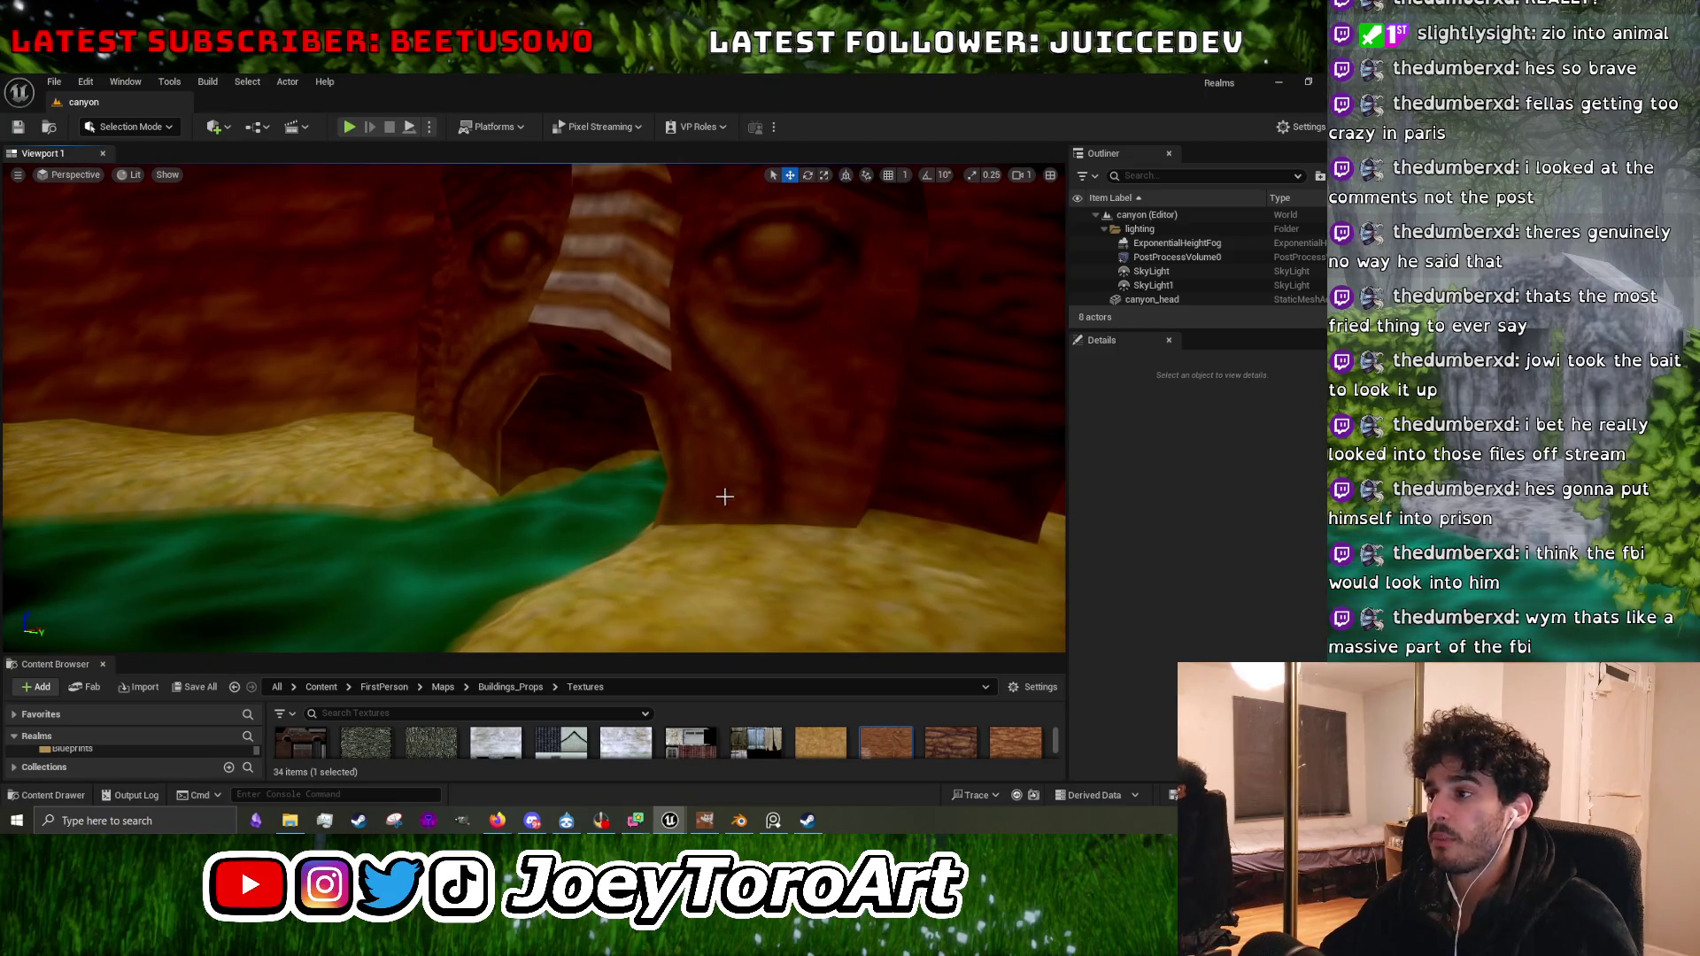
{"action": "mouse_move", "coordinate": [633, 514]}
{"action": "left_mouse_down"}
{"action": "mouse_move", "coordinate": [620, 434]}
{"action": "mouse_move", "coordinate": [673, 530]}
{"action": "left_mouse_up"}
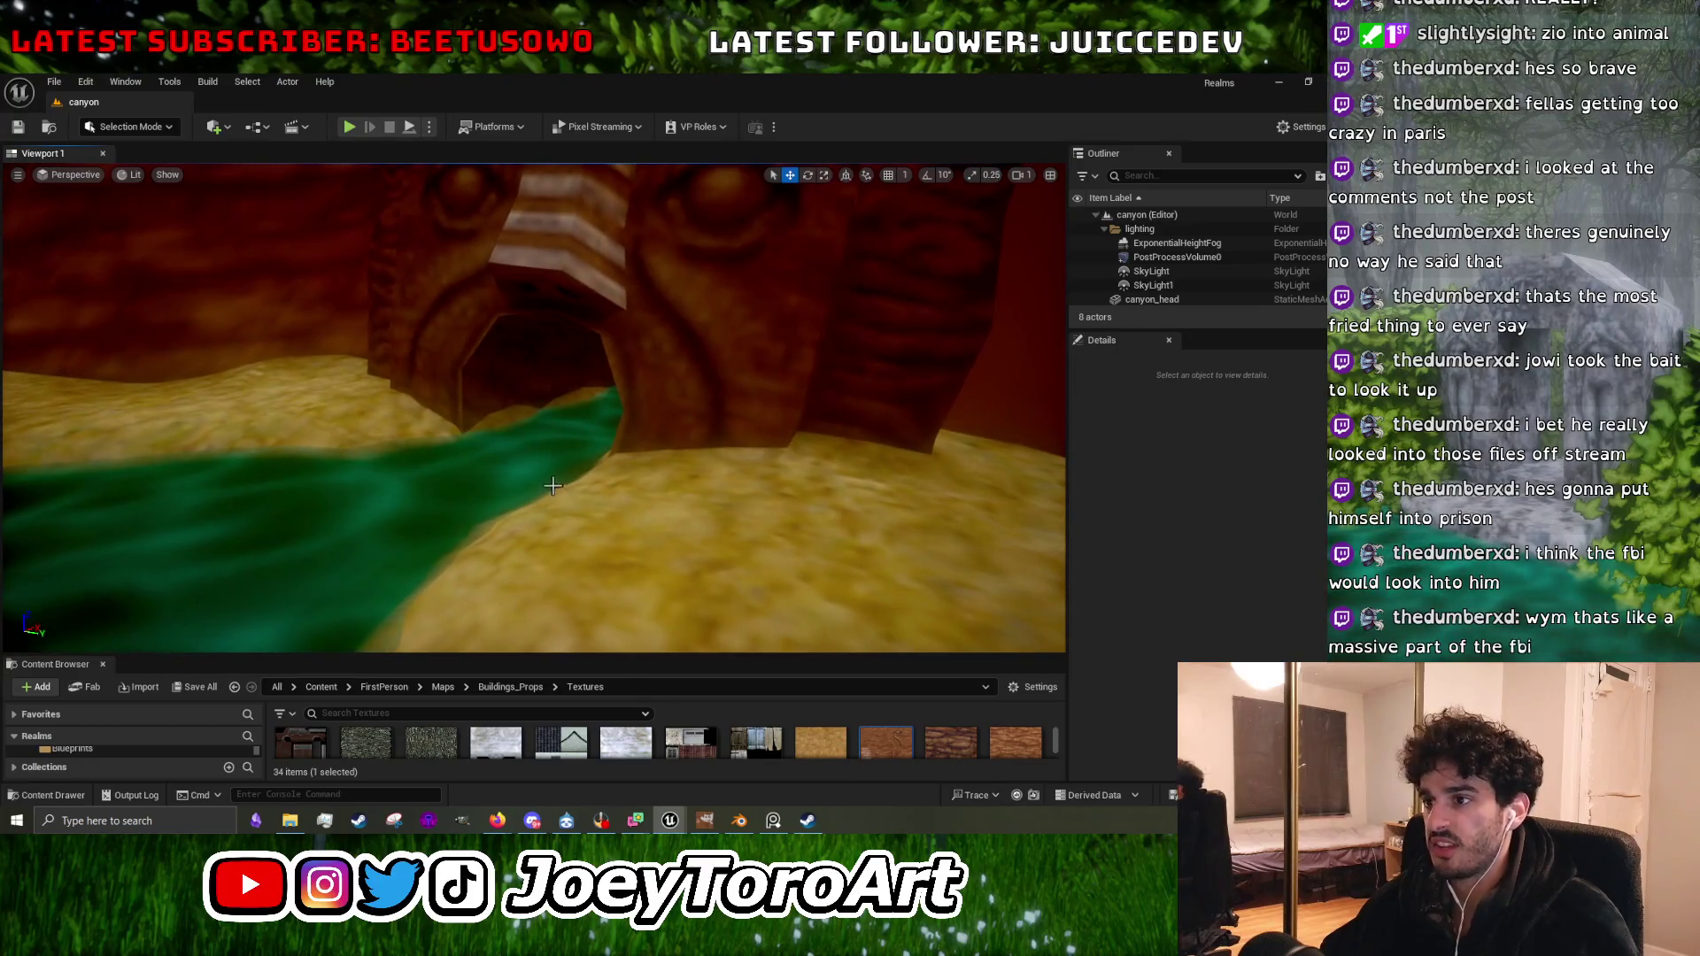
{"action": "mouse_move", "coordinate": [570, 476]}
{"action": "left_mouse_down"}
{"action": "mouse_move", "coordinate": [571, 442]}
{"action": "mouse_move", "coordinate": [584, 471]}
{"action": "left_mouse_up"}
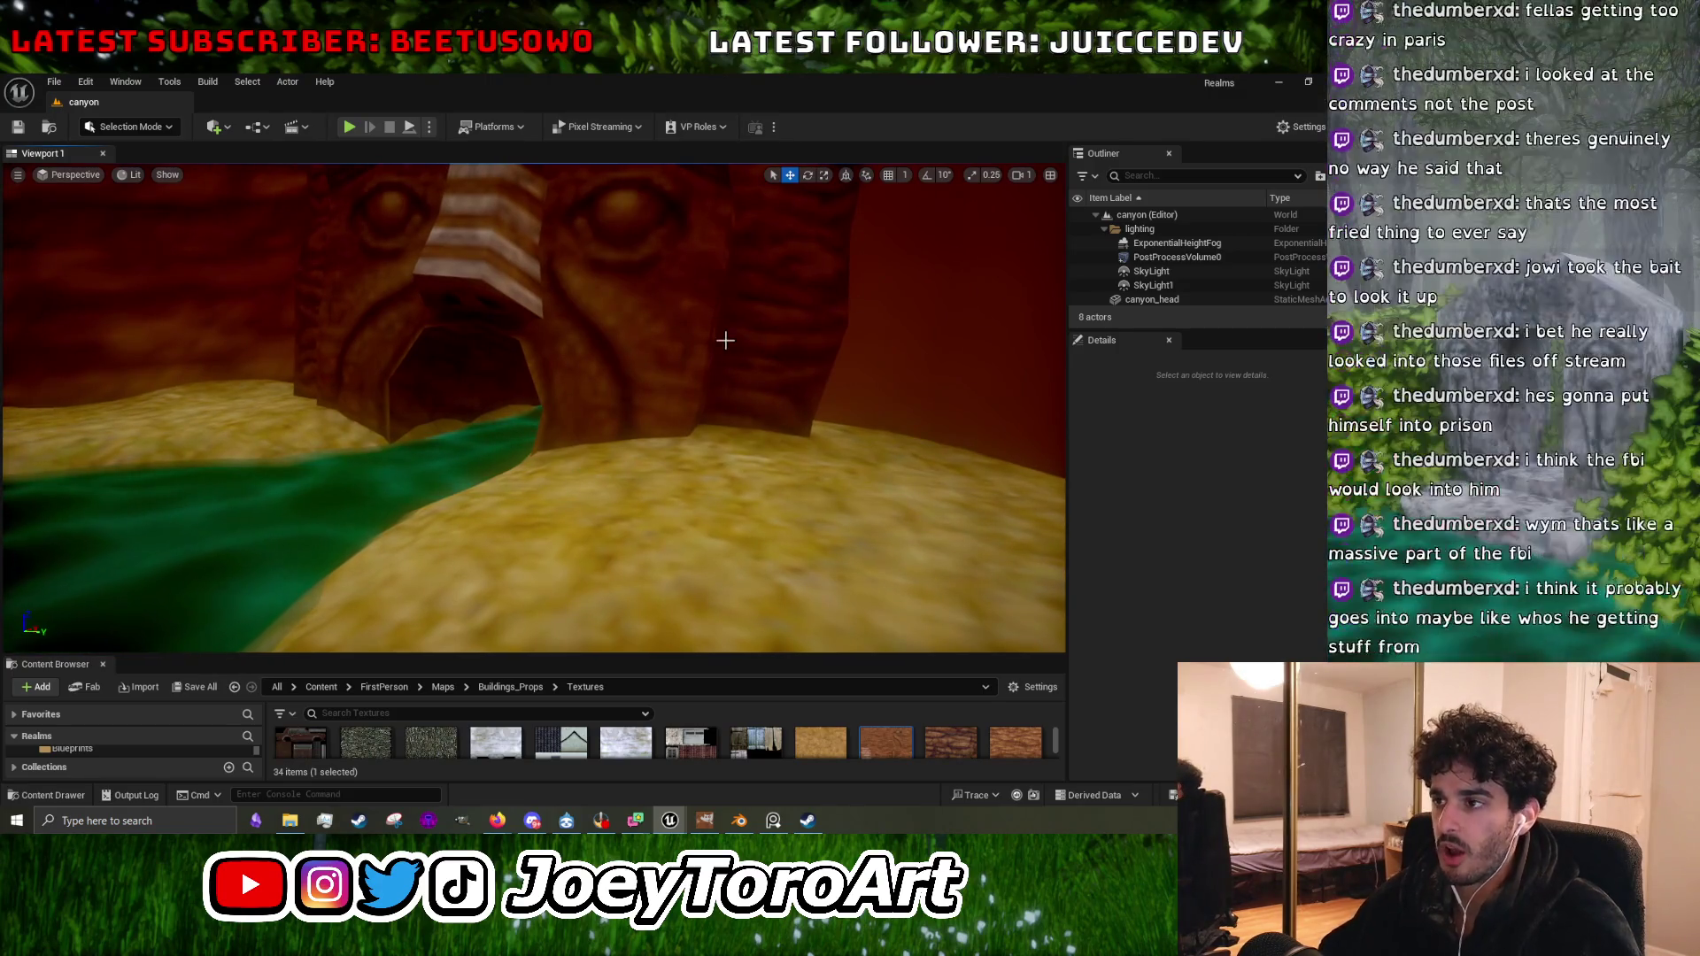
{"action": "left_click_drag", "start_coordinate": [762, 309], "coordinate": [782, 357]}
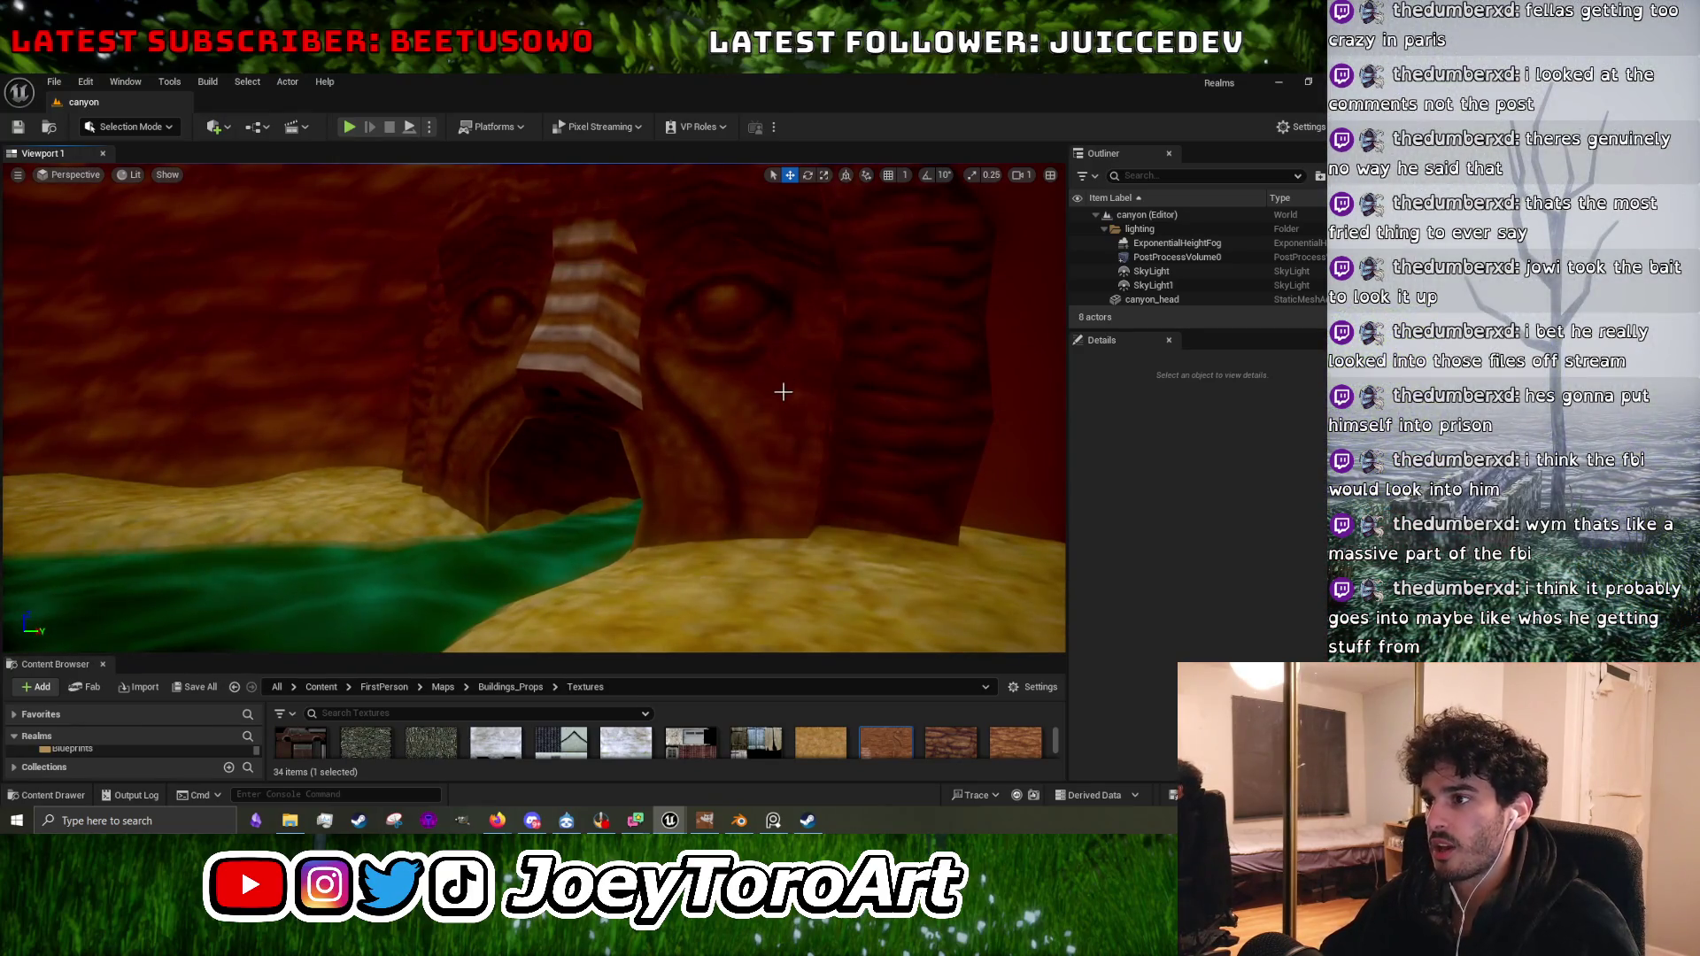
{"action": "mouse_move", "coordinate": [689, 388]}
{"action": "left_mouse_down"}
{"action": "mouse_move", "coordinate": [677, 346]}
{"action": "mouse_move", "coordinate": [670, 401]}
{"action": "left_mouse_up"}
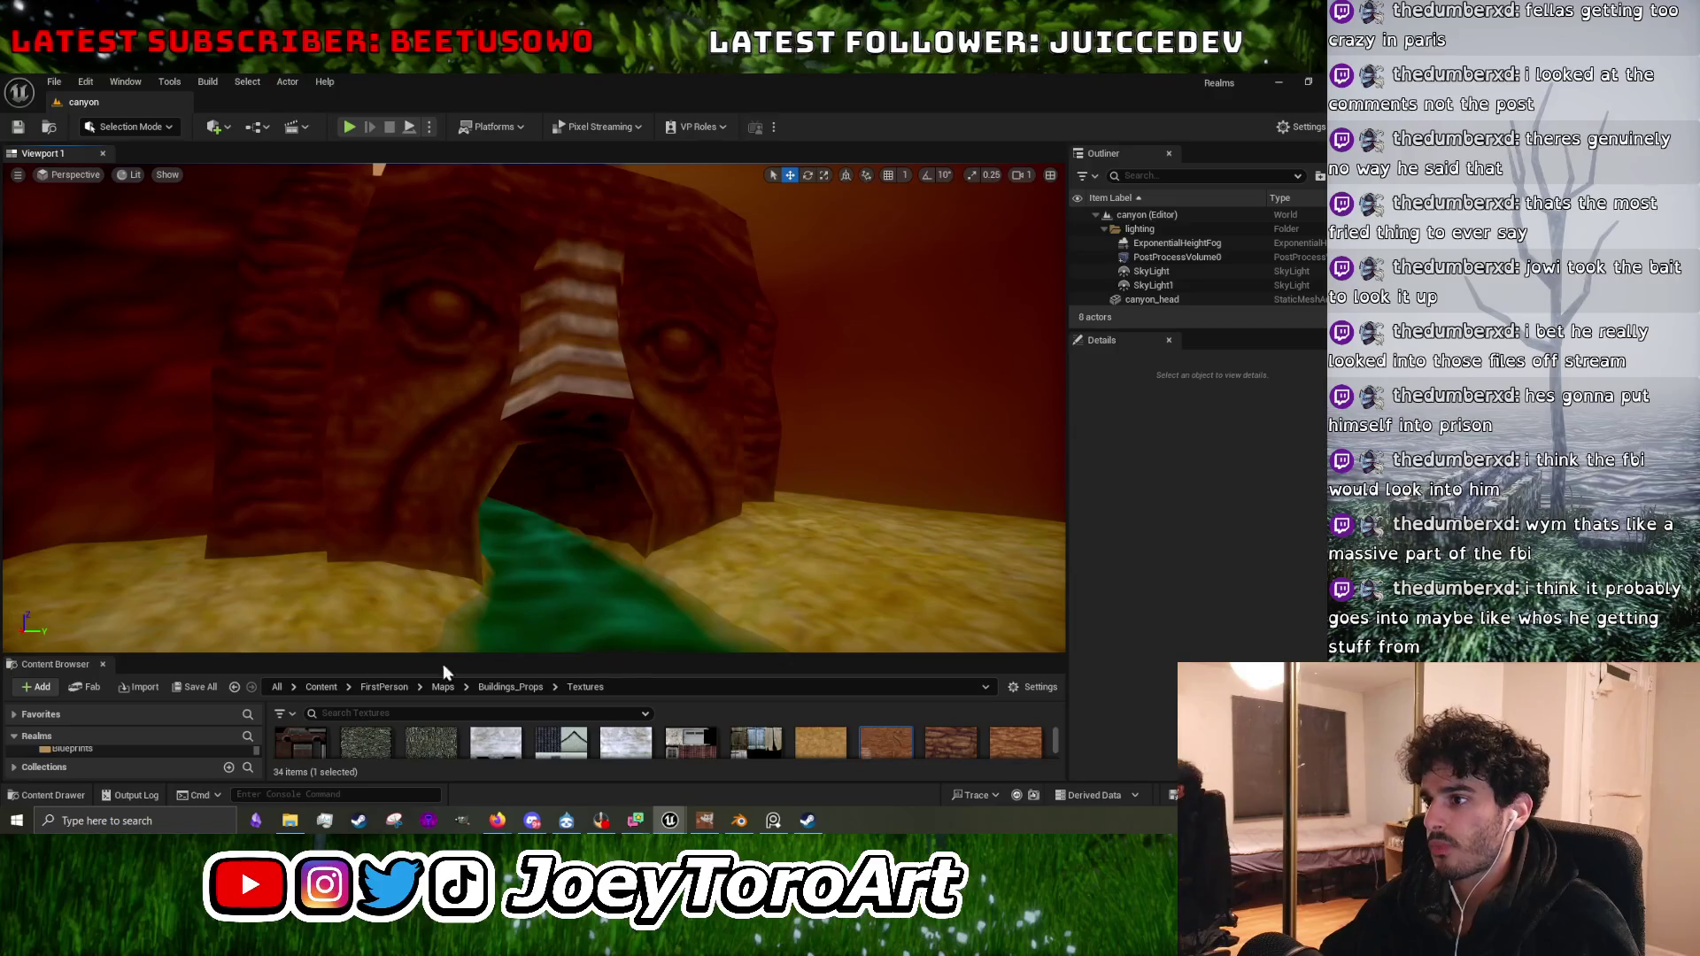
{"action": "mouse_move", "coordinate": [516, 534]}
{"action": "left_mouse_down"}
{"action": "mouse_move", "coordinate": [514, 558]}
{"action": "mouse_move", "coordinate": [411, 550]}
{"action": "left_mouse_up"}
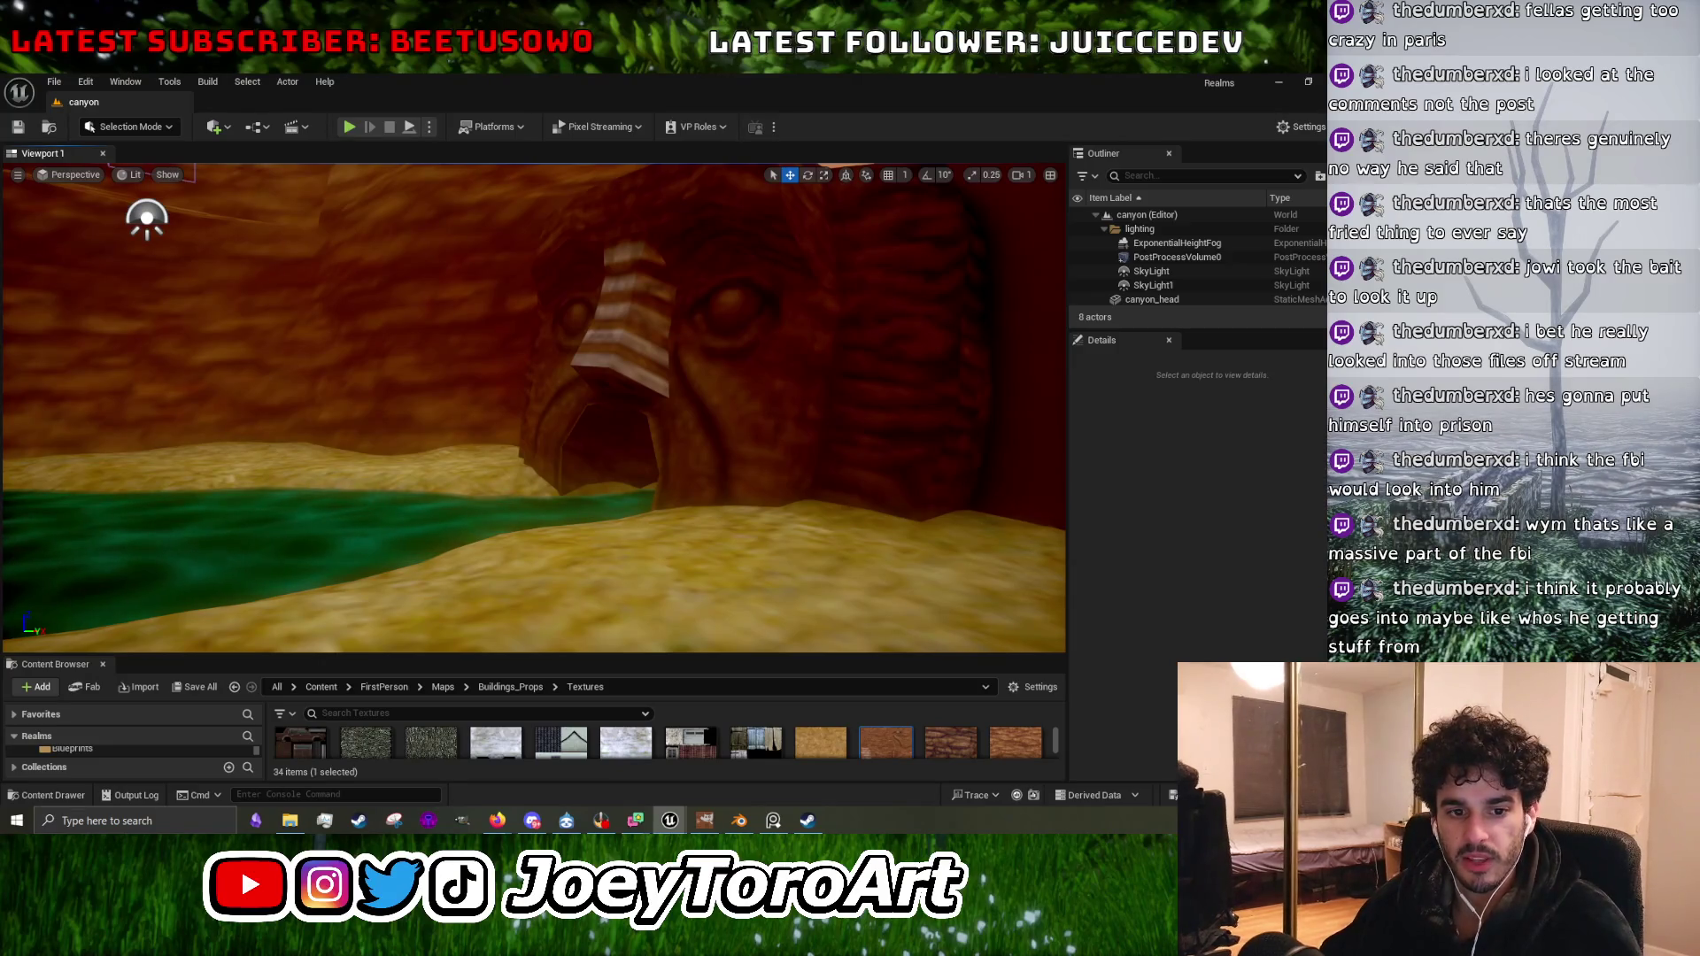
{"action": "left_click", "coordinate": [1275, 86]}
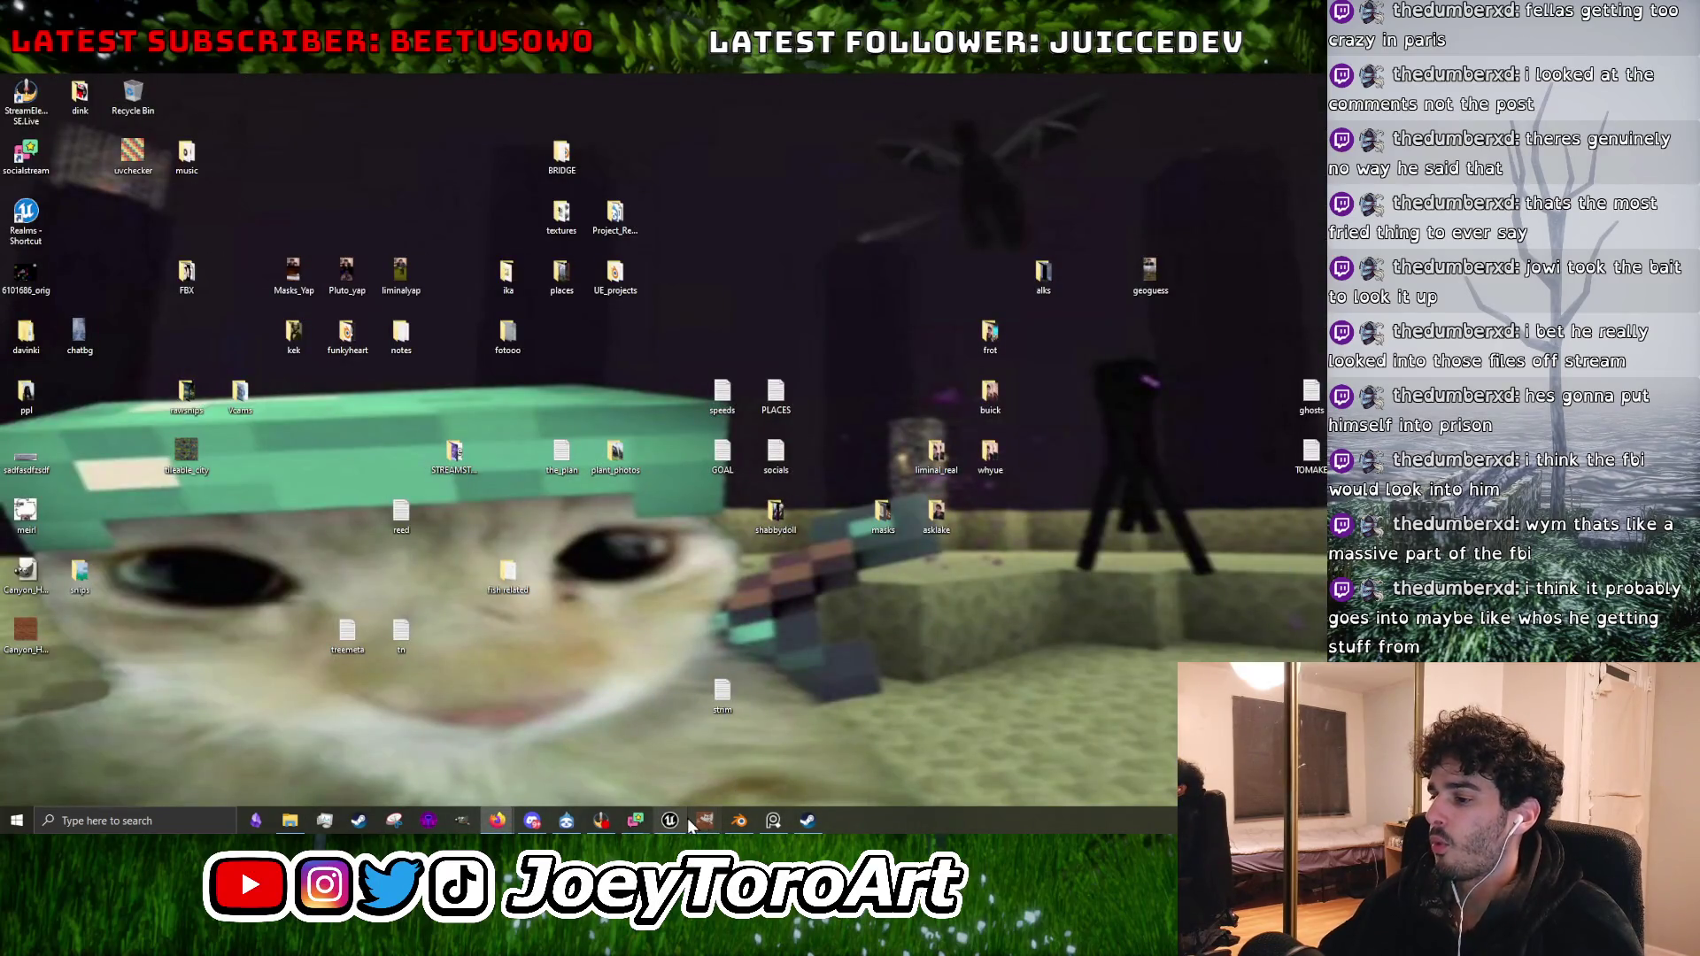
Restore Canyon_Head_Texture.xcf in GIMP and sample mid and dark browns for the crease.
{"action": "mouse_move", "coordinate": [720, 826]}
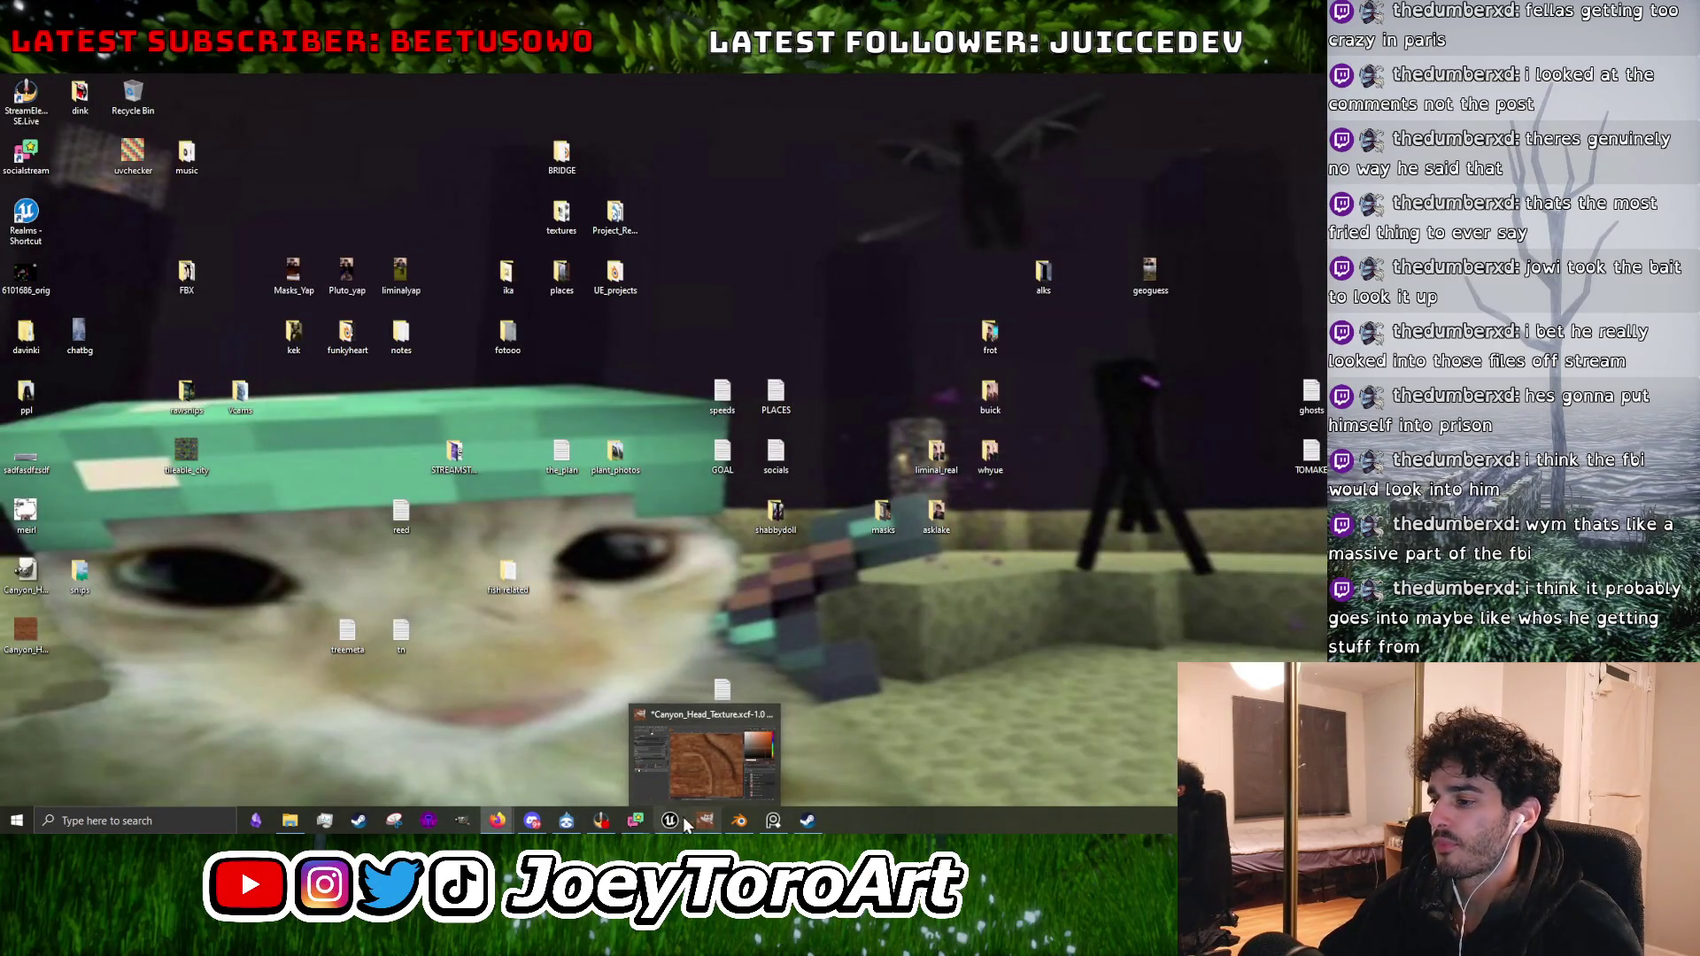
{"action": "left_click", "coordinate": [706, 761]}
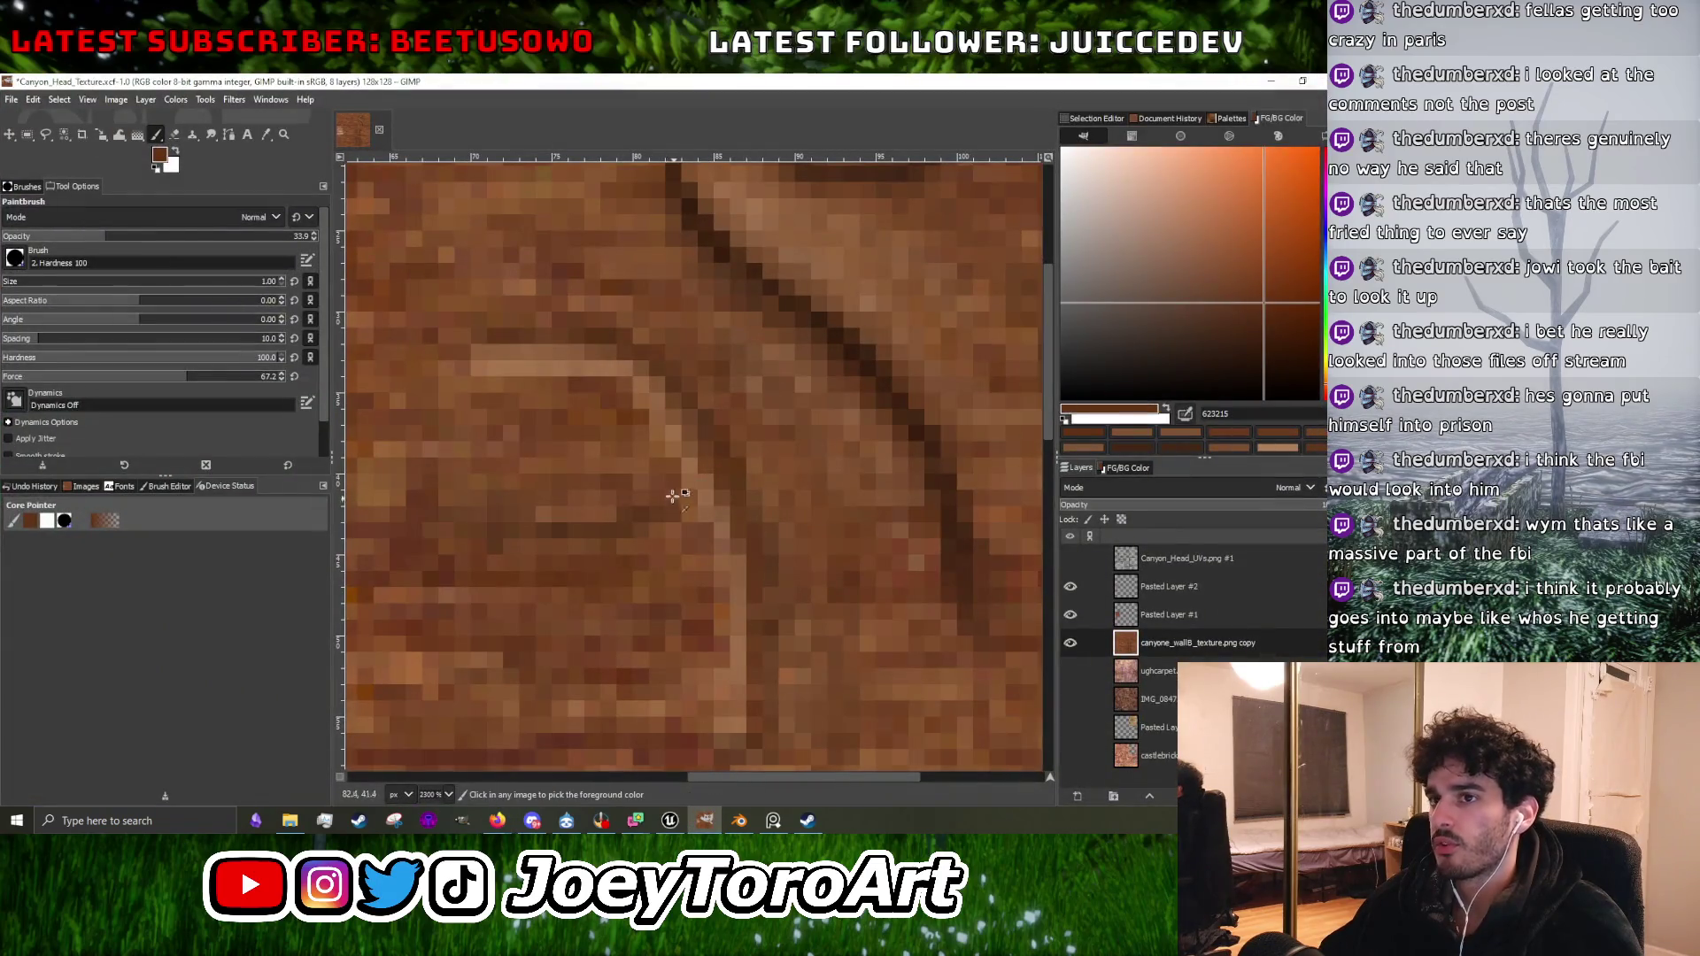
{"action": "scroll", "coordinate": [673, 496], "scroll_direction": "down", "scroll_amount": 5}
{"action": "scroll", "coordinate": [599, 391], "scroll_direction": "up", "scroll_amount": 5}
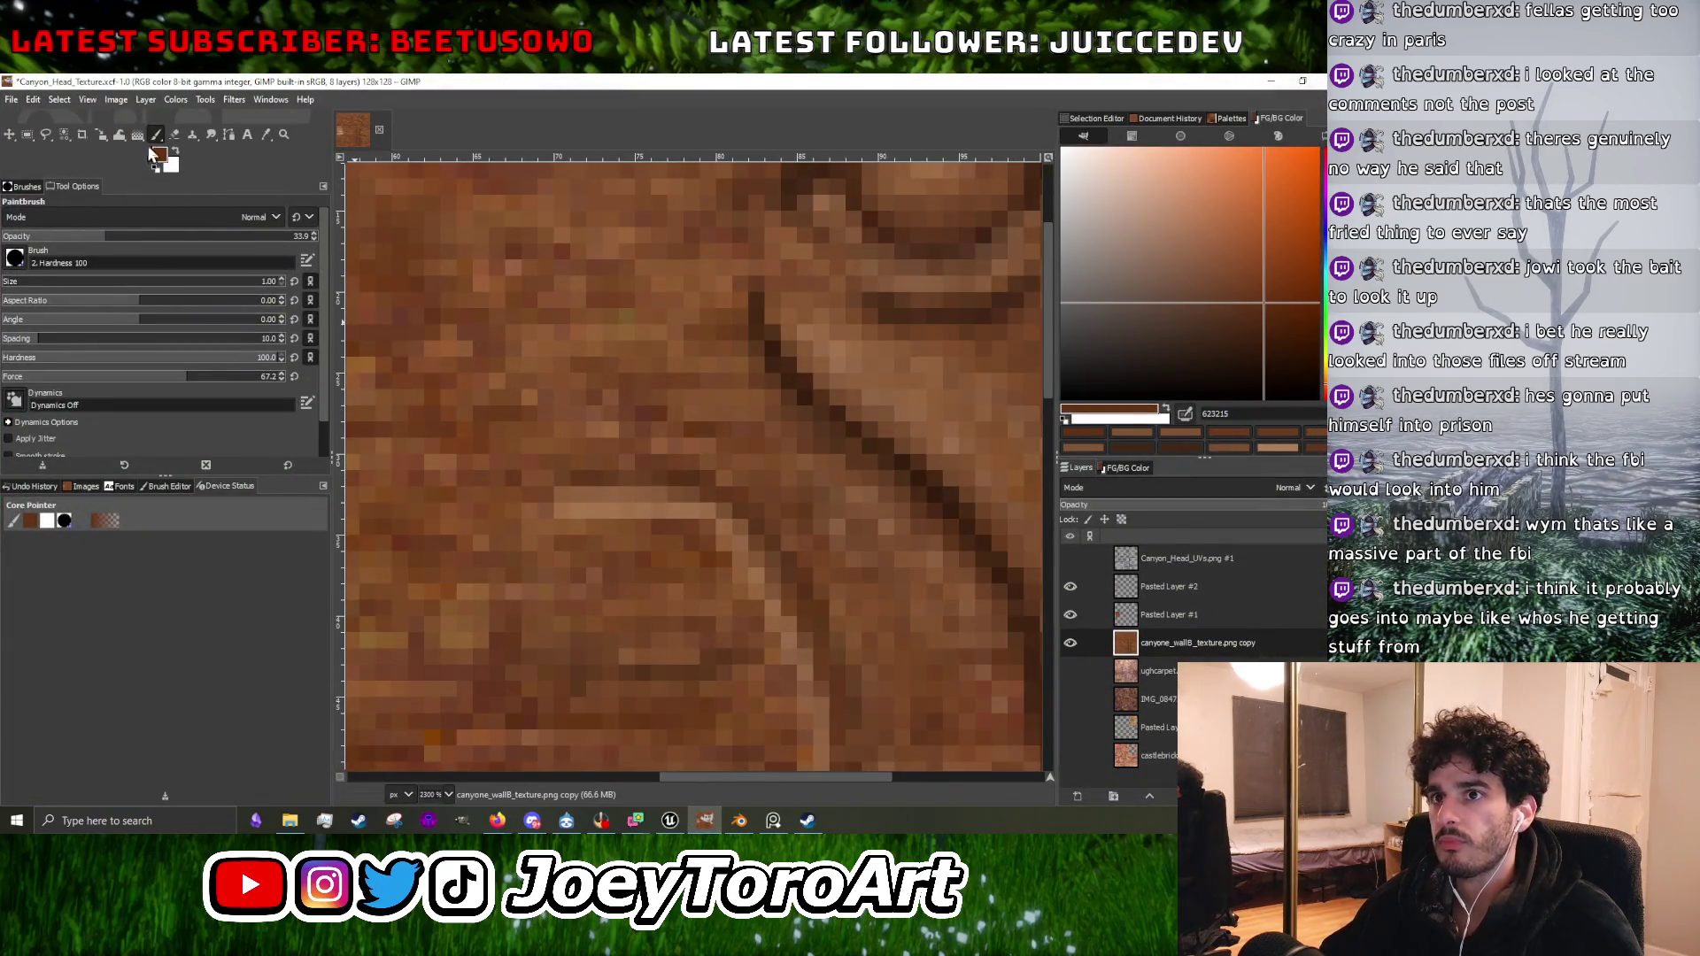
{"action": "left_click", "coordinate": [529, 504], "text": "ctrl"}
{"action": "scroll", "coordinate": [530, 504], "scroll_direction": "up", "scroll_amount": 3}
{"action": "scroll", "coordinate": [529, 505], "scroll_direction": "down", "scroll_amount": 3}
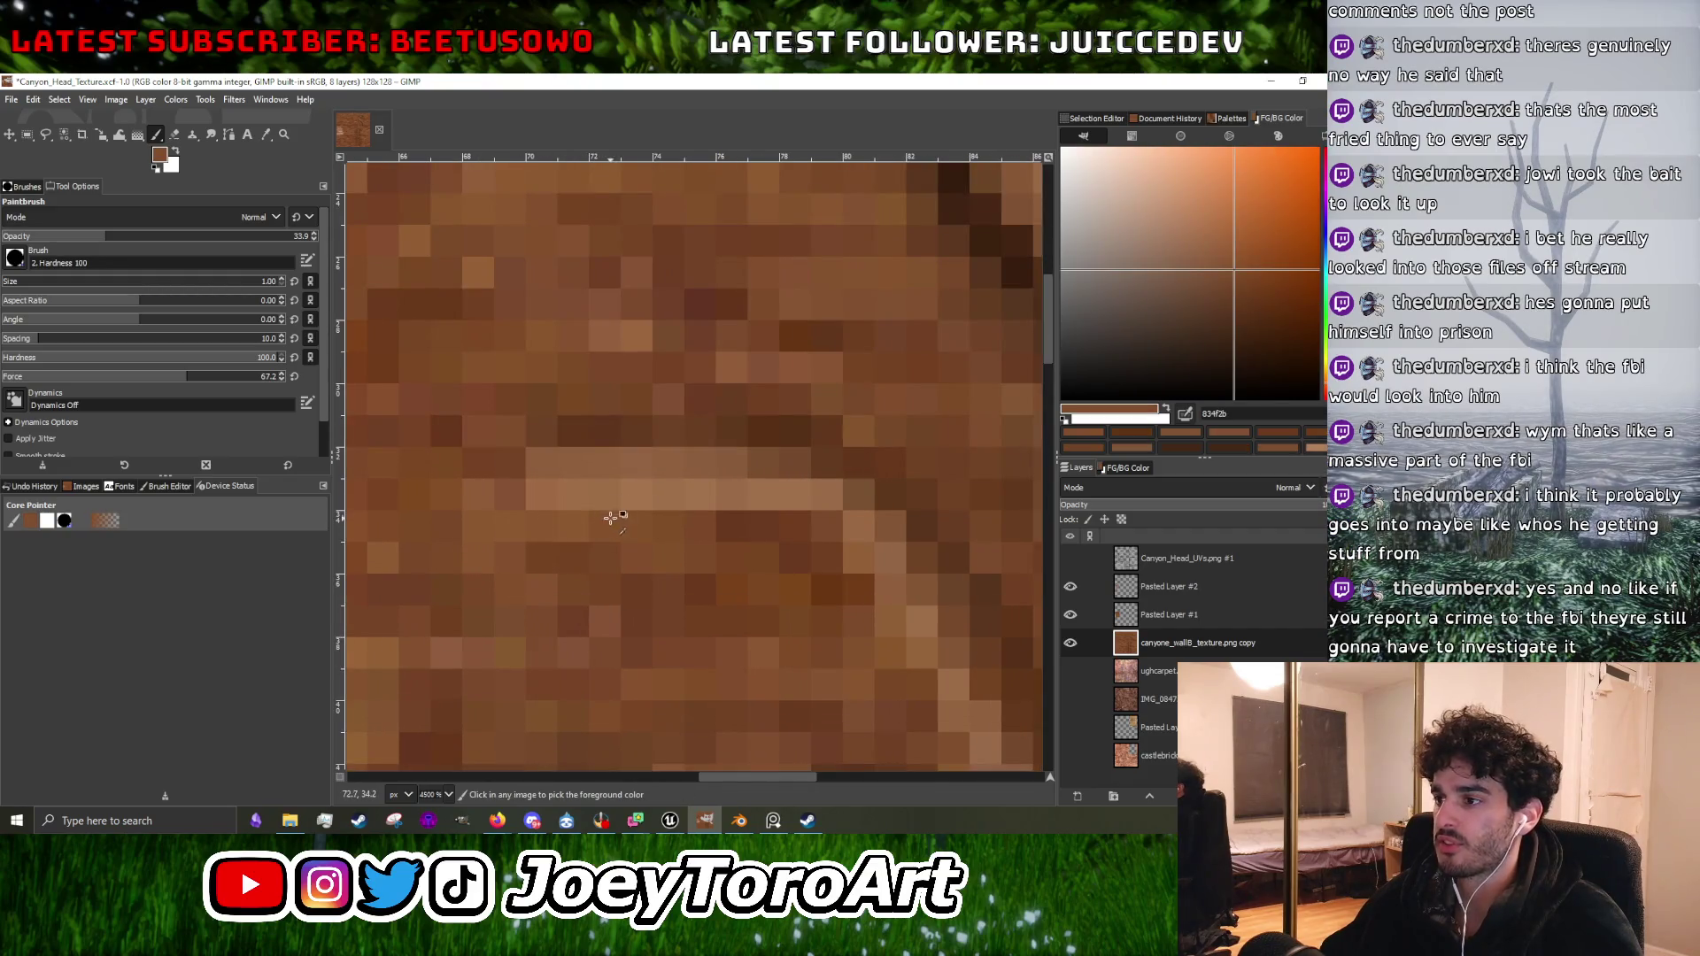
{"action": "scroll", "coordinate": [741, 558], "scroll_direction": "up", "scroll_amount": 2}
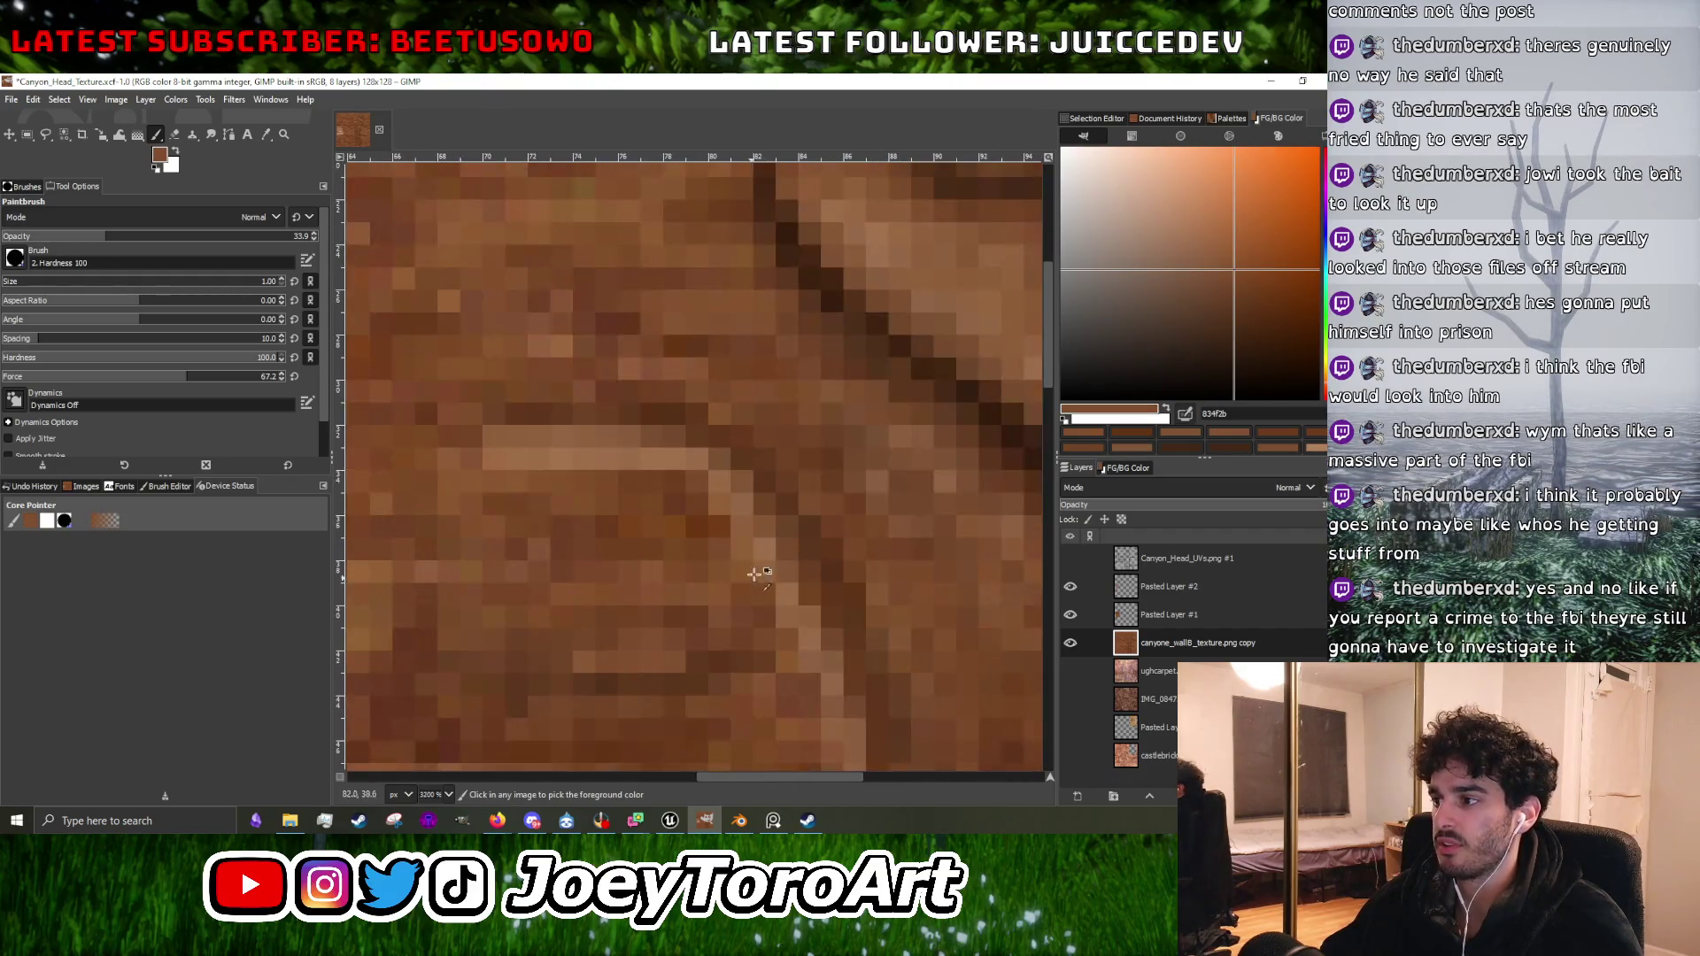
{"action": "left_click", "coordinate": [793, 528], "text": "ctrl"}
{"action": "scroll", "coordinate": [793, 527], "scroll_direction": "down", "scroll_amount": 3}
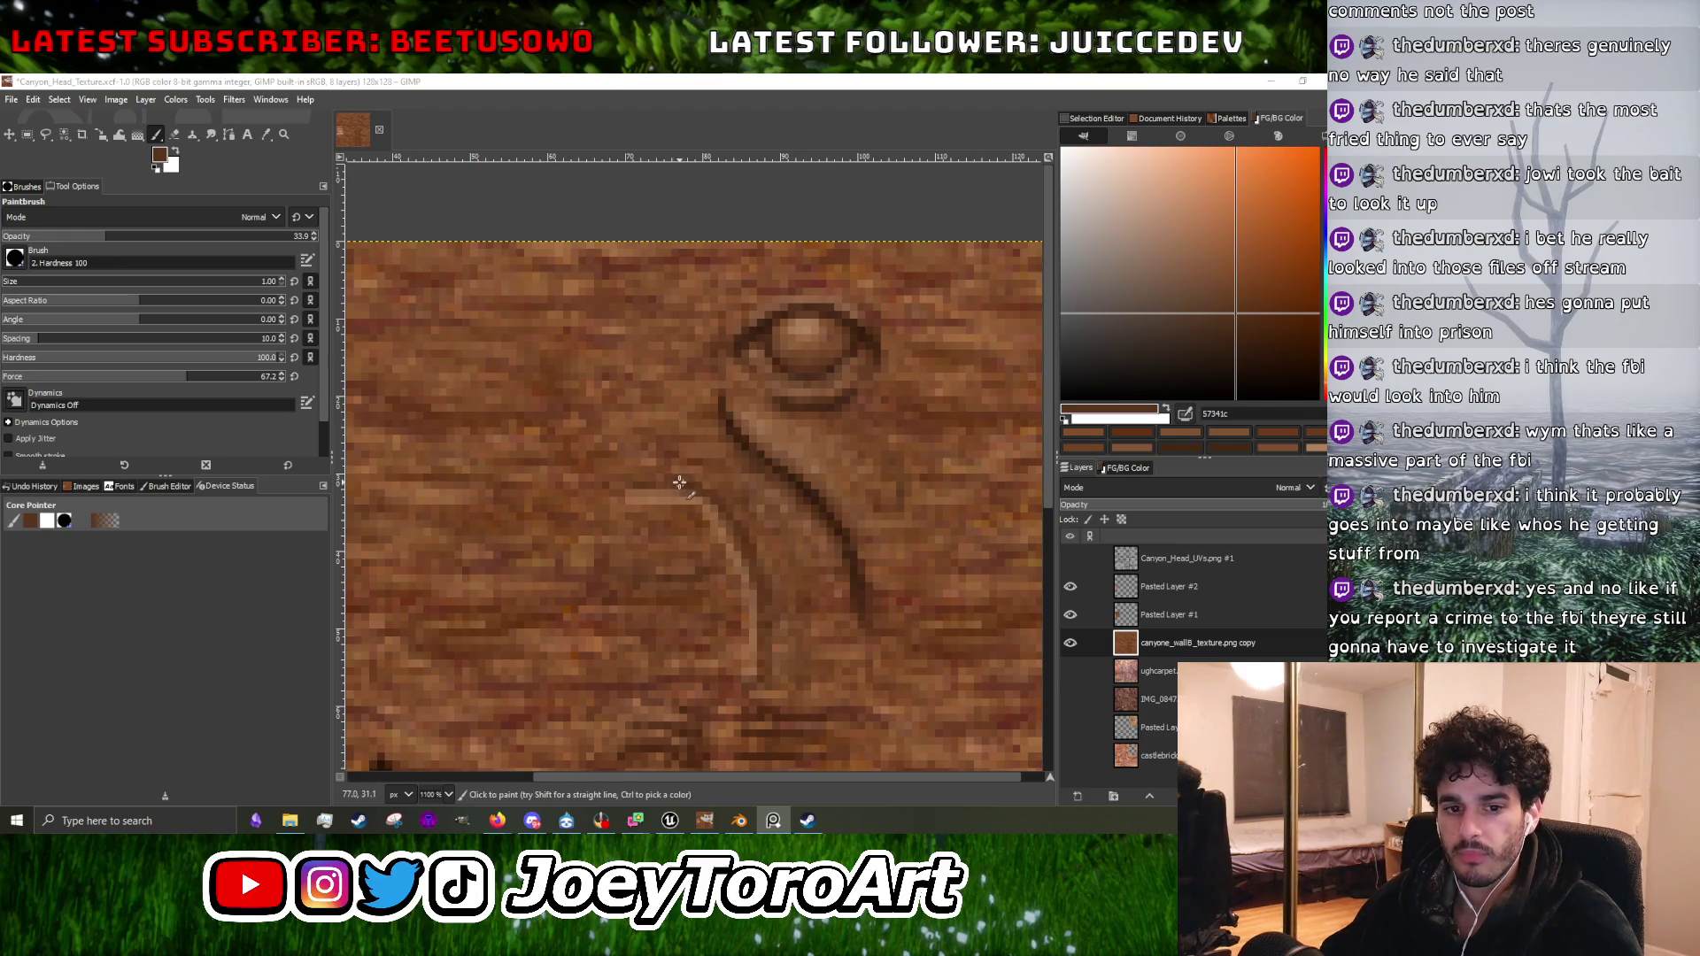
{"action": "scroll", "coordinate": [775, 497], "scroll_direction": "up", "scroll_amount": 2}
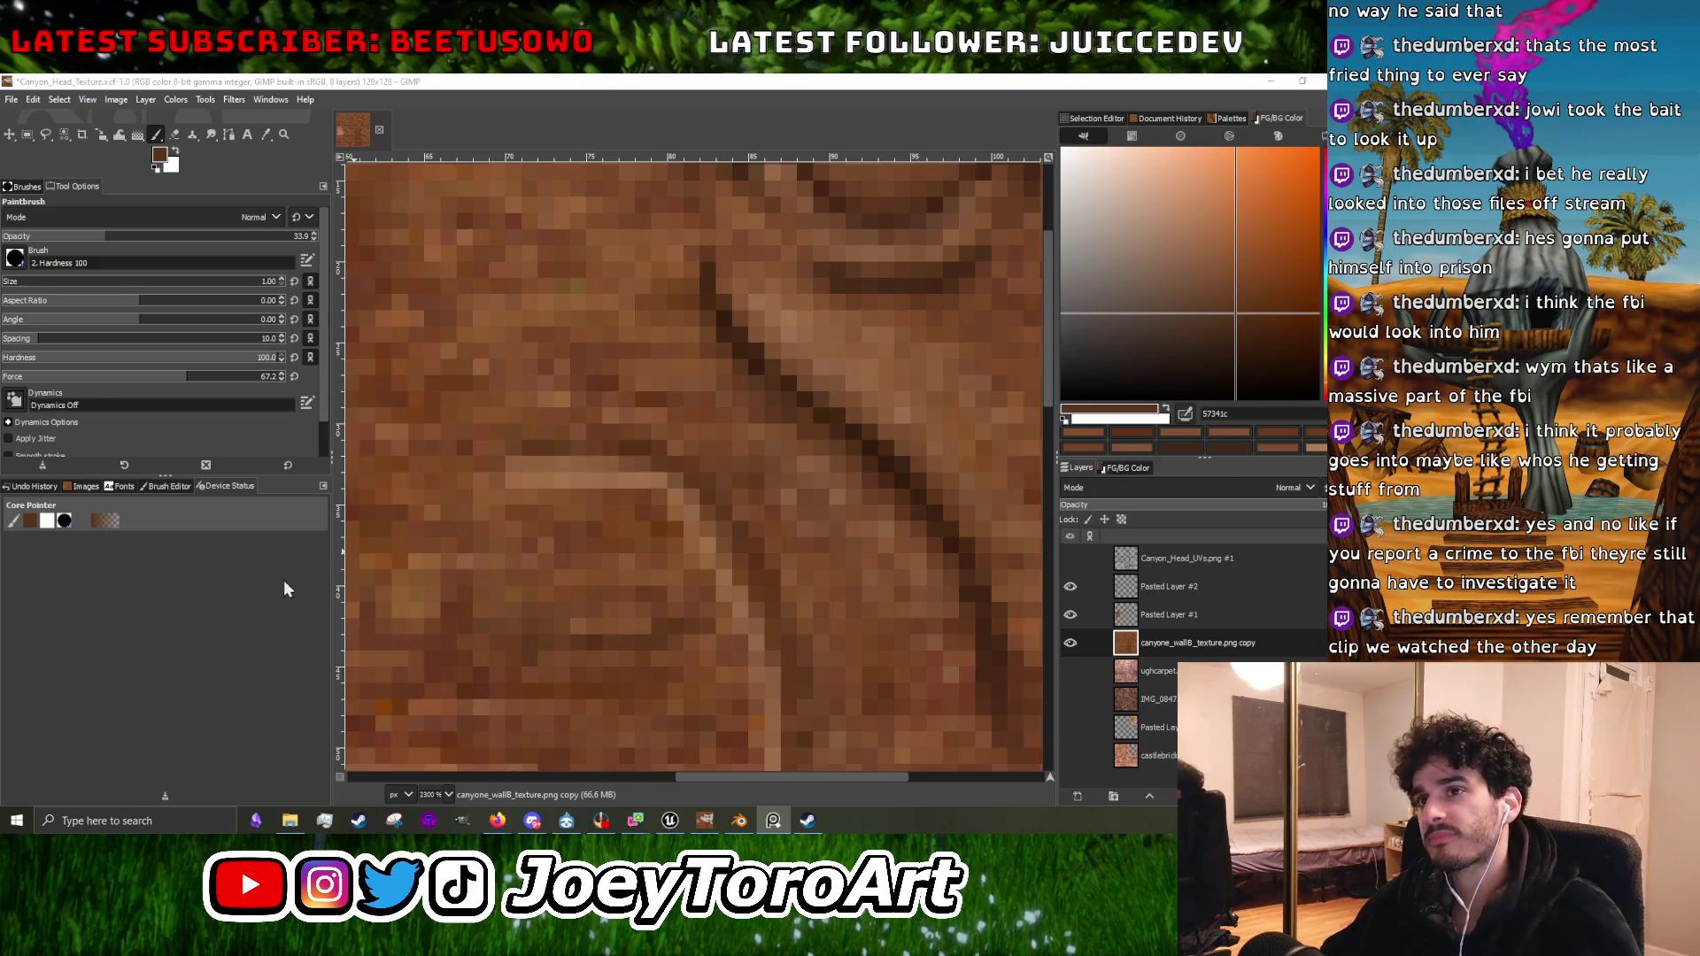
{"action": "scroll", "coordinate": [671, 538], "scroll_direction": "down", "scroll_amount": 3}
{"action": "scroll", "coordinate": [724, 498], "scroll_direction": "up", "scroll_amount": 2}
{"action": "left_click", "coordinate": [699, 519], "text": "ctrl"}
{"action": "scroll", "coordinate": [590, 531], "scroll_direction": "up", "scroll_amount": 2}
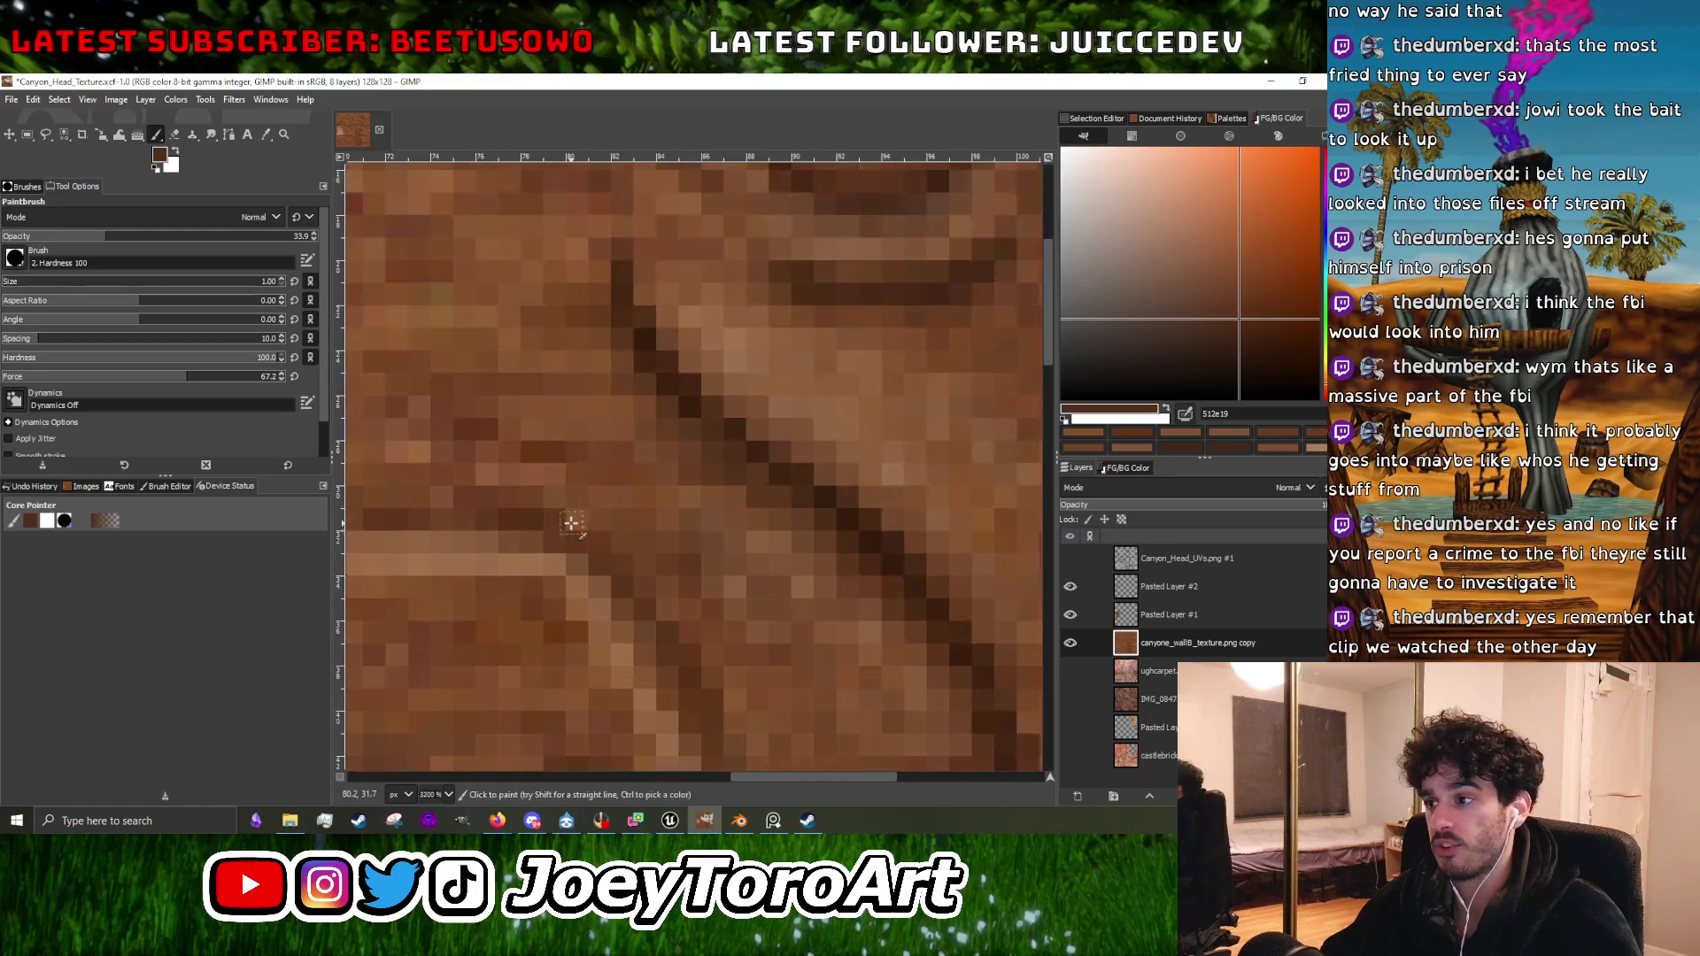
{"action": "left_click", "coordinate": [700, 411], "text": "ctrl"}
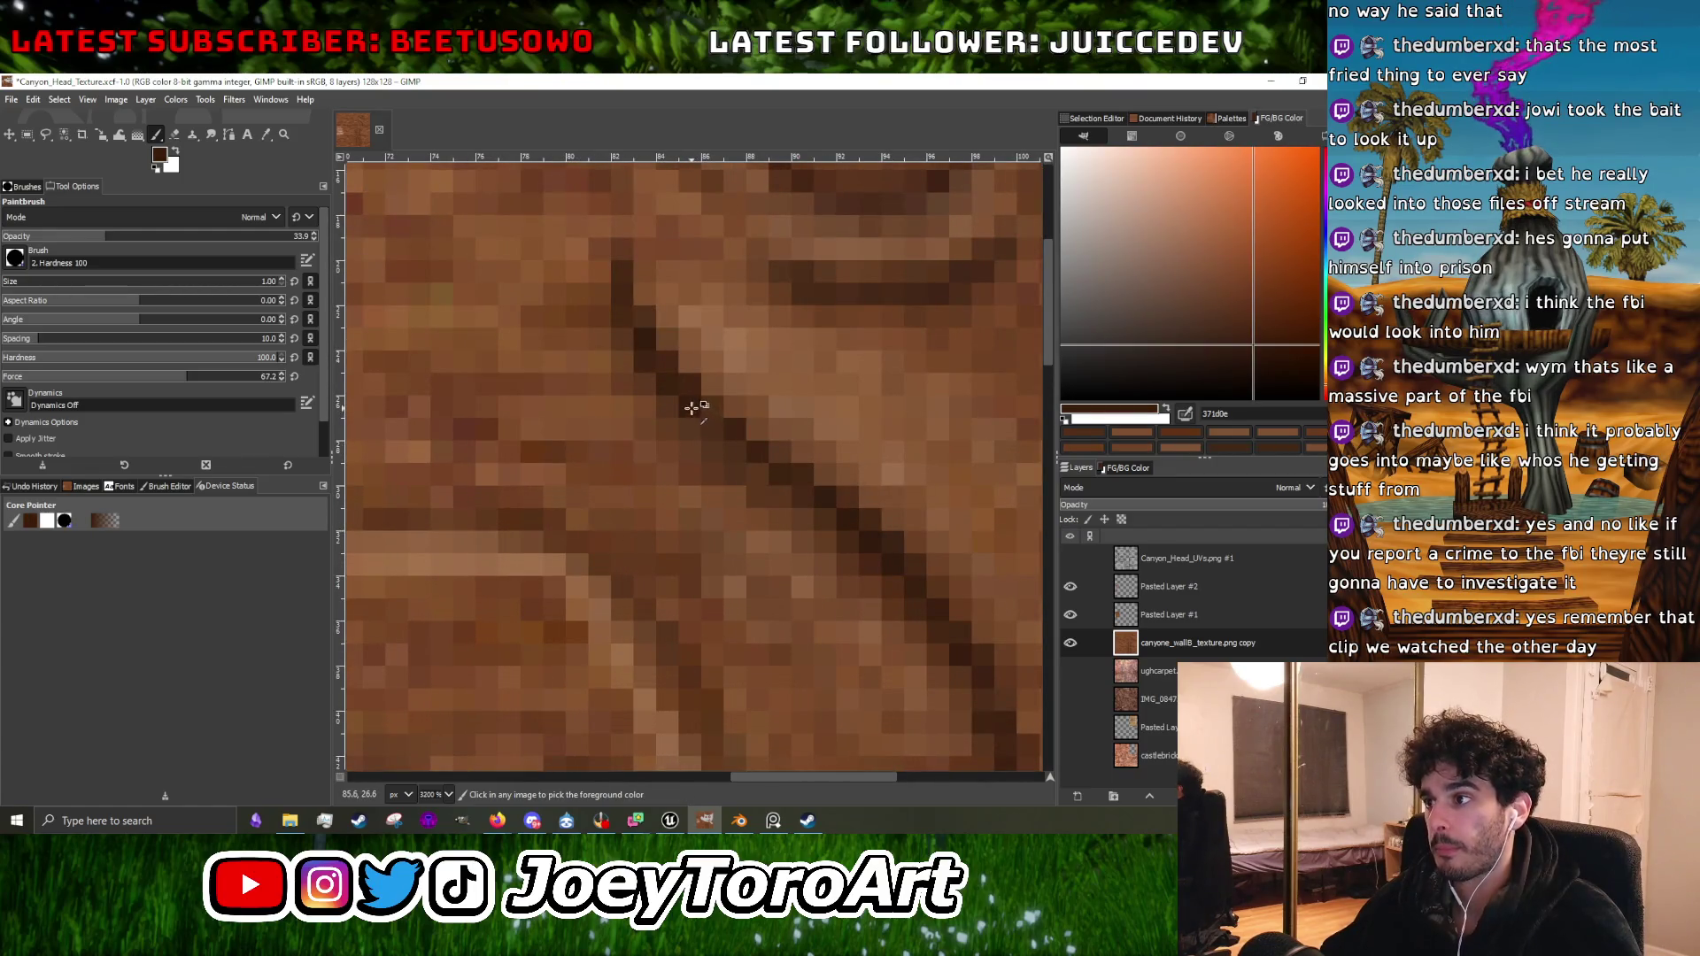
Toggle the UVs layer on and off to check the crease against the UV layout.
{"action": "scroll", "coordinate": [607, 513], "scroll_direction": "down", "scroll_amount": 4}
{"action": "scroll", "coordinate": [608, 482], "scroll_direction": "up", "scroll_amount": 3}
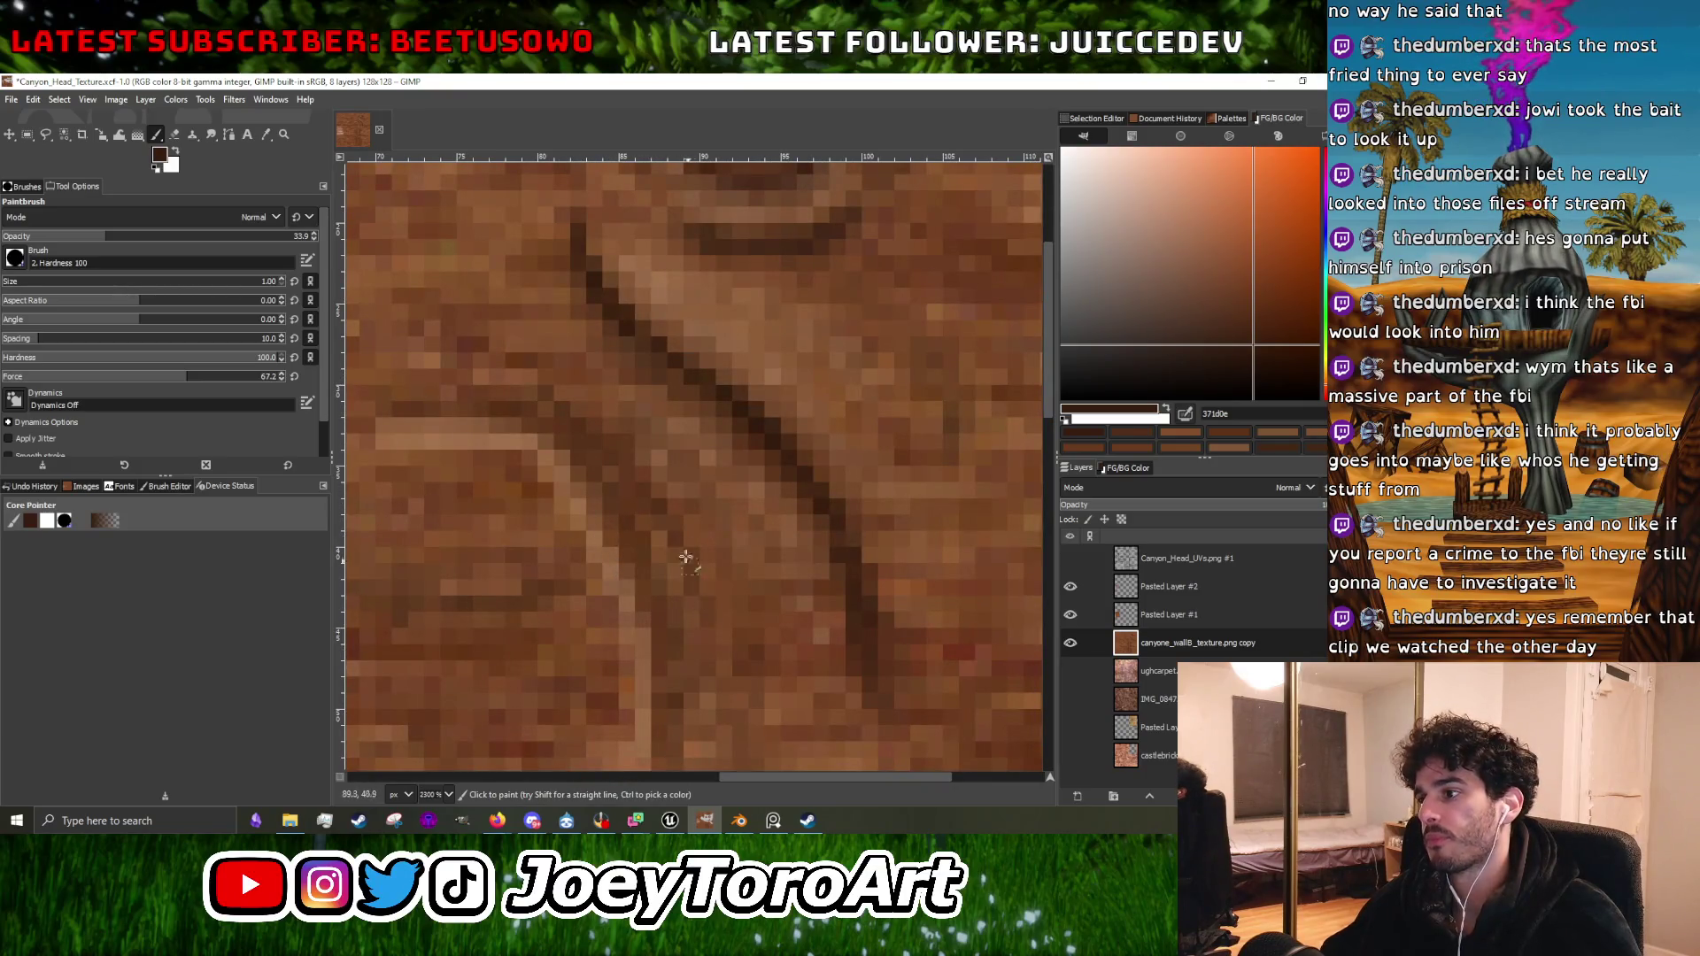
{"action": "scroll", "coordinate": [683, 561], "scroll_direction": "down", "scroll_amount": 2}
{"action": "scroll", "coordinate": [686, 571], "scroll_direction": "up", "scroll_amount": 1}
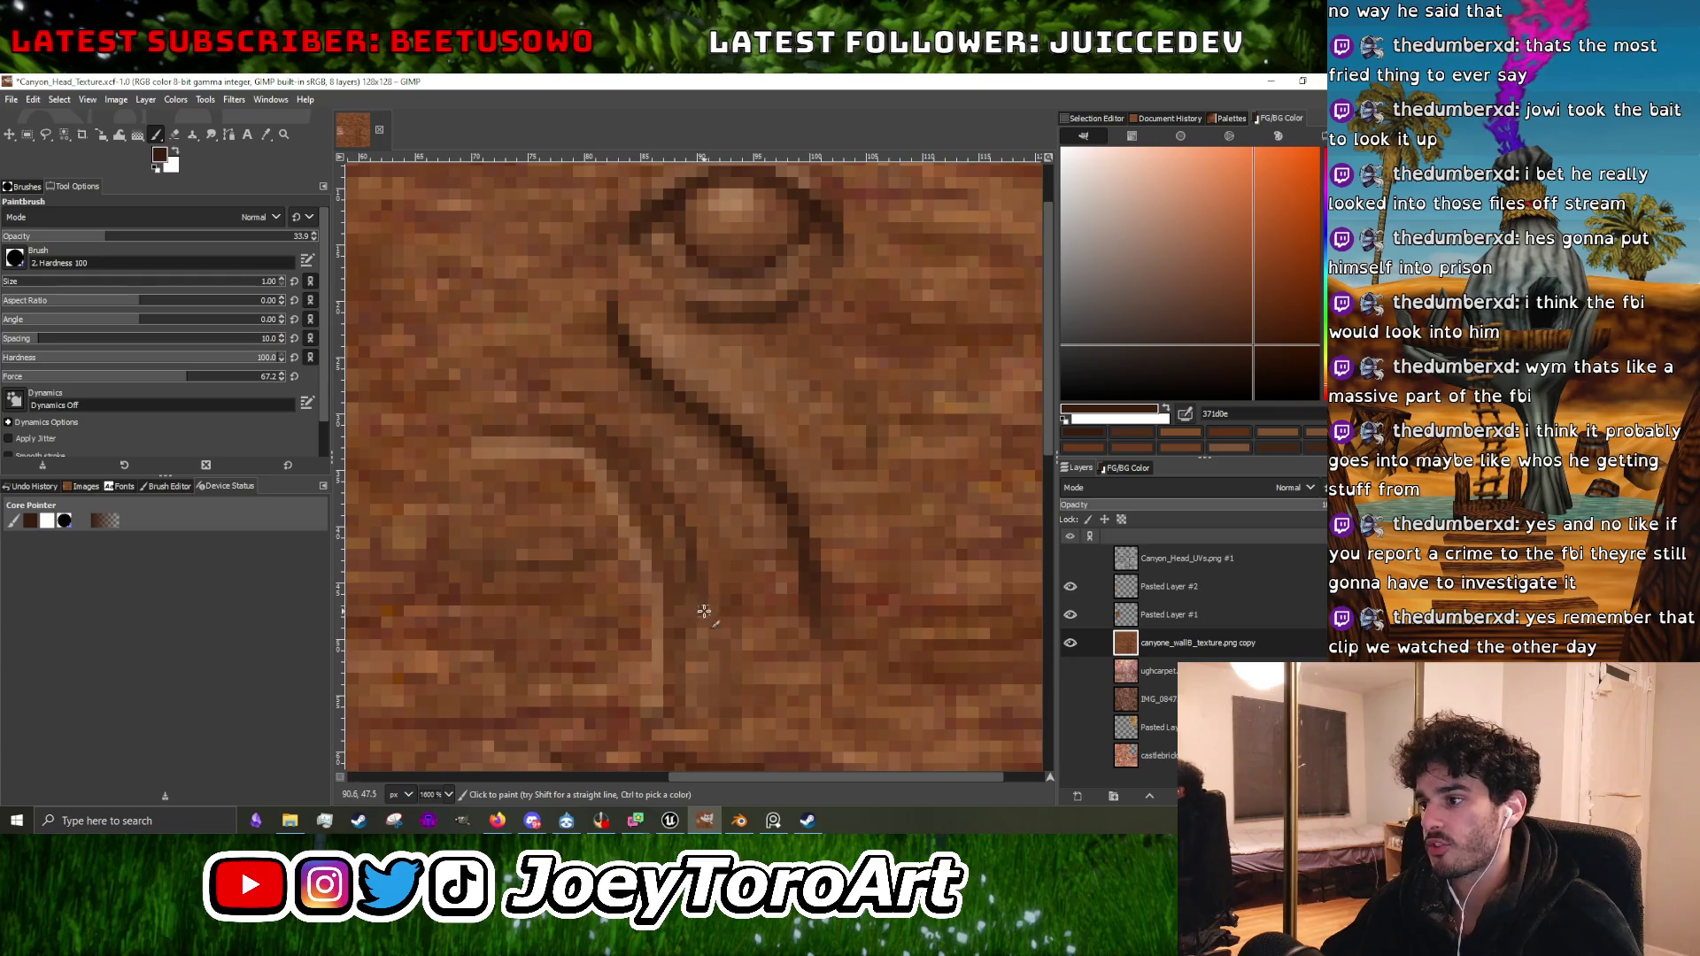
{"action": "left_click", "coordinate": [1070, 558]}
{"action": "left_click", "coordinate": [1069, 558]}
{"action": "scroll", "coordinate": [690, 649], "scroll_direction": "up", "scroll_amount": 1}
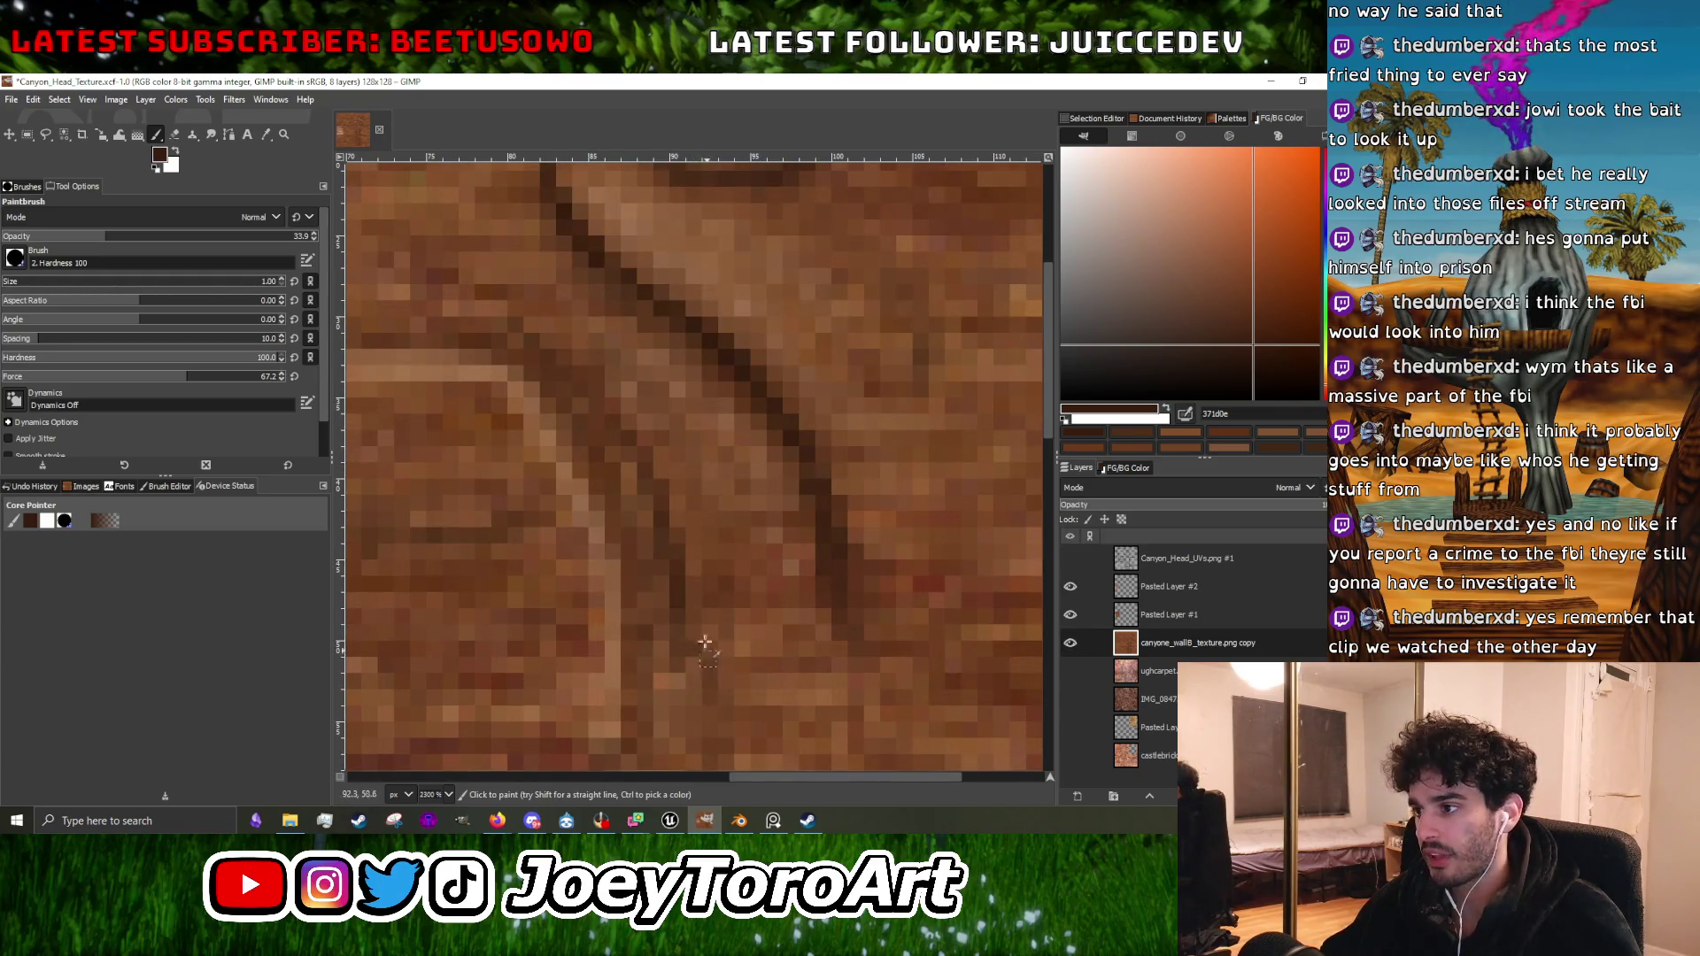
{"action": "scroll", "coordinate": [627, 425], "scroll_direction": "down", "scroll_amount": 2}
{"action": "scroll", "coordinate": [699, 529], "scroll_direction": "up", "scroll_amount": 3}
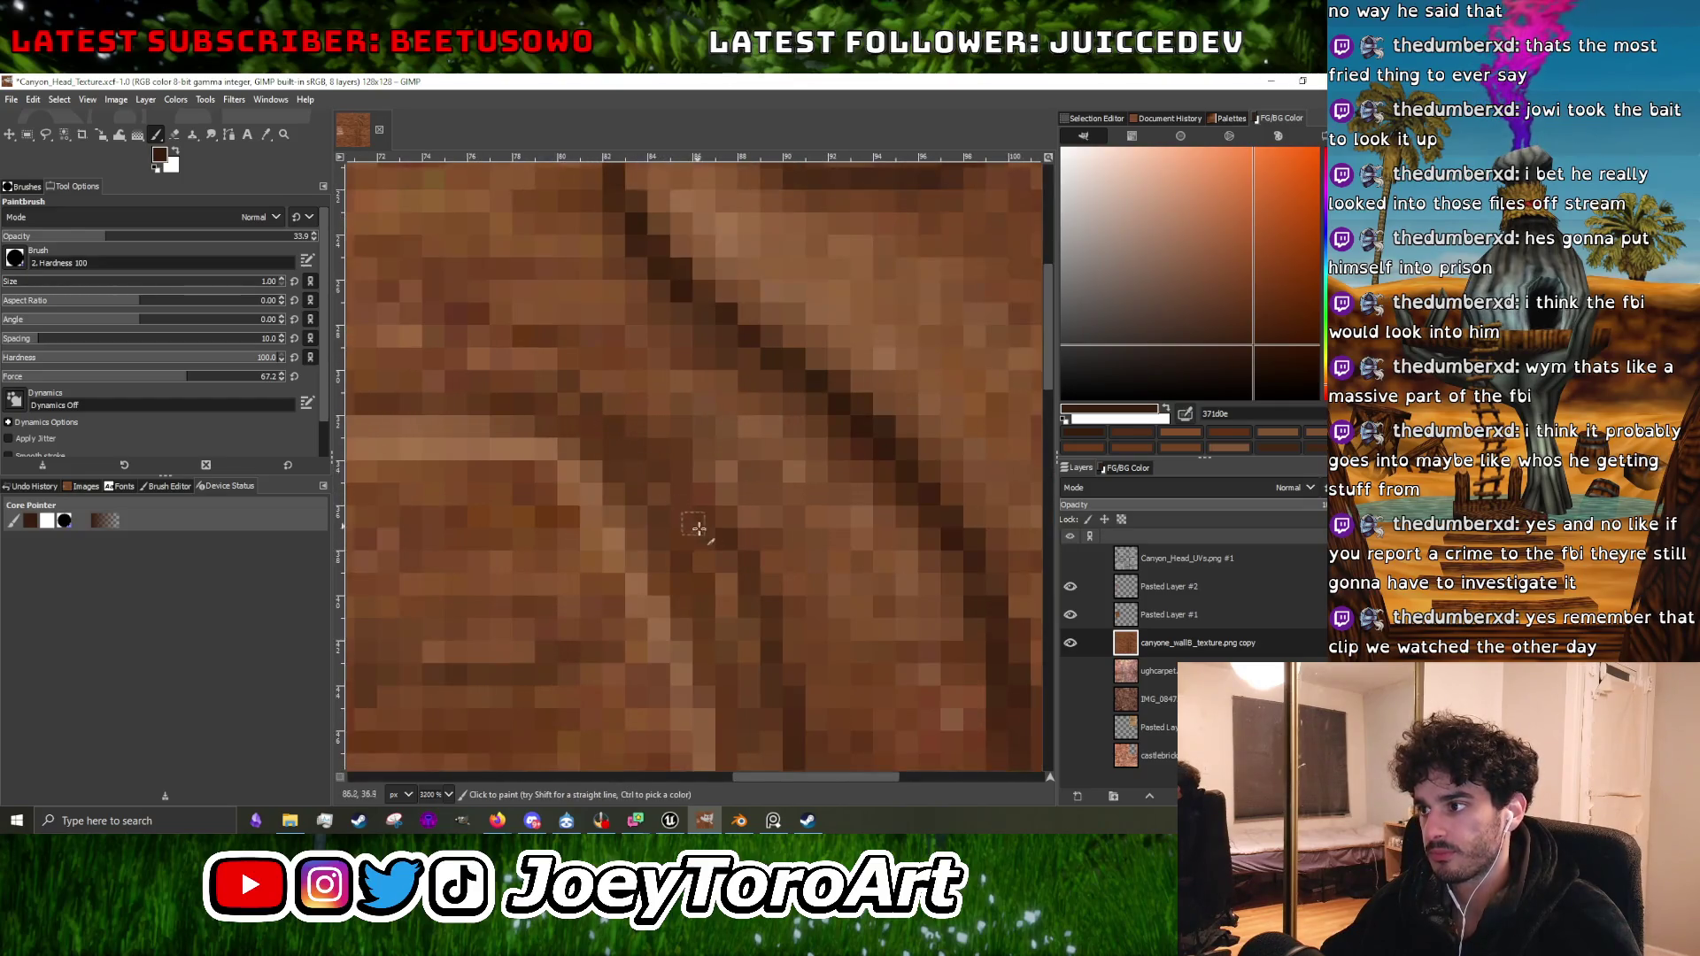
{"action": "scroll", "coordinate": [673, 482], "scroll_direction": "down", "scroll_amount": 2}
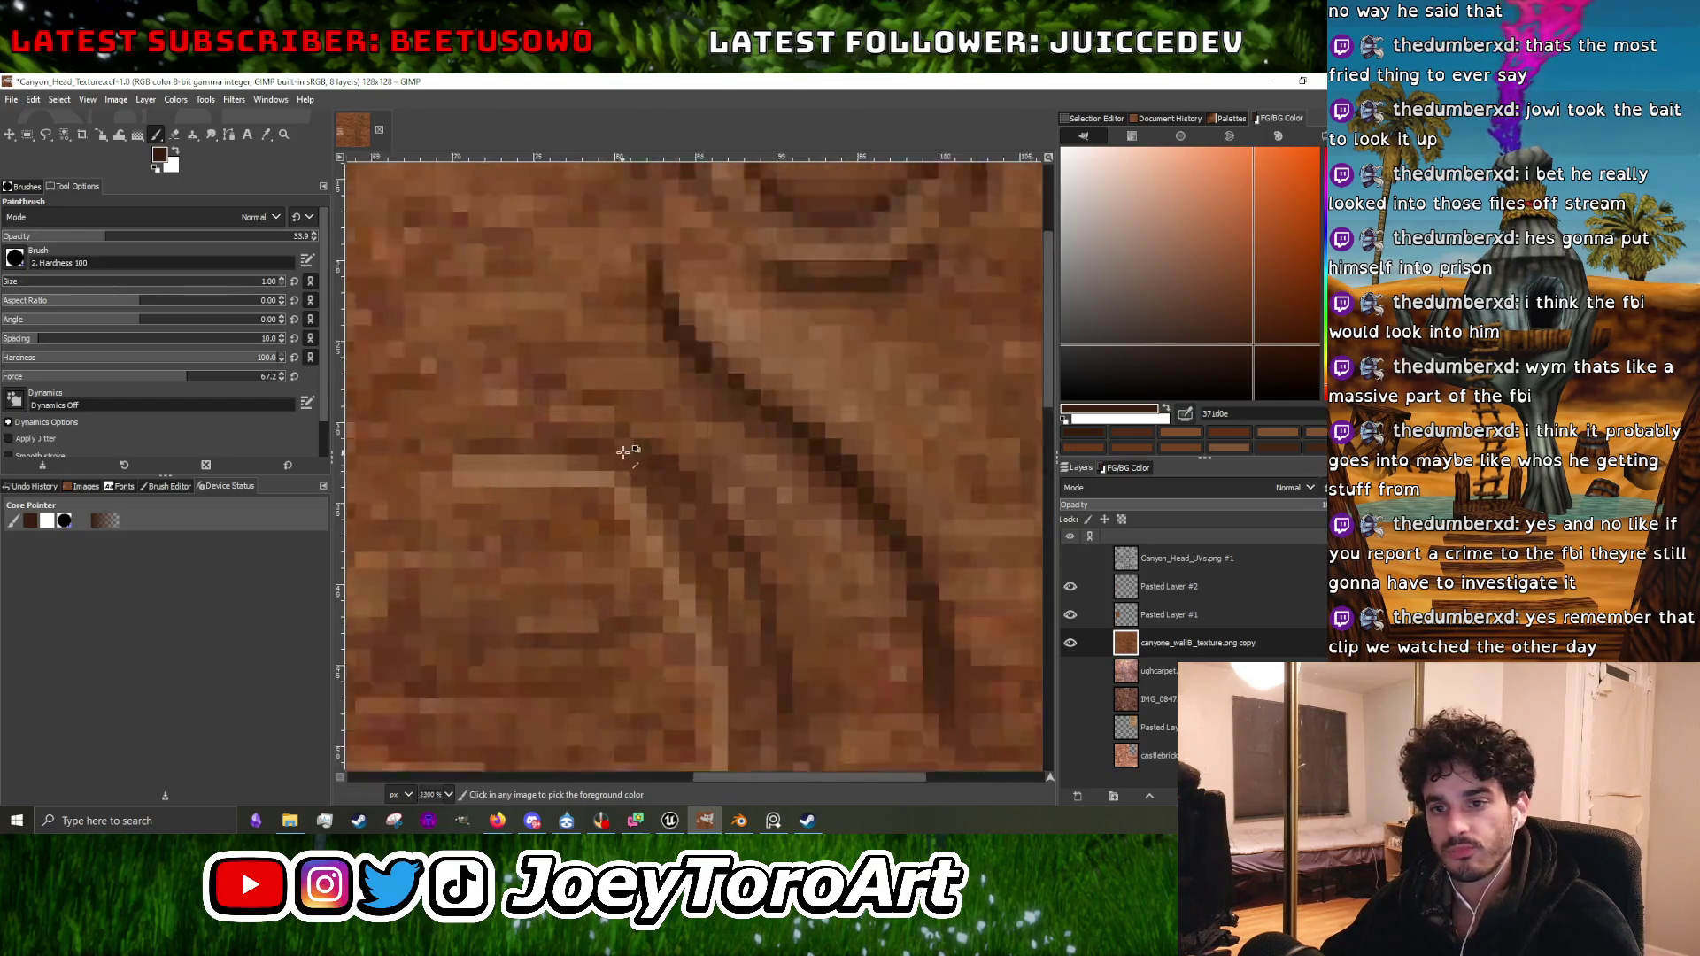
{"action": "scroll", "coordinate": [626, 448], "scroll_direction": "up", "scroll_amount": 3}
{"action": "scroll", "coordinate": [805, 561], "scroll_direction": "down", "scroll_amount": 3}
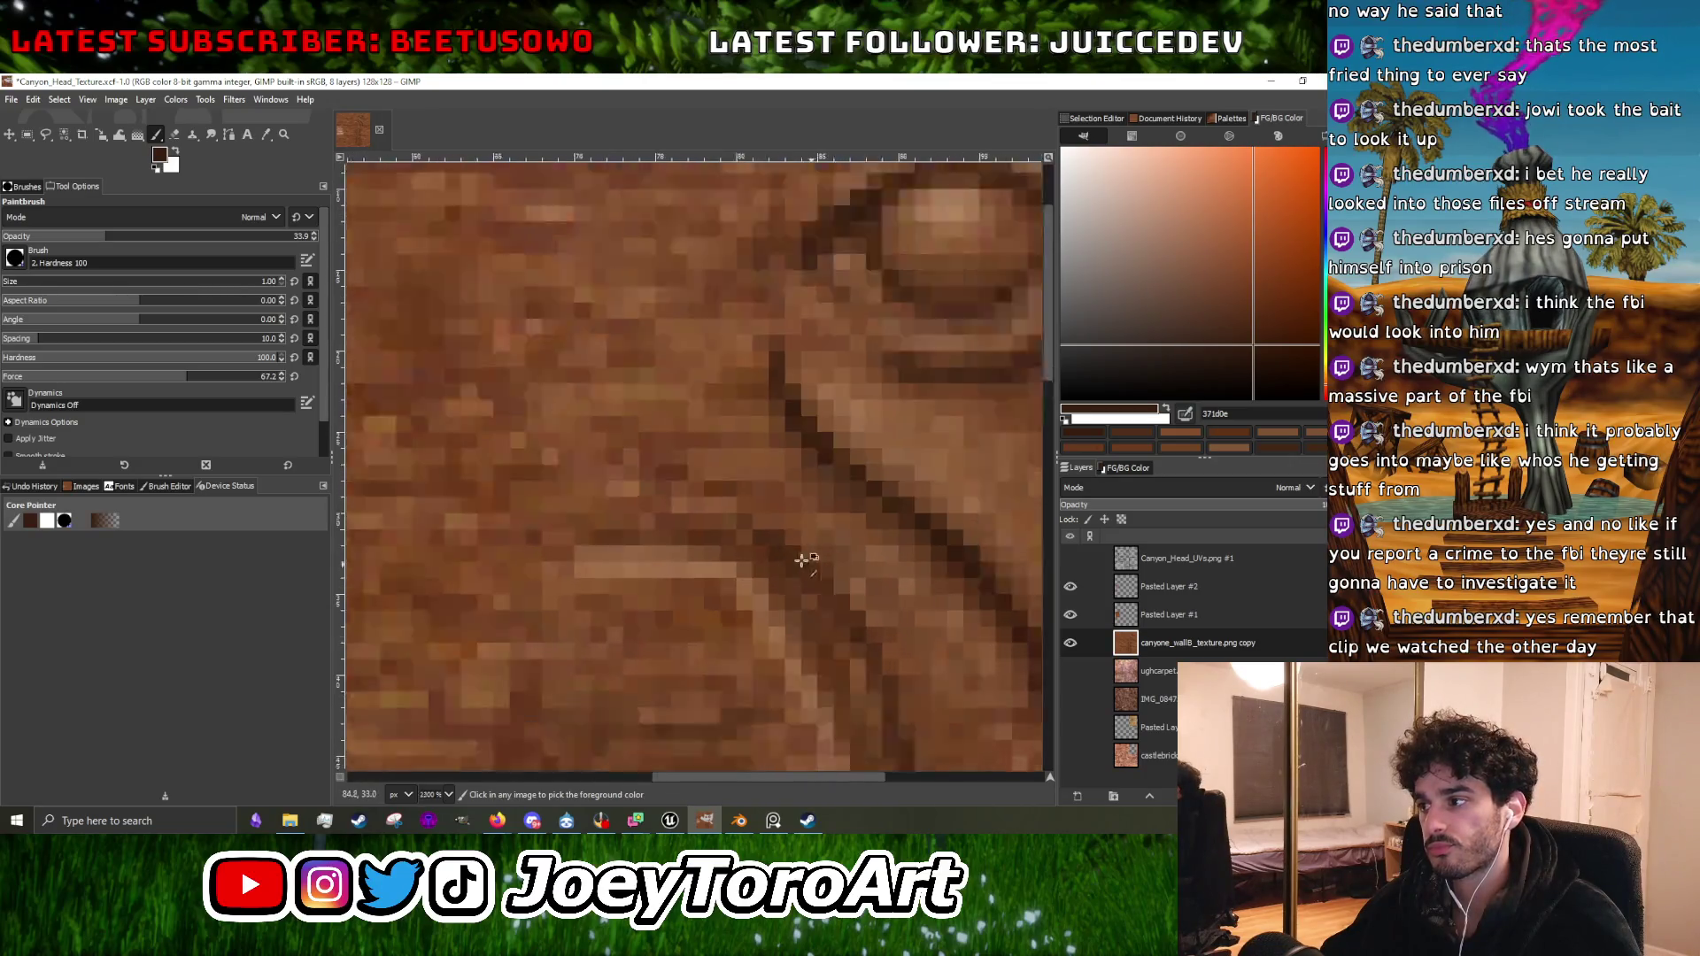
{"action": "scroll", "coordinate": [704, 503], "scroll_direction": "up", "scroll_amount": 2}
{"action": "left_click", "coordinate": [1070, 559]}
{"action": "left_click", "coordinate": [1070, 559]}
{"action": "left_click", "coordinate": [1069, 560]}
{"action": "left_click", "coordinate": [1068, 559]}
Paint a dark brown stroke along the crease and check it against the UVs layer.
{"action": "left_click_drag", "start_coordinate": [519, 529], "coordinate": [661, 532]}
{"action": "scroll", "coordinate": [701, 544], "scroll_direction": "down", "scroll_amount": 3}
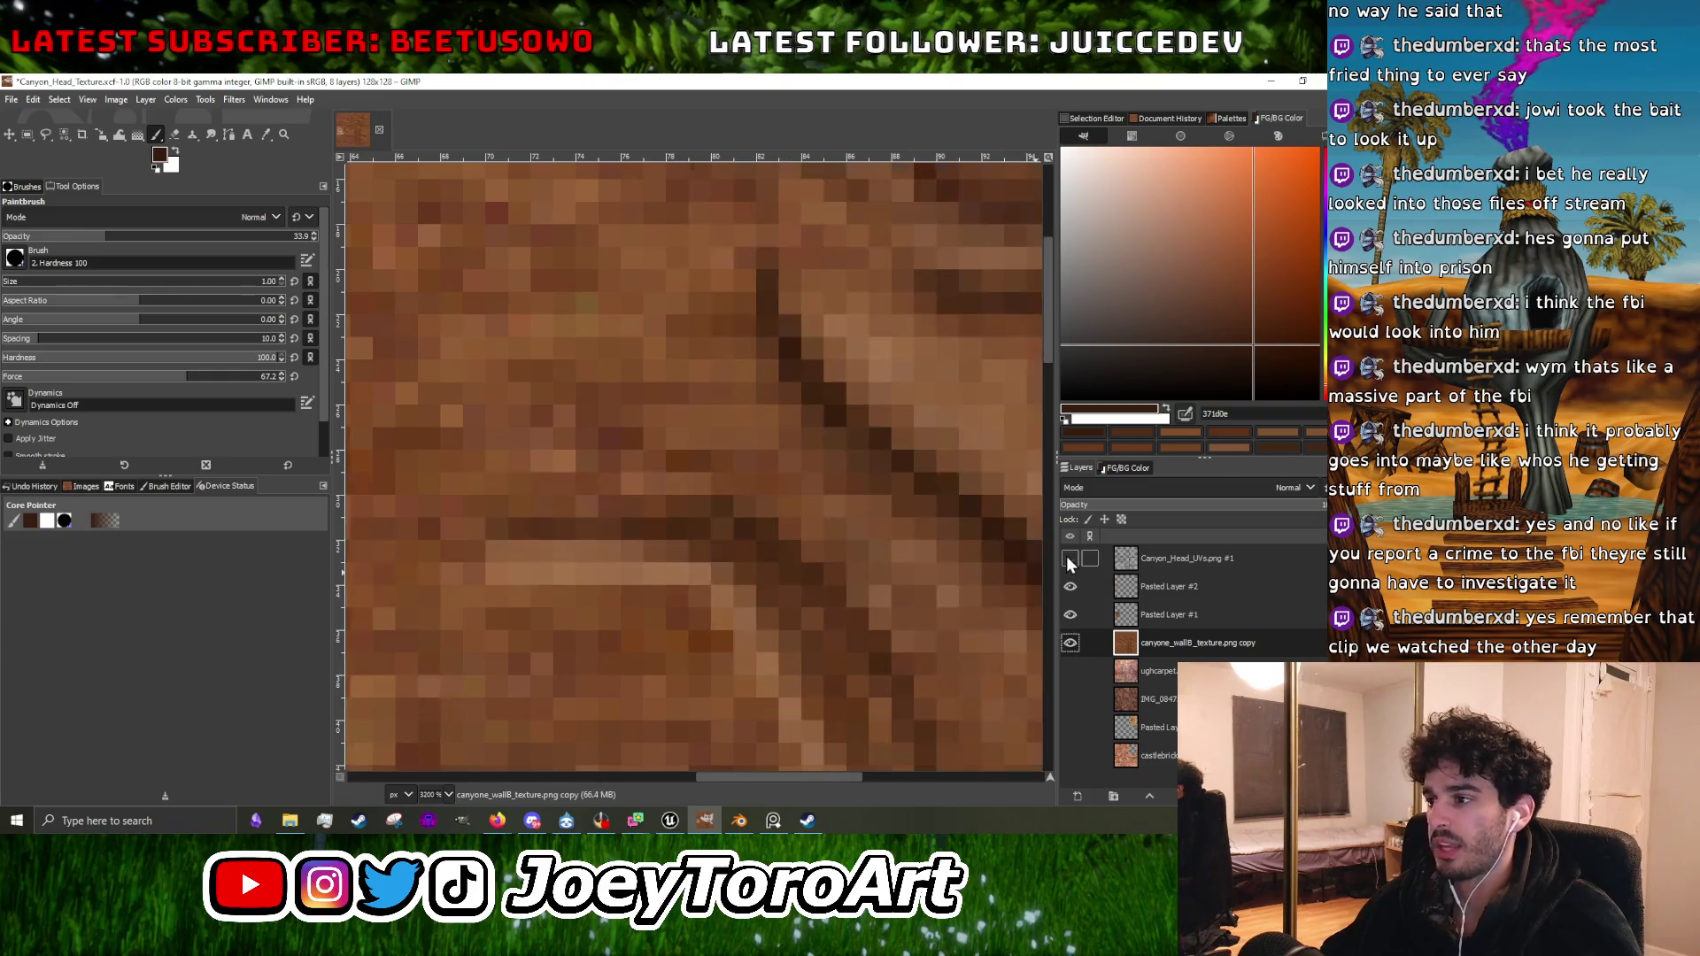
{"action": "scroll", "coordinate": [700, 544], "scroll_direction": "up", "scroll_amount": 2}
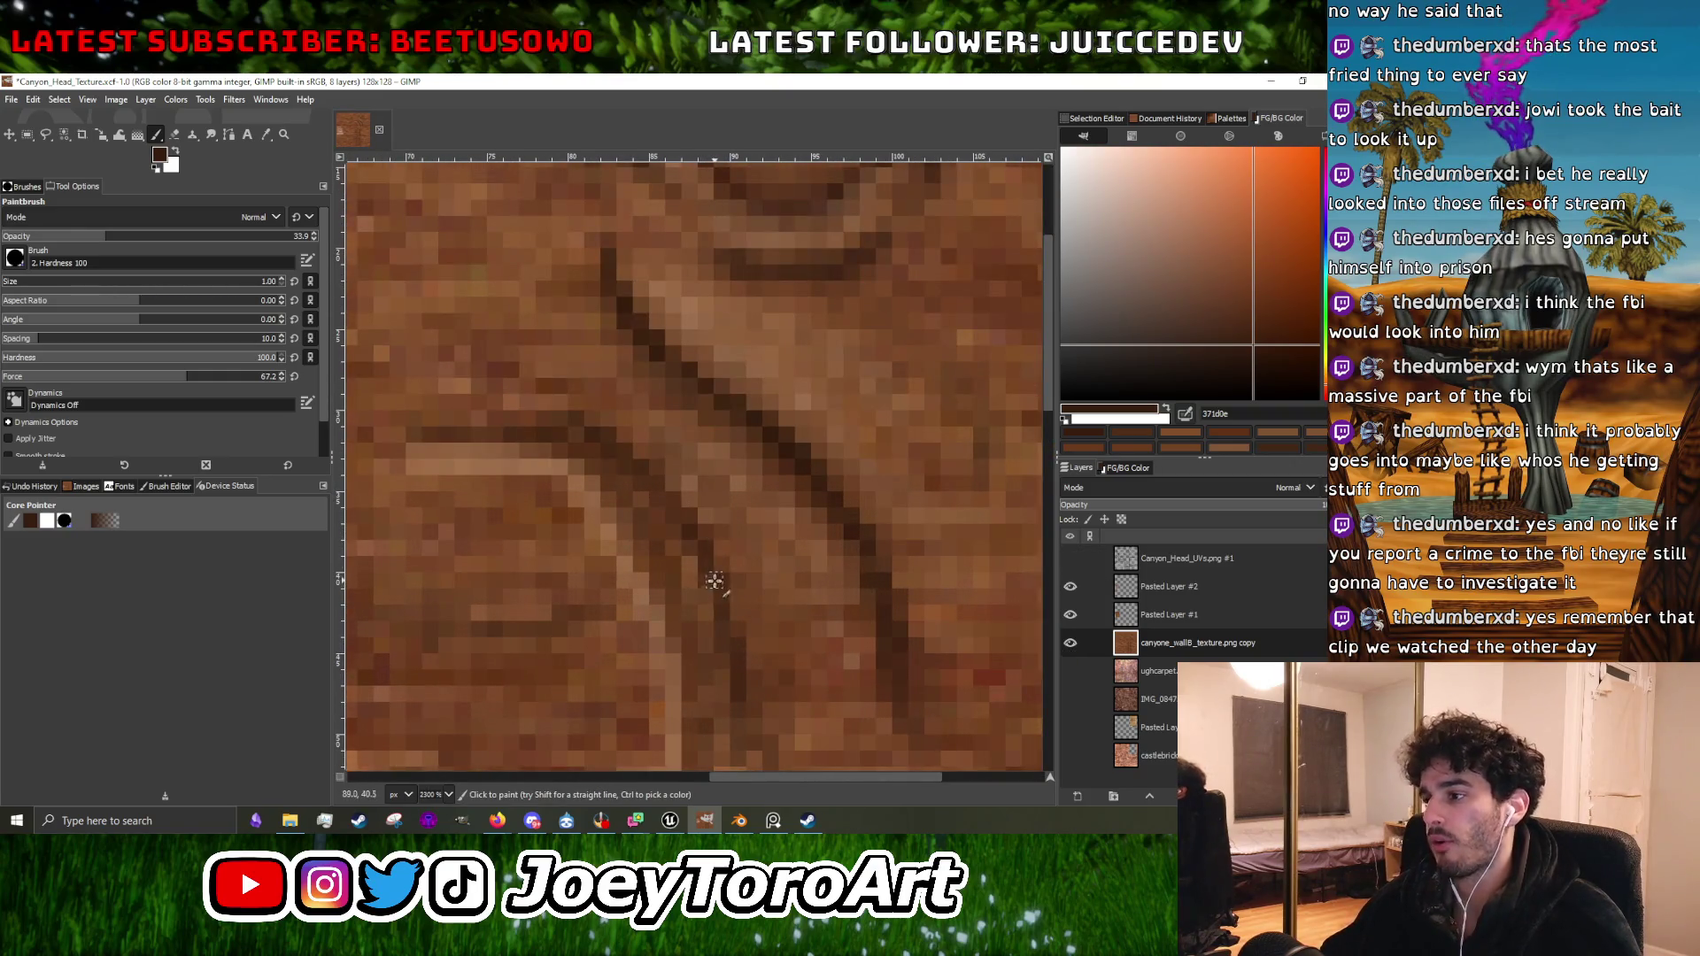
{"action": "scroll", "coordinate": [715, 581], "scroll_direction": "down", "scroll_amount": 3}
{"action": "scroll", "coordinate": [714, 581], "scroll_direction": "up", "scroll_amount": 3}
{"action": "scroll", "coordinate": [742, 621], "scroll_direction": "up", "scroll_amount": 1}
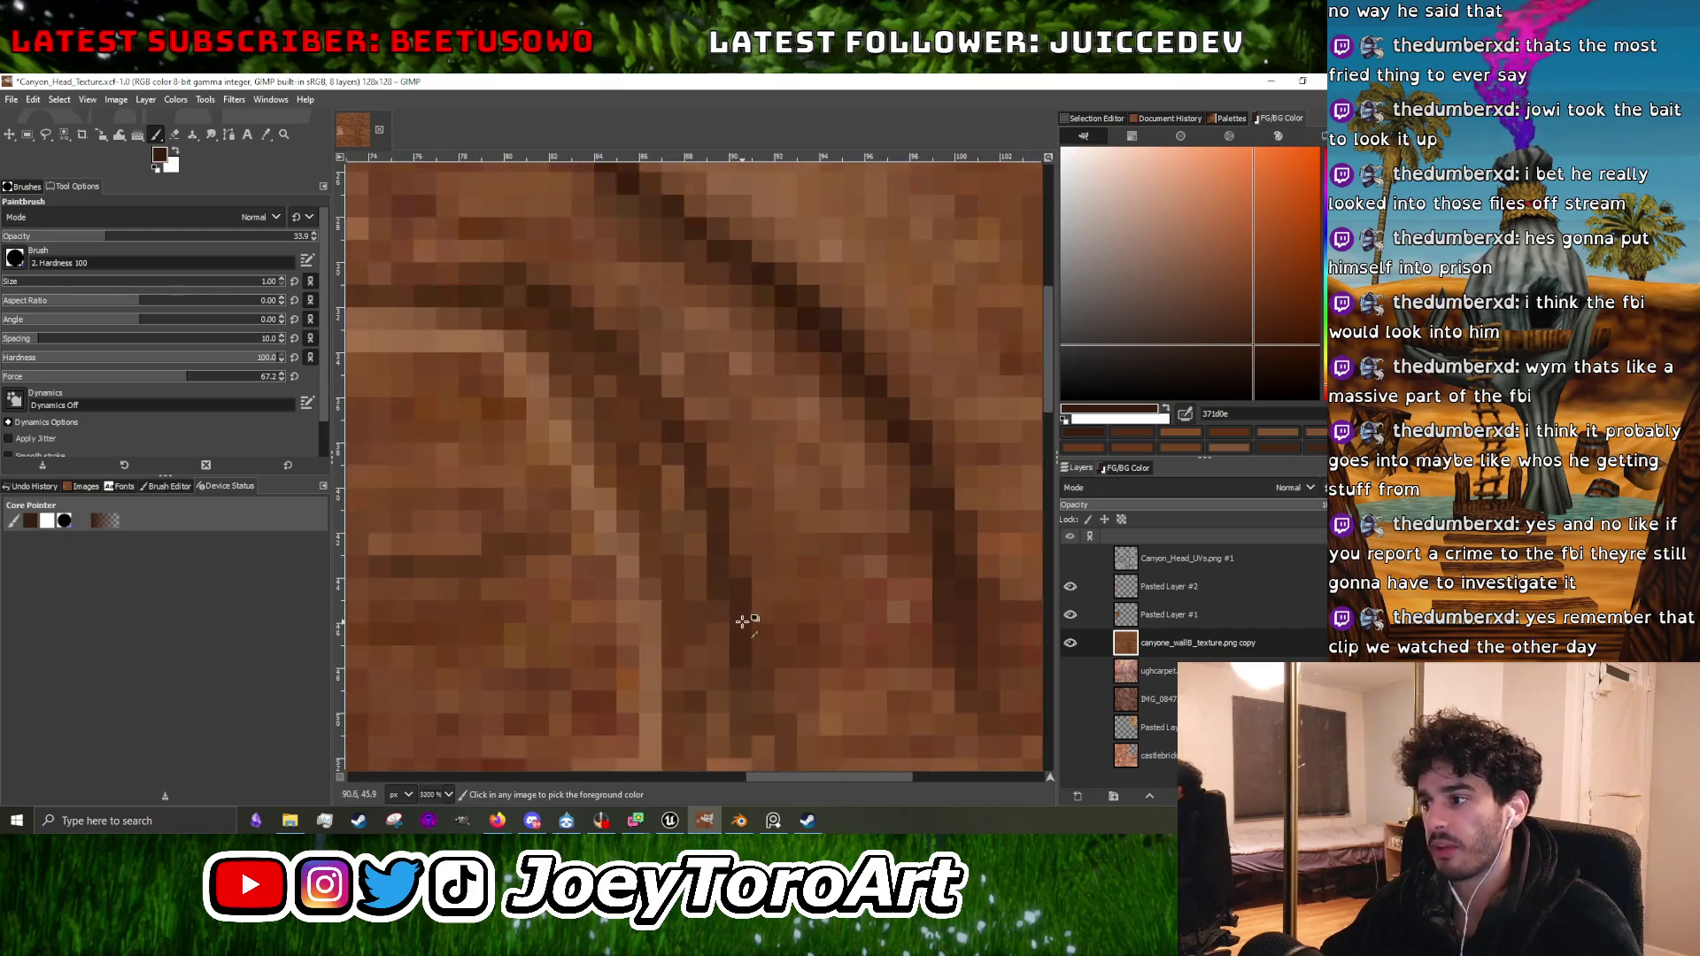
{"action": "scroll", "coordinate": [732, 596], "scroll_direction": "down", "scroll_amount": 3}
{"action": "scroll", "coordinate": [732, 596], "scroll_direction": "up", "scroll_amount": 3}
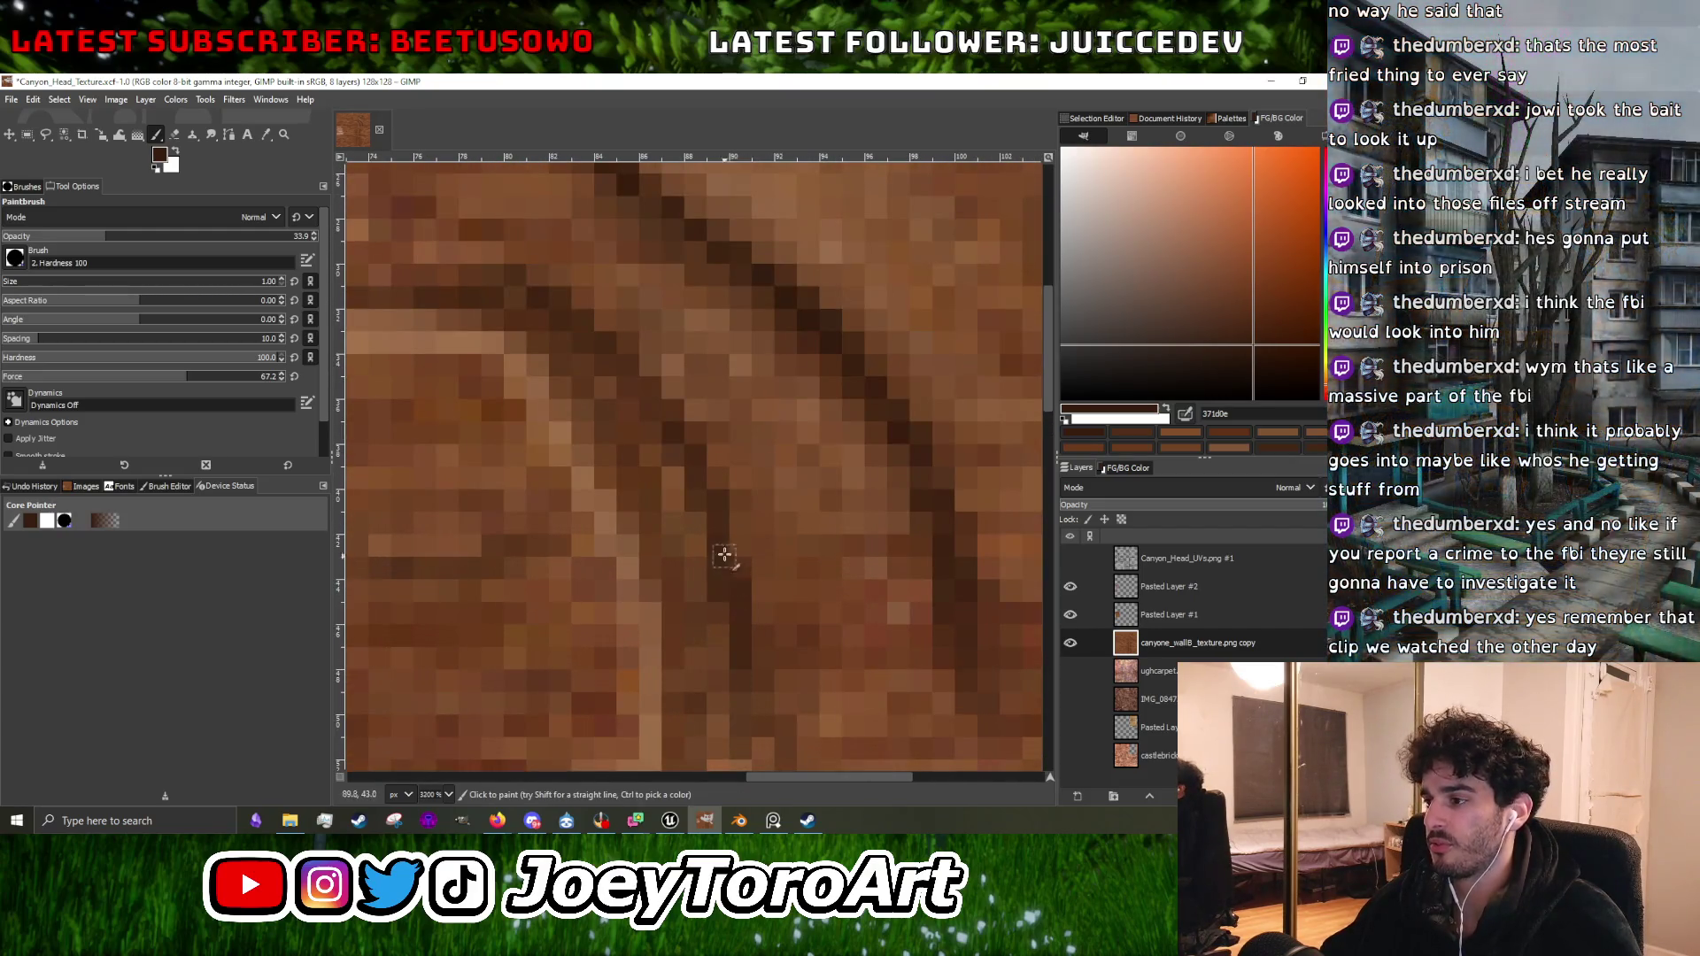
{"action": "scroll", "coordinate": [724, 555], "scroll_direction": "down", "scroll_amount": 3}
{"action": "scroll", "coordinate": [721, 555], "scroll_direction": "up", "scroll_amount": 3}
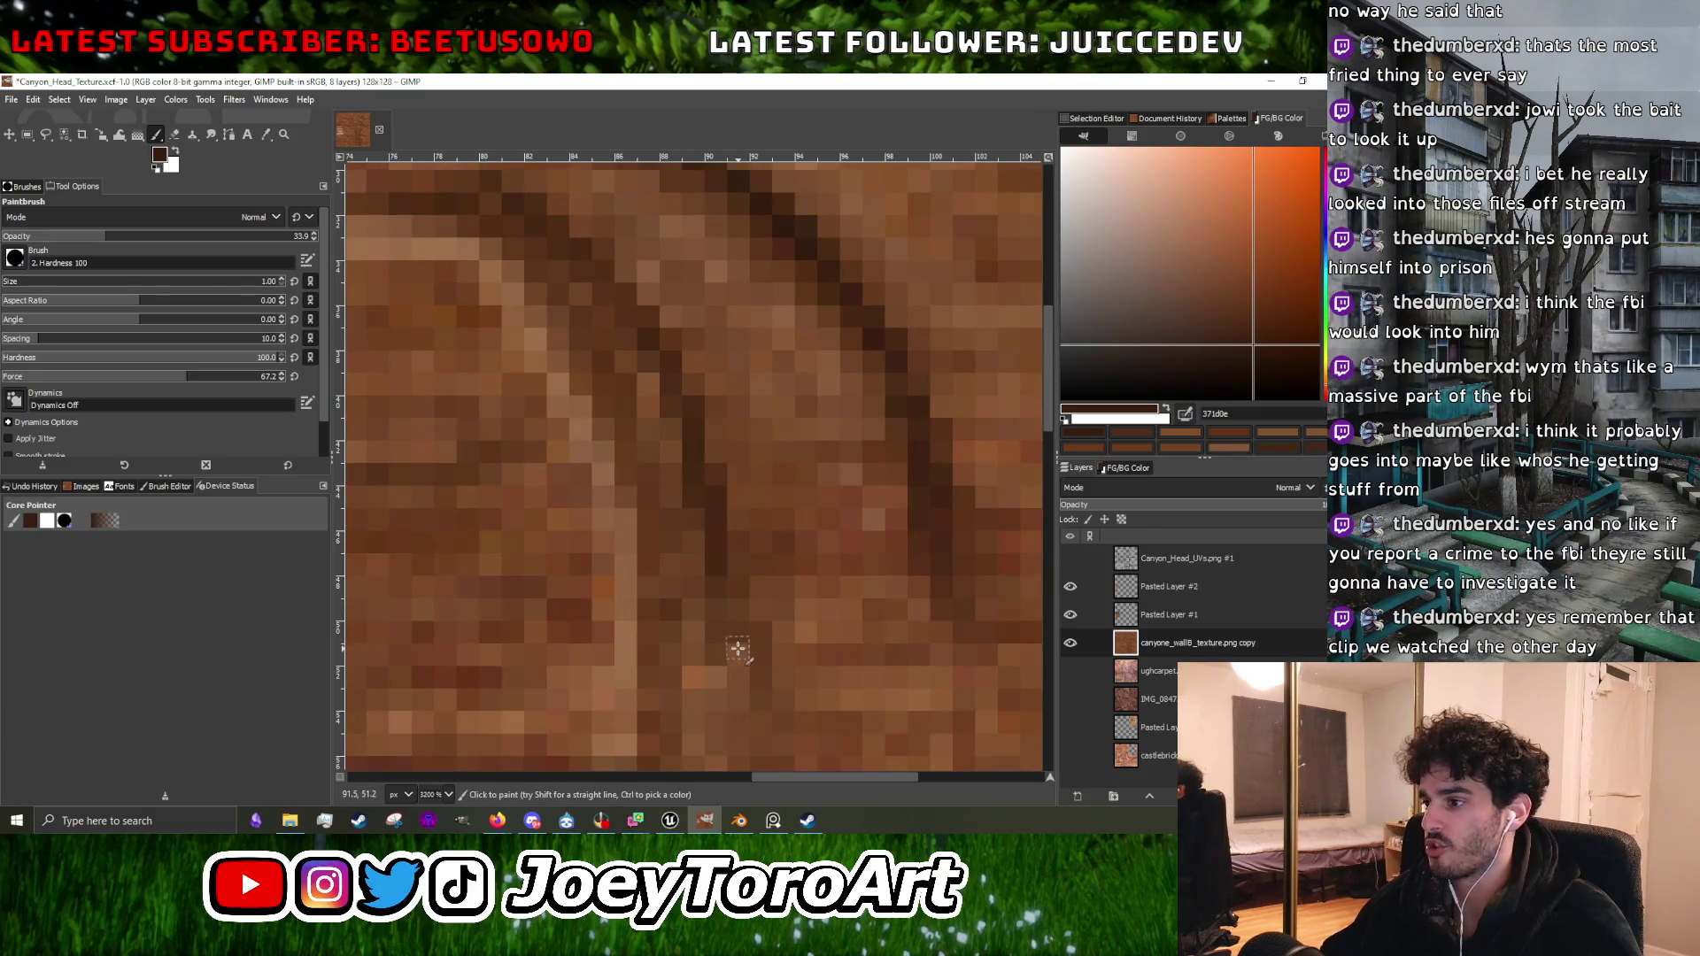
{"action": "scroll", "coordinate": [757, 579], "scroll_direction": "down", "scroll_amount": 3}
{"action": "scroll", "coordinate": [758, 580], "scroll_direction": "up", "scroll_amount": 3}
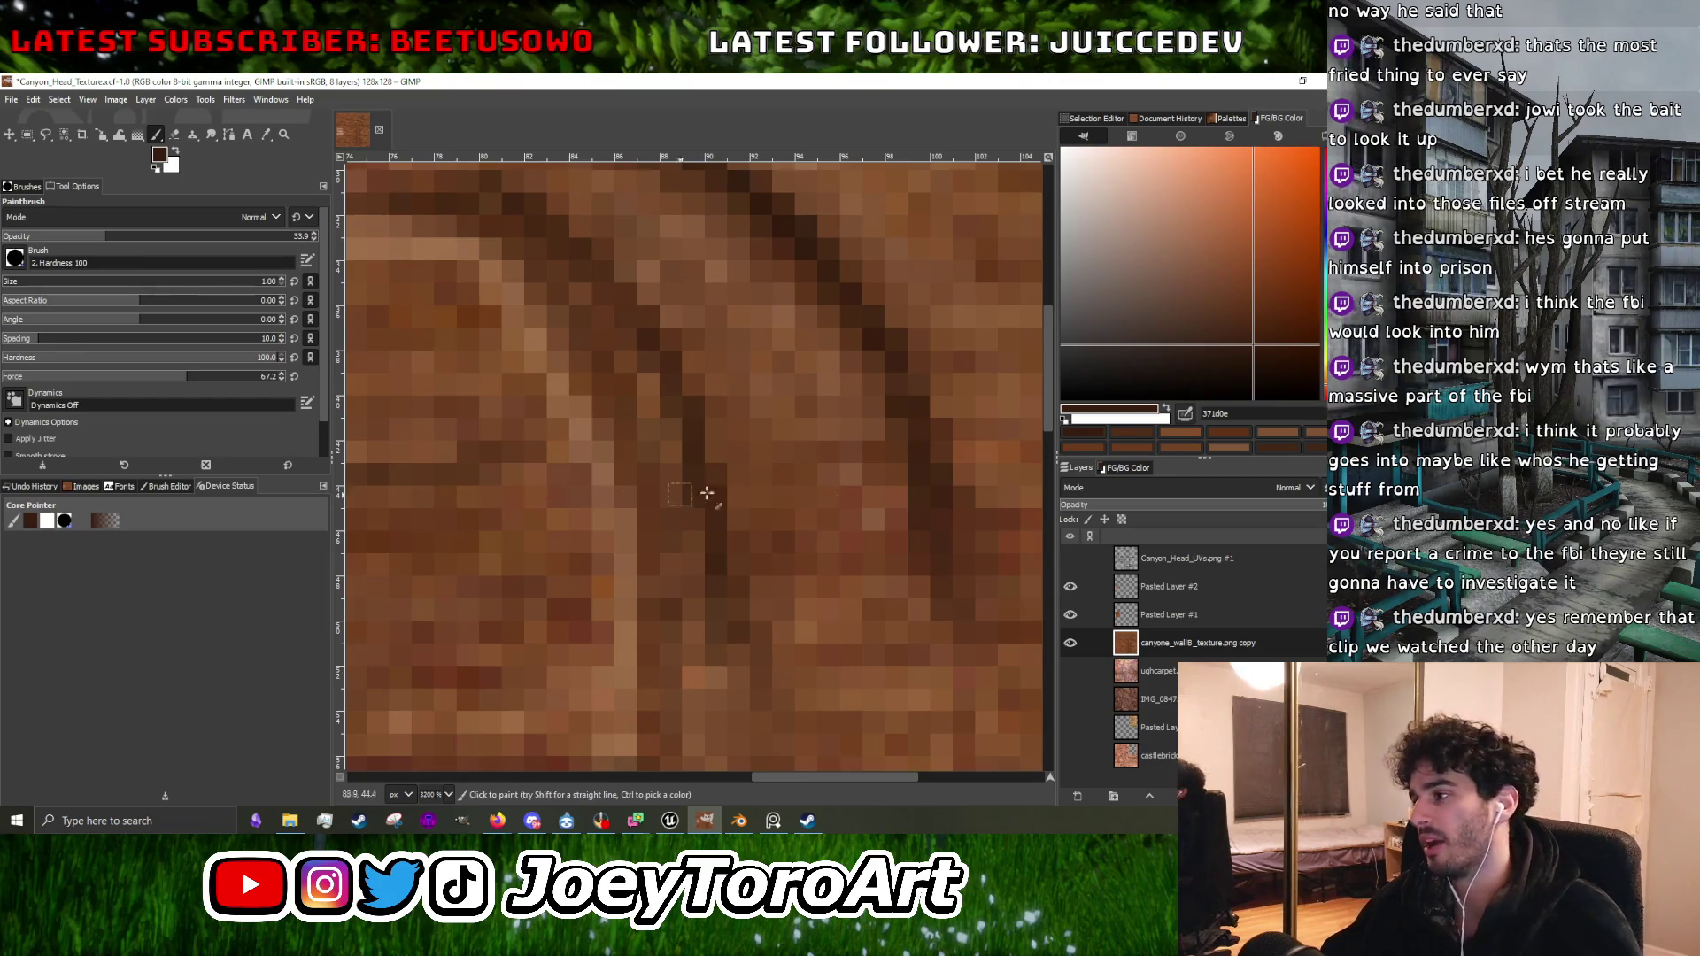
{"action": "left_click", "coordinate": [1070, 559]}
{"action": "left_click", "coordinate": [1071, 559]}
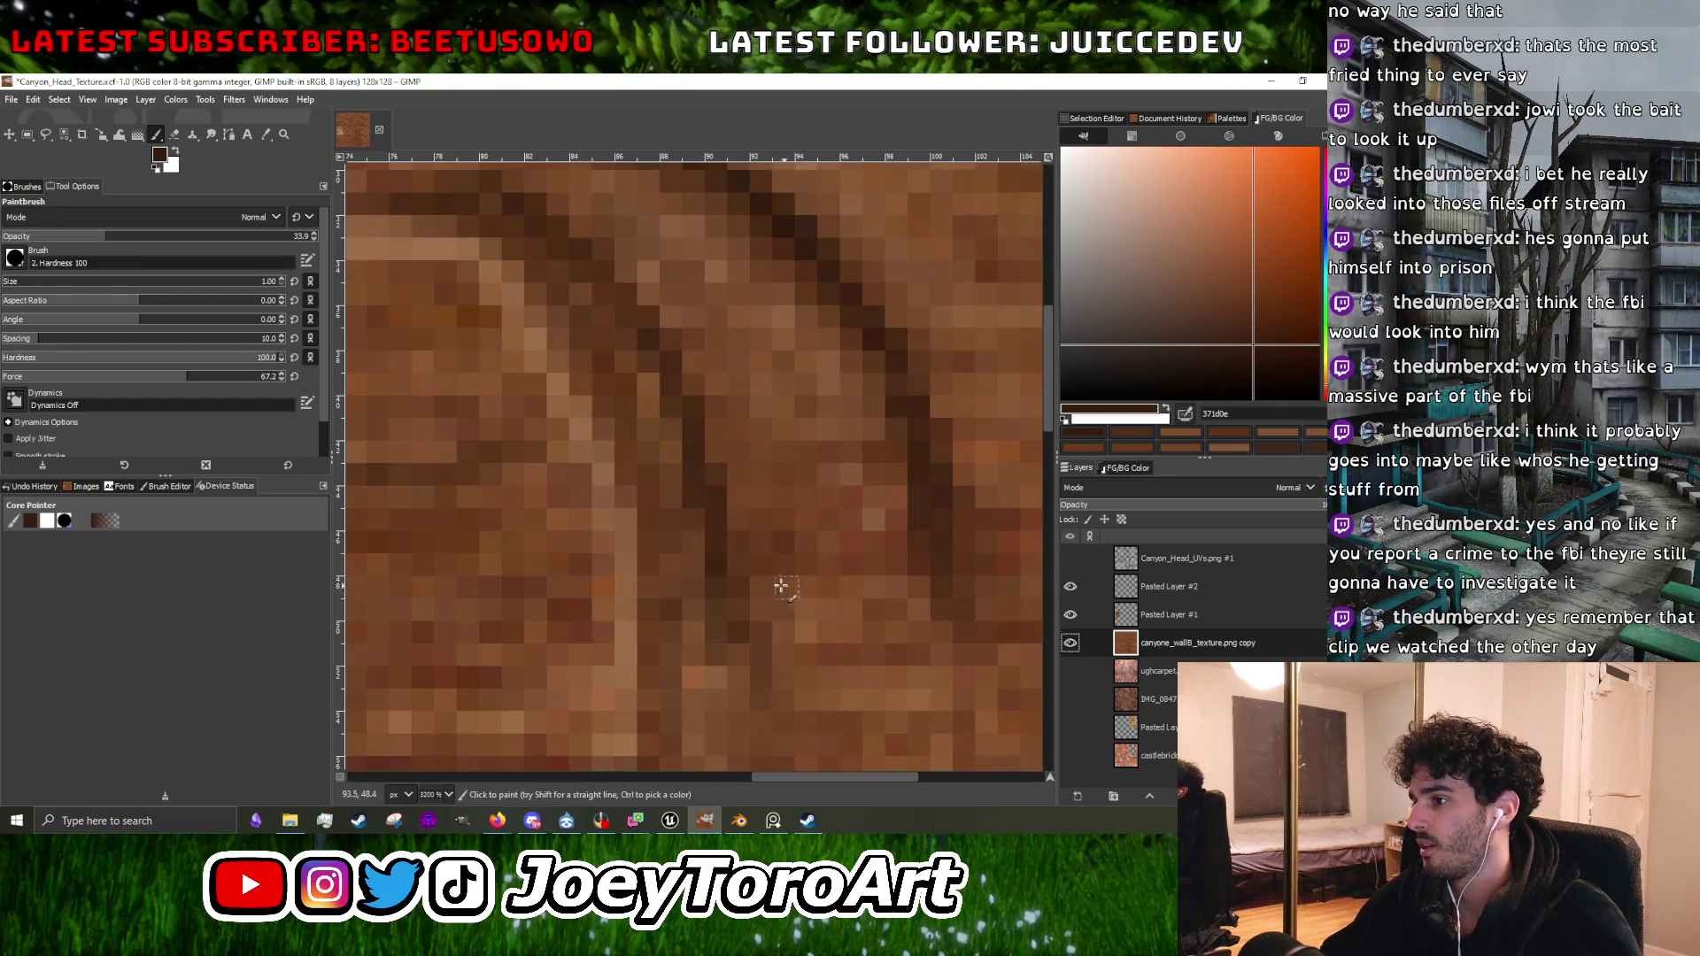
{"action": "scroll", "coordinate": [730, 568], "scroll_direction": "down", "scroll_amount": 3}
{"action": "scroll", "coordinate": [713, 569], "scroll_direction": "up", "scroll_amount": 3}
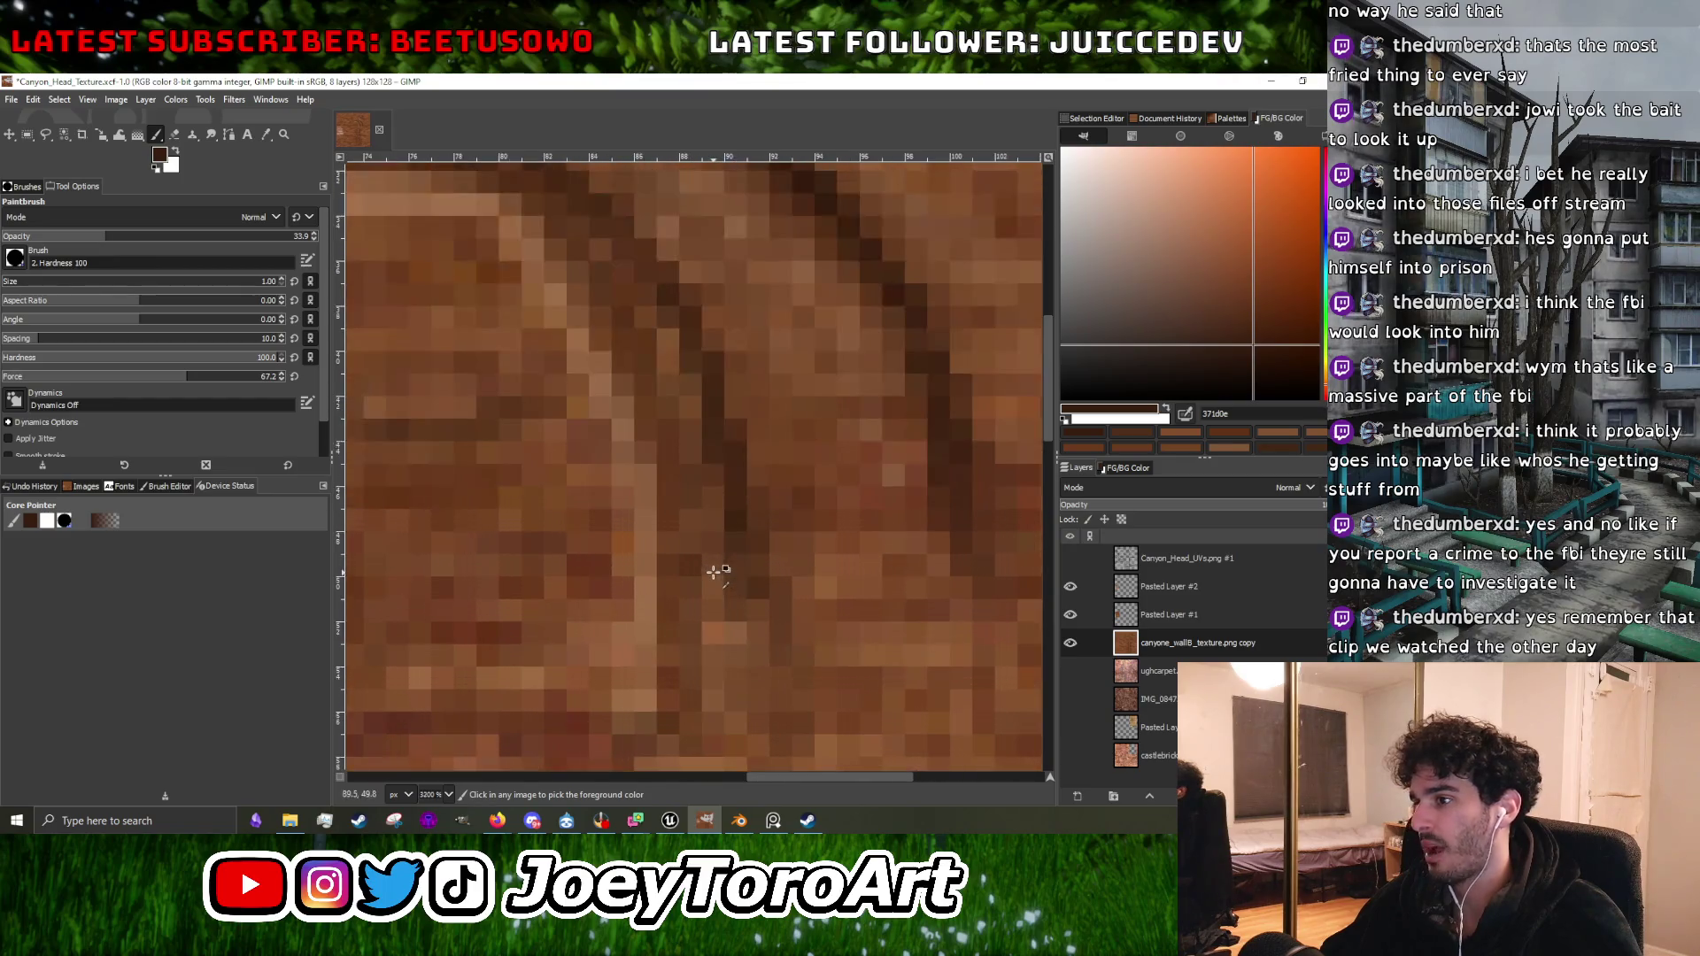
{"action": "left_click", "coordinate": [1071, 558]}
{"action": "left_click", "coordinate": [1071, 559]}
{"action": "scroll", "coordinate": [731, 521], "scroll_direction": "down", "scroll_amount": 2}
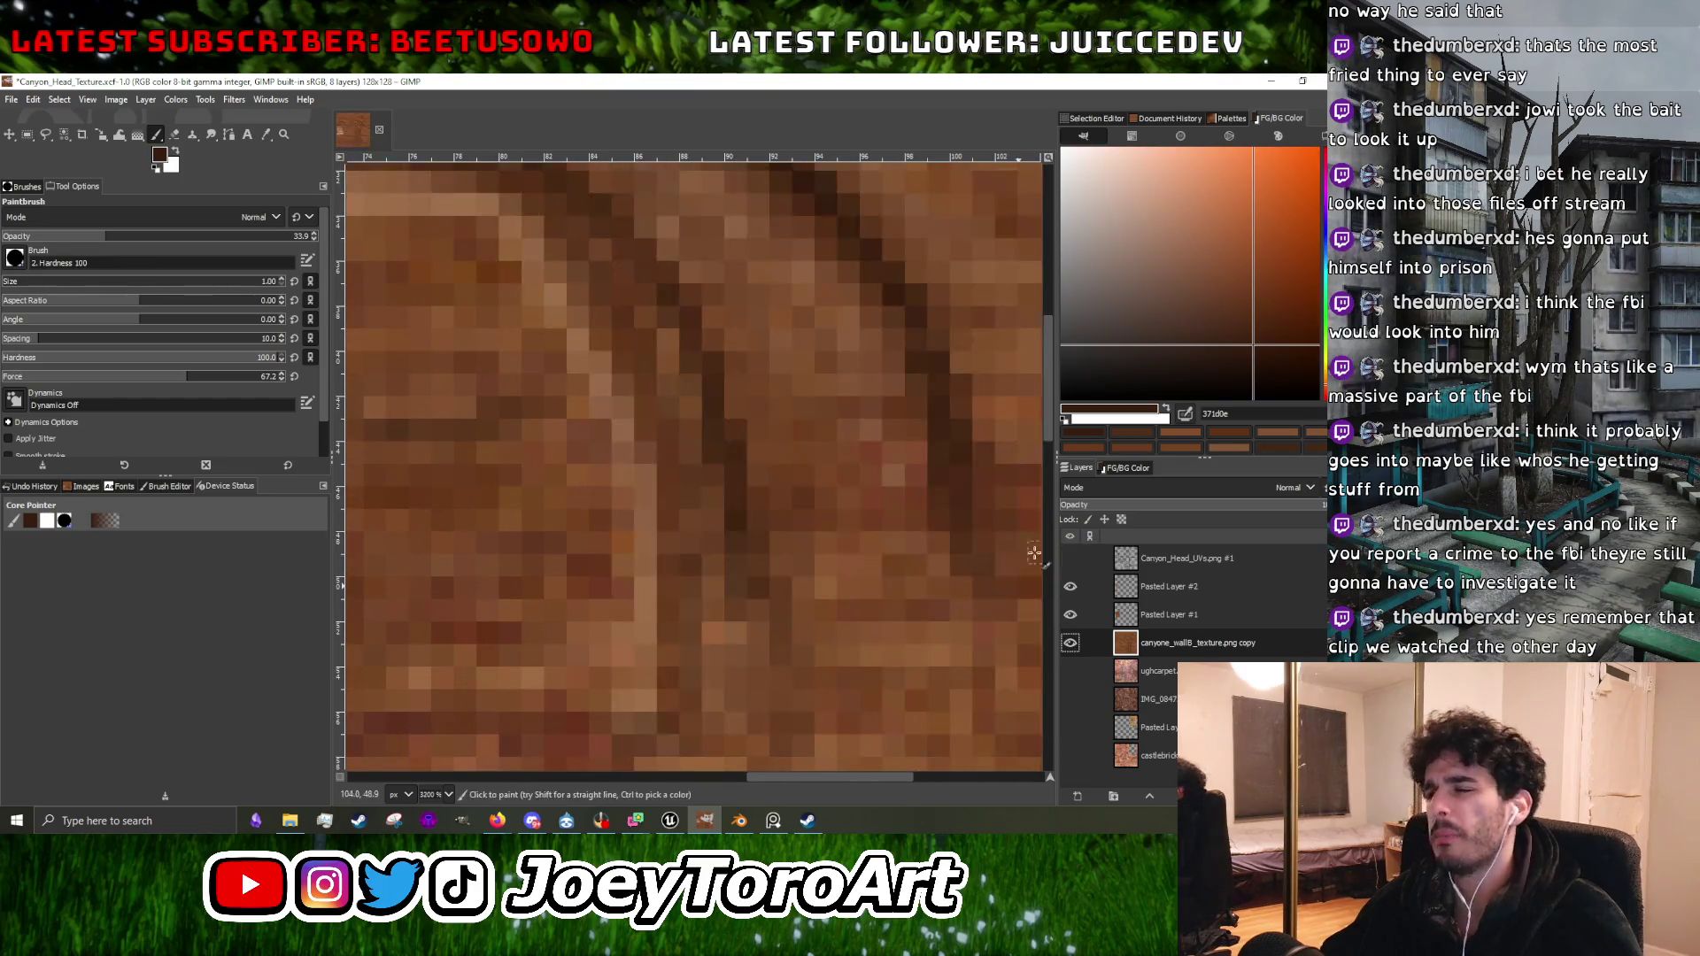